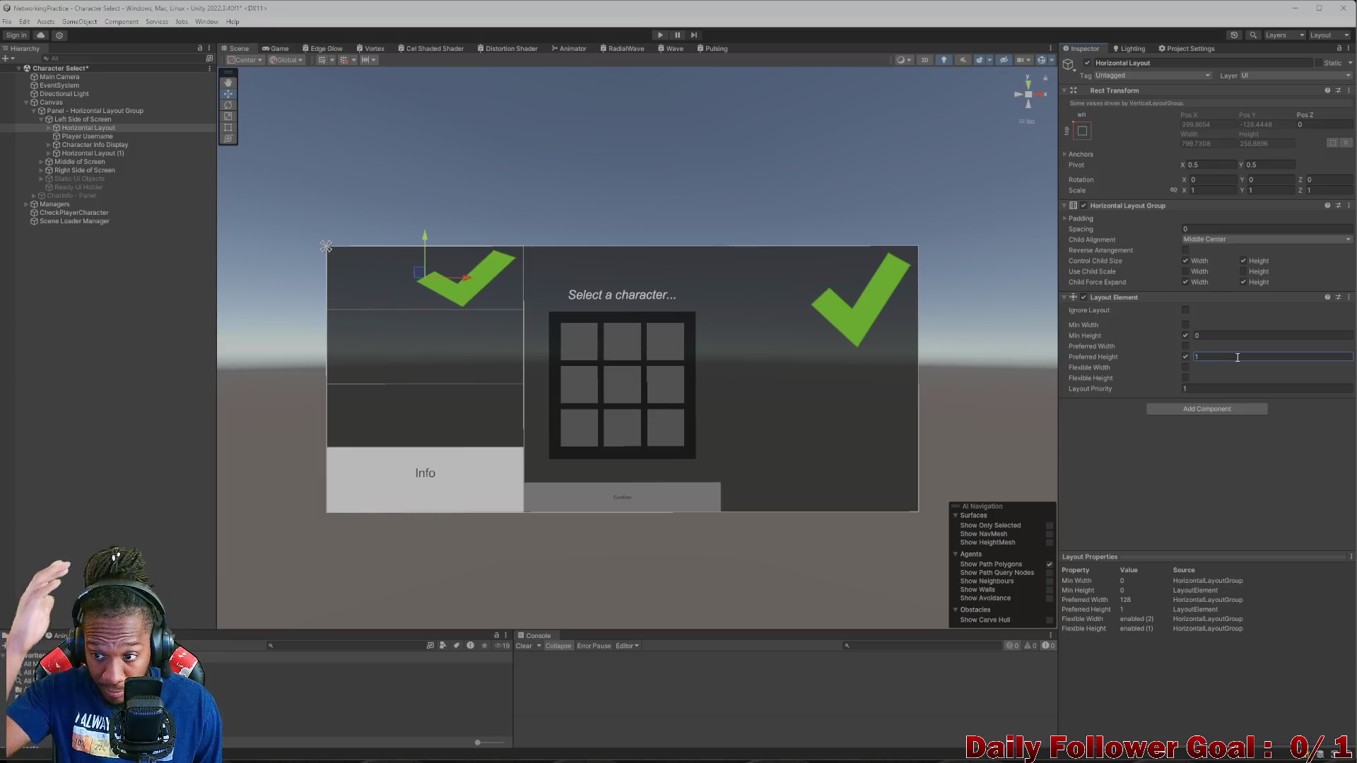
- Set the left Character Name text to 'The Test Name'
click(46, 128)
click(92, 136)
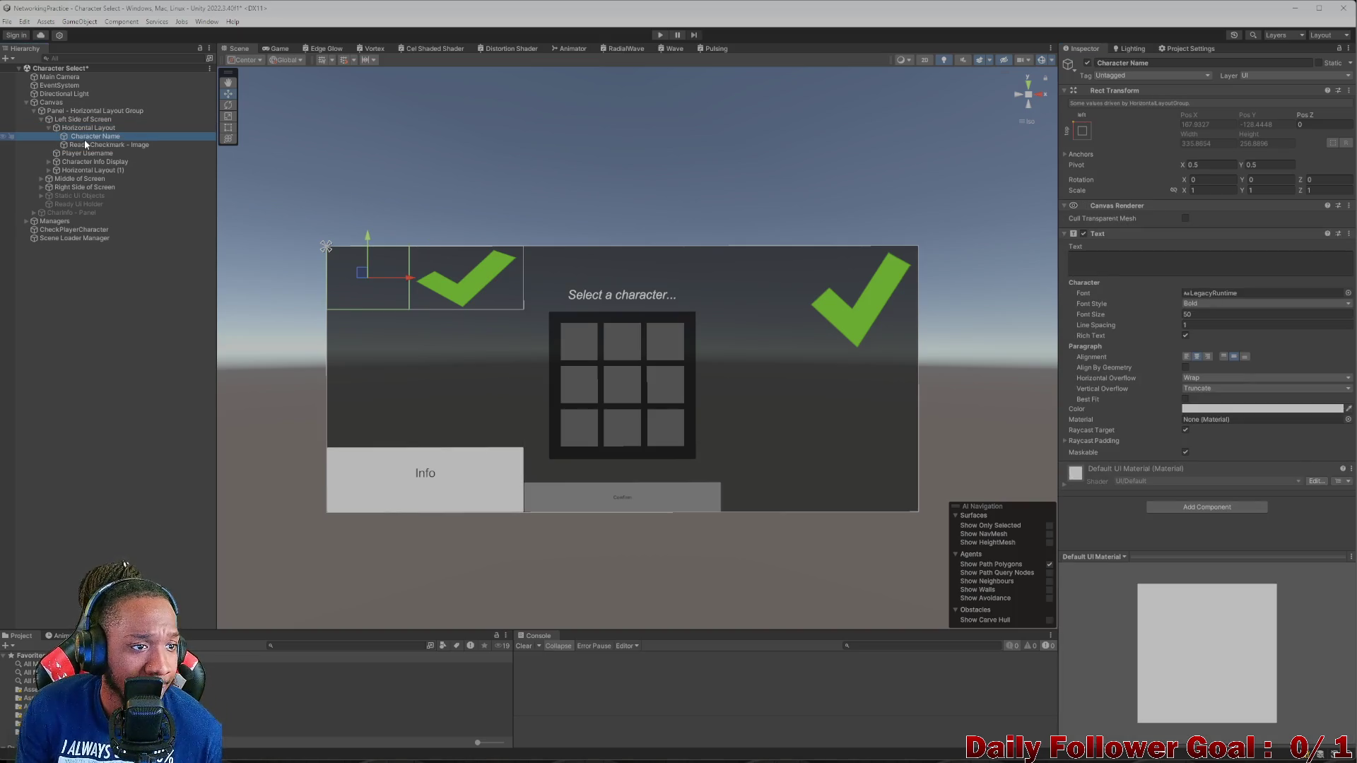
click(1129, 273)
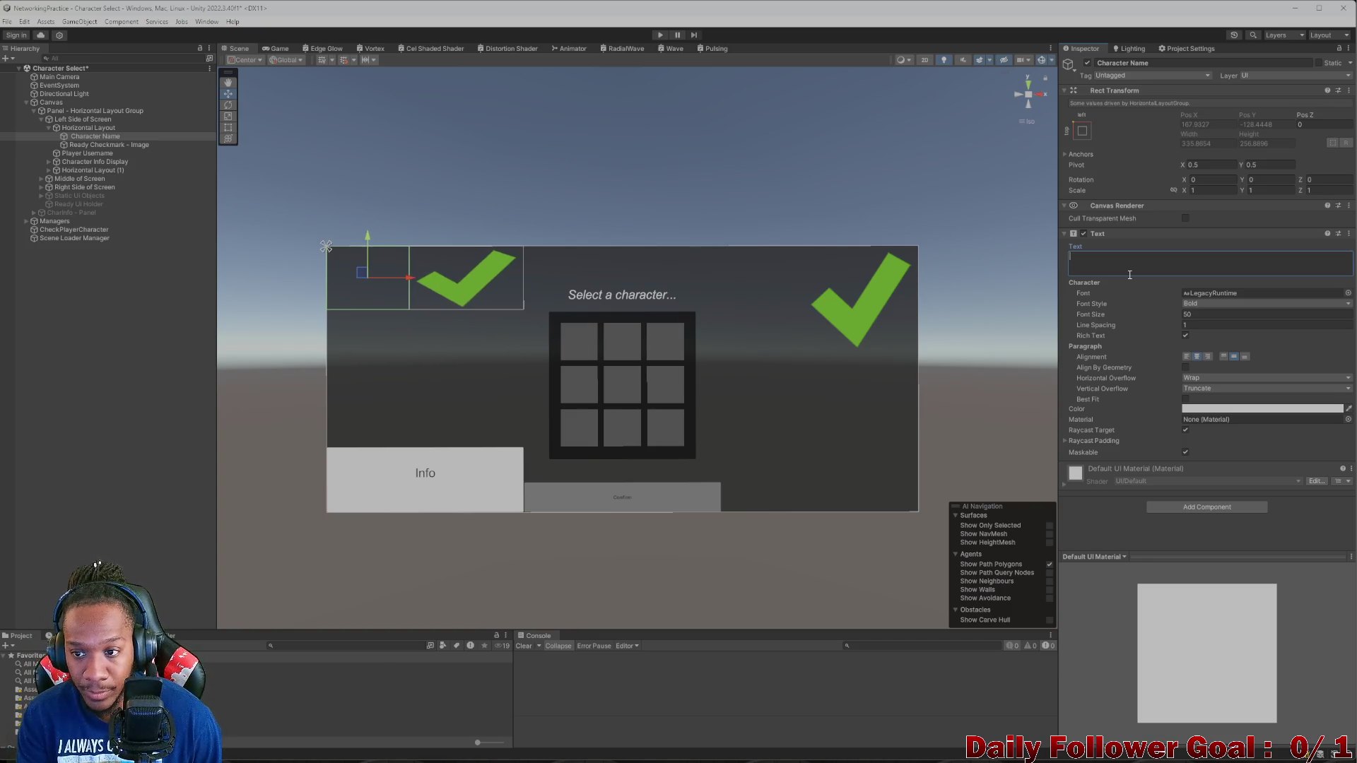
text(The Te)
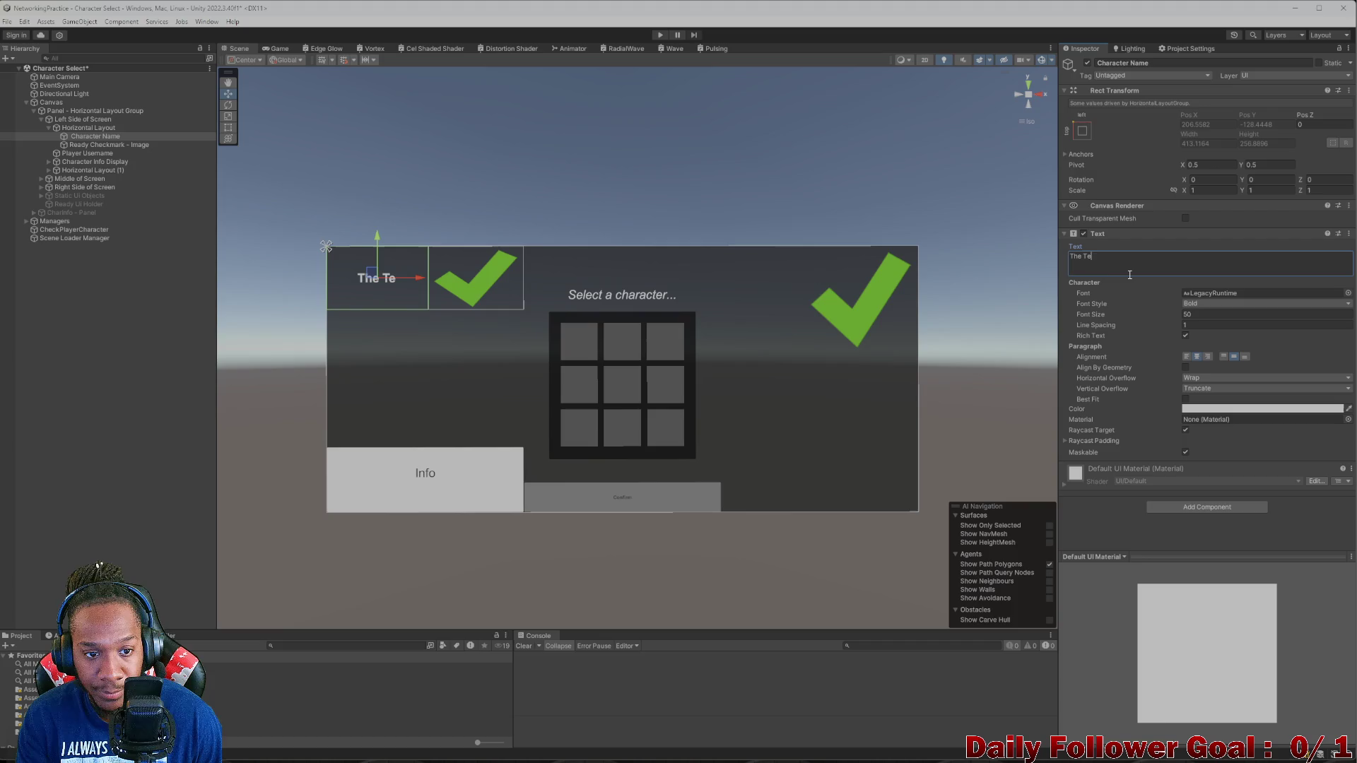
text(st Name)
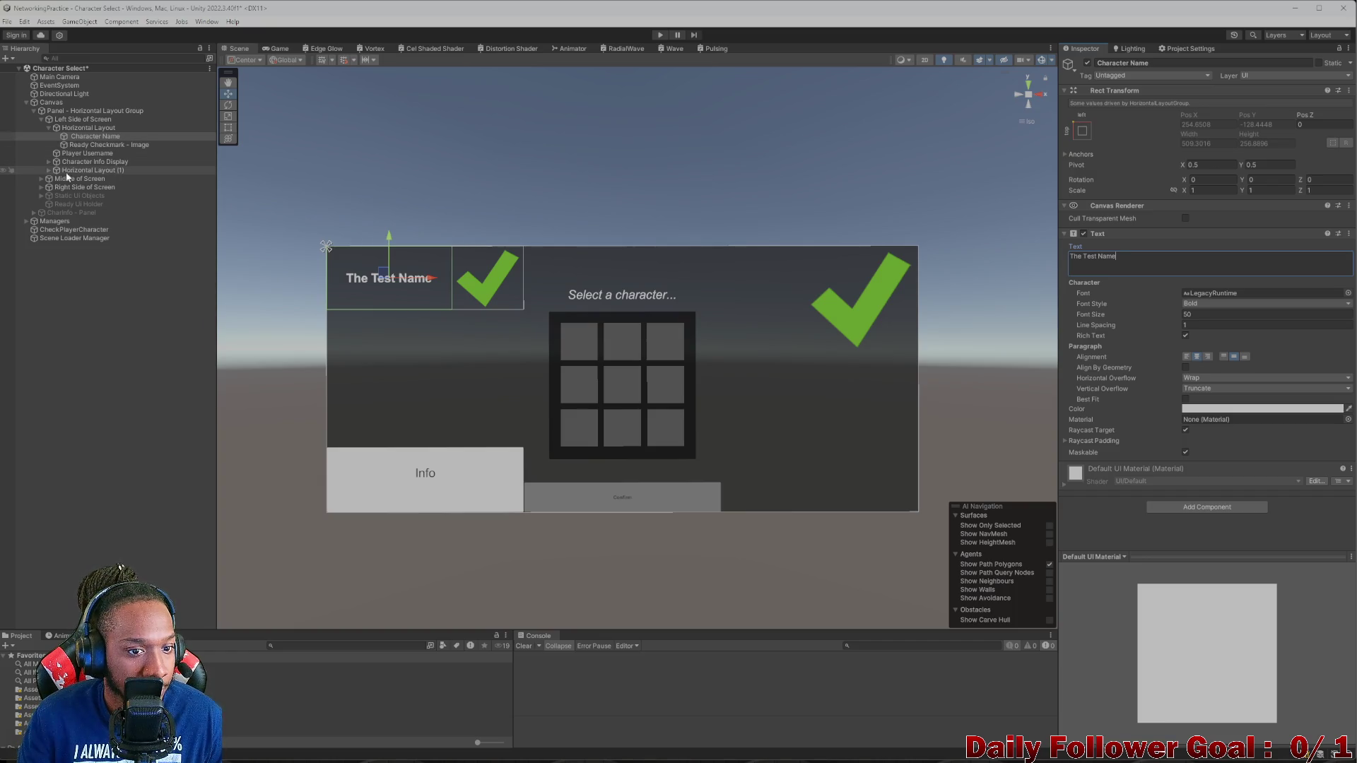
- Set the right-side Other Charachter Name text to 'The Test Name'
click(40, 187)
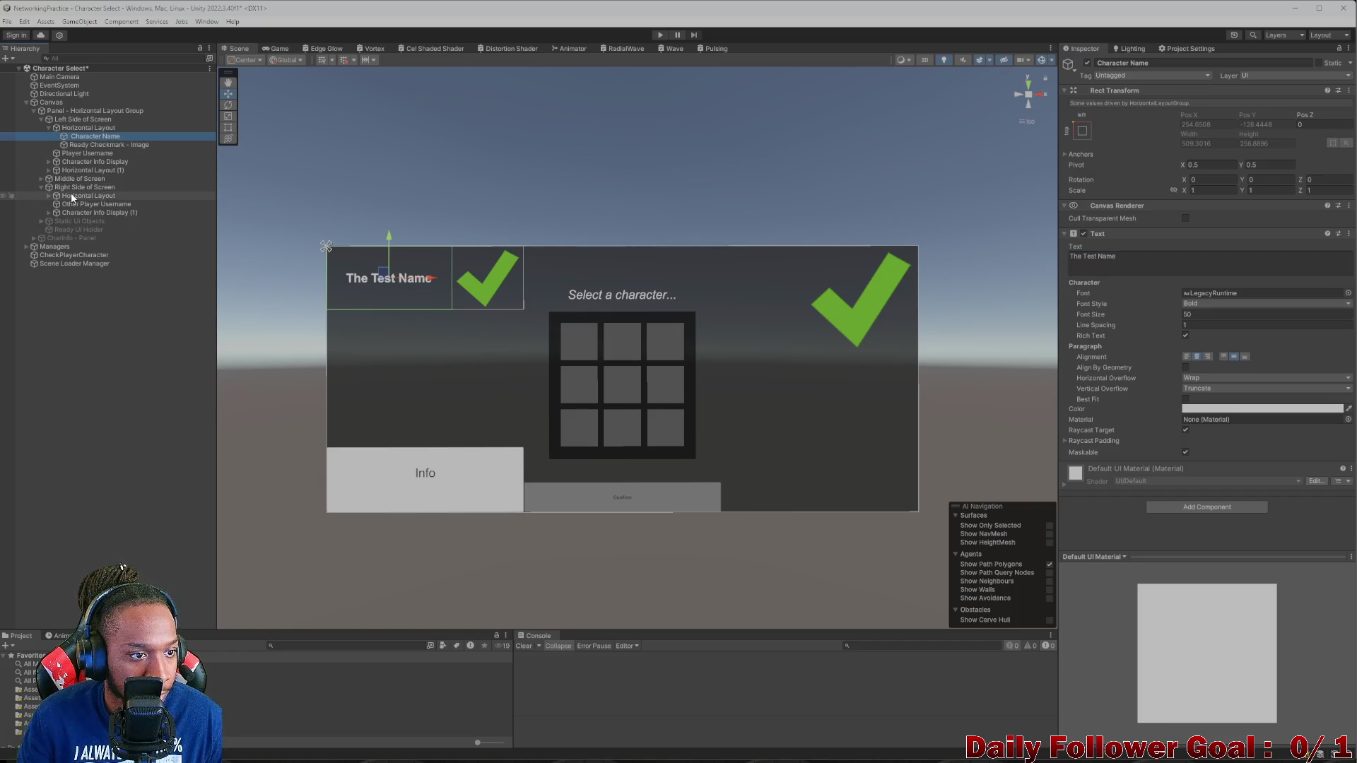
click(71, 196)
click(48, 196)
click(89, 205)
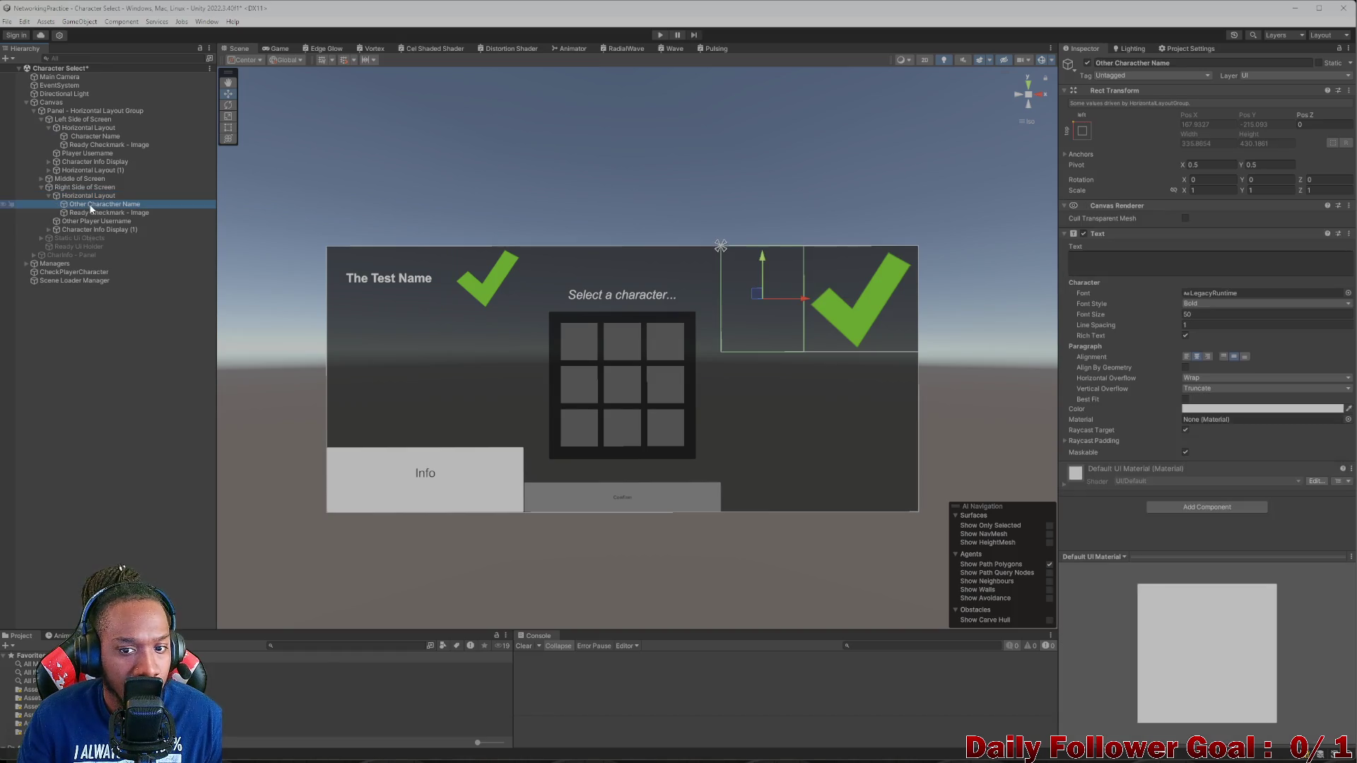
click(1076, 268)
text(The )
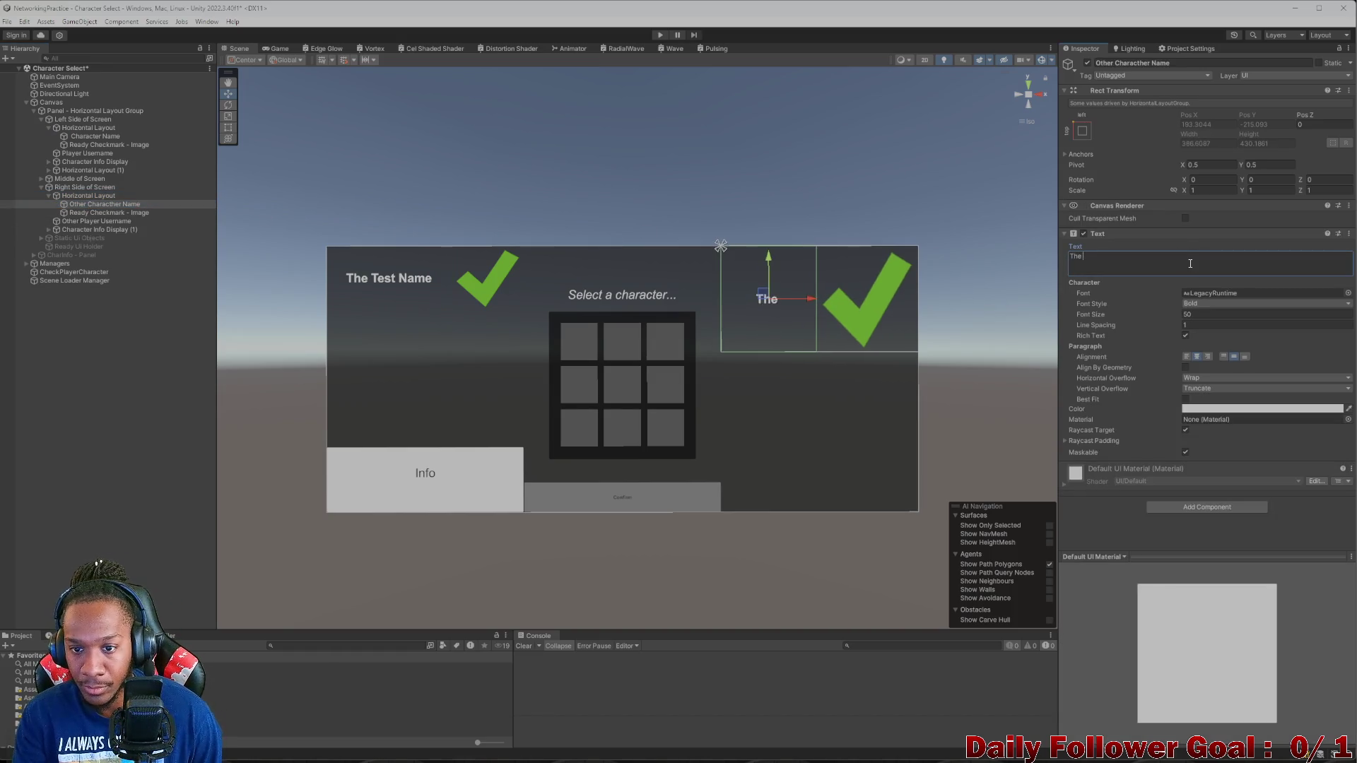
text(Test Name)
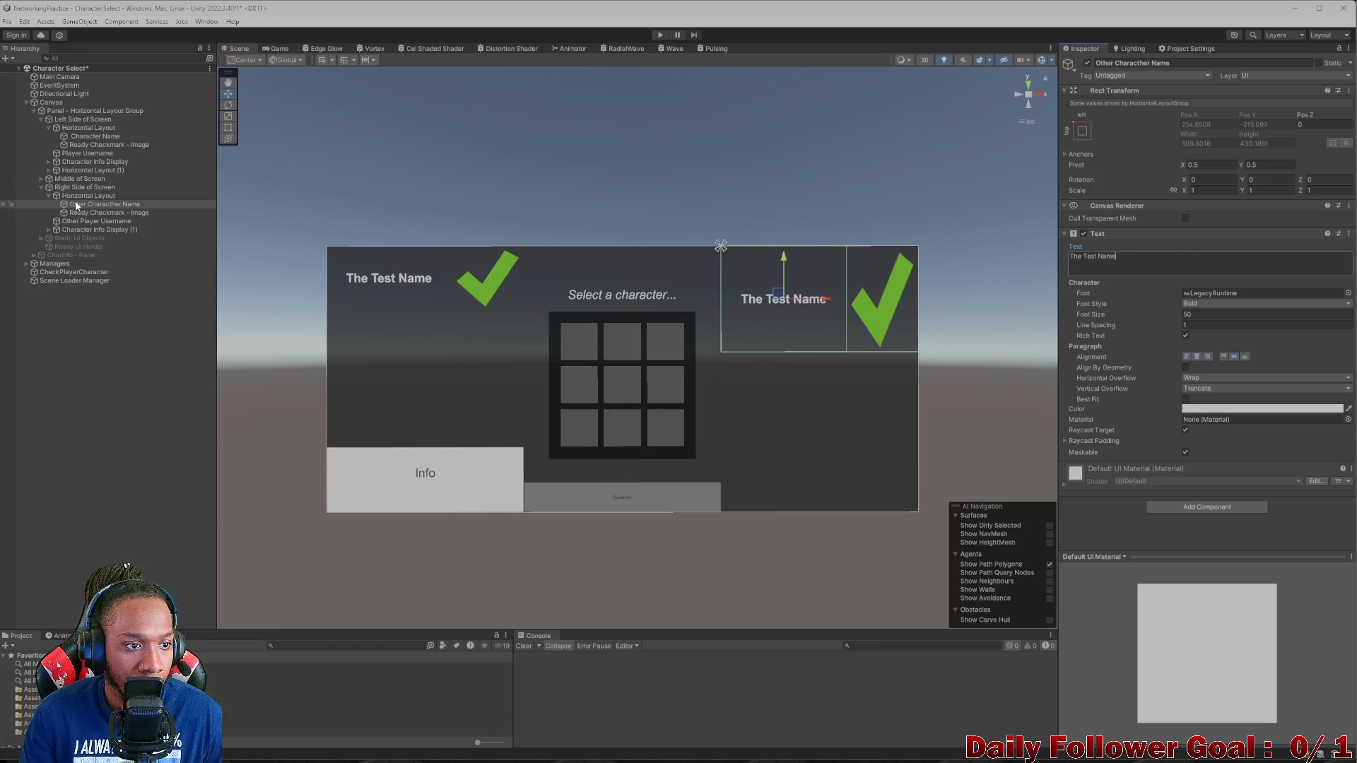
click(48, 196)
click(99, 128)
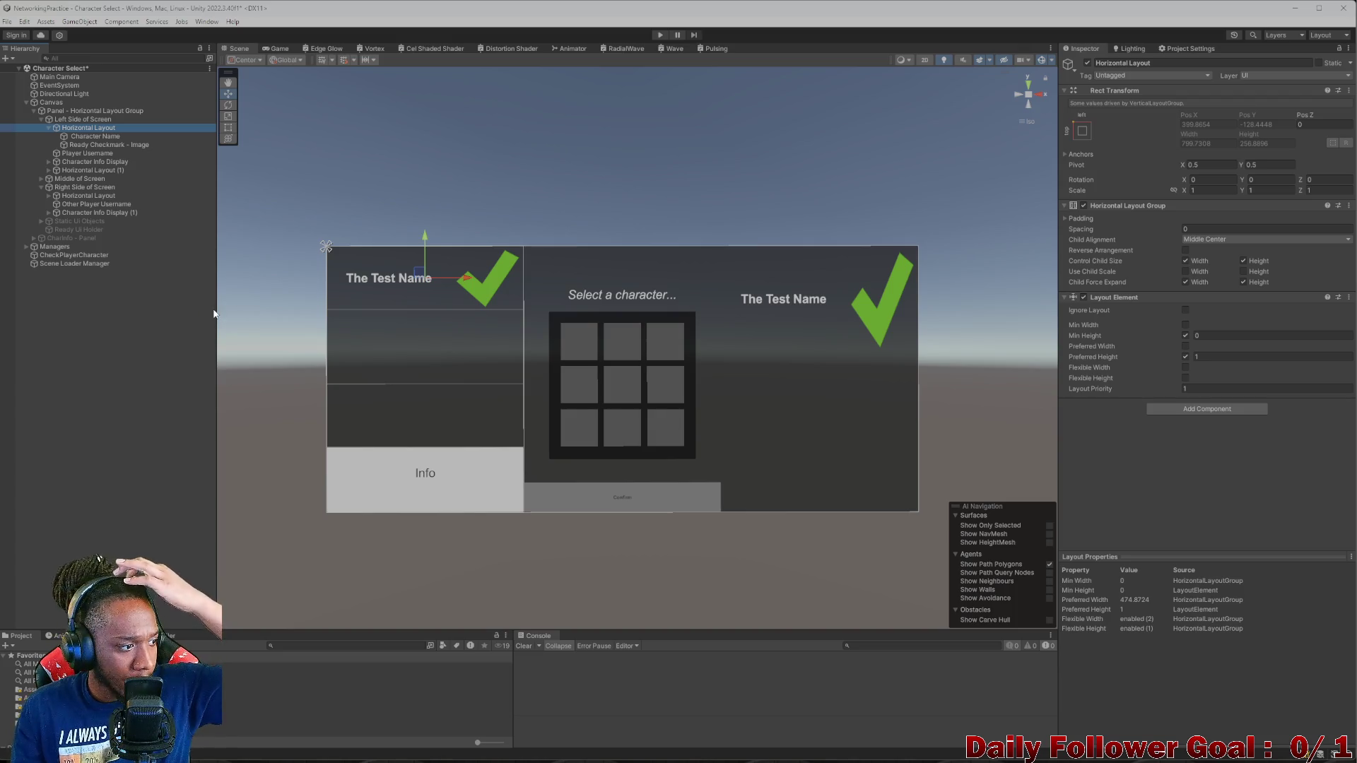
- Tick Preserve Aspect on the left Ready Checkmark image
click(87, 136)
click(86, 145)
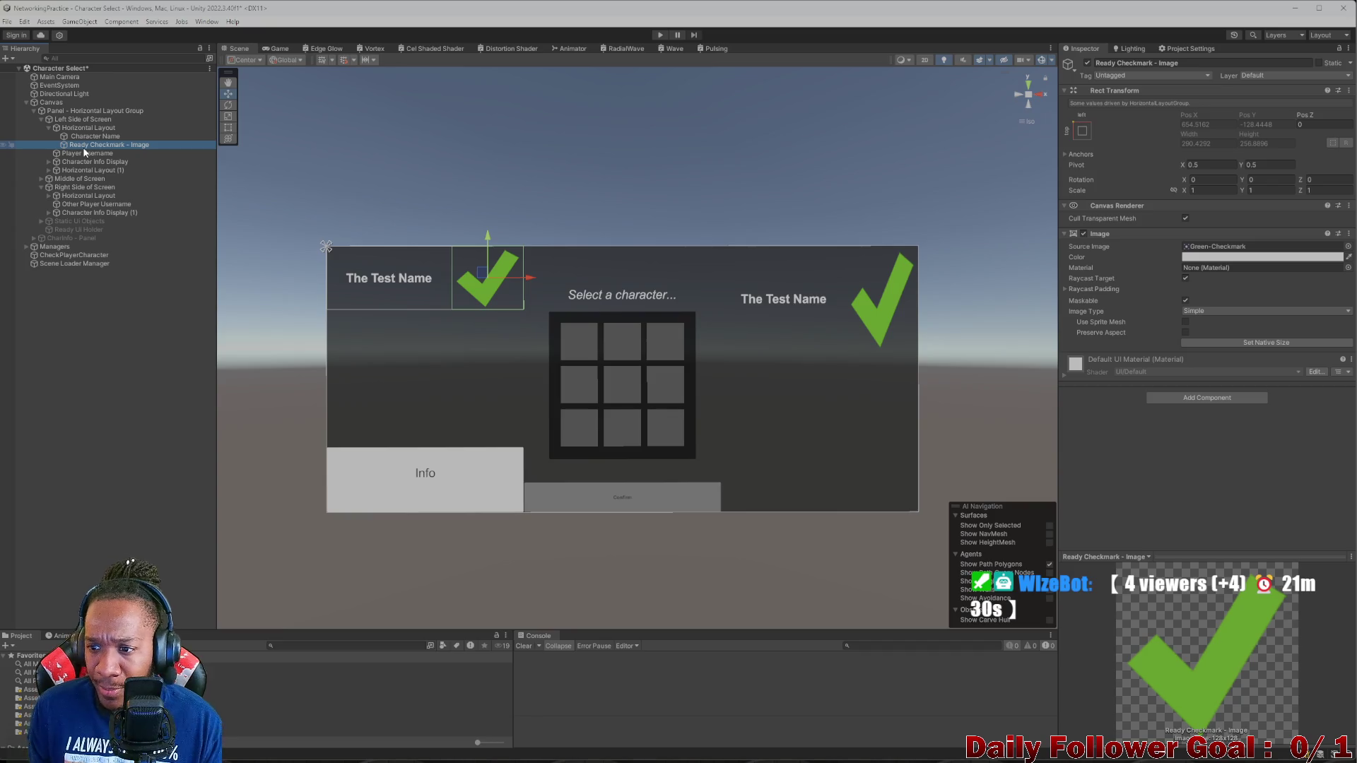
click(1185, 333)
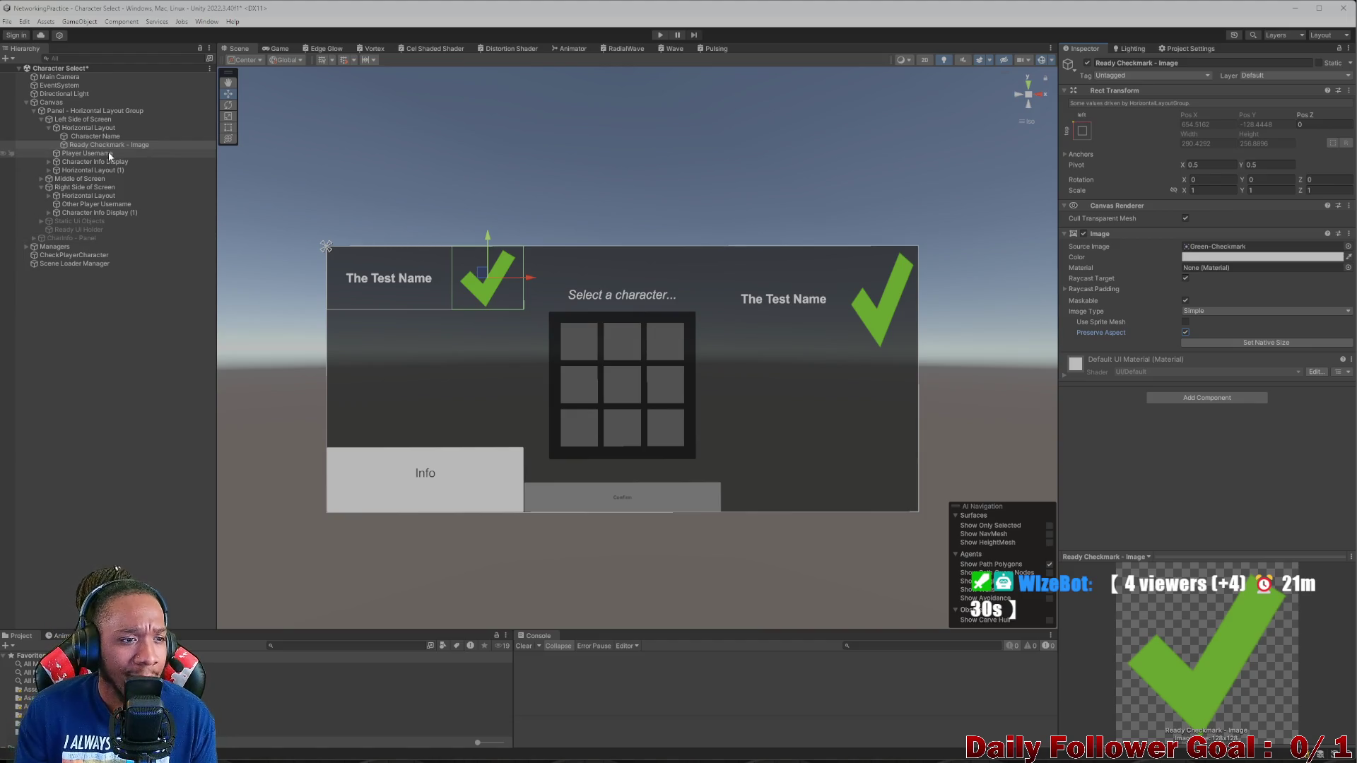
- Review the left row's layout group, then start adding a Layout Element to Character Name
click(99, 136)
click(96, 128)
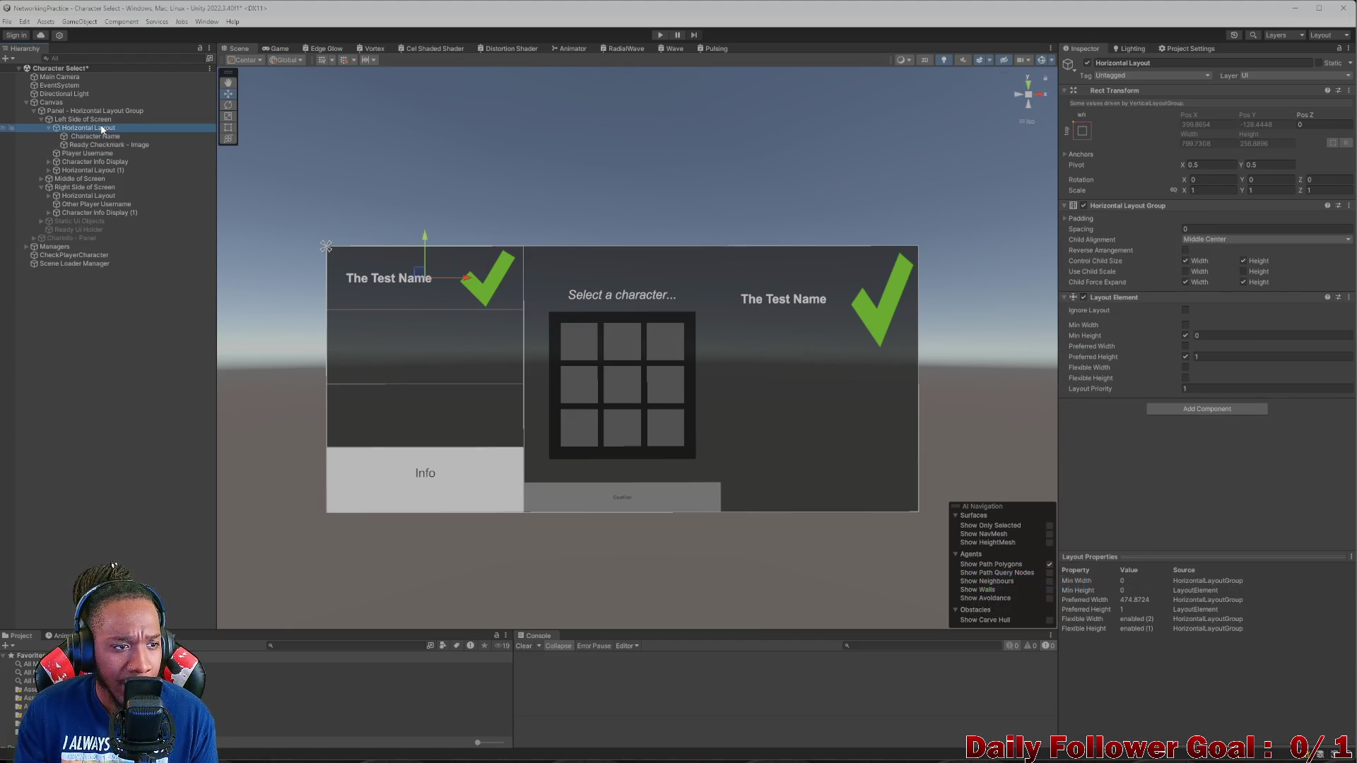
click(97, 136)
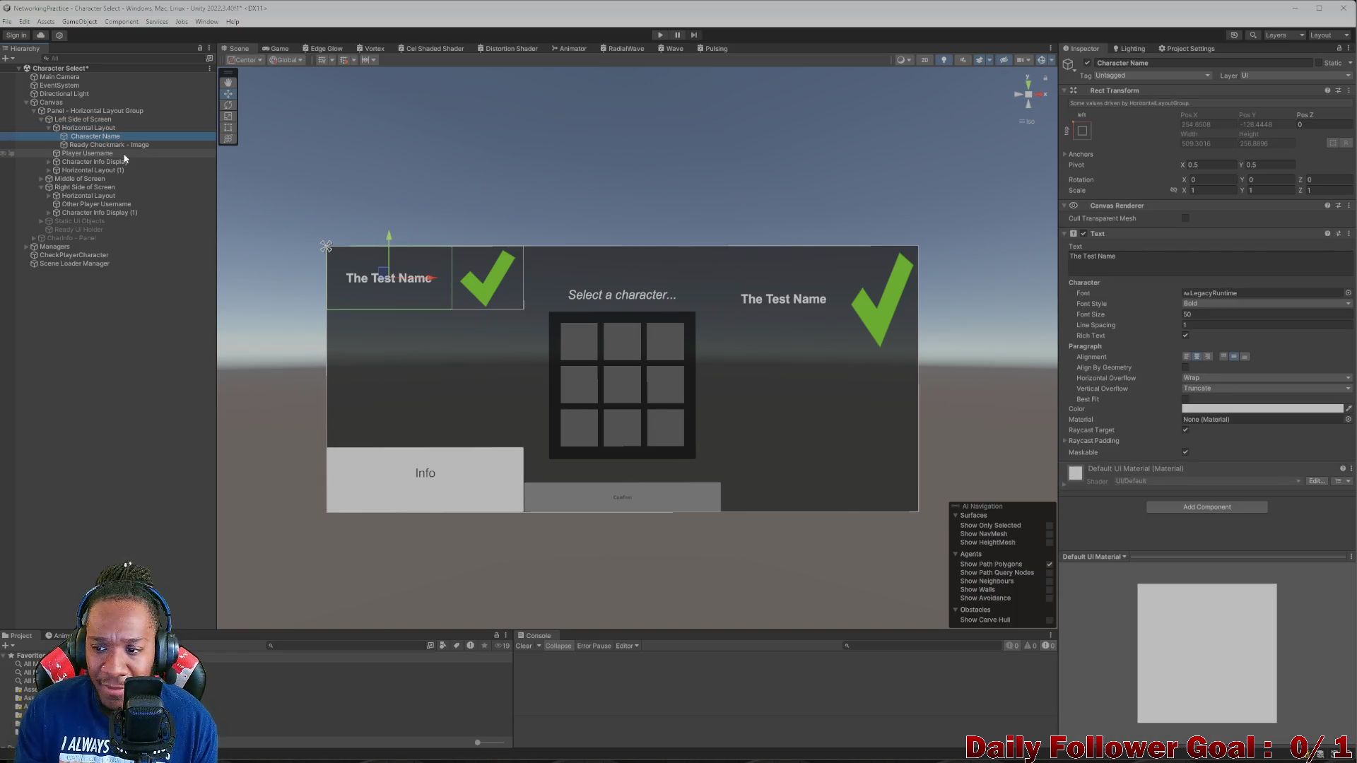
click(80, 130)
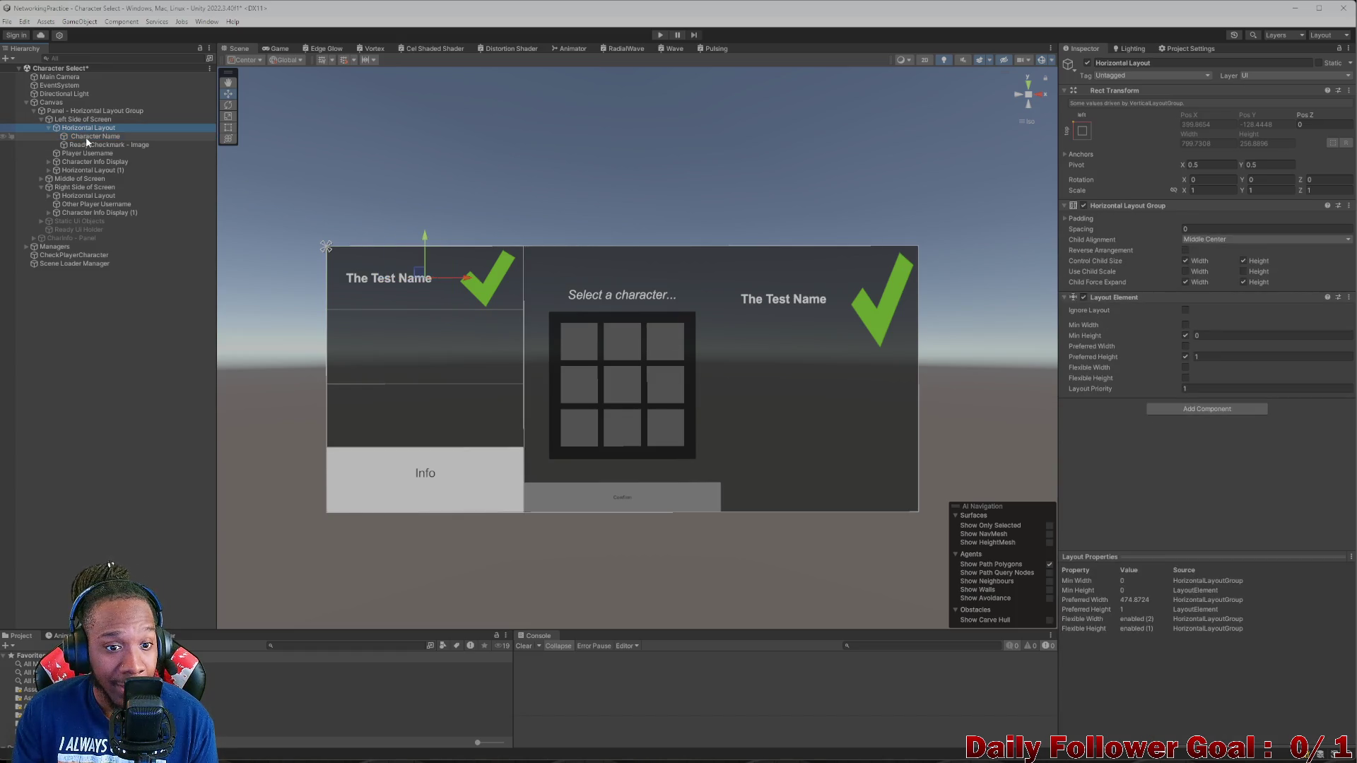
click(86, 139)
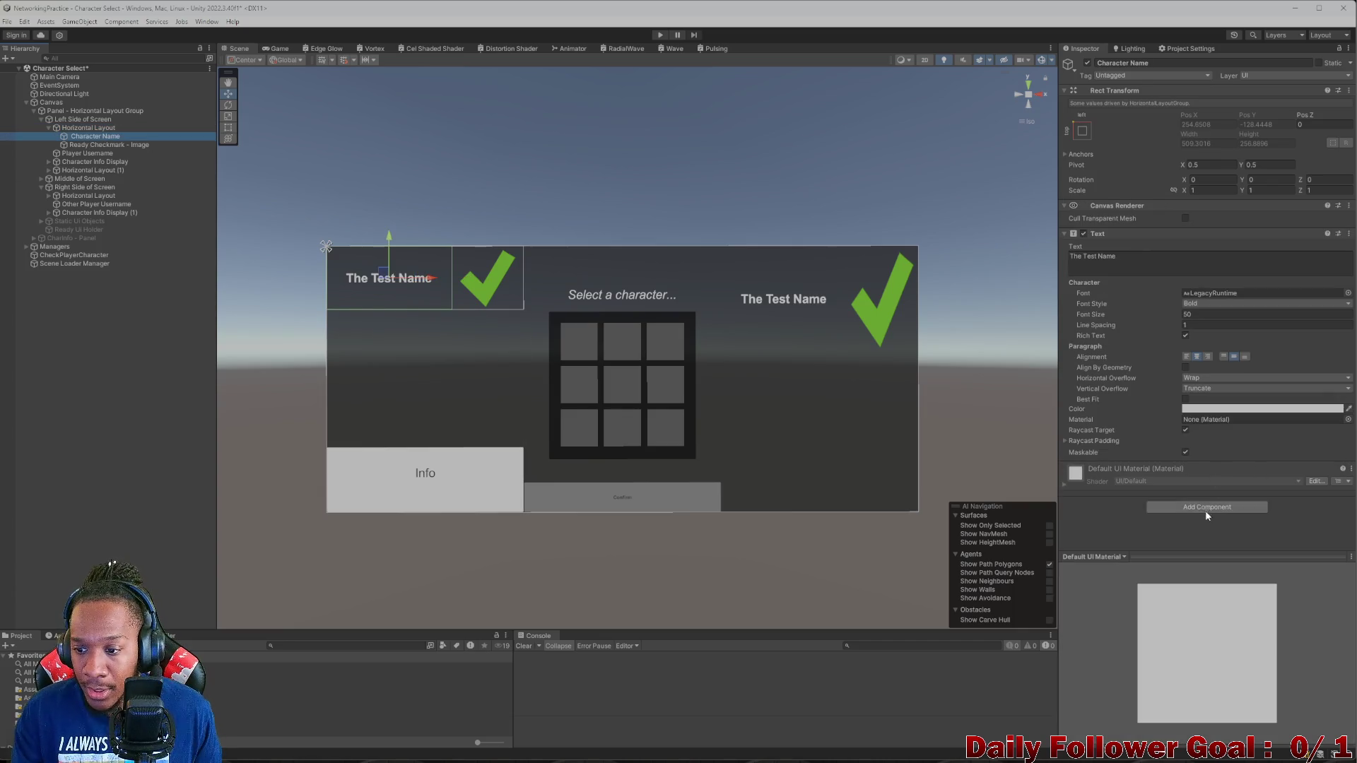
click(1203, 508)
- Give Character Name a Layout Element with Flexible Height 1, Min Width 0 and Preferred Width 800
click(1185, 545)
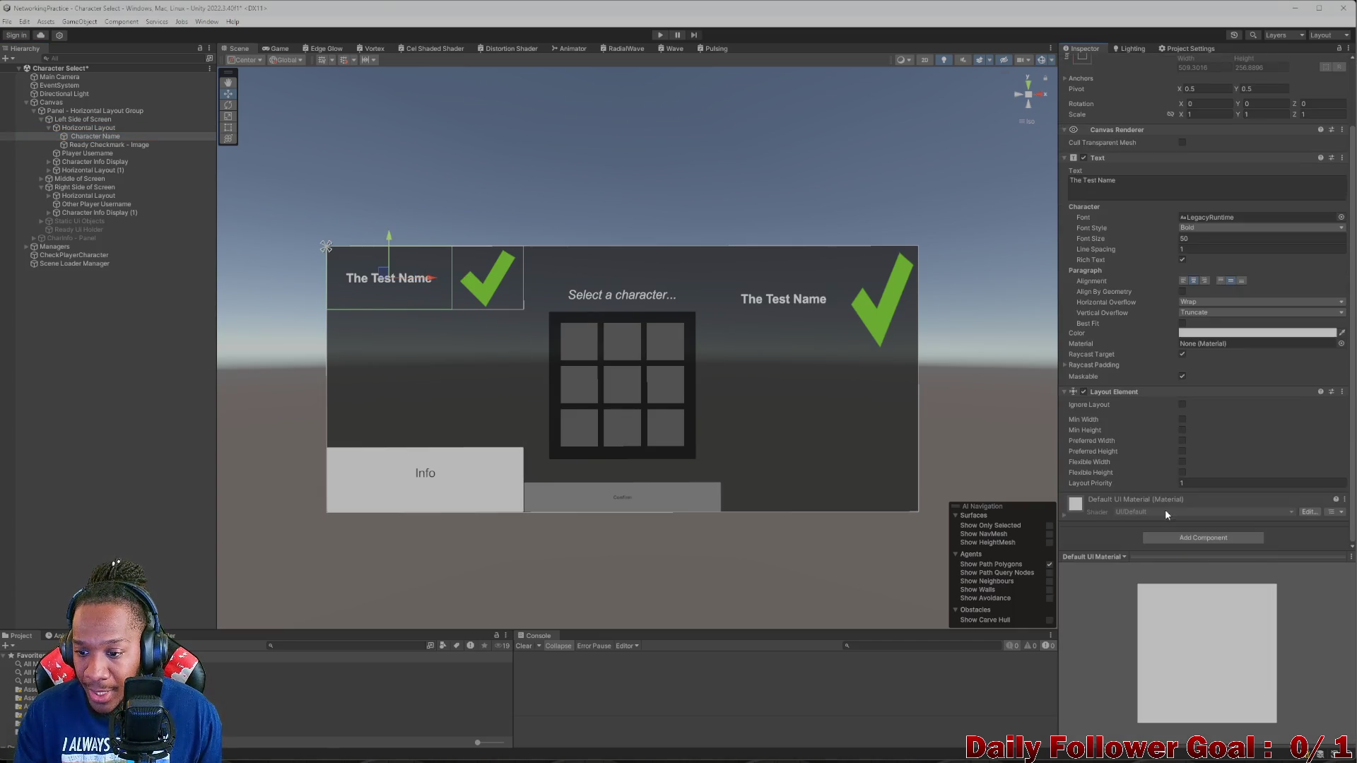
click(1182, 473)
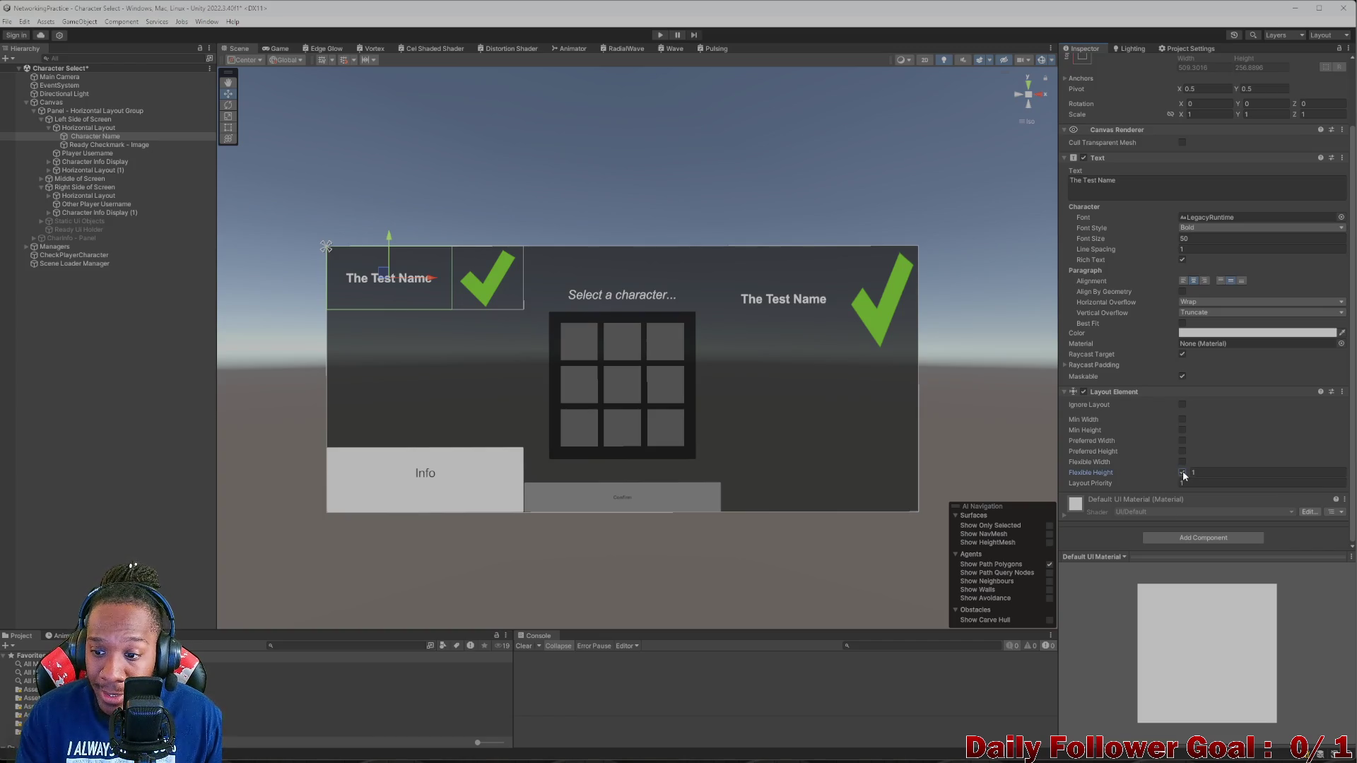
click(1182, 430)
click(1182, 429)
click(1182, 419)
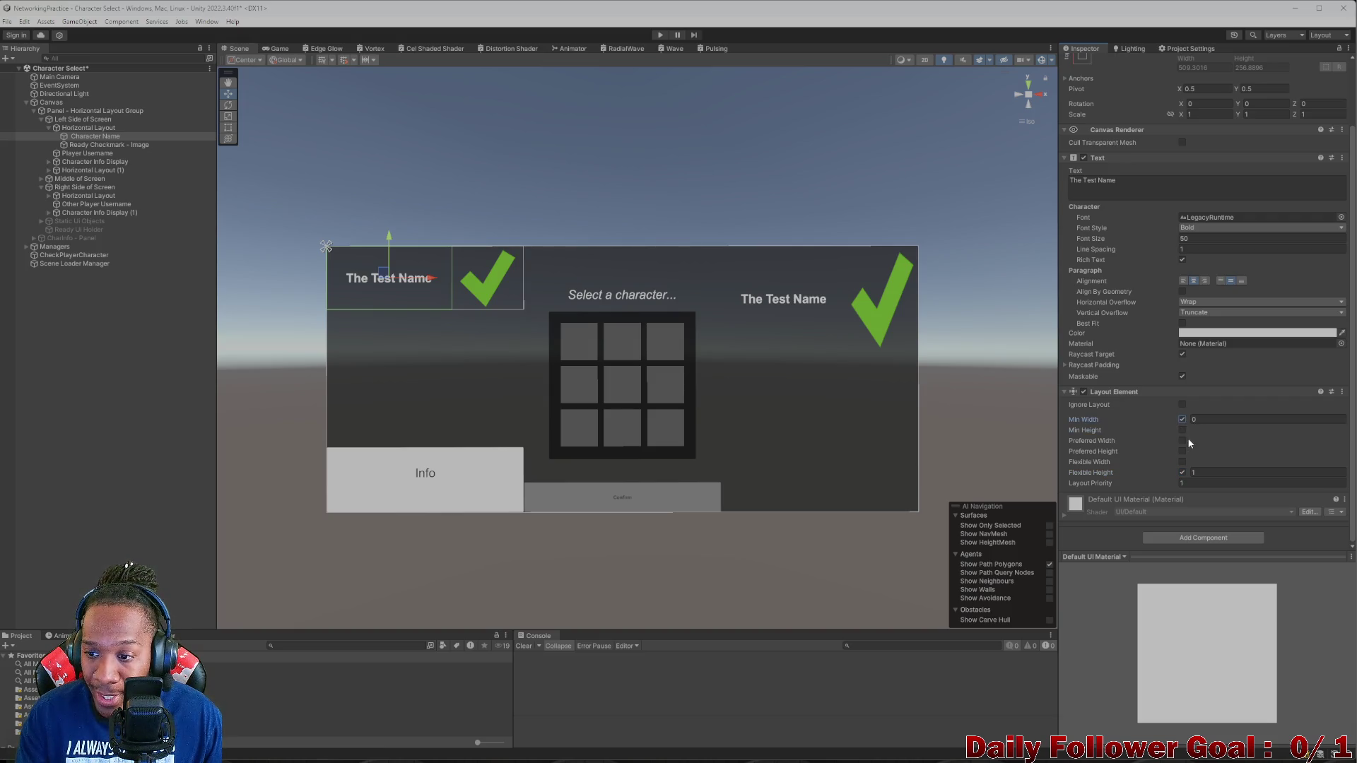
click(1182, 441)
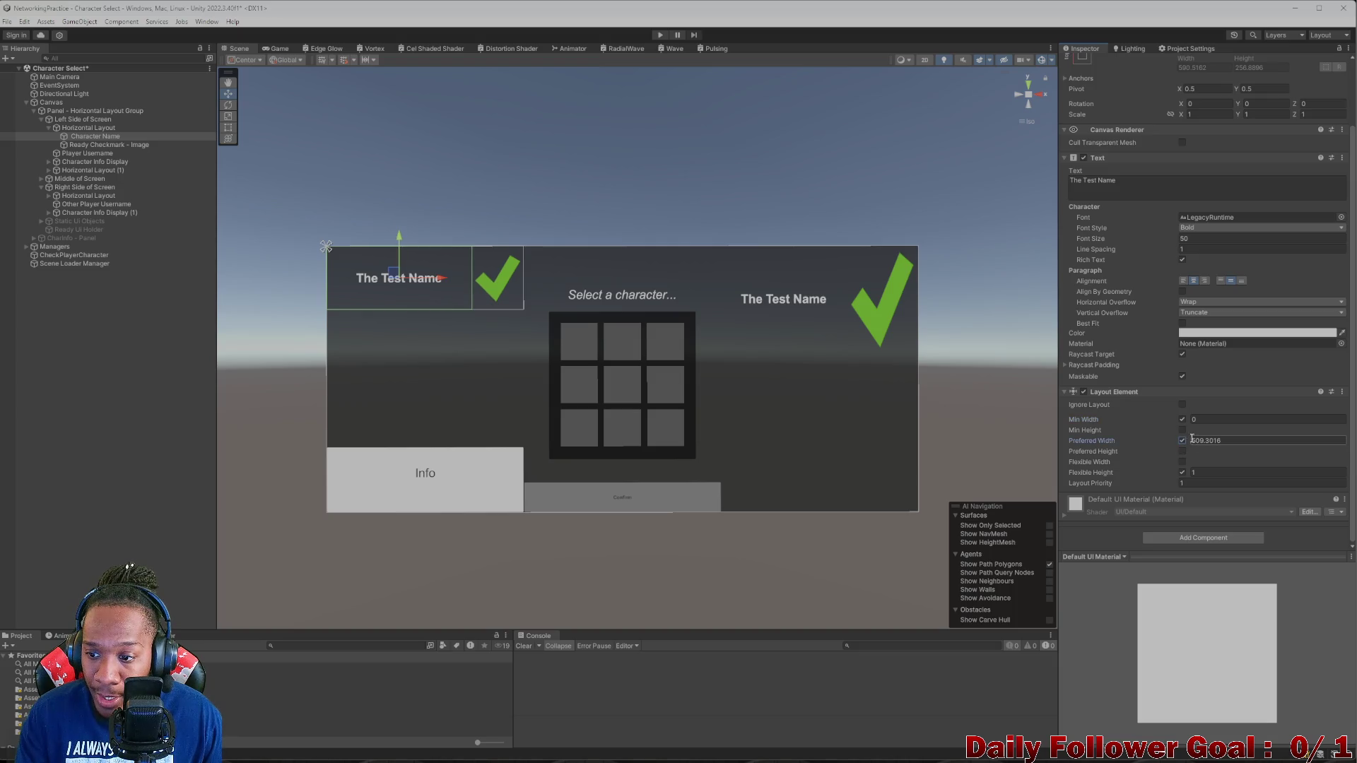
mouse_move(1190, 440)
mouse_down()
mouse_move(1324, 452)
mouse_move(1265, 453)
mouse_up()
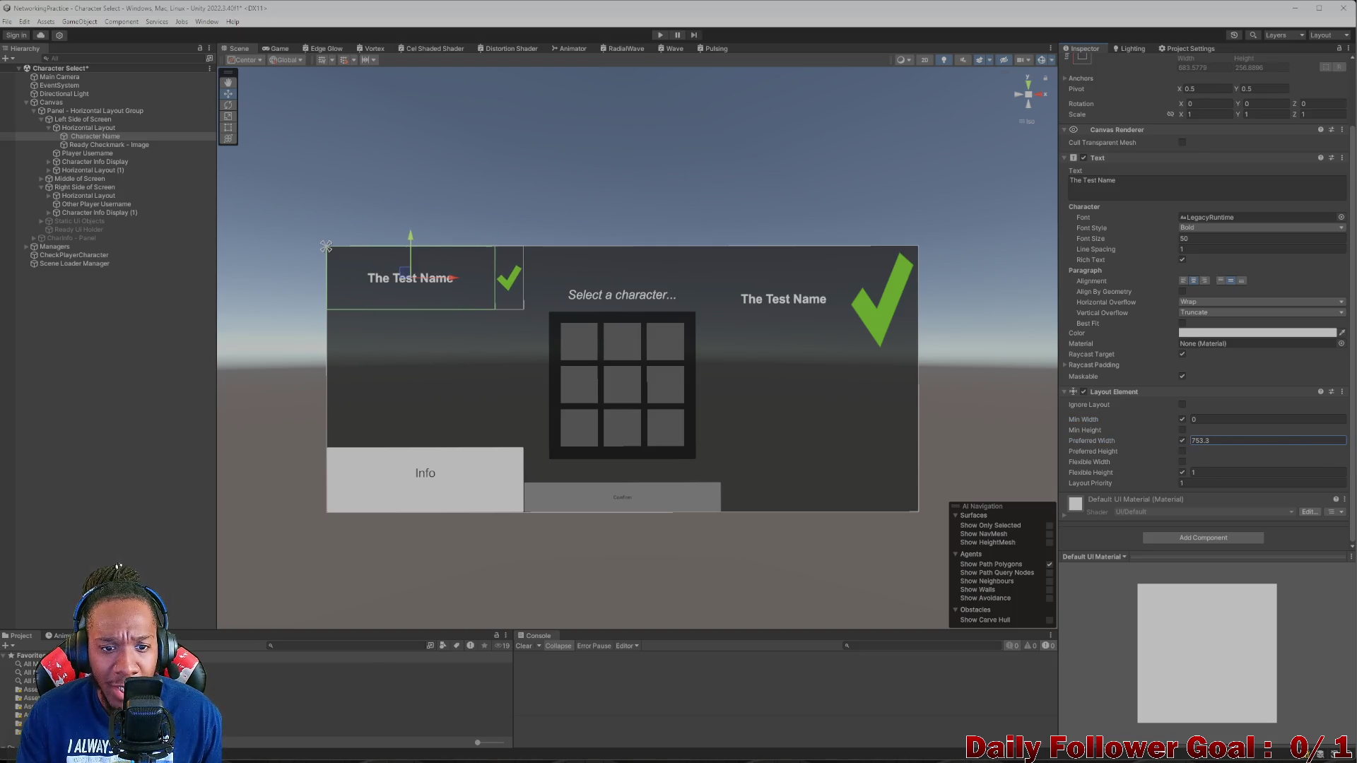
click(1255, 440)
text(800)
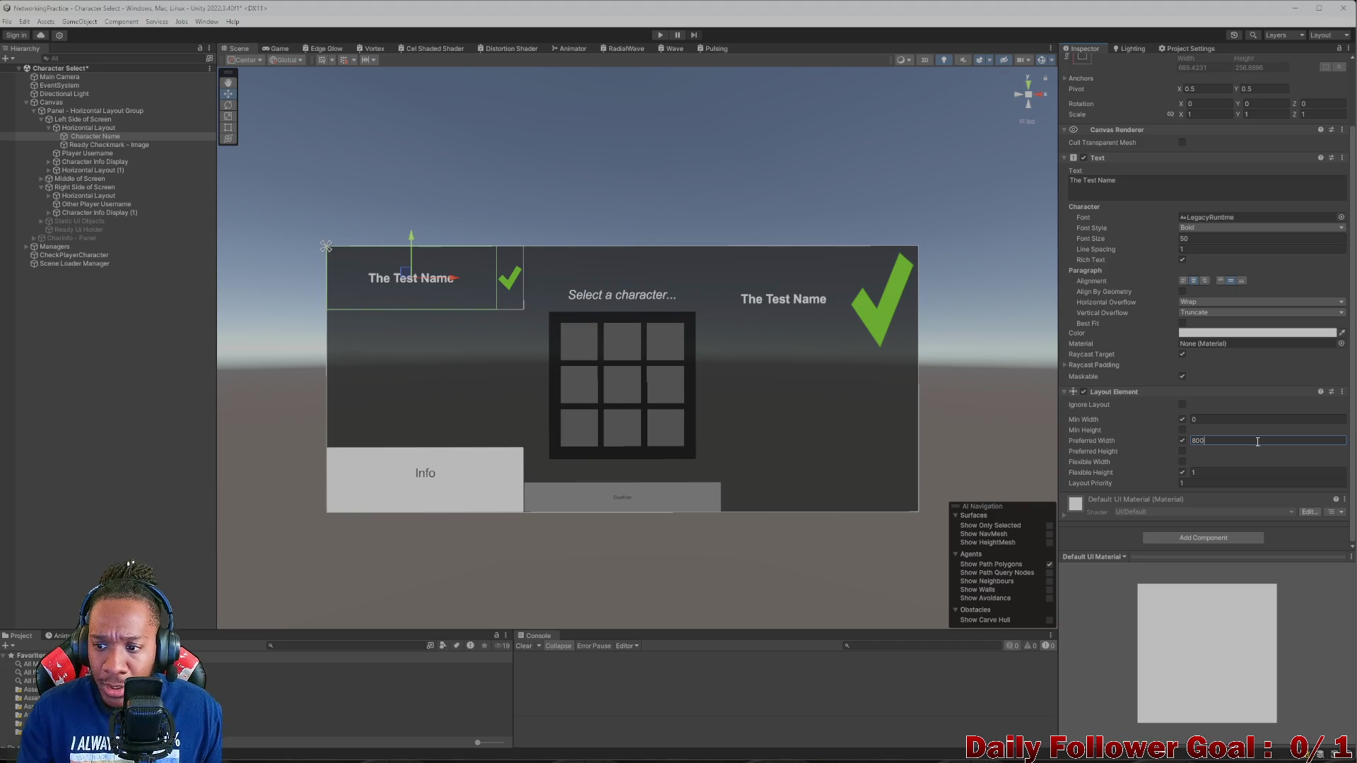
- Reduce the preferred width to 750 and check the result in the Game view
click(279, 48)
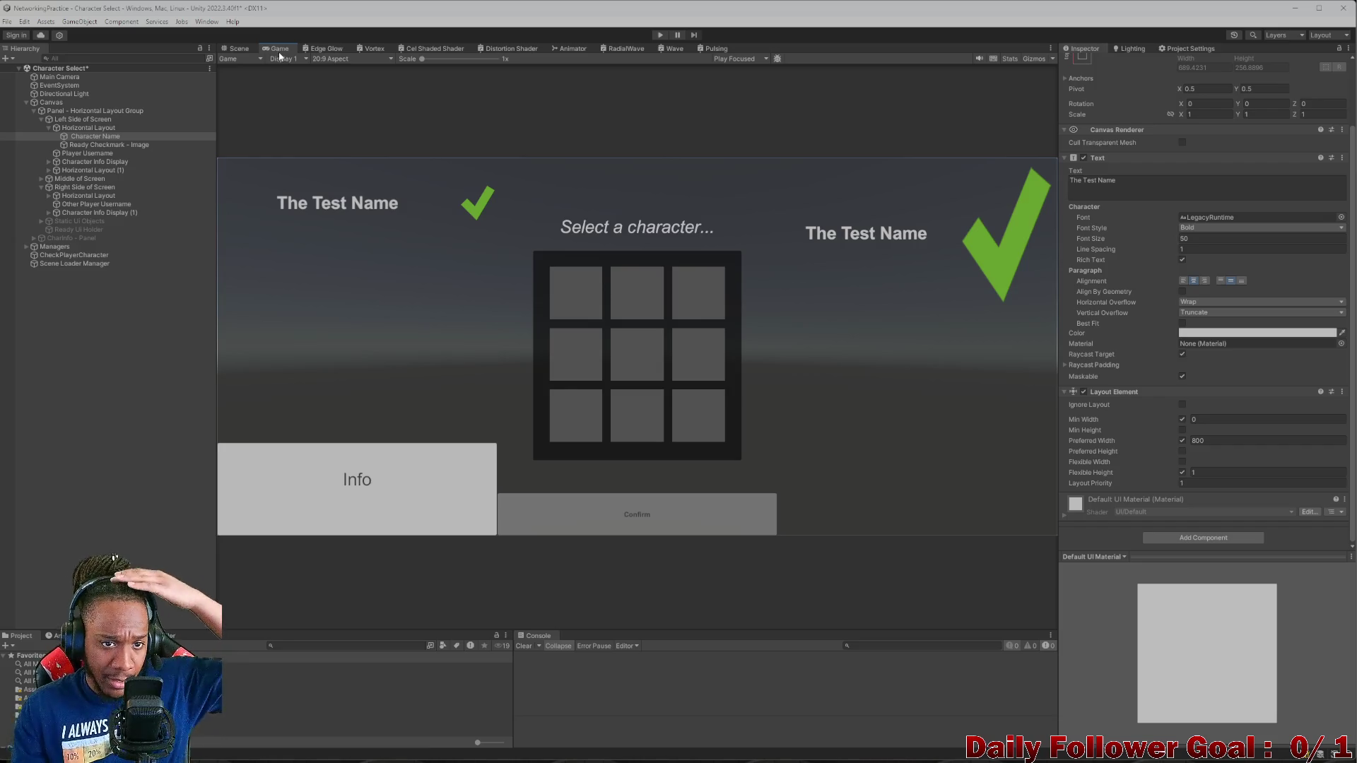
click(240, 49)
click(1241, 441)
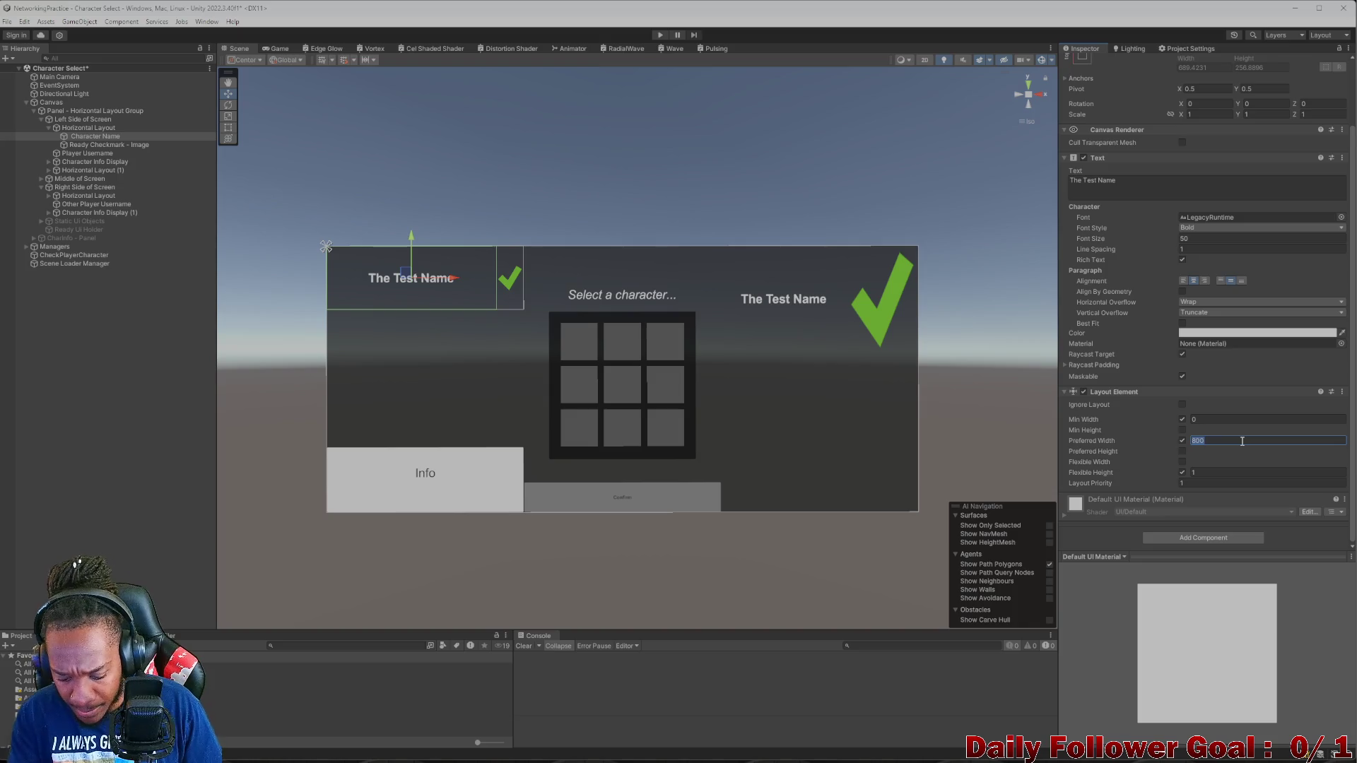
text(750)
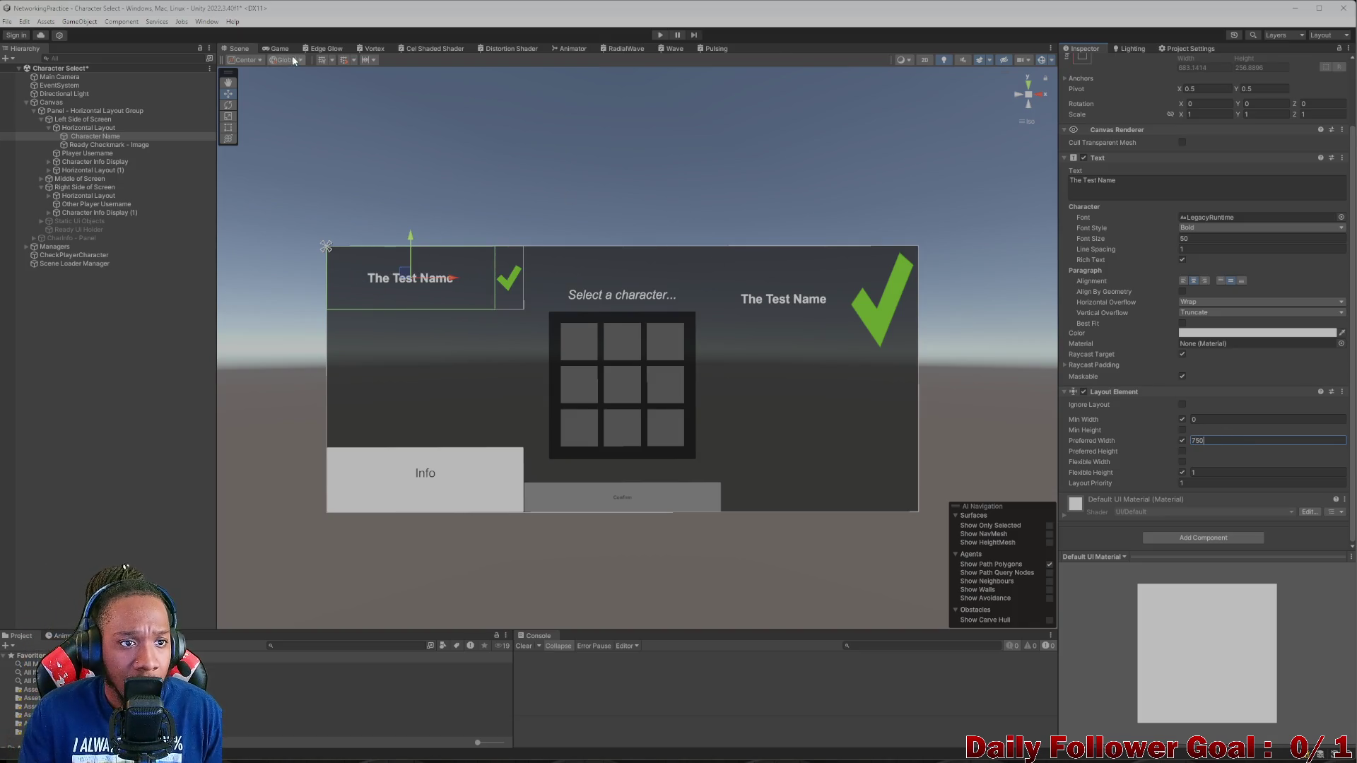
click(278, 48)
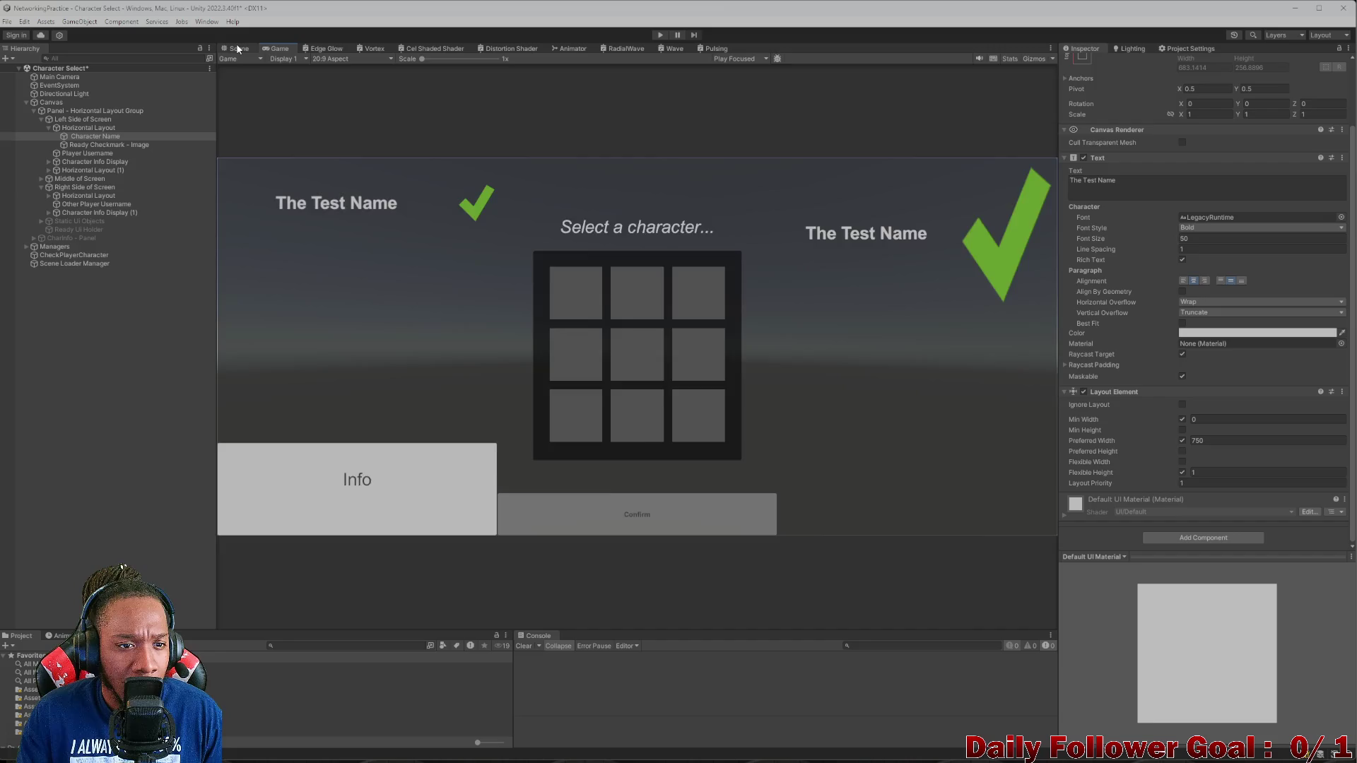
click(239, 48)
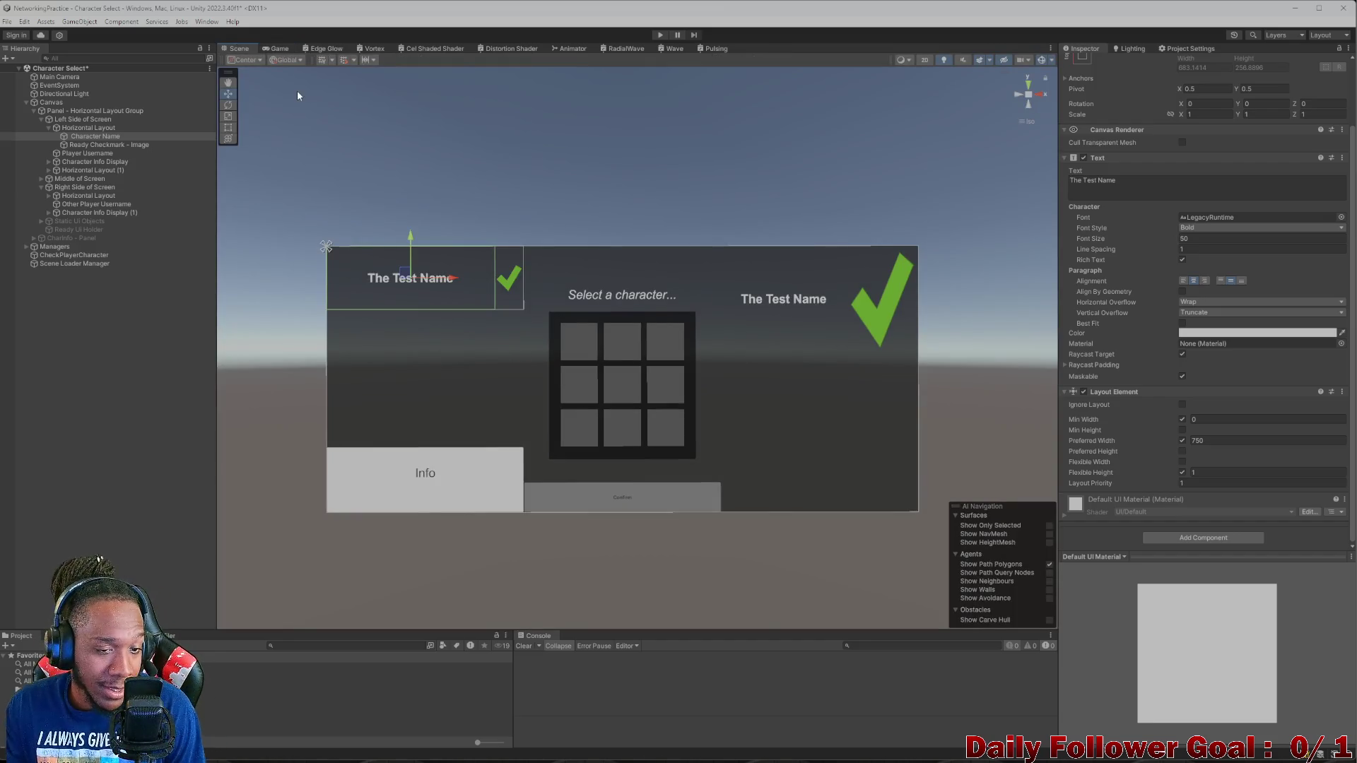
click(278, 49)
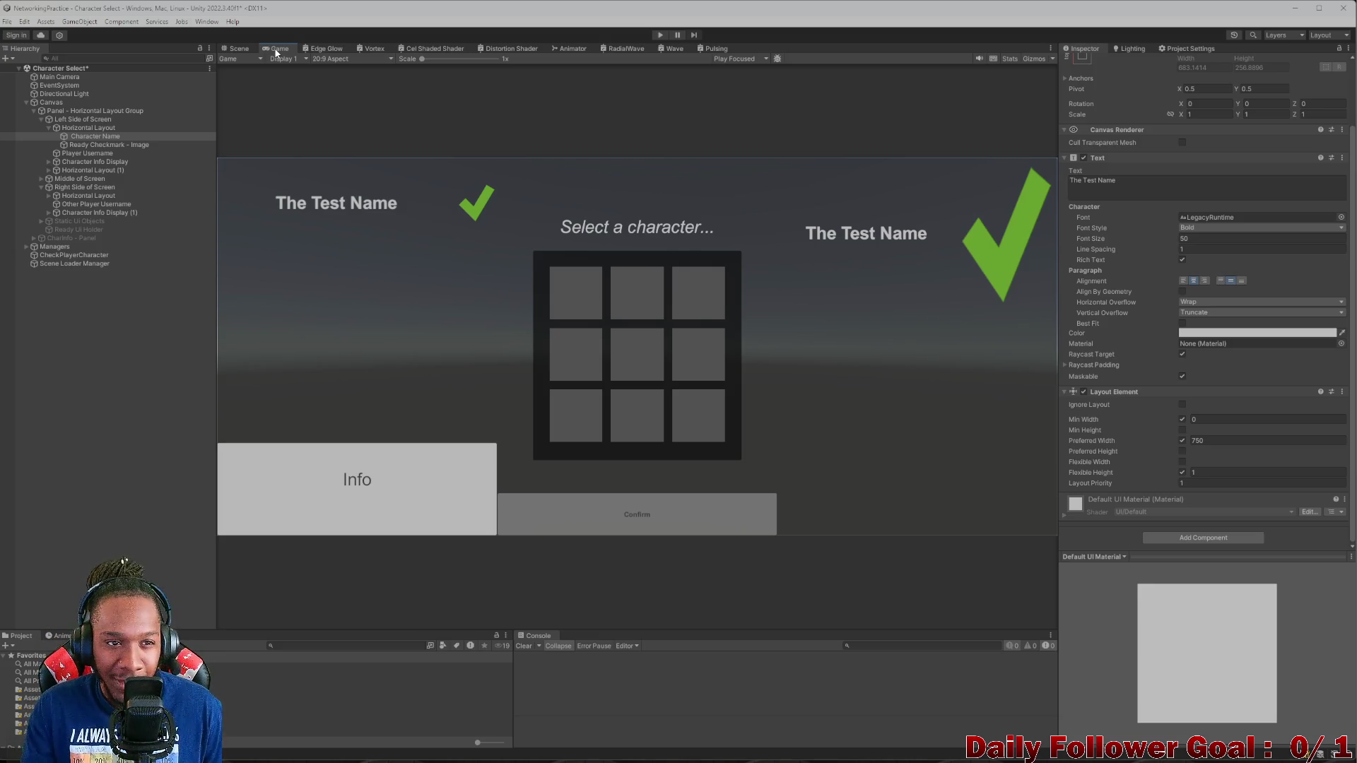
click(238, 48)
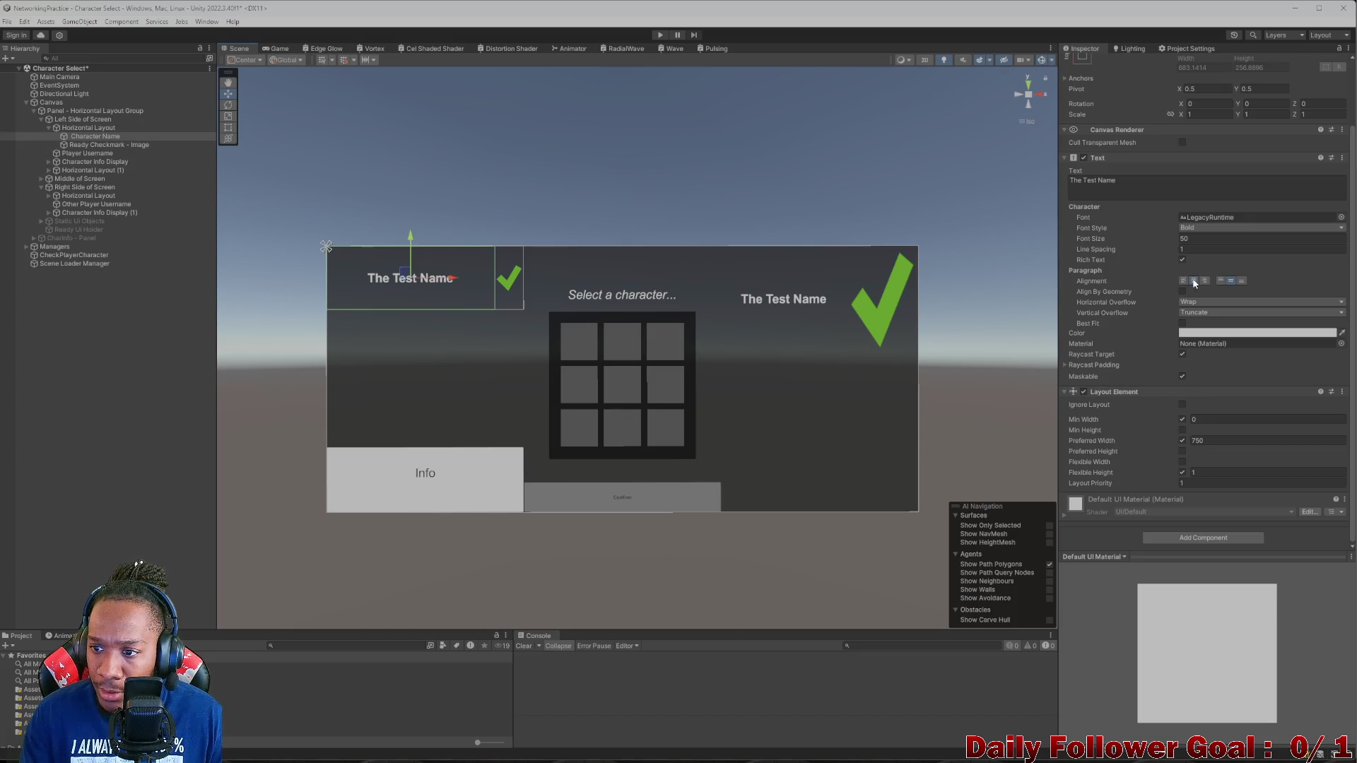
- Align the Character Name text to the top of its box
click(1221, 282)
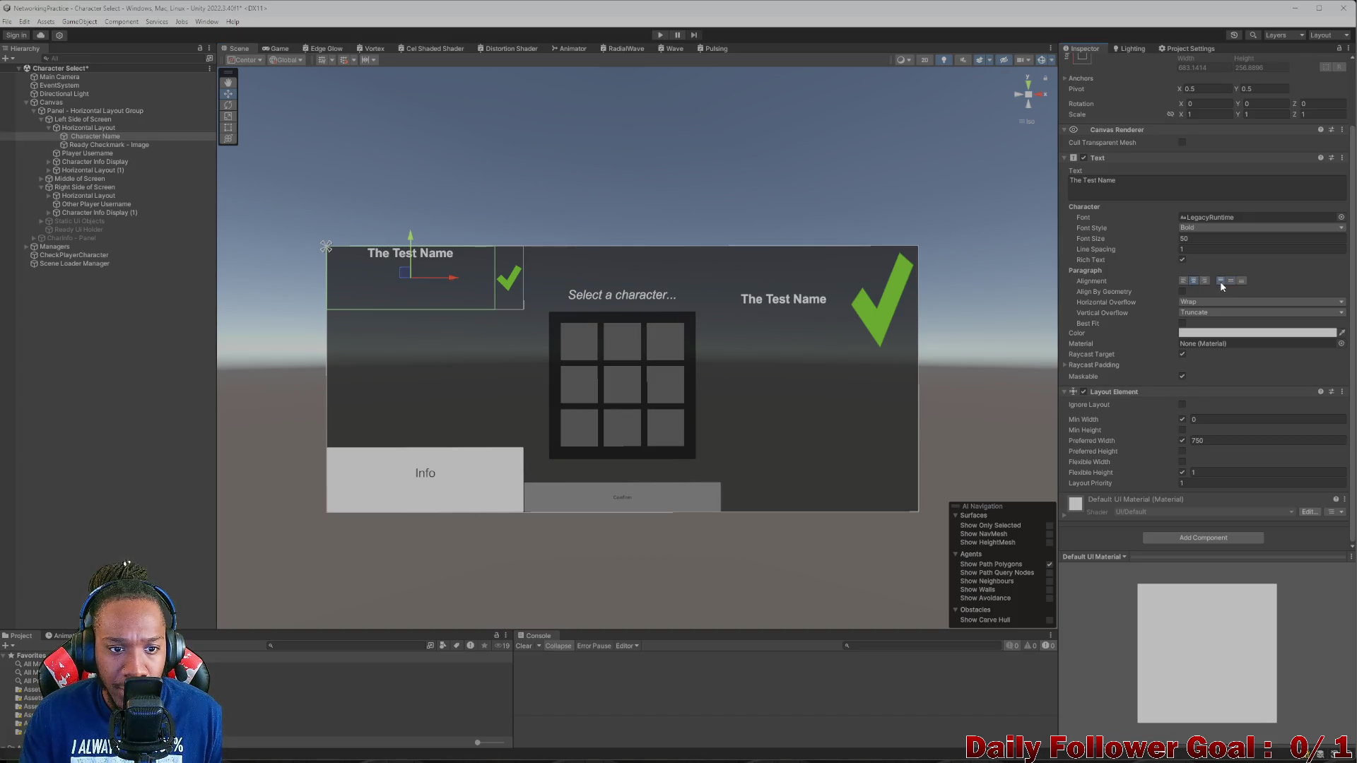
scroll(1187, 353, up, 2)
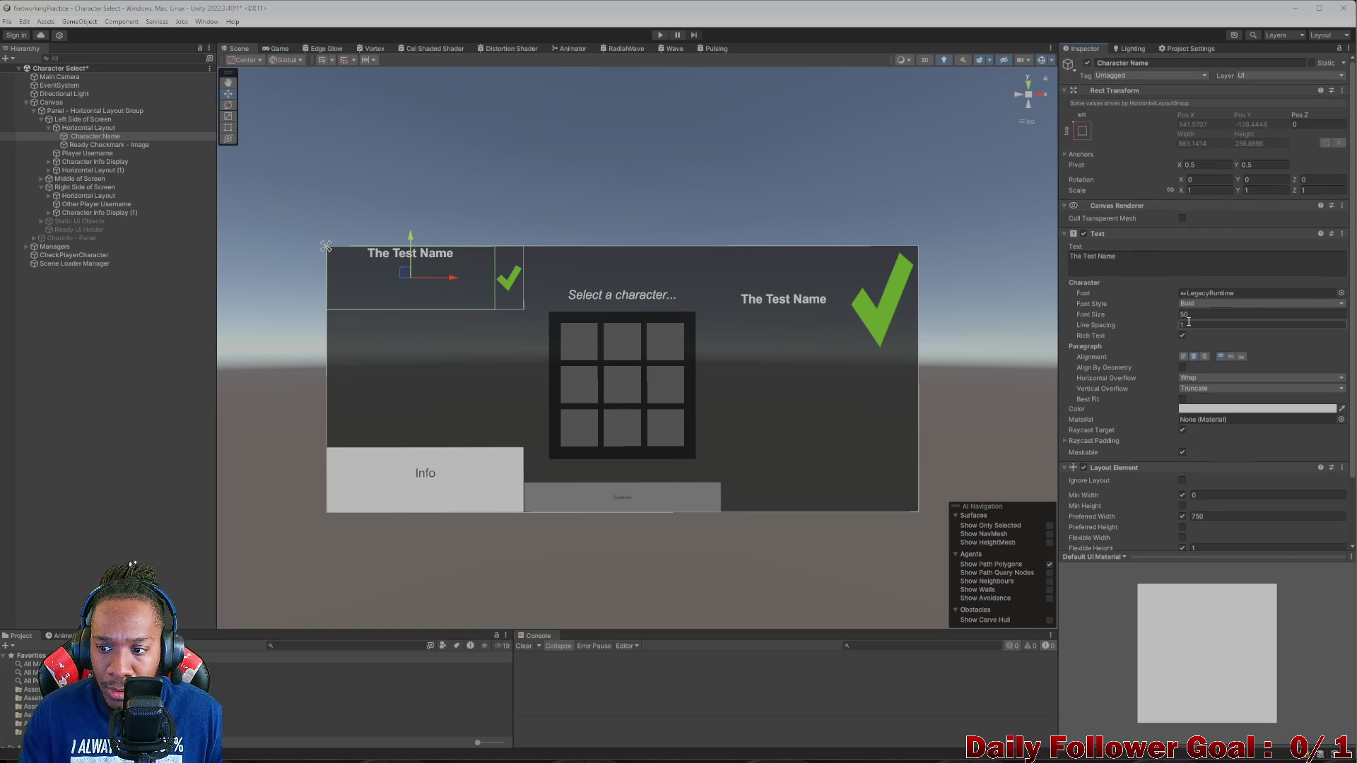
scroll(1157, 414, down, 2)
scroll(1149, 403, up, 2)
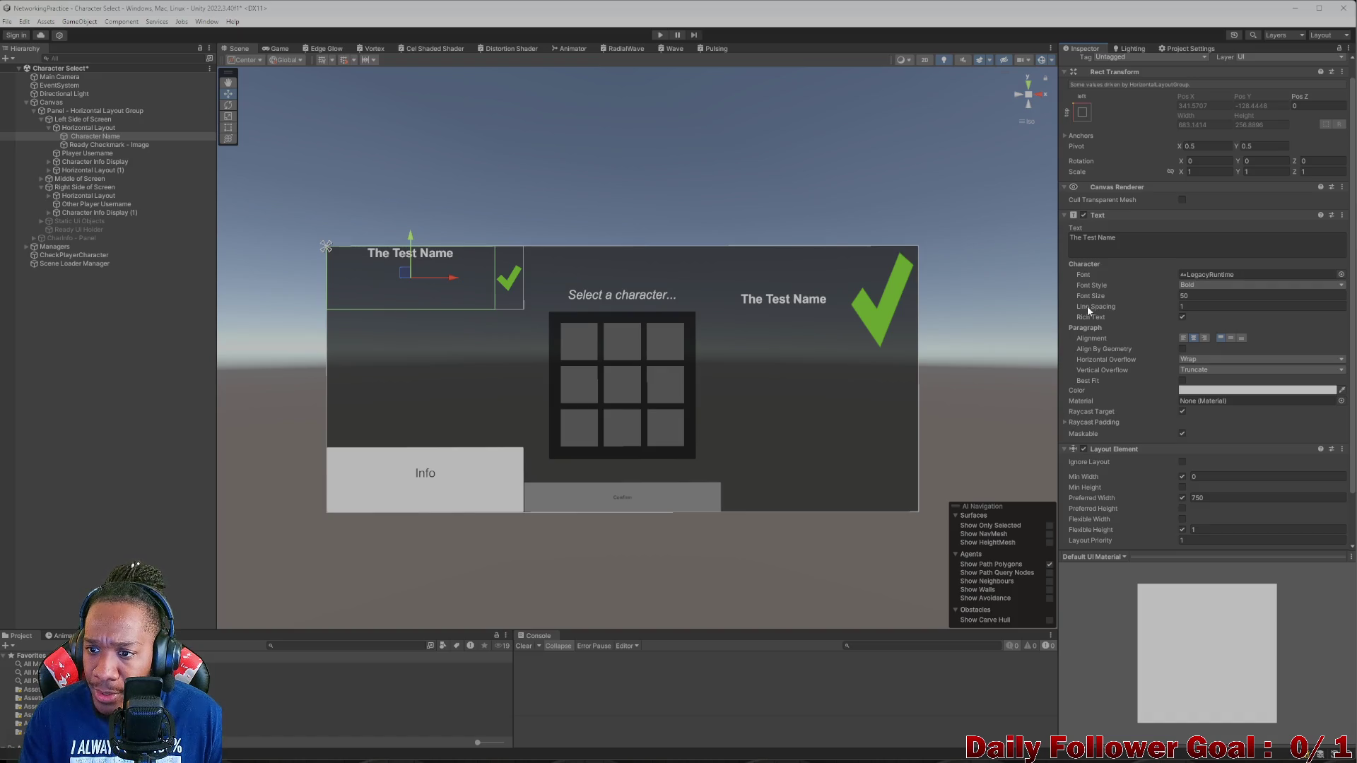
- Try a Raycast Padding Top of 78 on the name text, then reset it to 0
click(1065, 422)
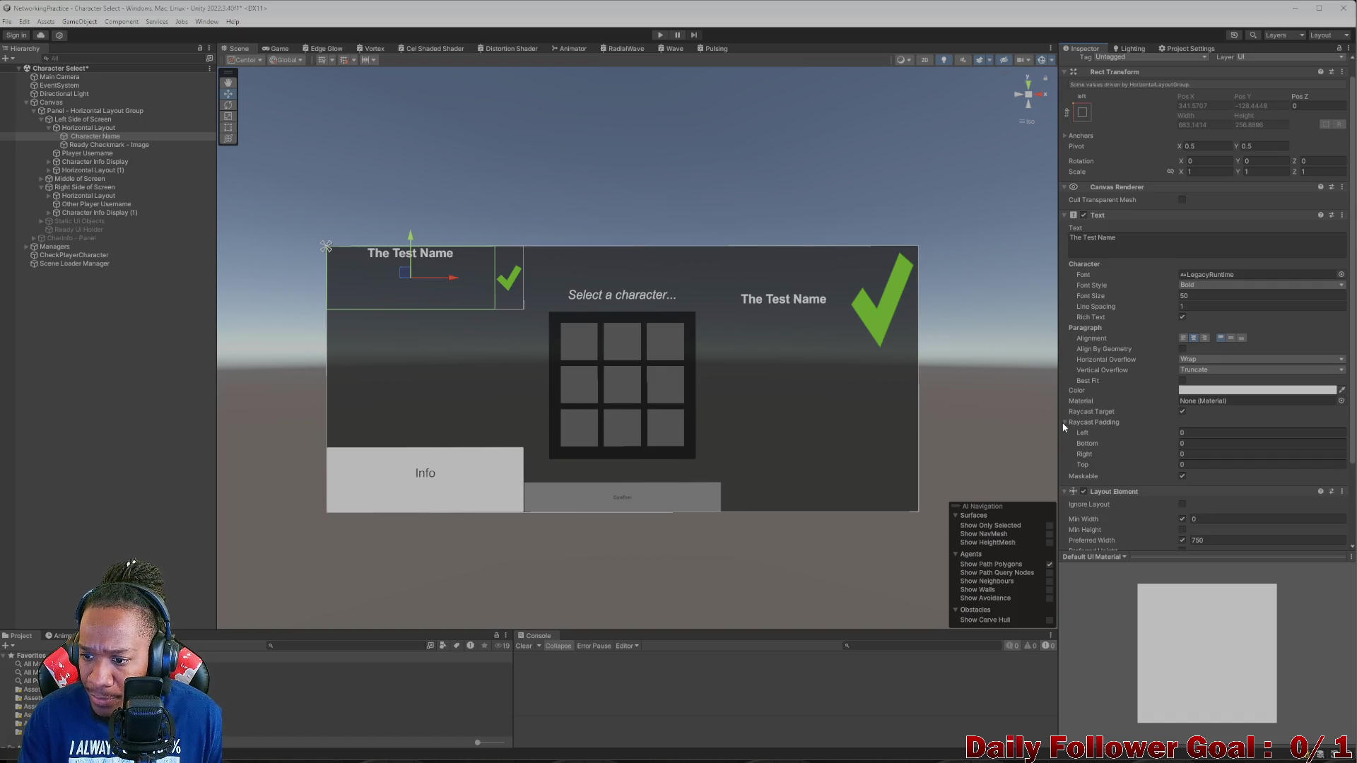
click(1195, 464)
text(78)
key(BackSpace)
key(BackSpace)
text(0)
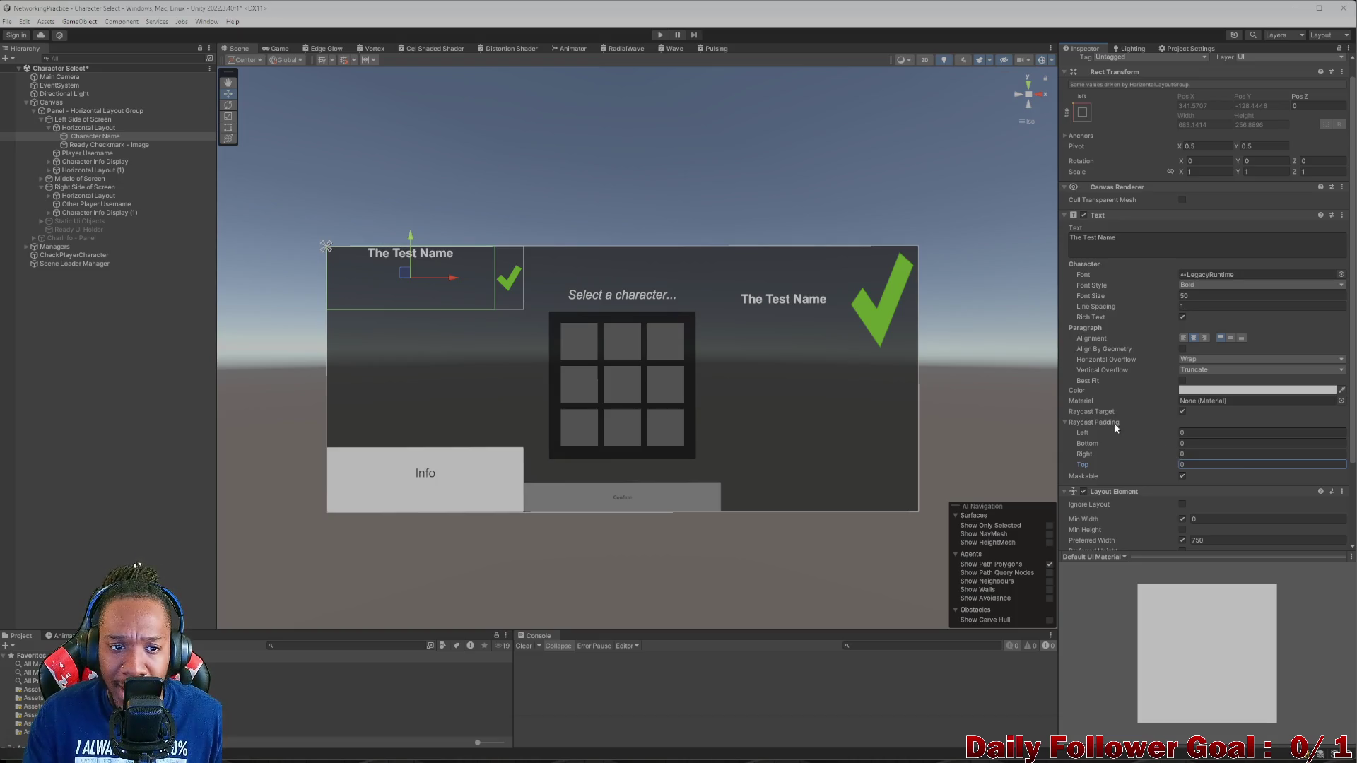
click(131, 128)
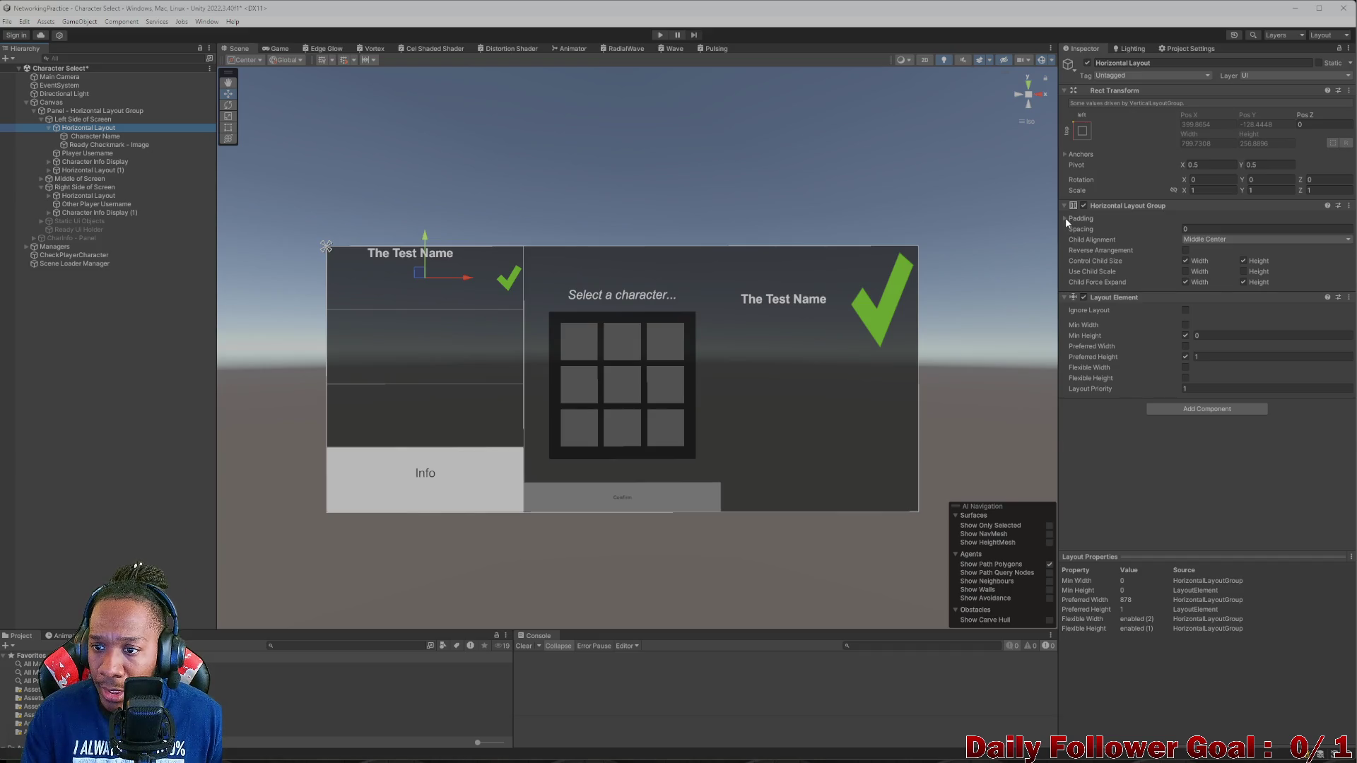
- Try a top padding of 10 on the Horizontal Layout Group and preview it
click(1065, 217)
click(1254, 230)
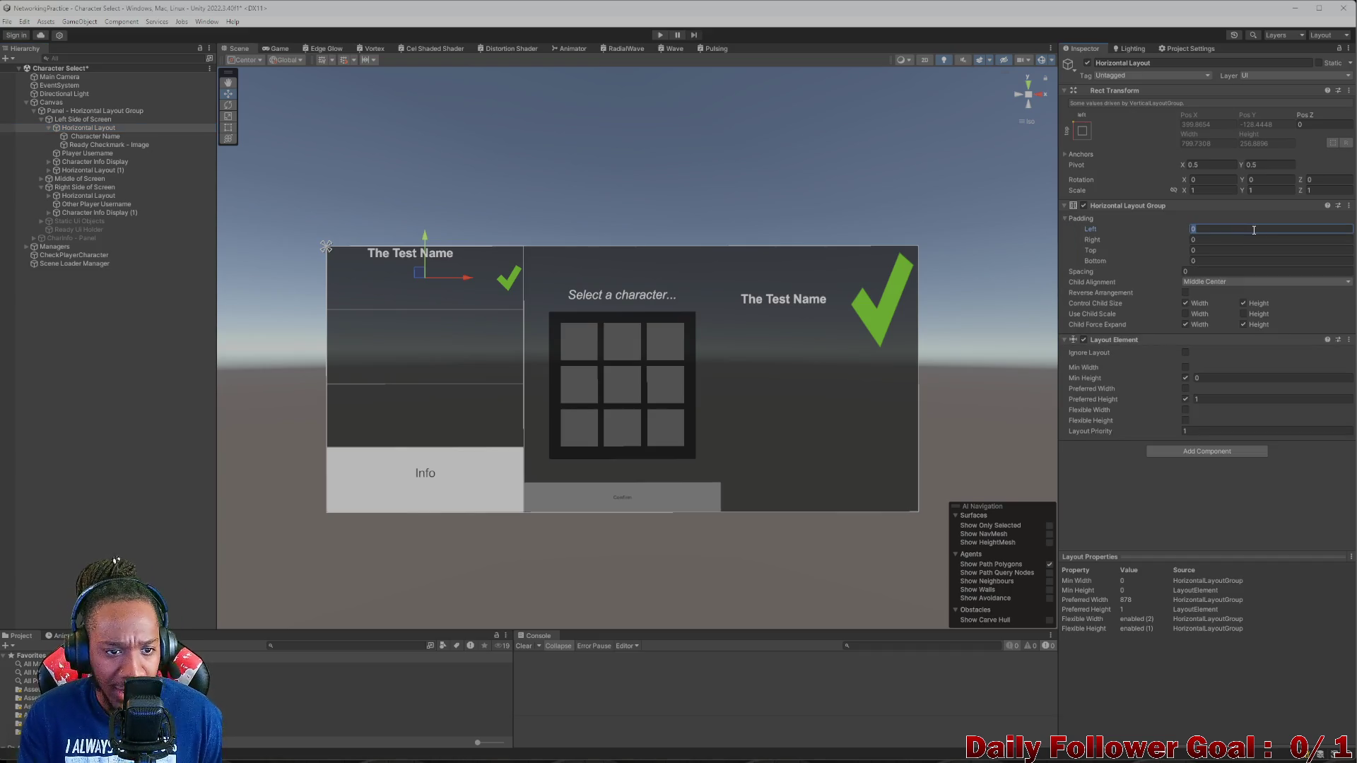
text(10)
key(BackSpace)
click(1241, 251)
text(10)
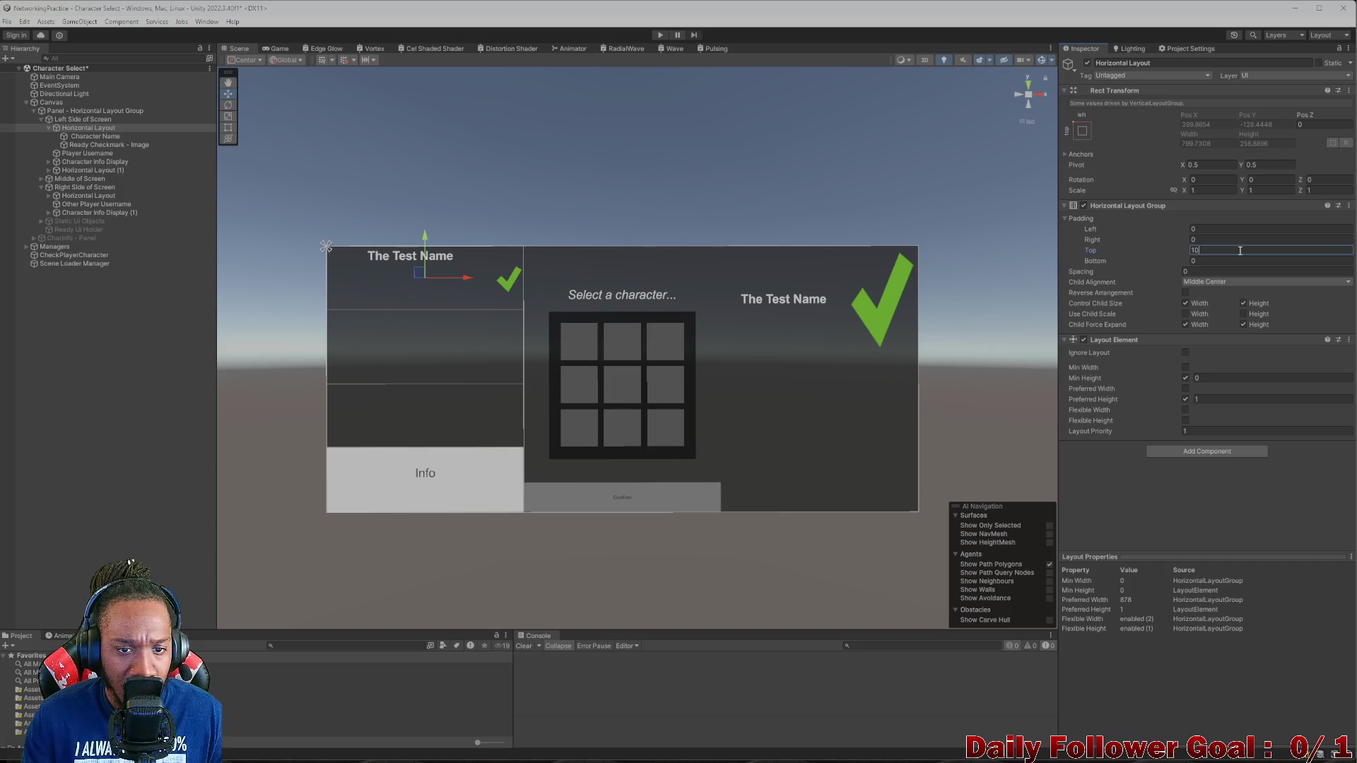
click(274, 50)
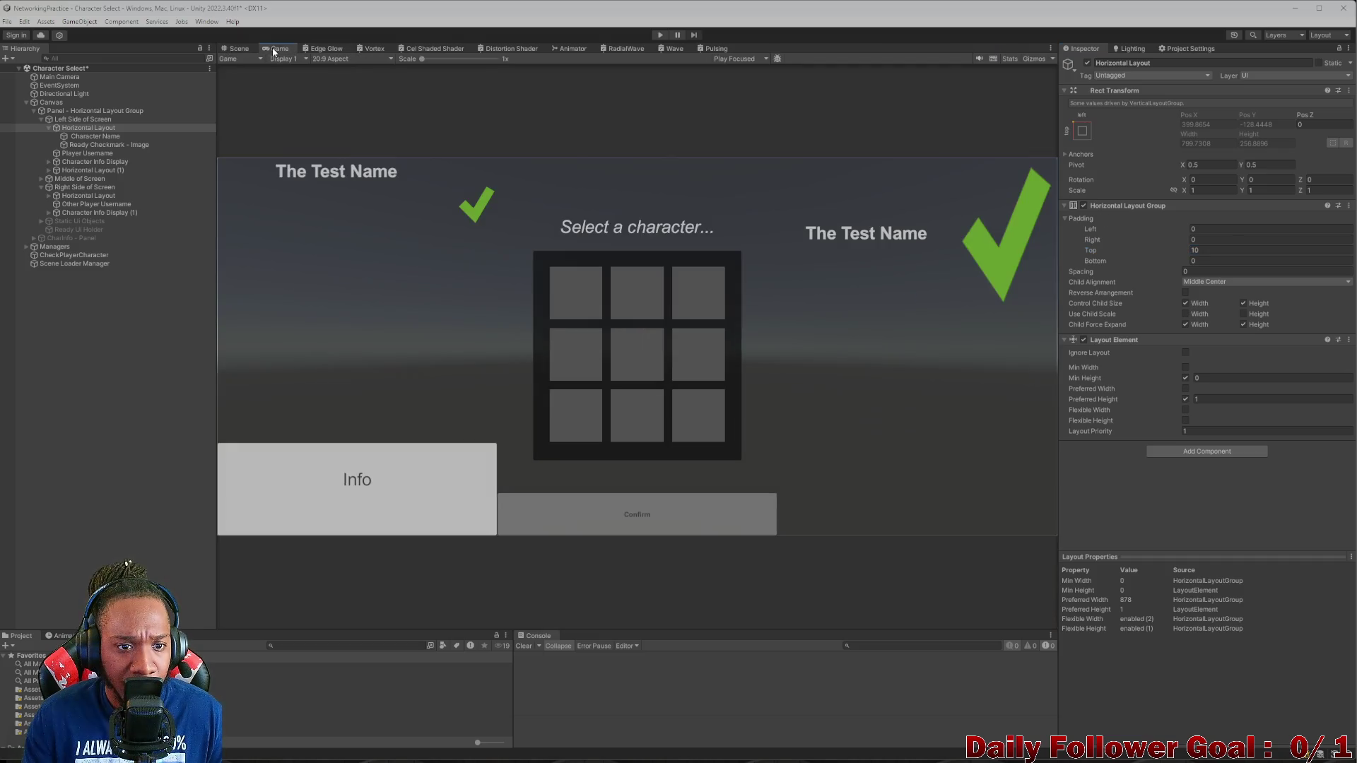
click(233, 49)
- Change the row's top padding to 25 and confirm it in the Game view
click(1237, 251)
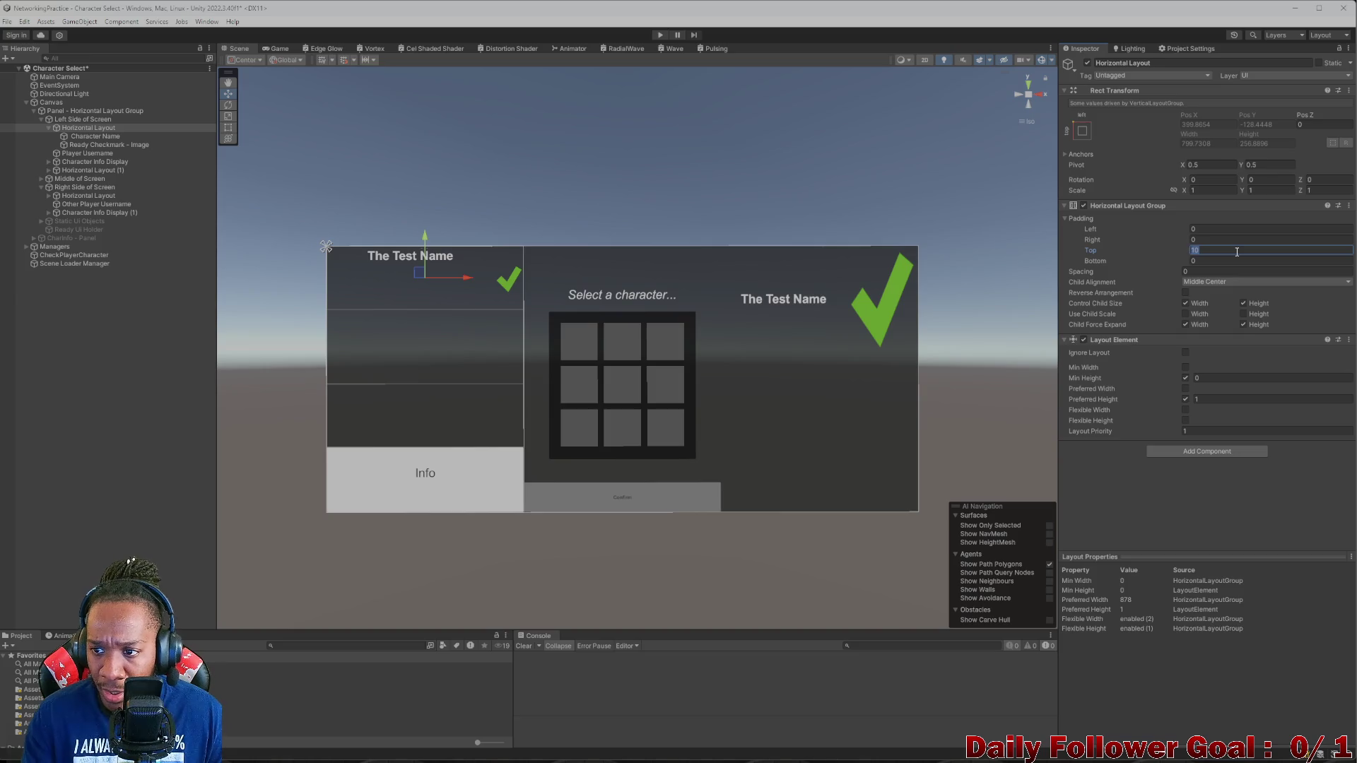
key(BackSpace)
text(25)
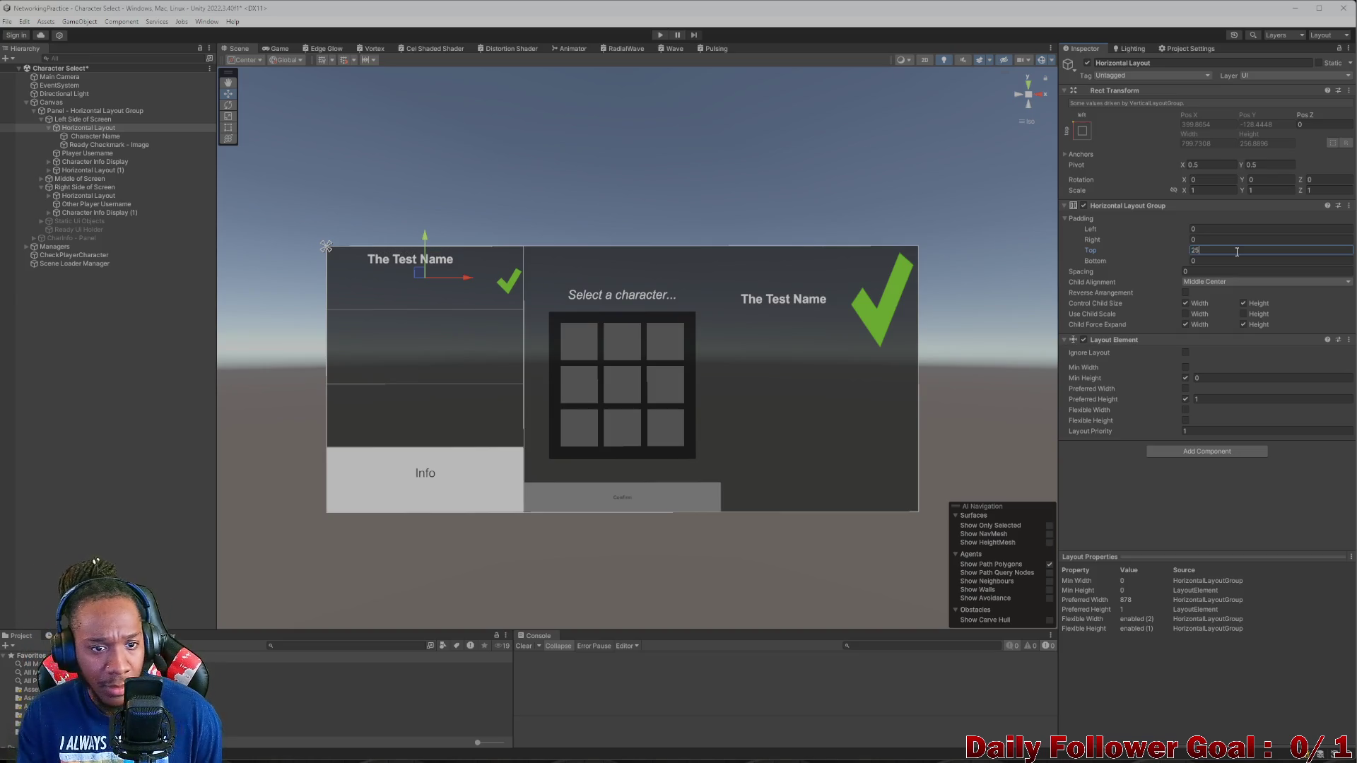
click(276, 49)
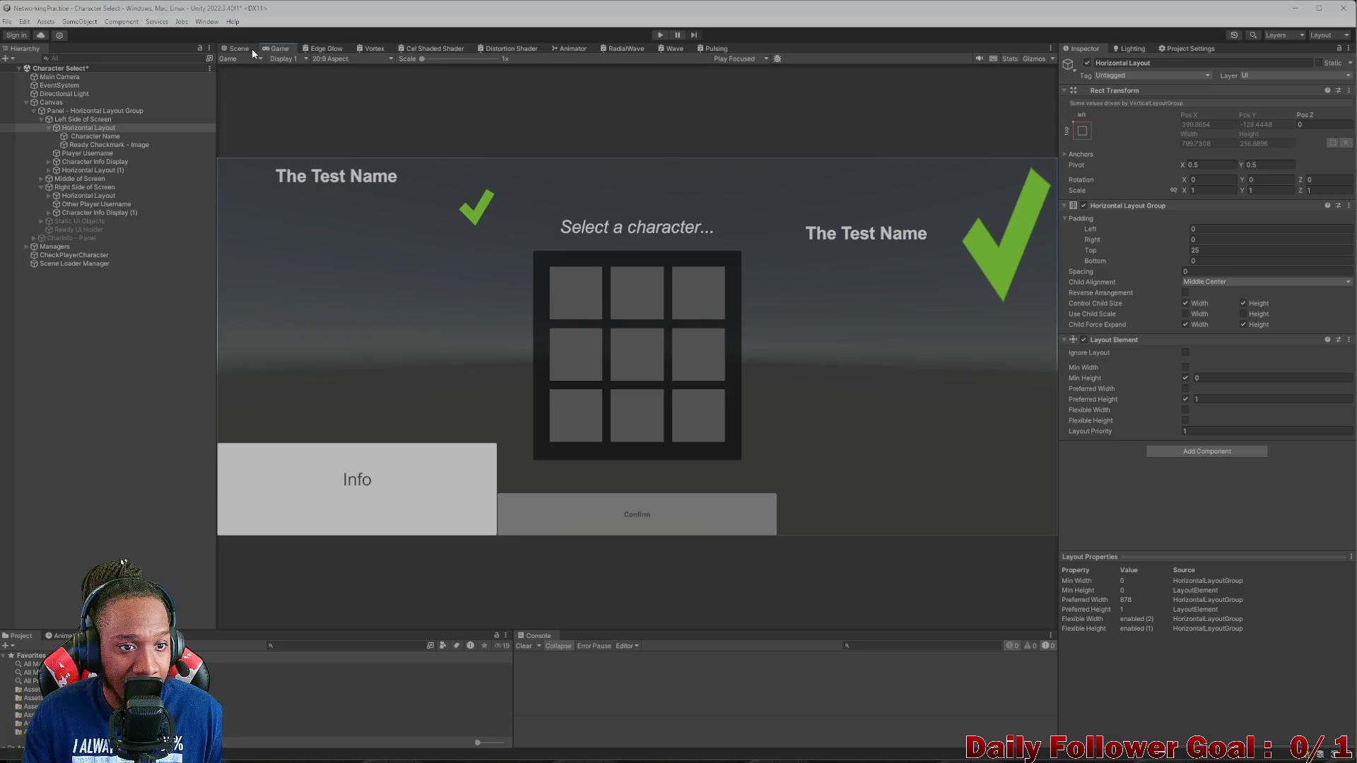
click(244, 49)
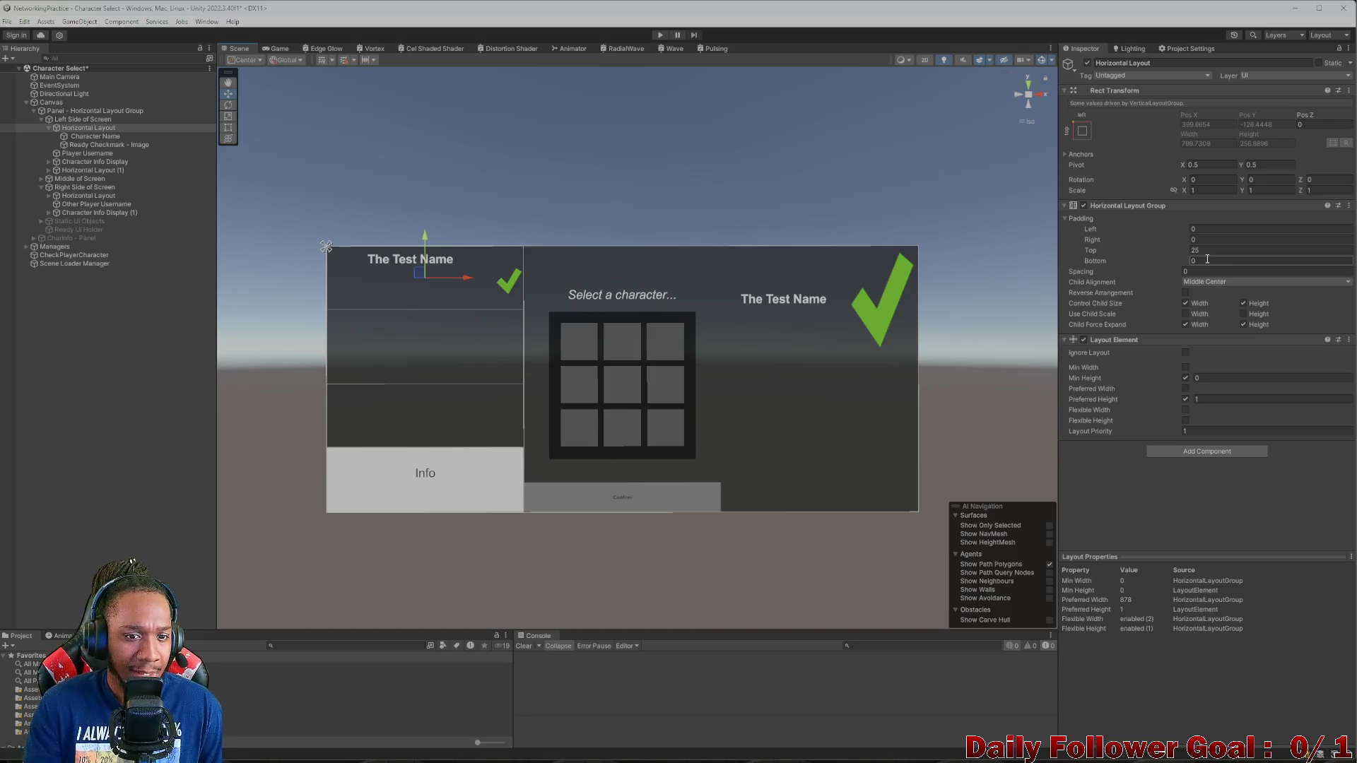
click(106, 137)
click(110, 145)
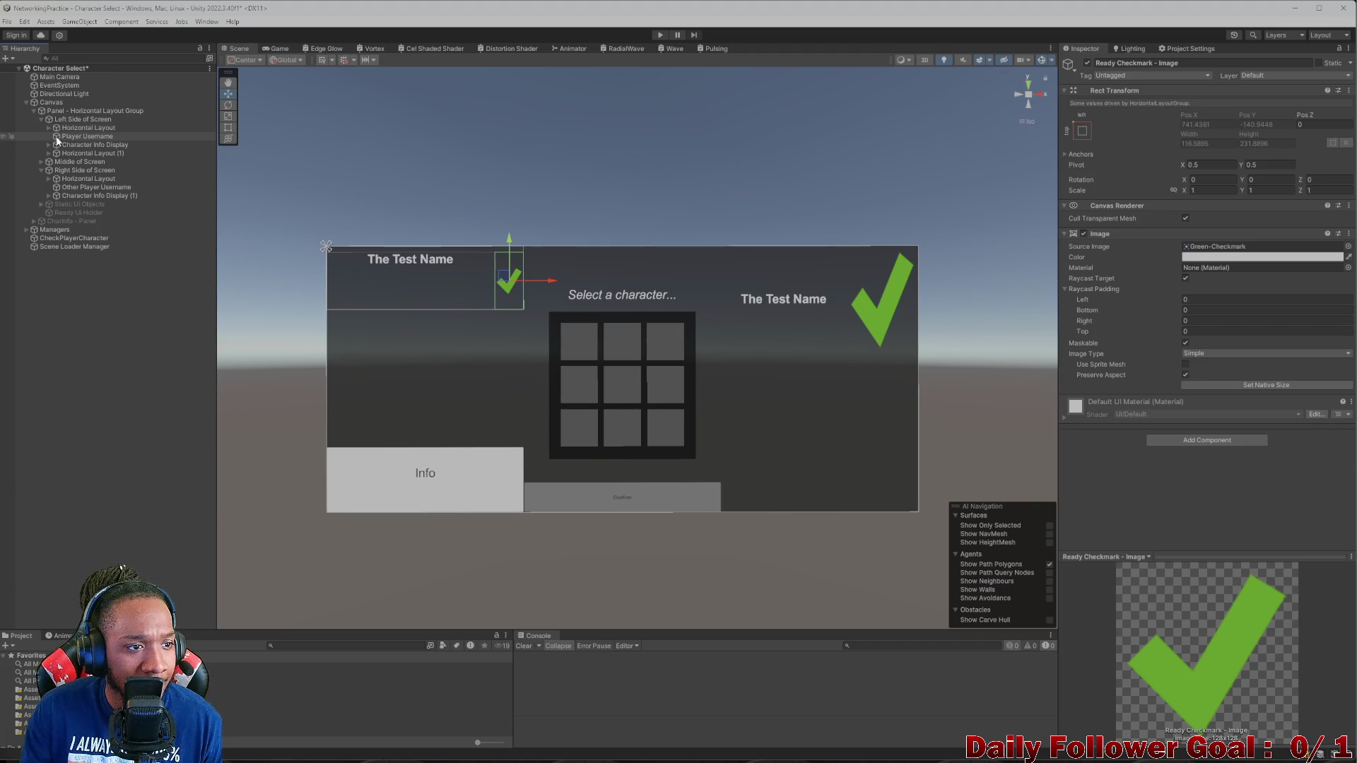
- Add a Layout Element component to the Player Username text
click(70, 145)
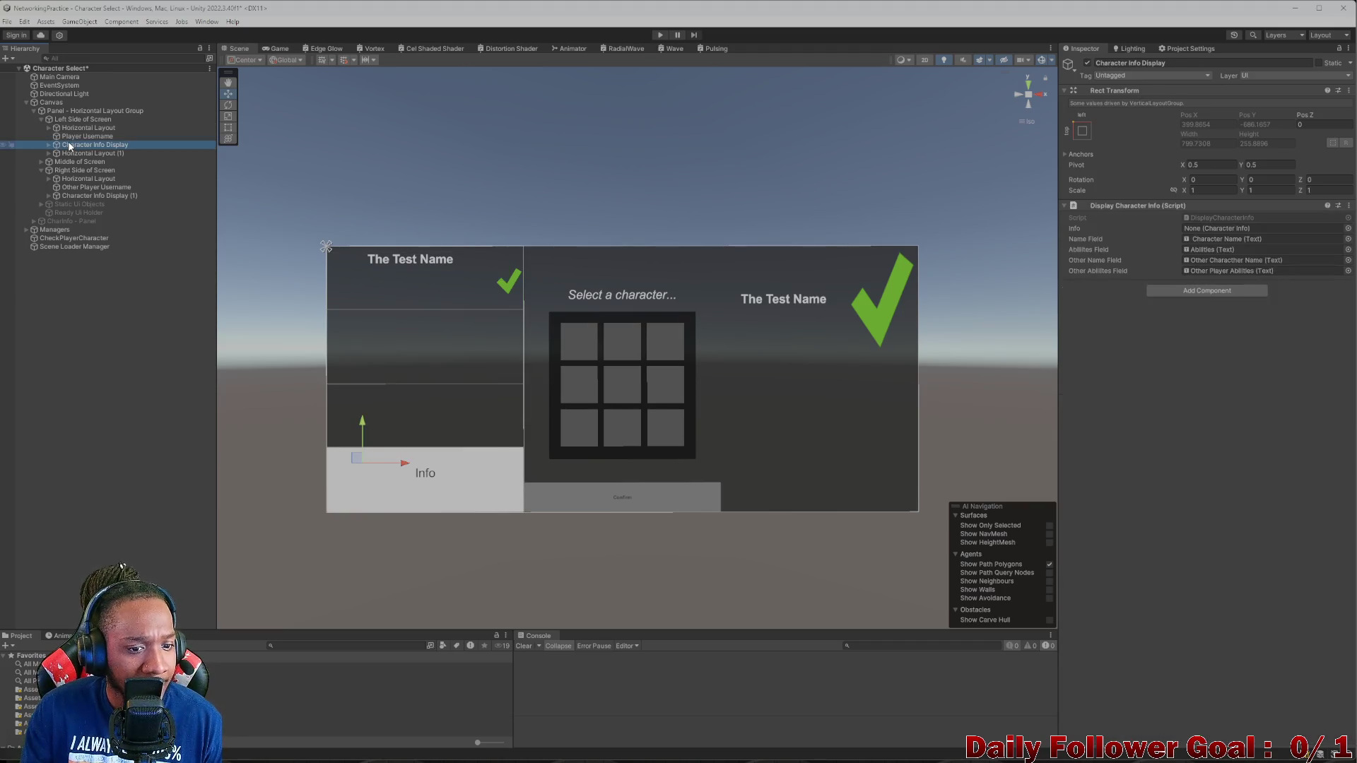
click(57, 135)
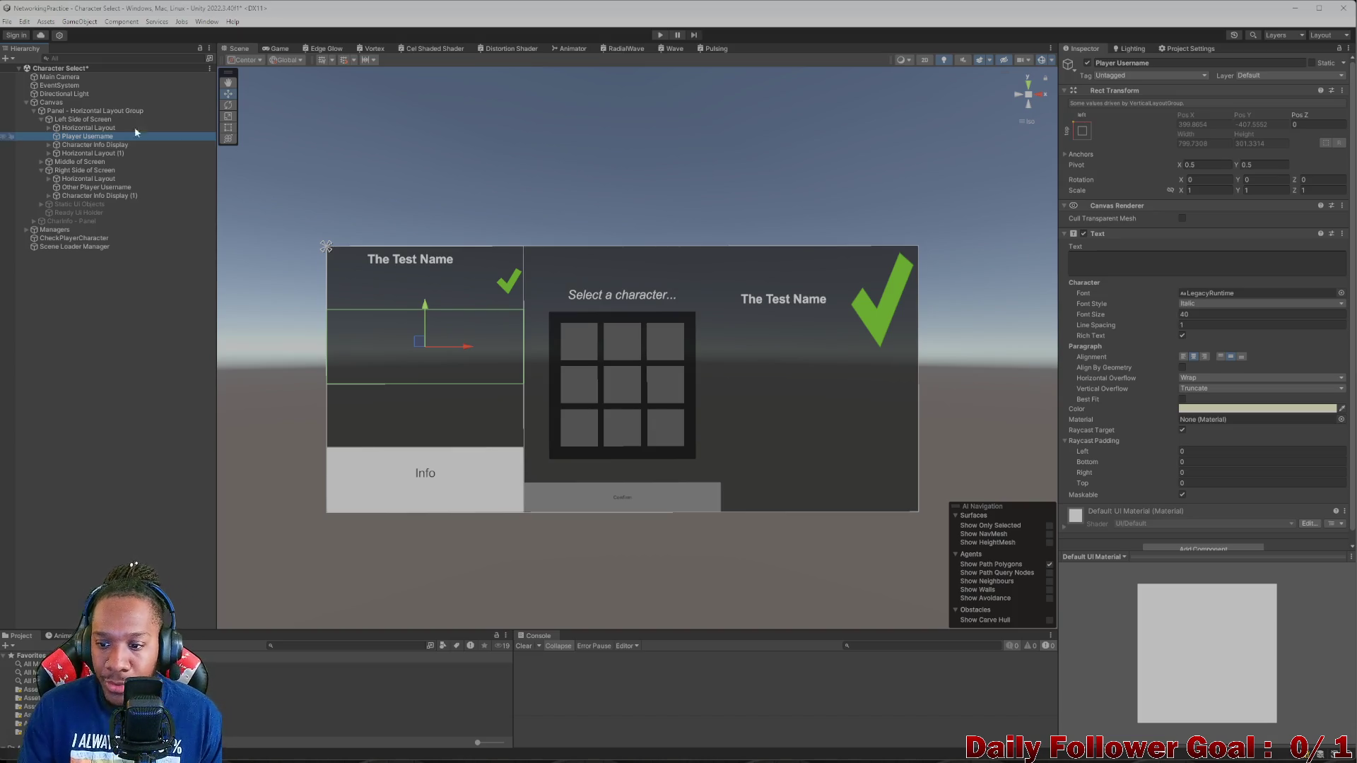
scroll(1121, 469, down, 1)
click(1188, 538)
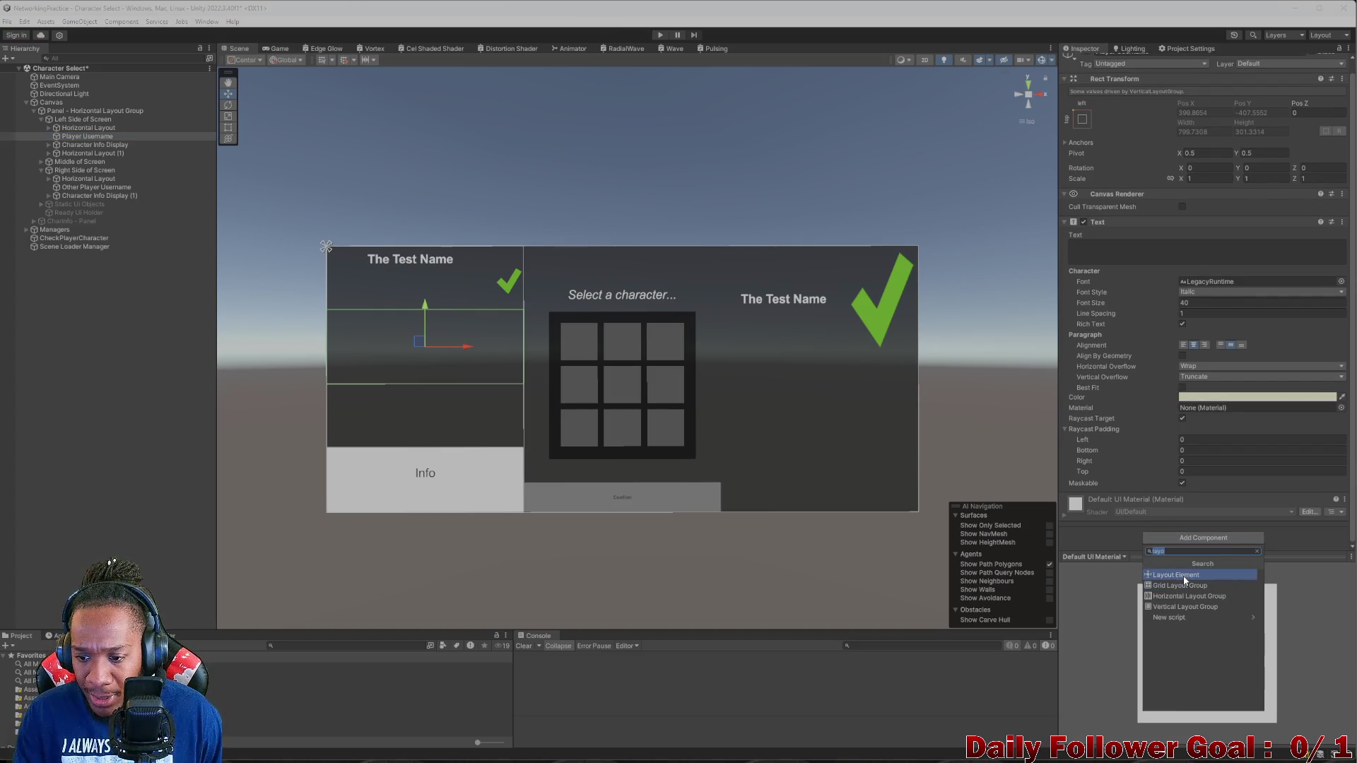
click(1176, 575)
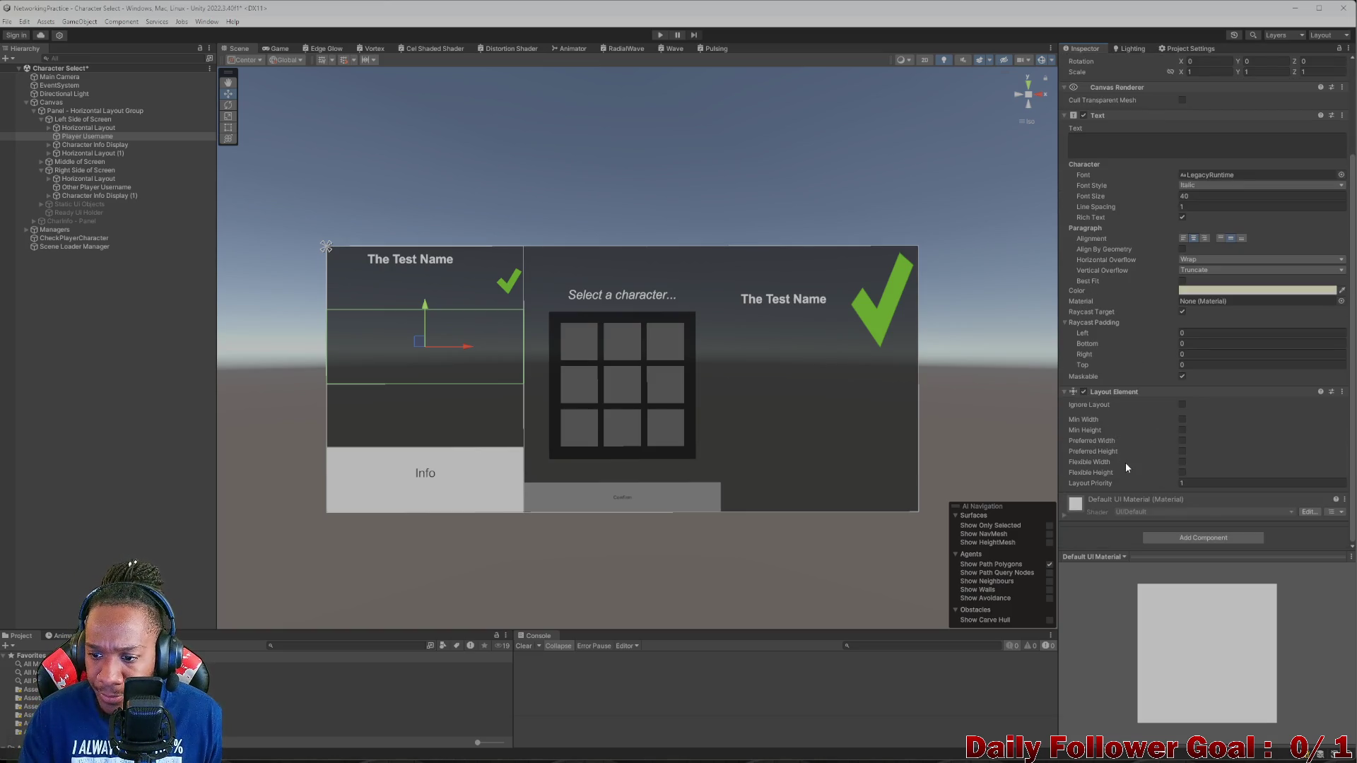
- Give Player Username Flexible Width 1 and a Preferred Height of 550
click(1183, 441)
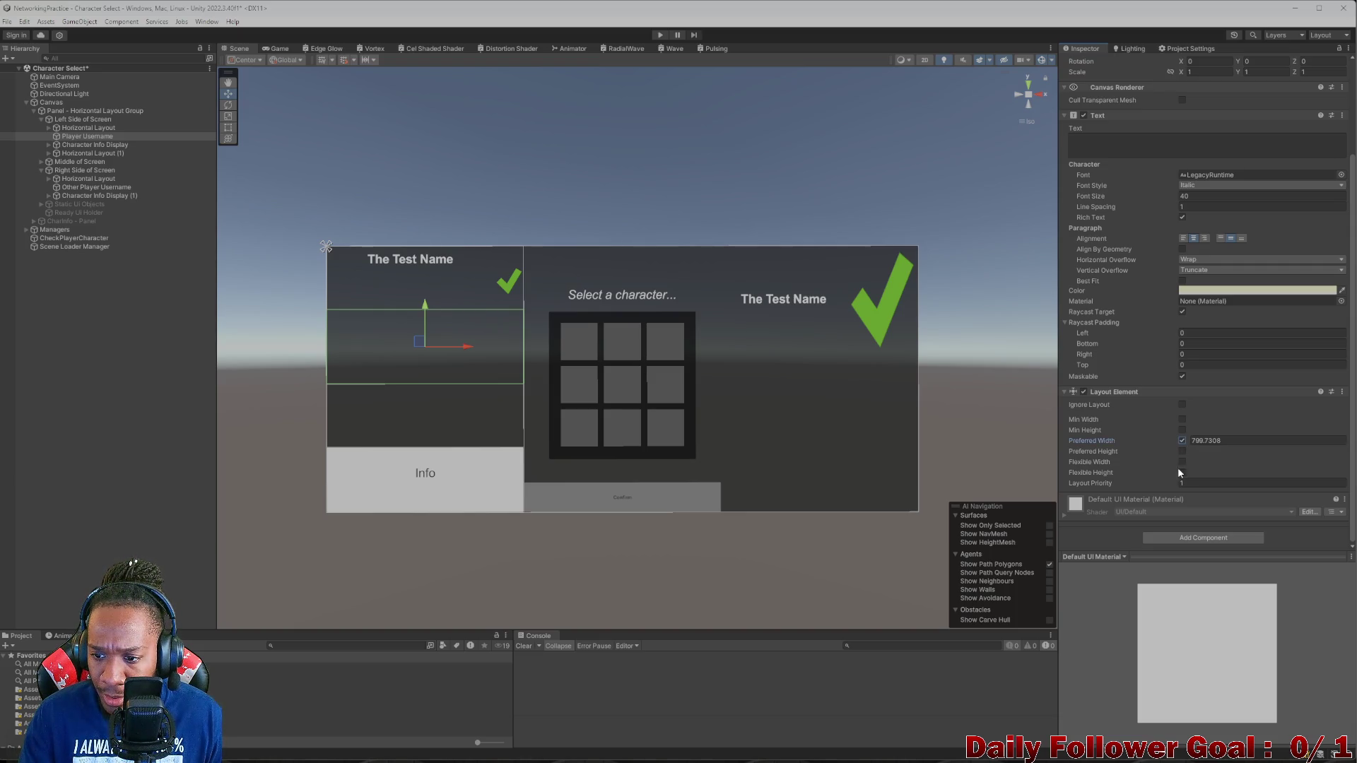
click(1182, 441)
click(1182, 462)
click(1183, 472)
click(1183, 472)
click(1183, 451)
mouse_move(1239, 451)
mouse_down()
mouse_move(1343, 453)
mouse_move(75, 499)
mouse_move(318, 495)
mouse_move(793, 438)
mouse_up()
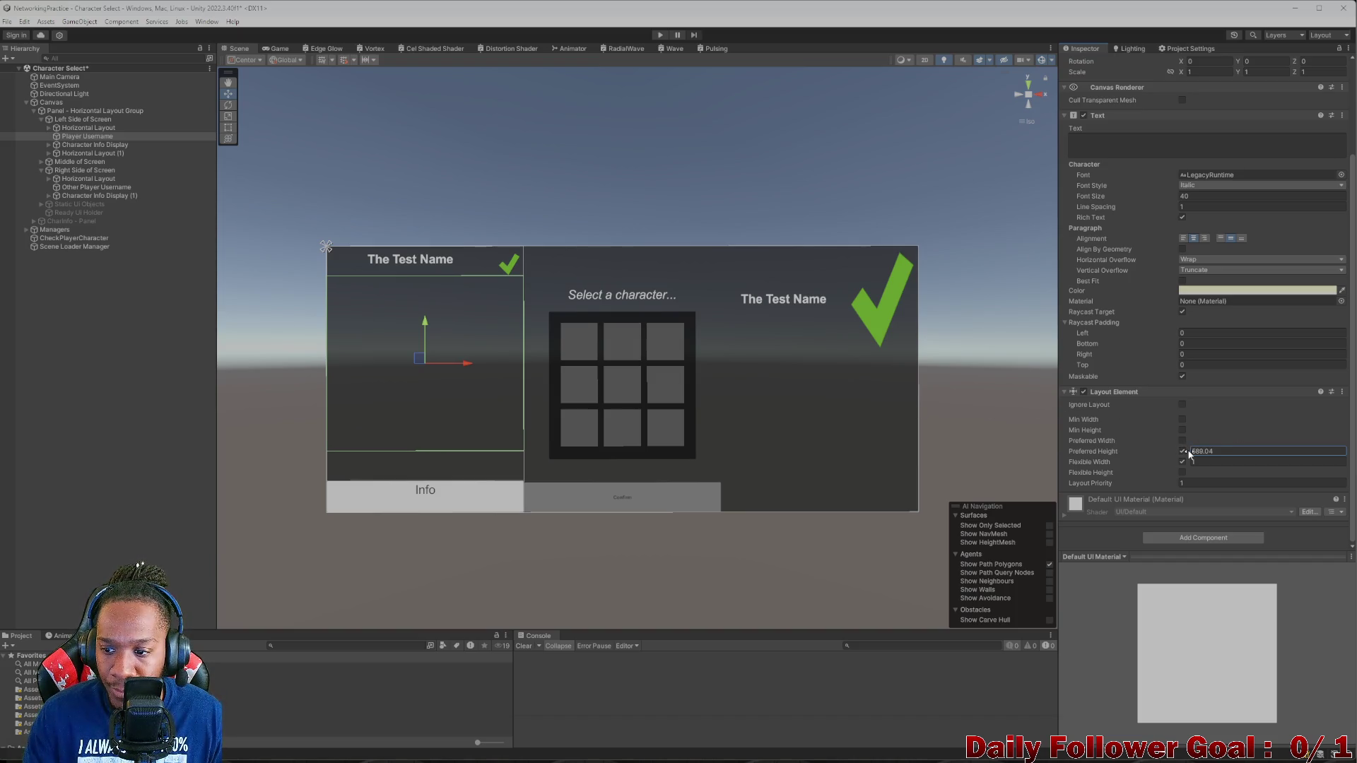
mouse_move(1189, 450)
mouse_down()
mouse_move(1153, 452)
mouse_move(1173, 443)
mouse_up()
click(277, 48)
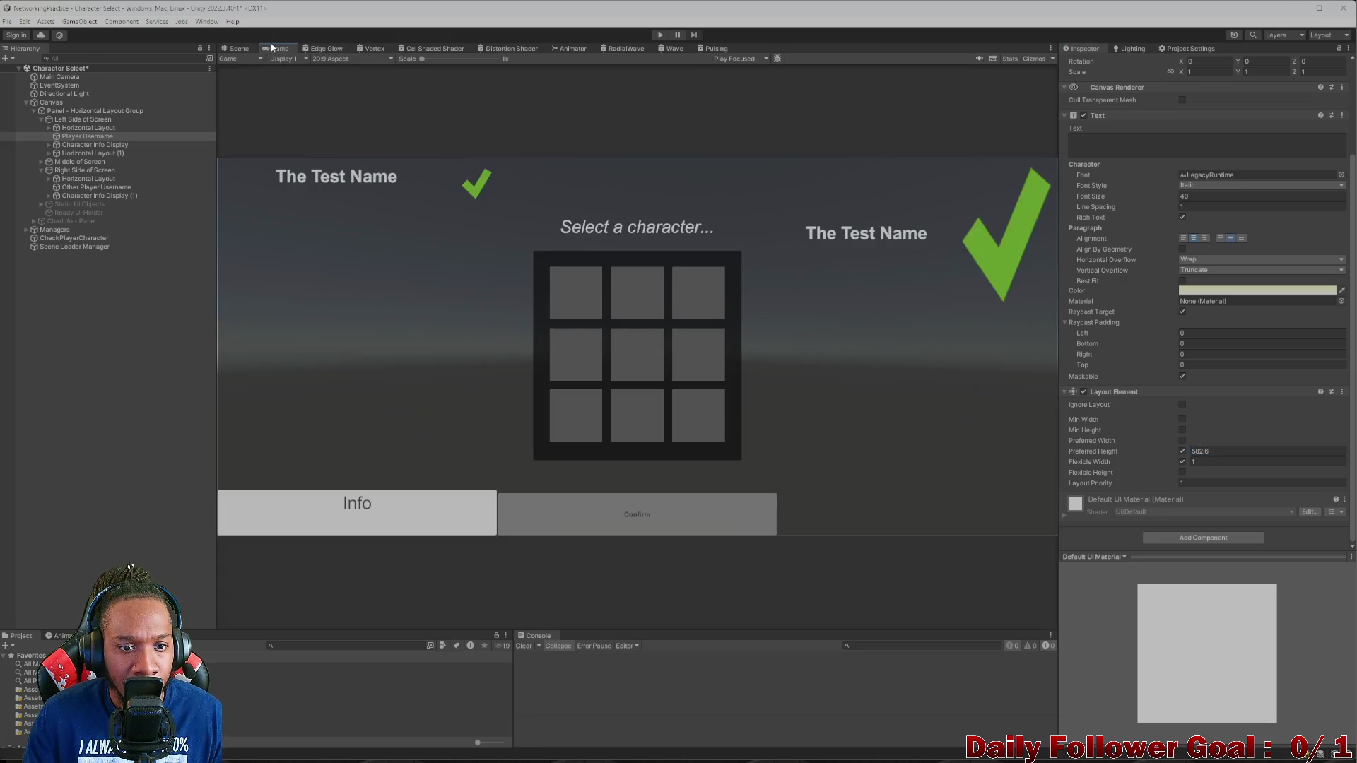
click(238, 49)
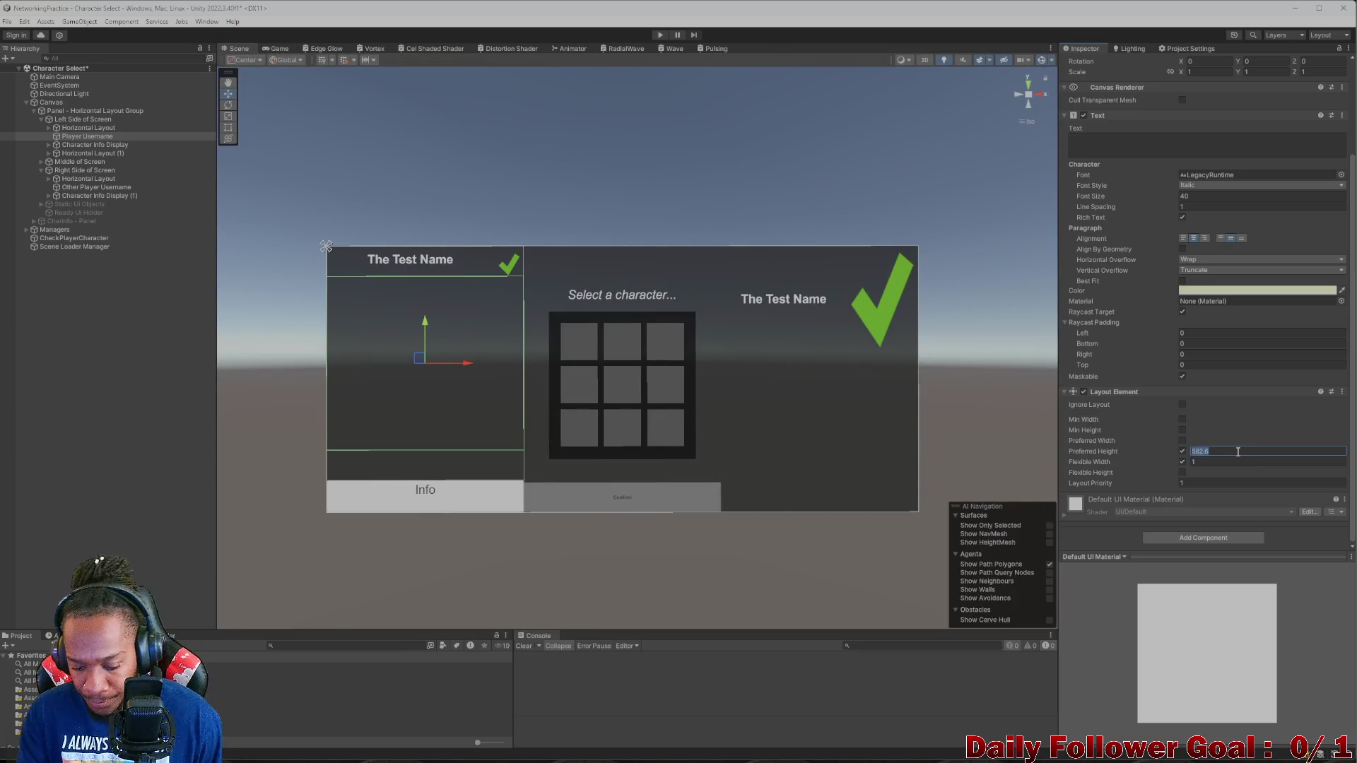
text(550)
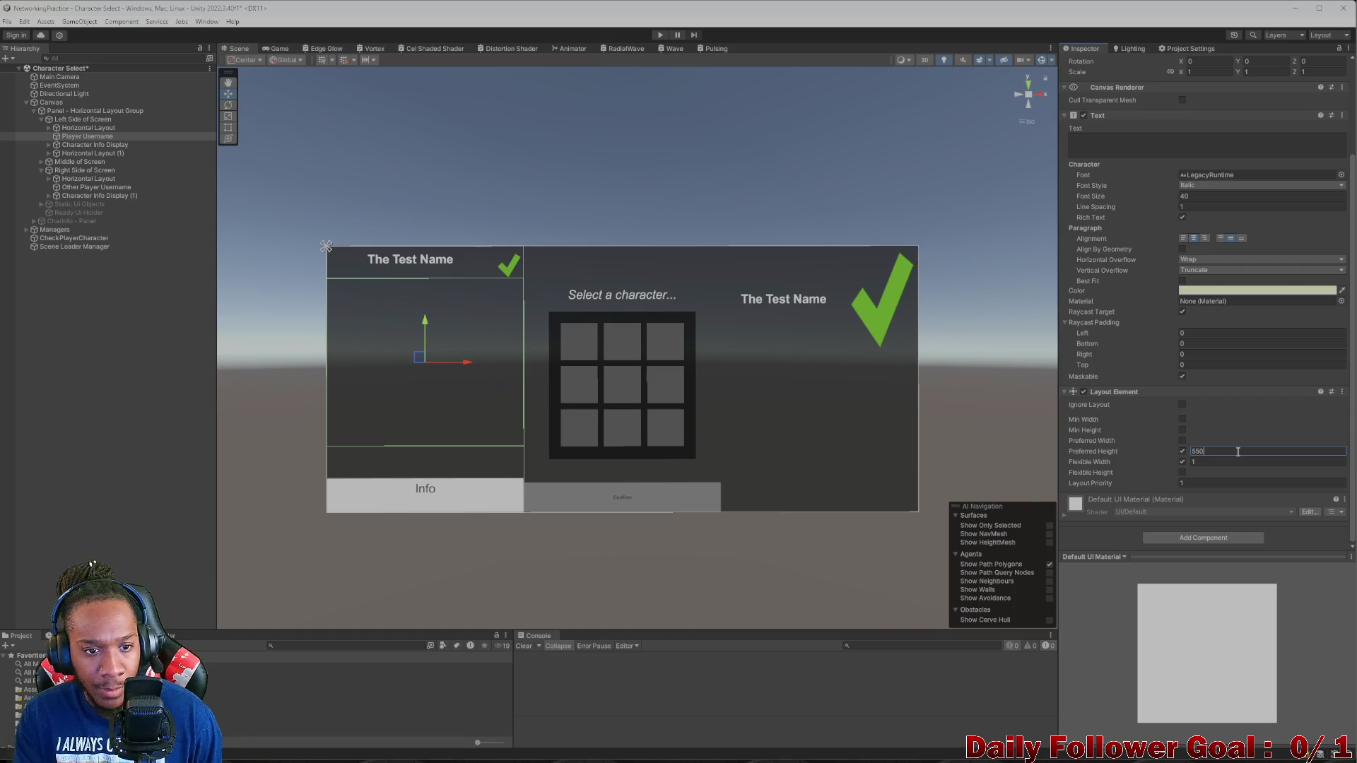
click(1136, 139)
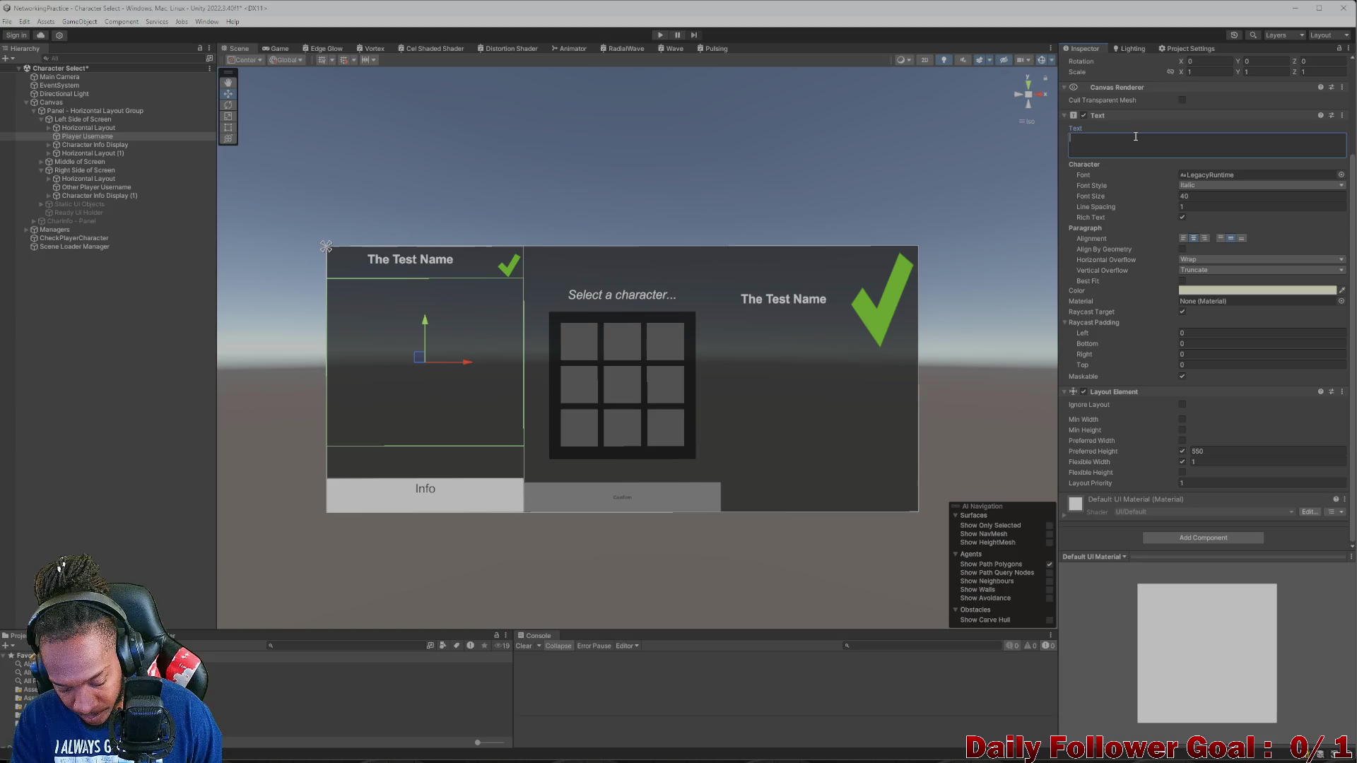
- Change the username text to read 'Player Username'
text(player)
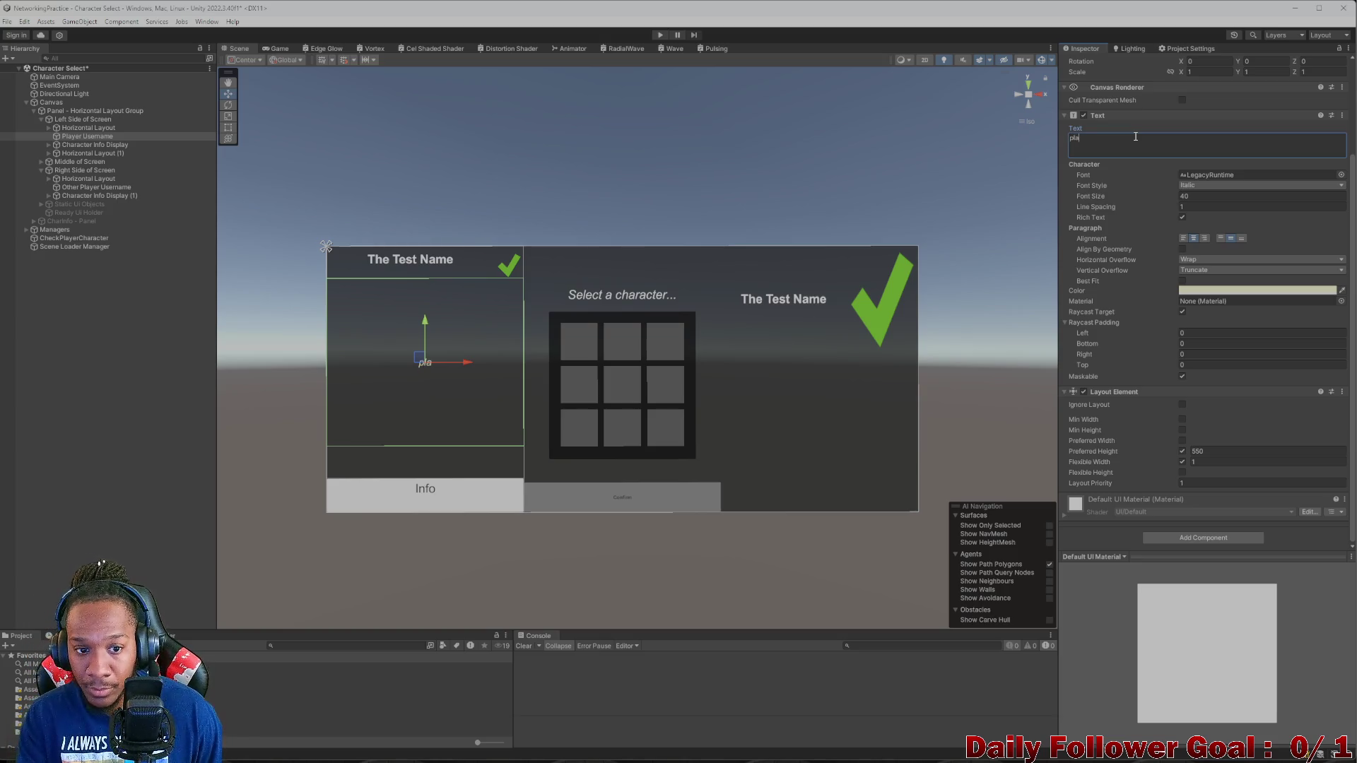
key(BackSpace)
key(BackSpace)
key(BackSpace)
text(PLayer)
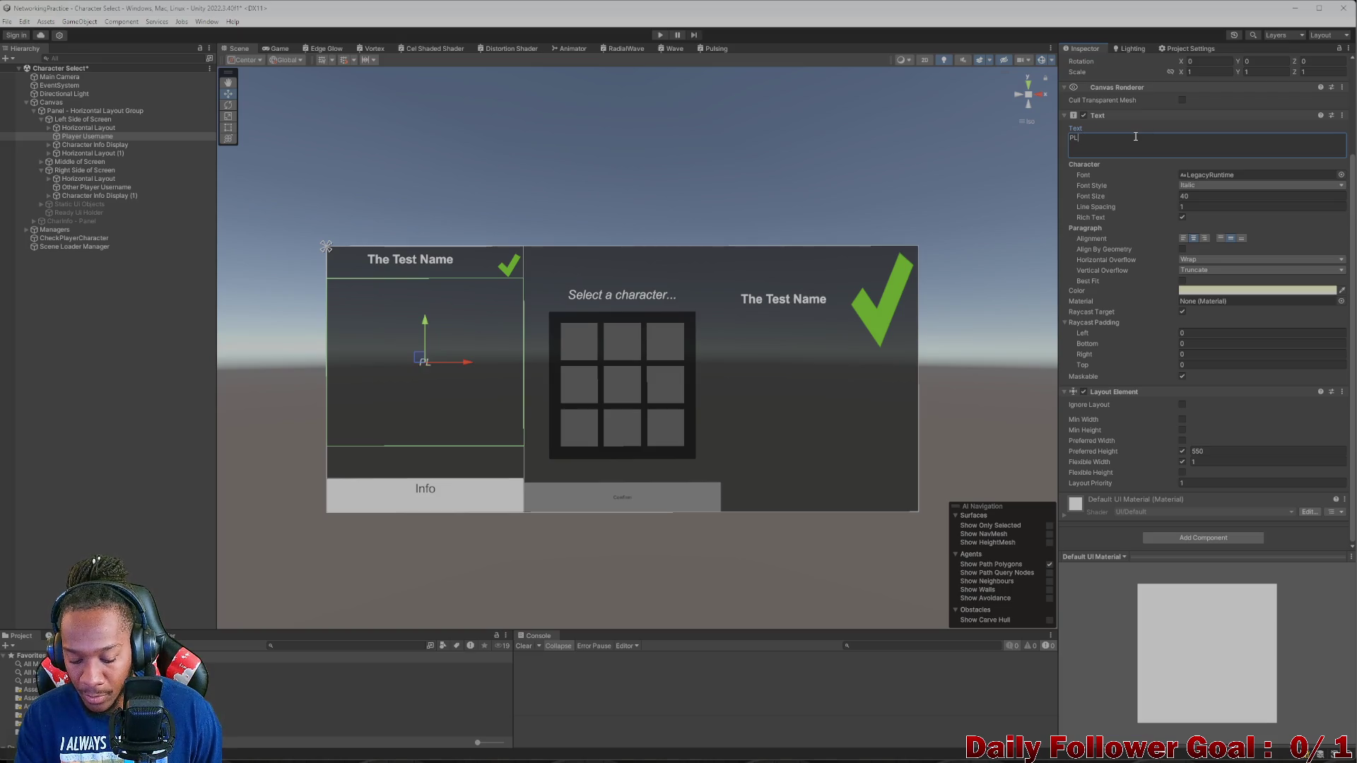
key(BackSpace)
key(BackSpace)
key(BackSpace)
text(laer)
key(BackSpace)
key(BackSpace)
text(yer)
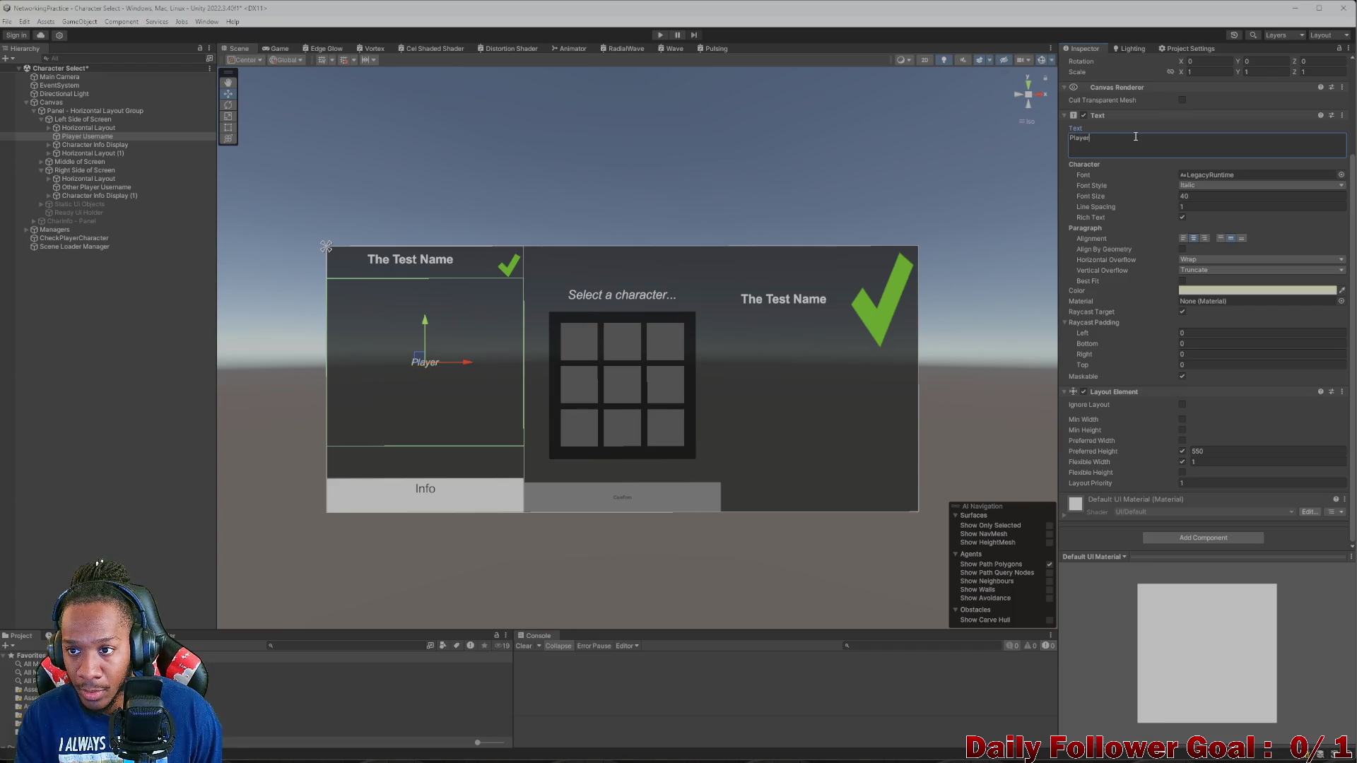
text( Username)
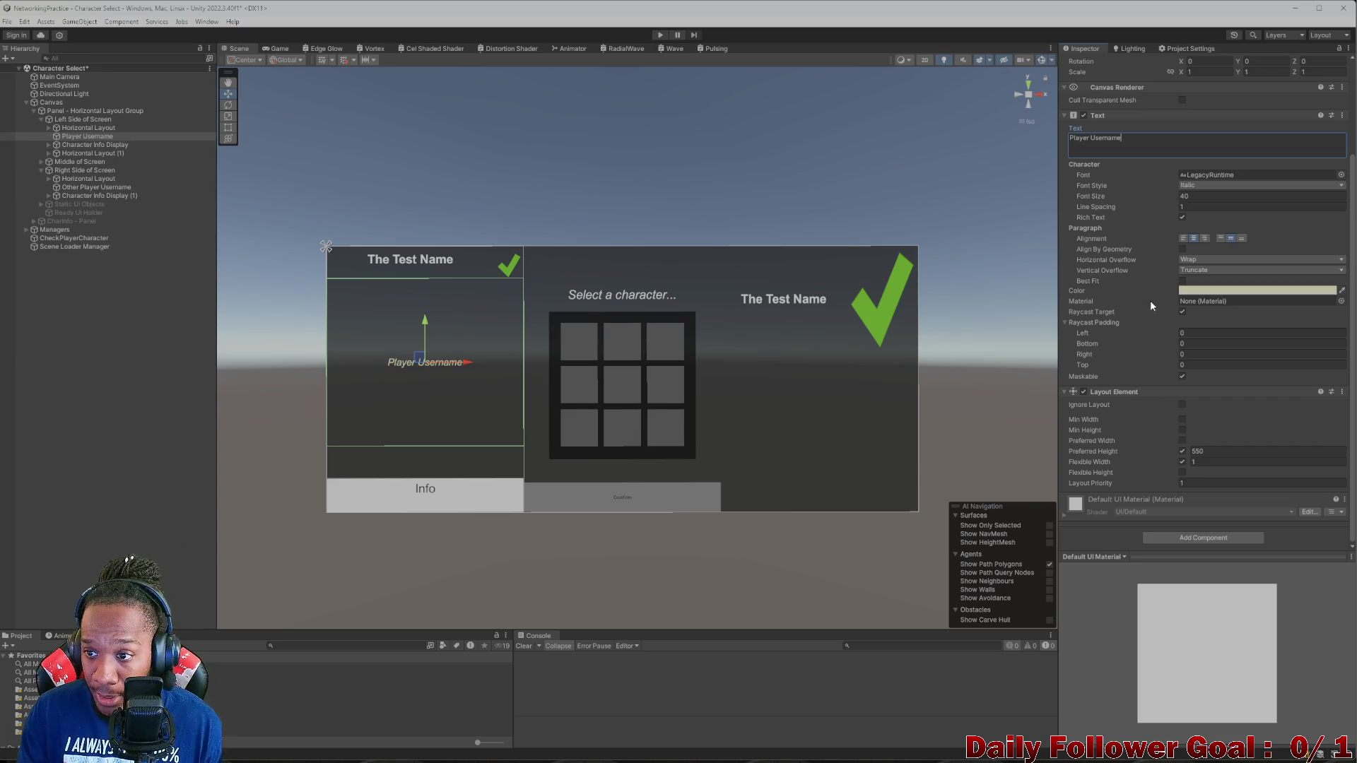
- Top-align the Player Username text and check it in the Game view
click(1224, 241)
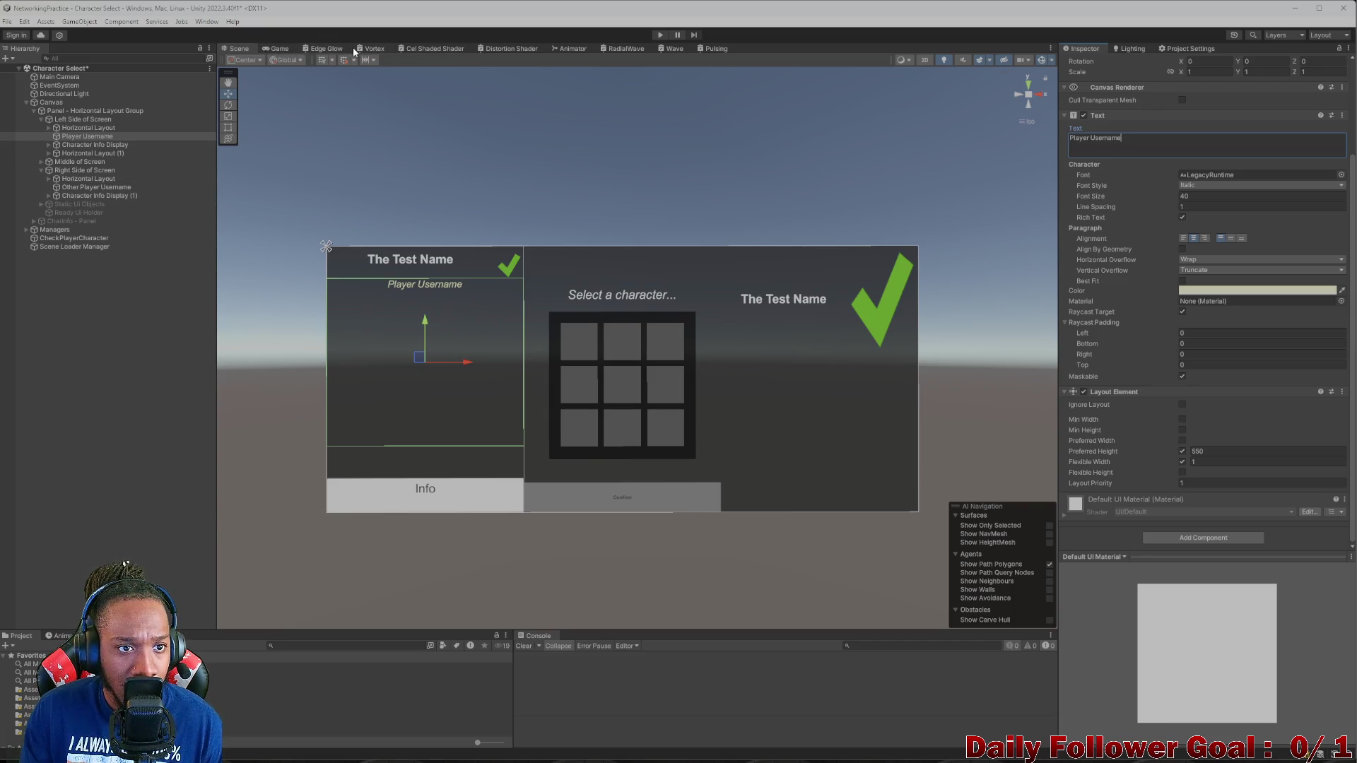
click(281, 51)
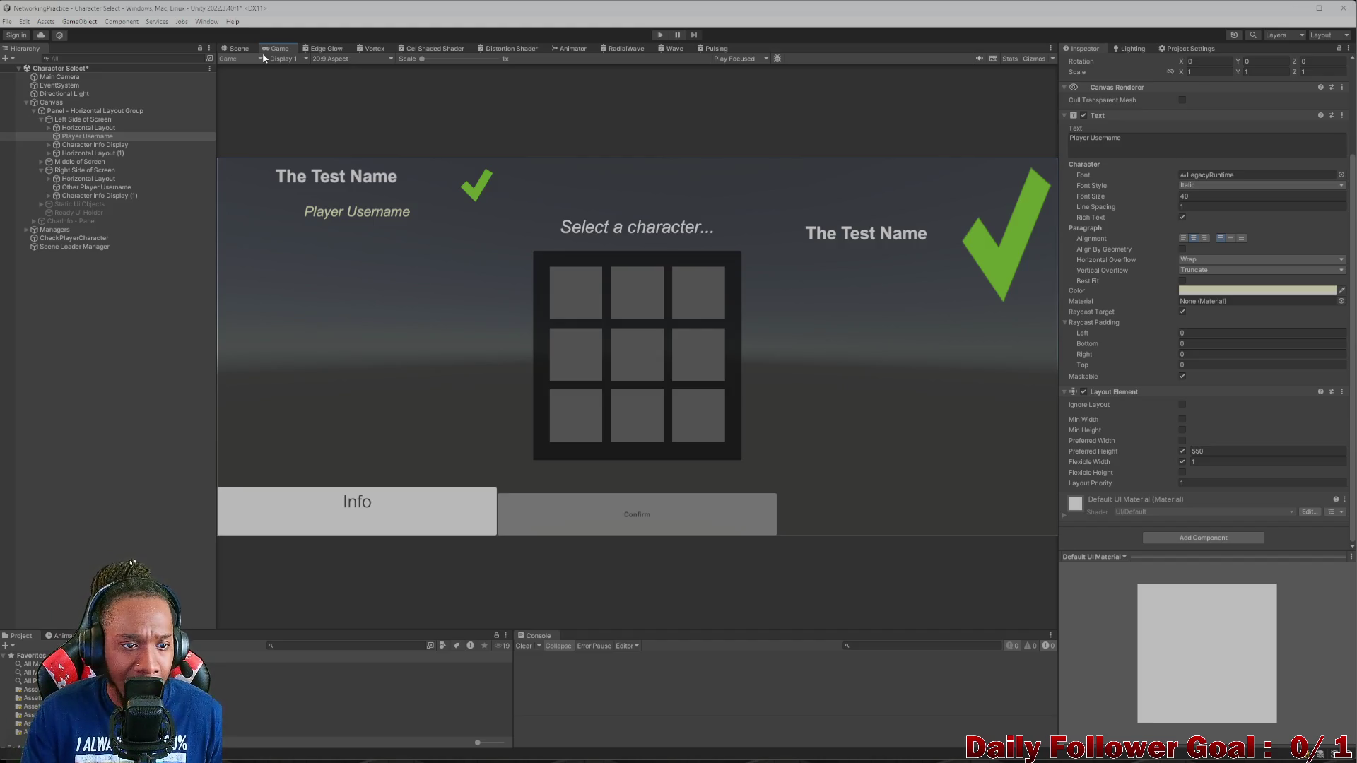
click(229, 51)
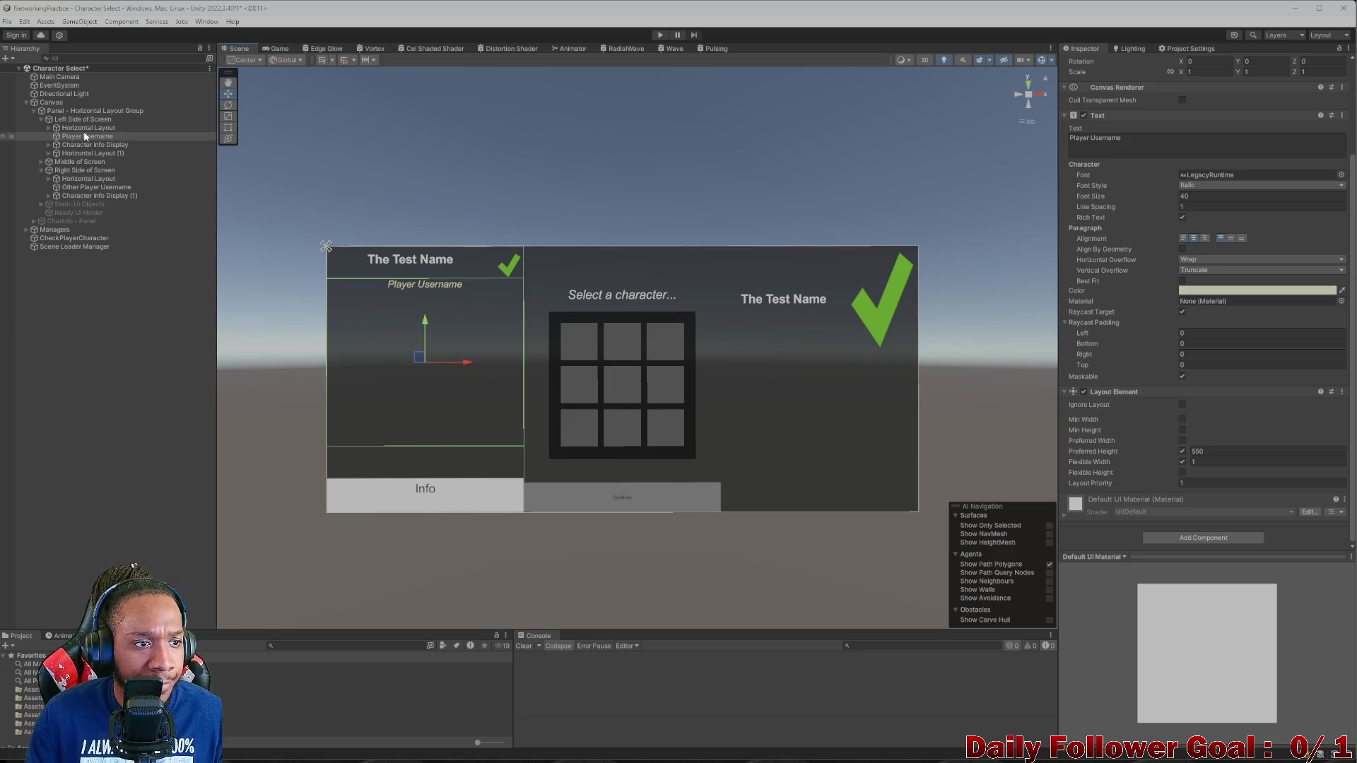
- Review Horizontal Layout, Player Username's Flexible Width 1, Character Info Display and Abilities settings
click(79, 128)
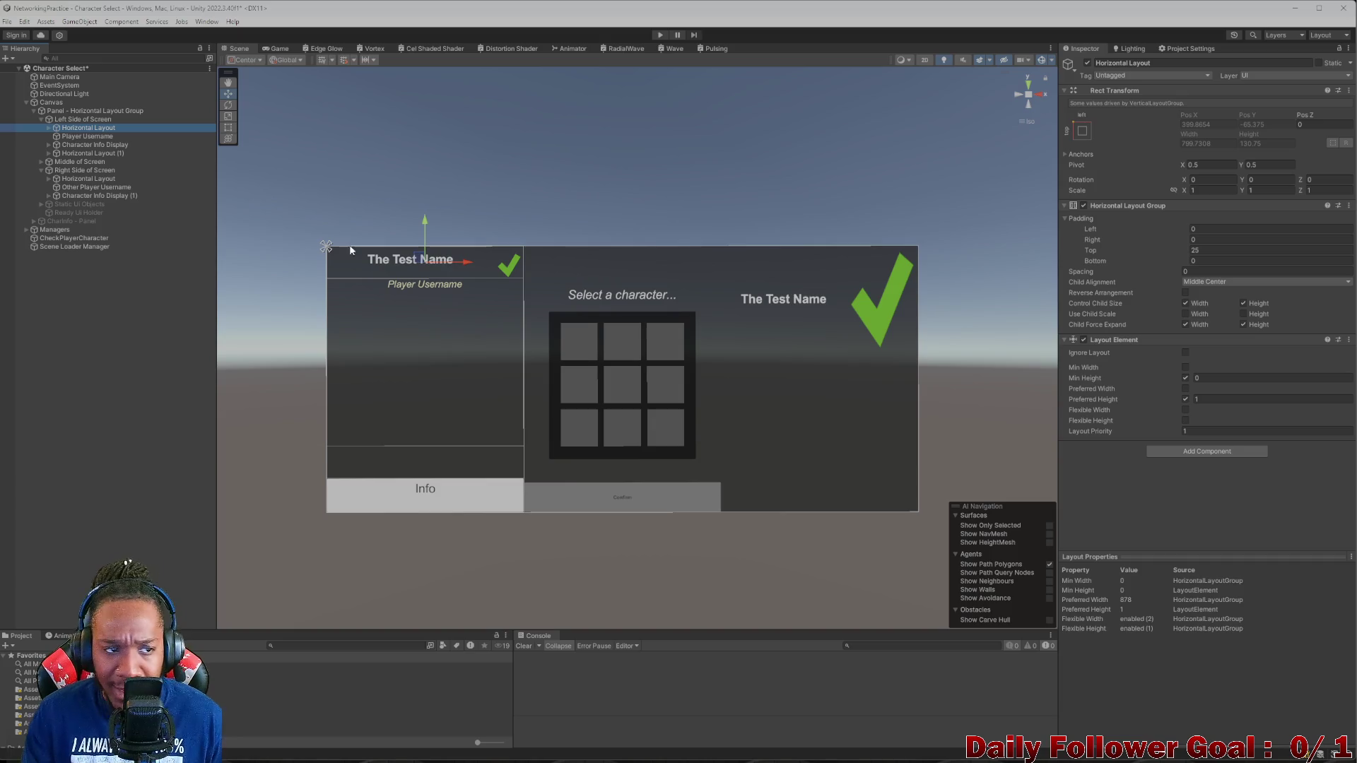
click(87, 135)
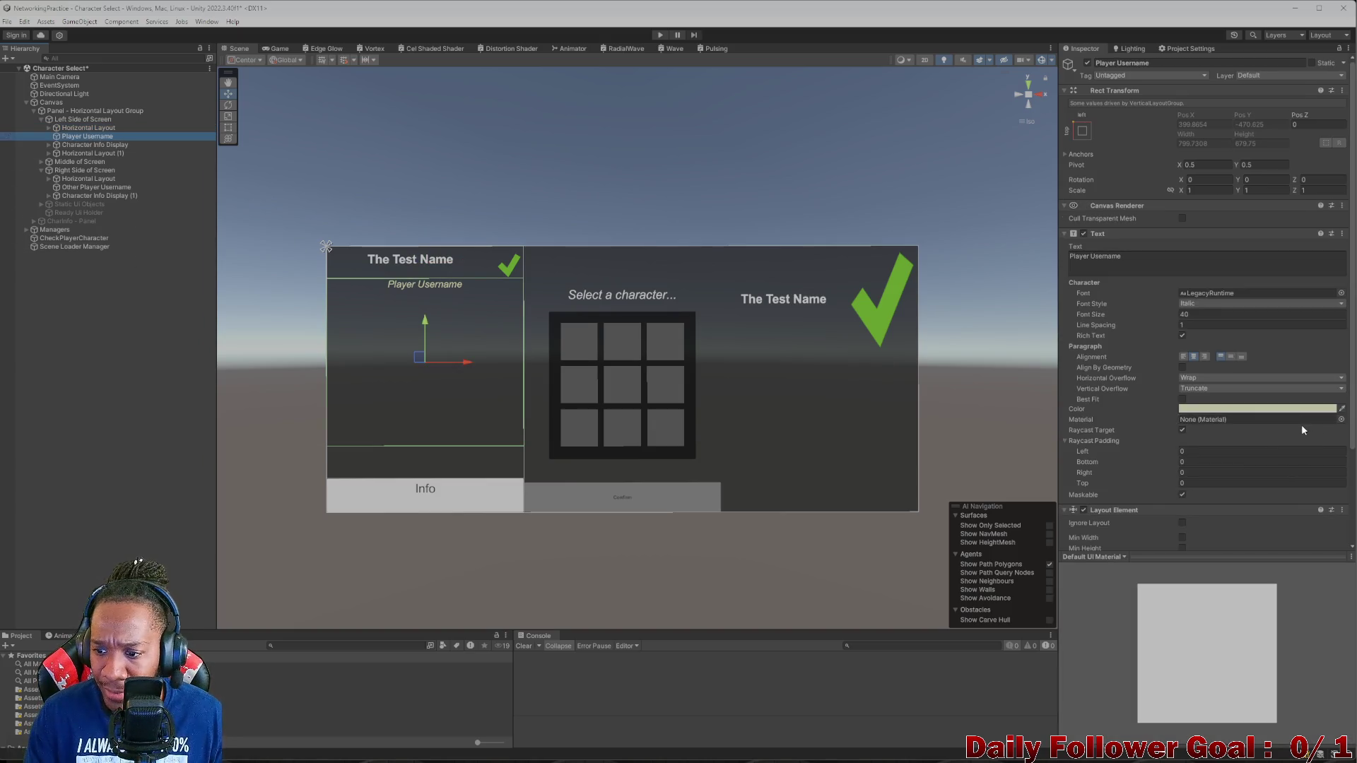
scroll(1226, 426, down, 3)
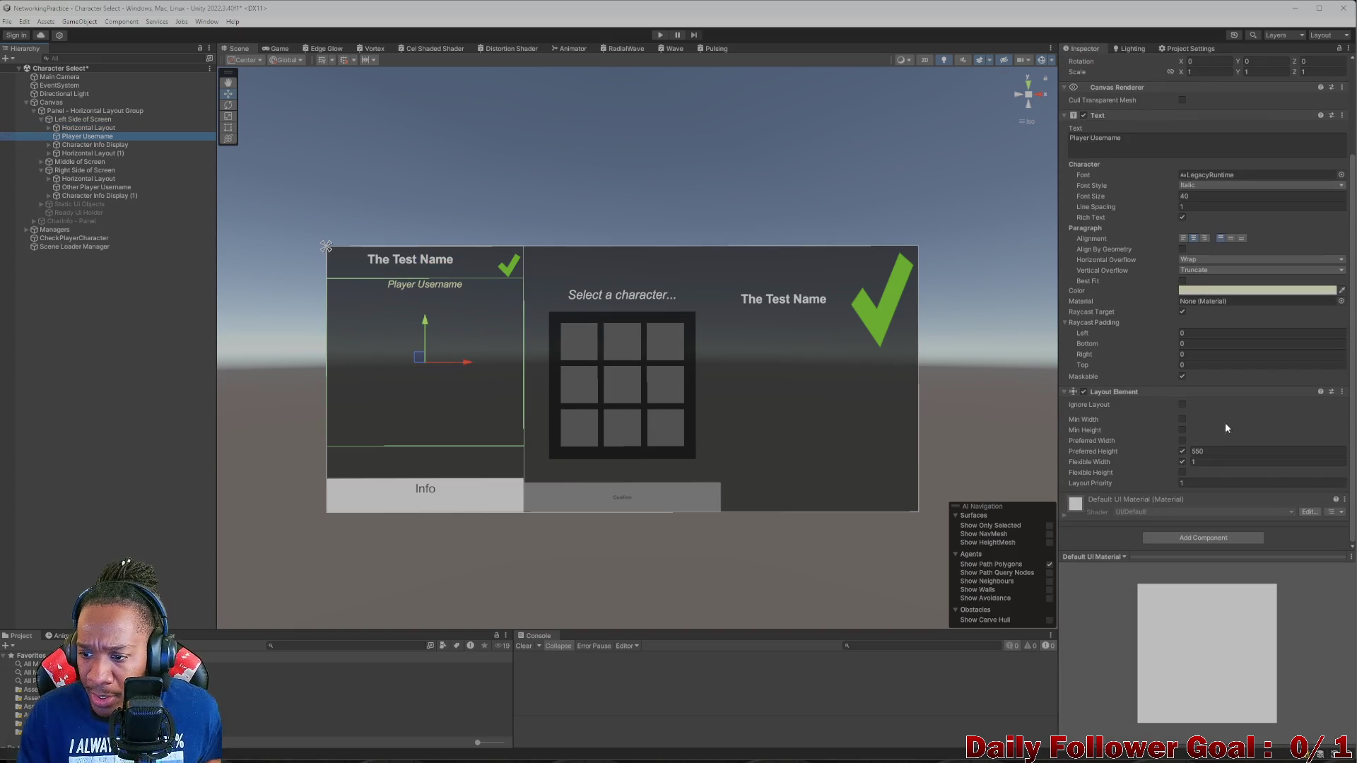
click(1182, 462)
click(1181, 462)
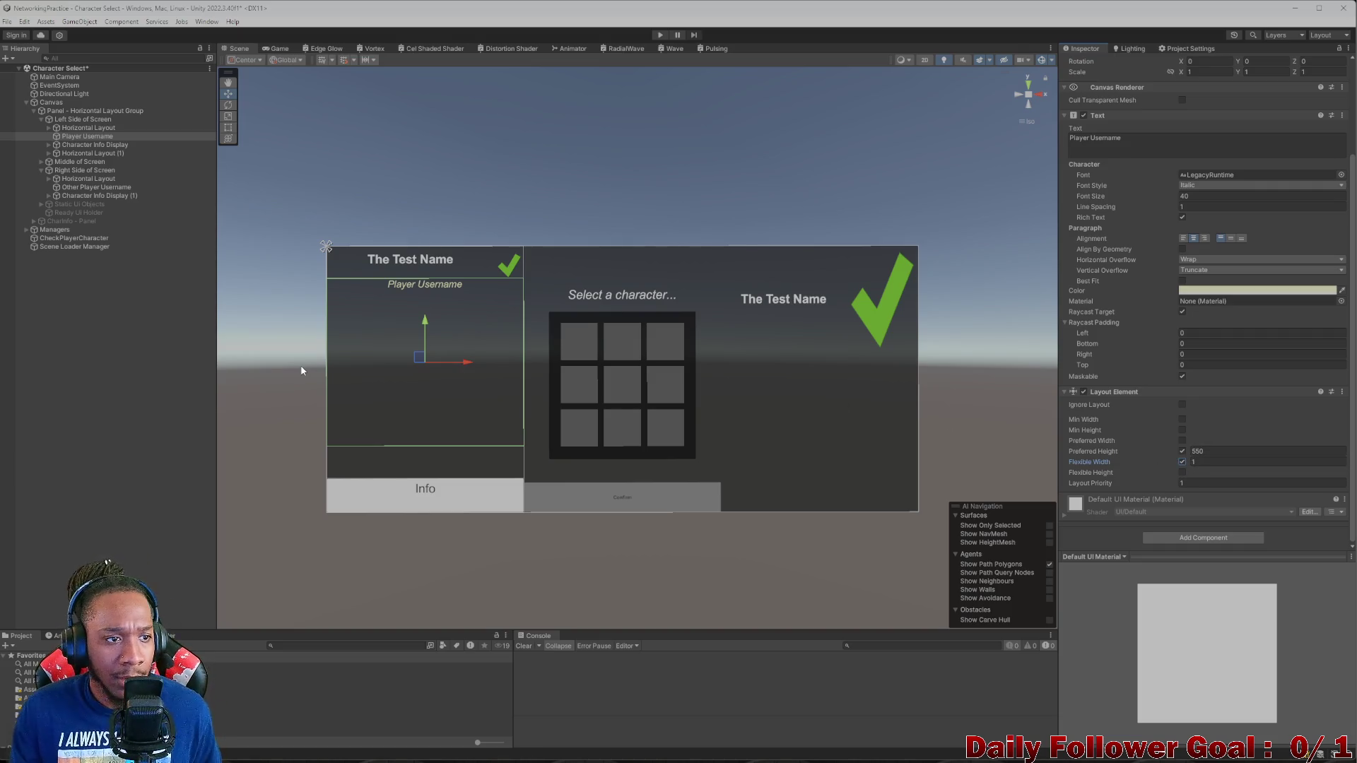
click(91, 144)
click(48, 145)
click(67, 154)
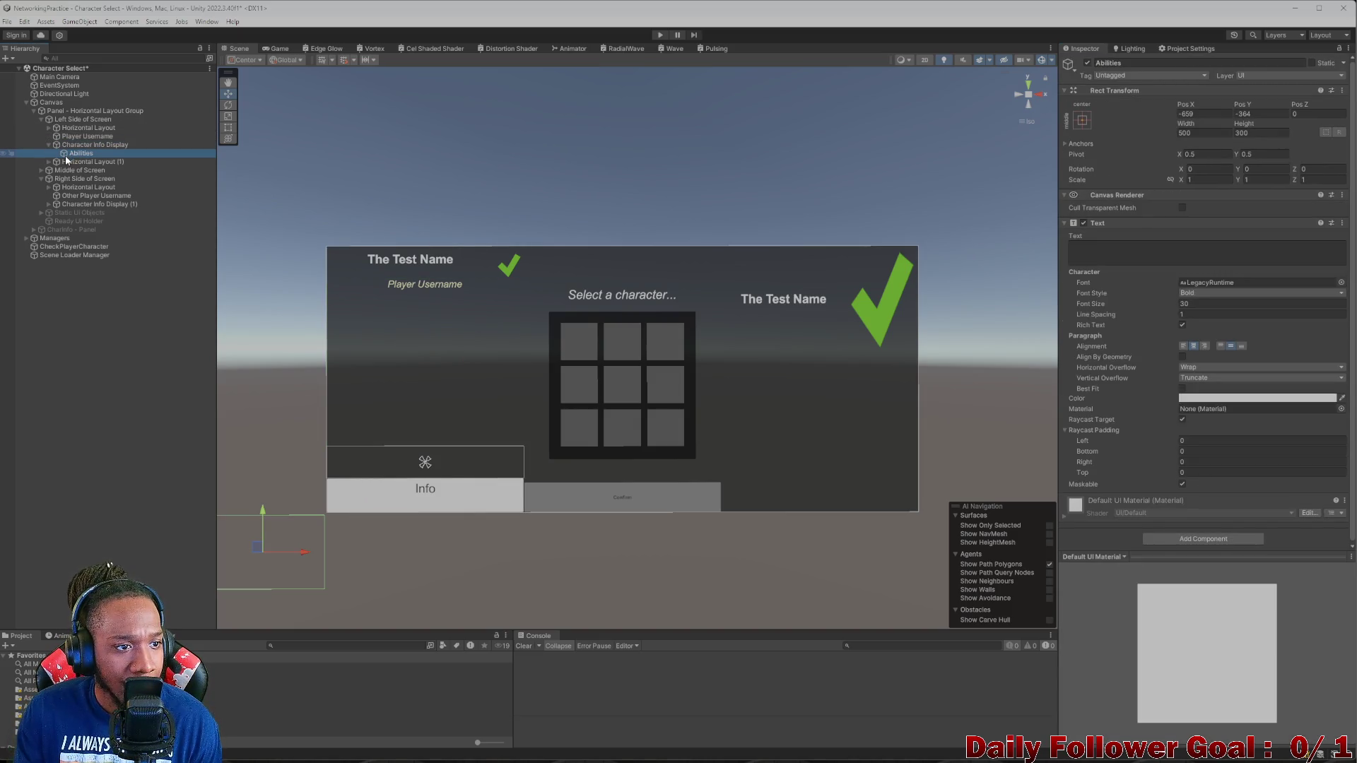
click(73, 146)
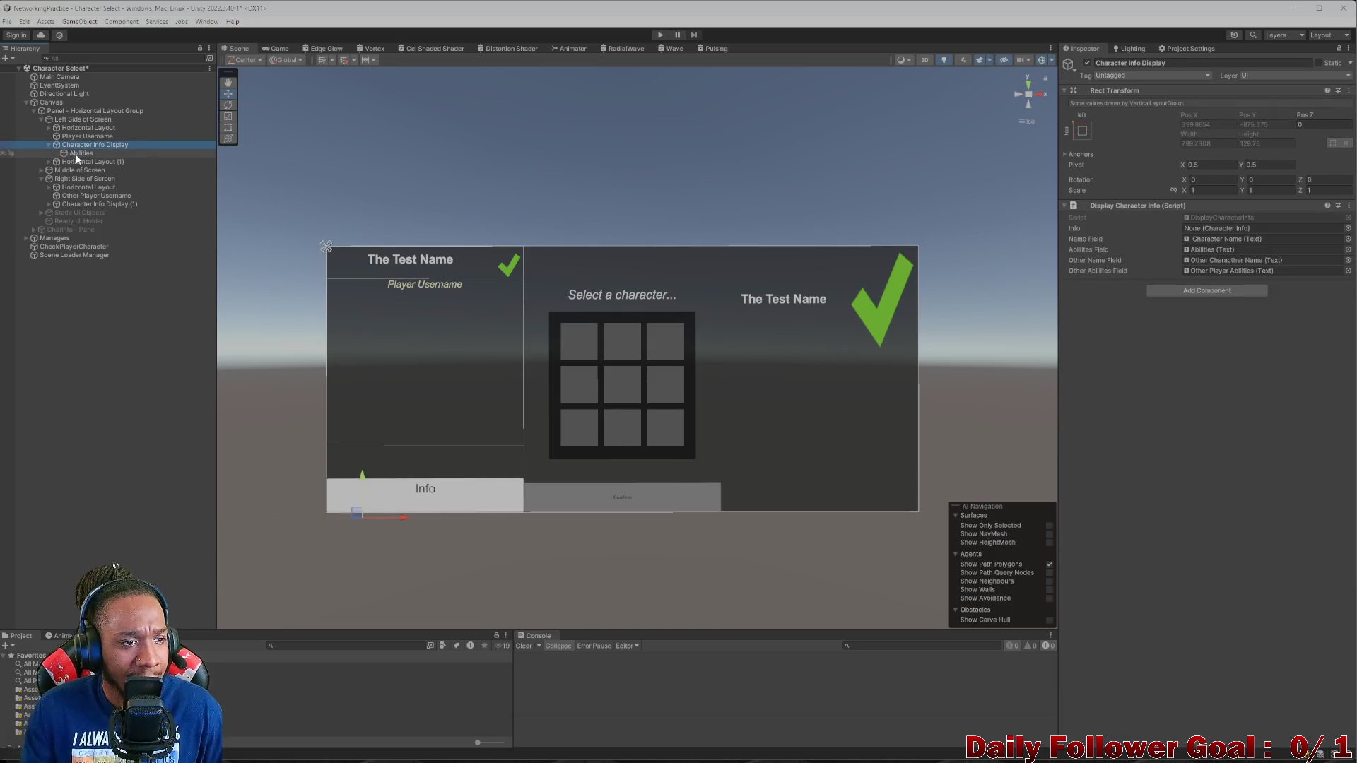
click(74, 163)
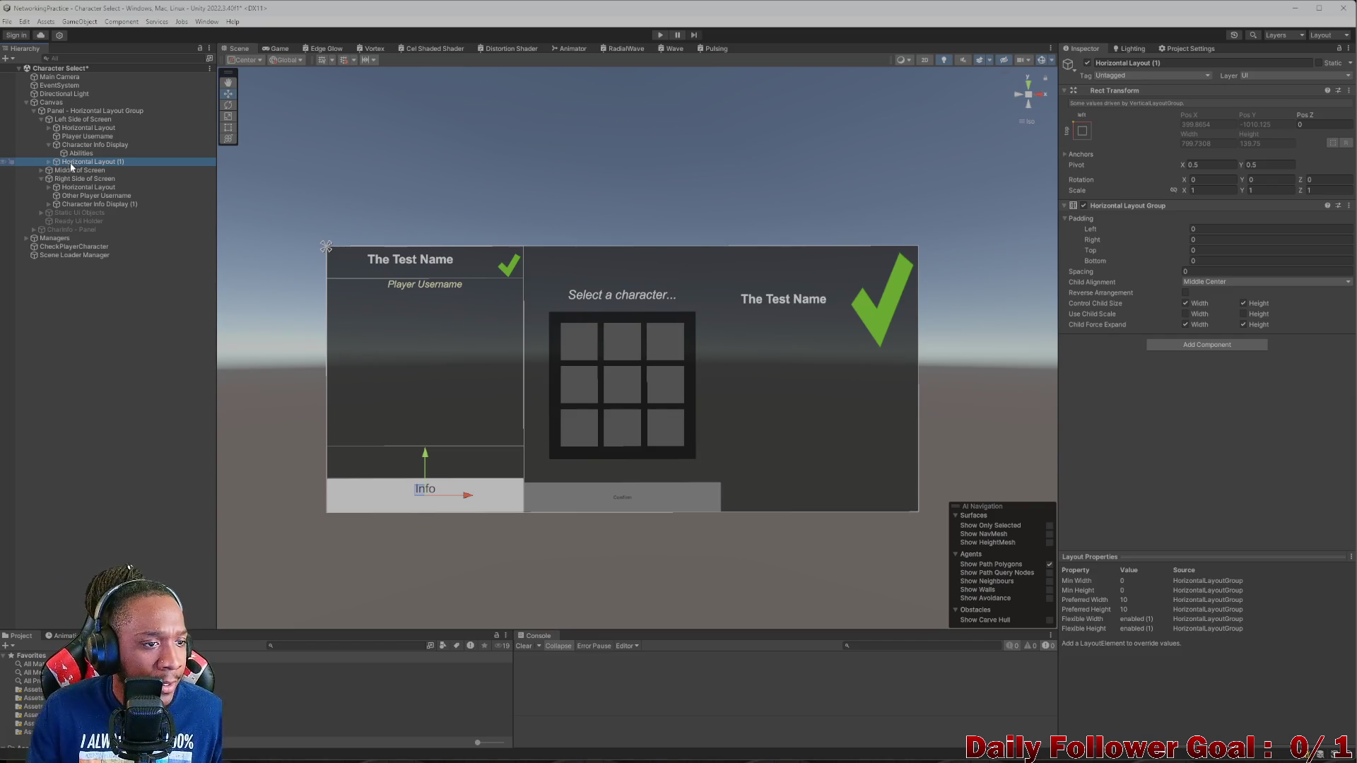
- Review Left Side of Screen, Character Name, Ready Checkmark and Player Username settings
click(78, 120)
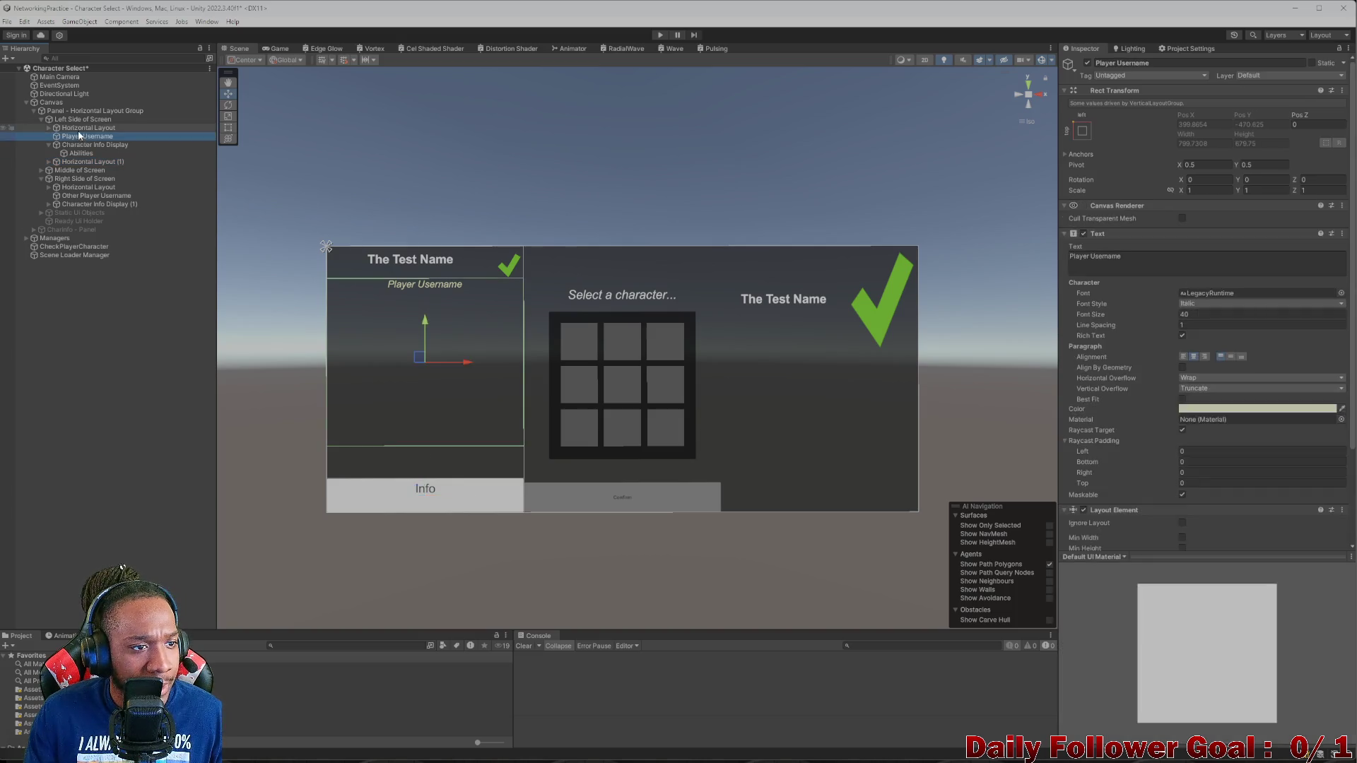
click(79, 129)
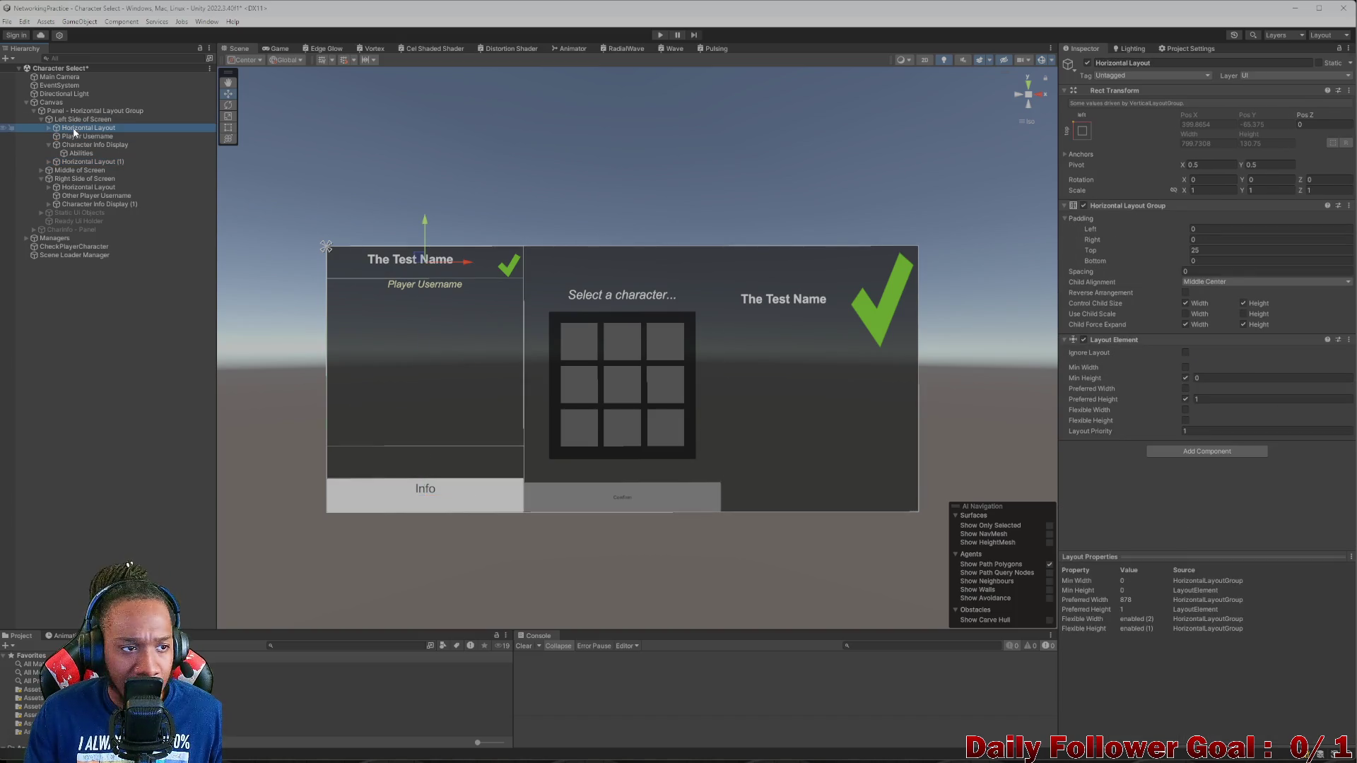
click(50, 128)
click(80, 137)
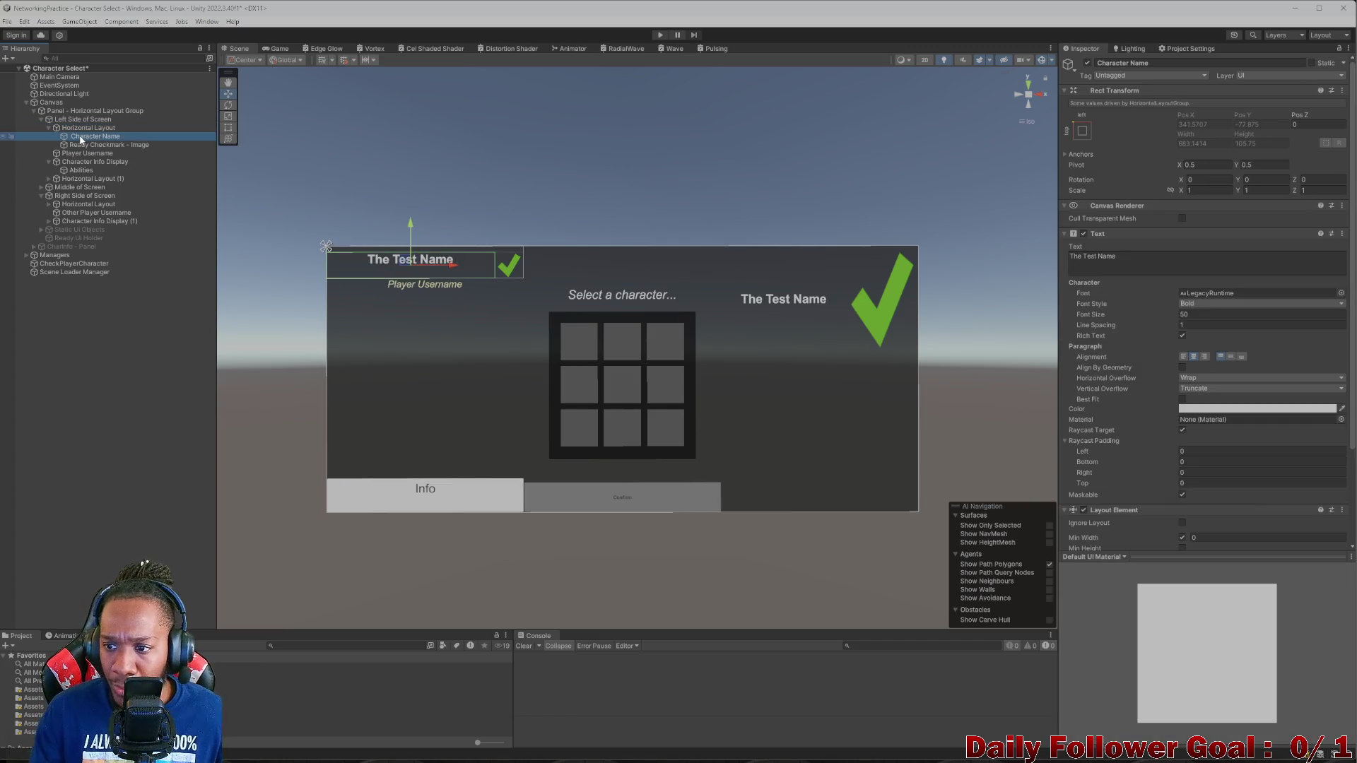
scroll(1207, 415, down, 3)
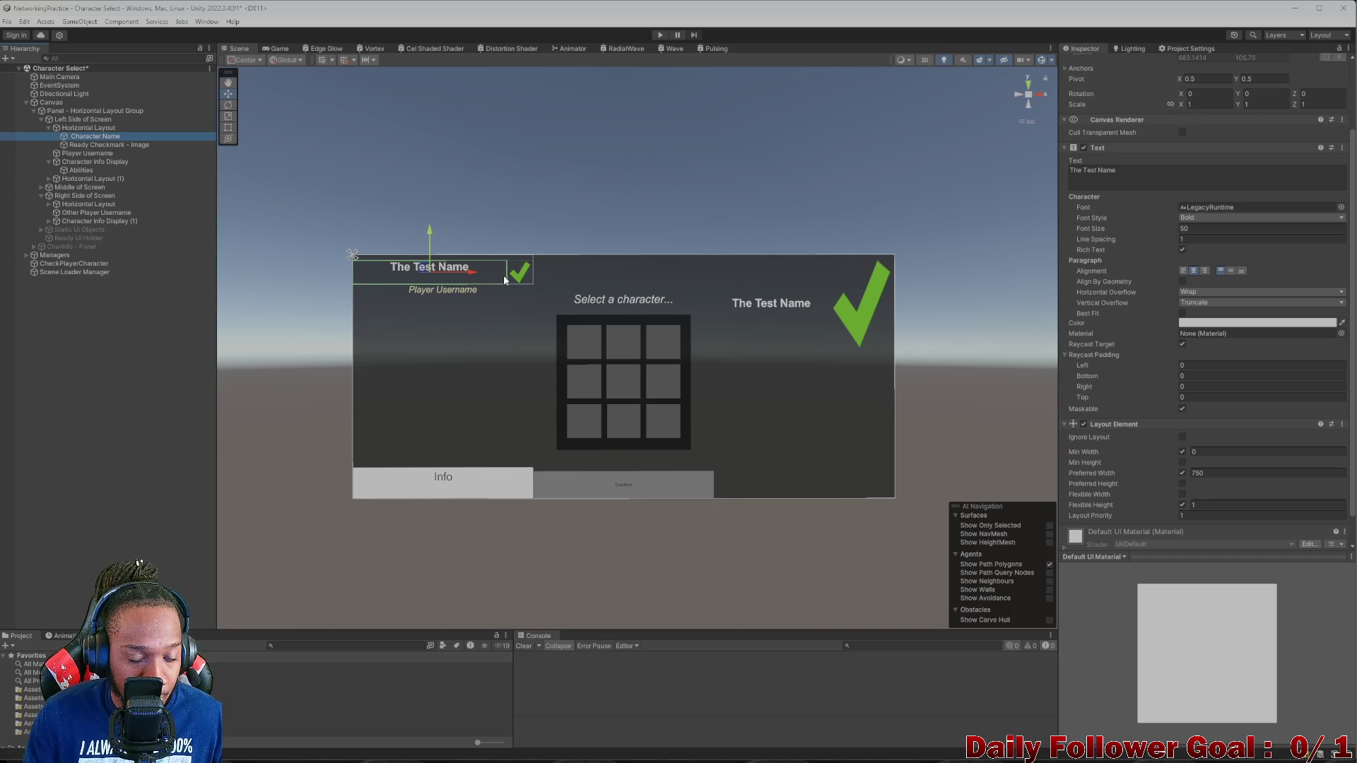
click(102, 145)
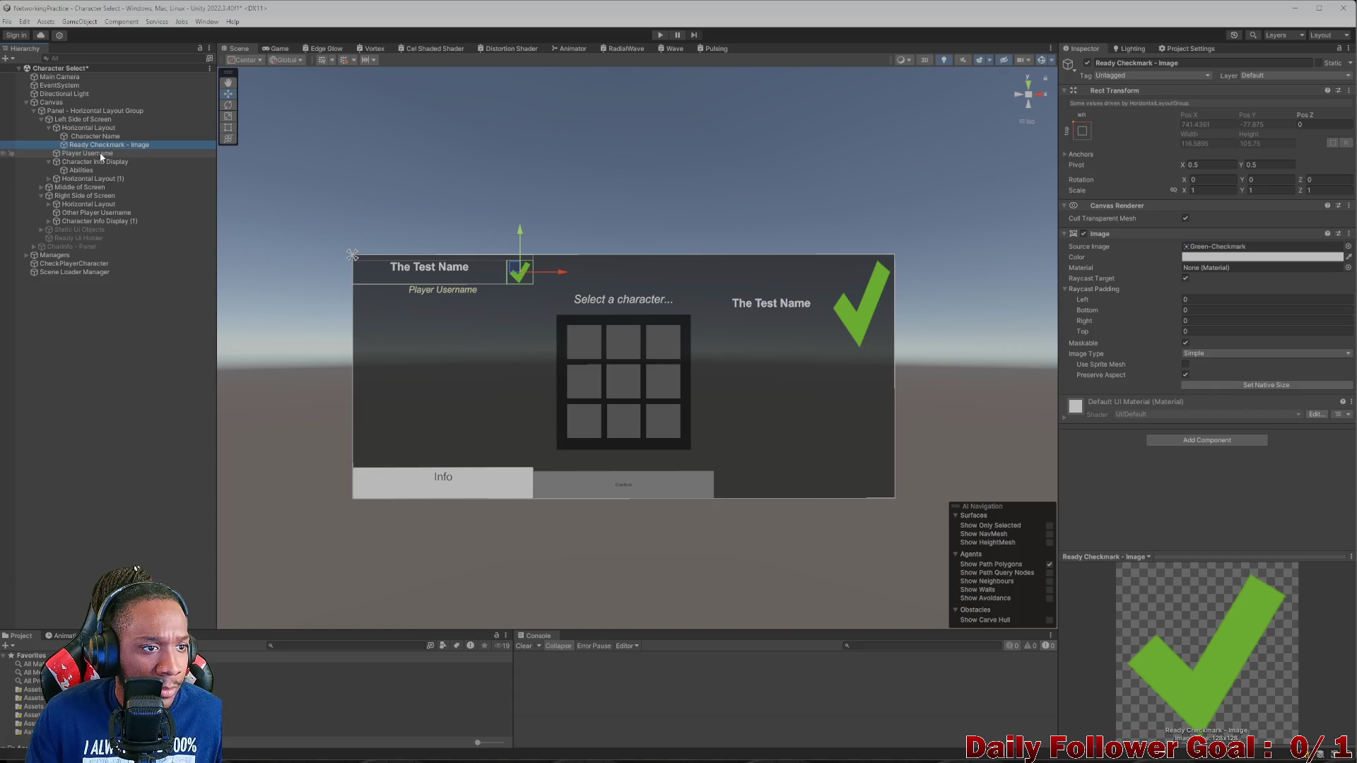
click(102, 155)
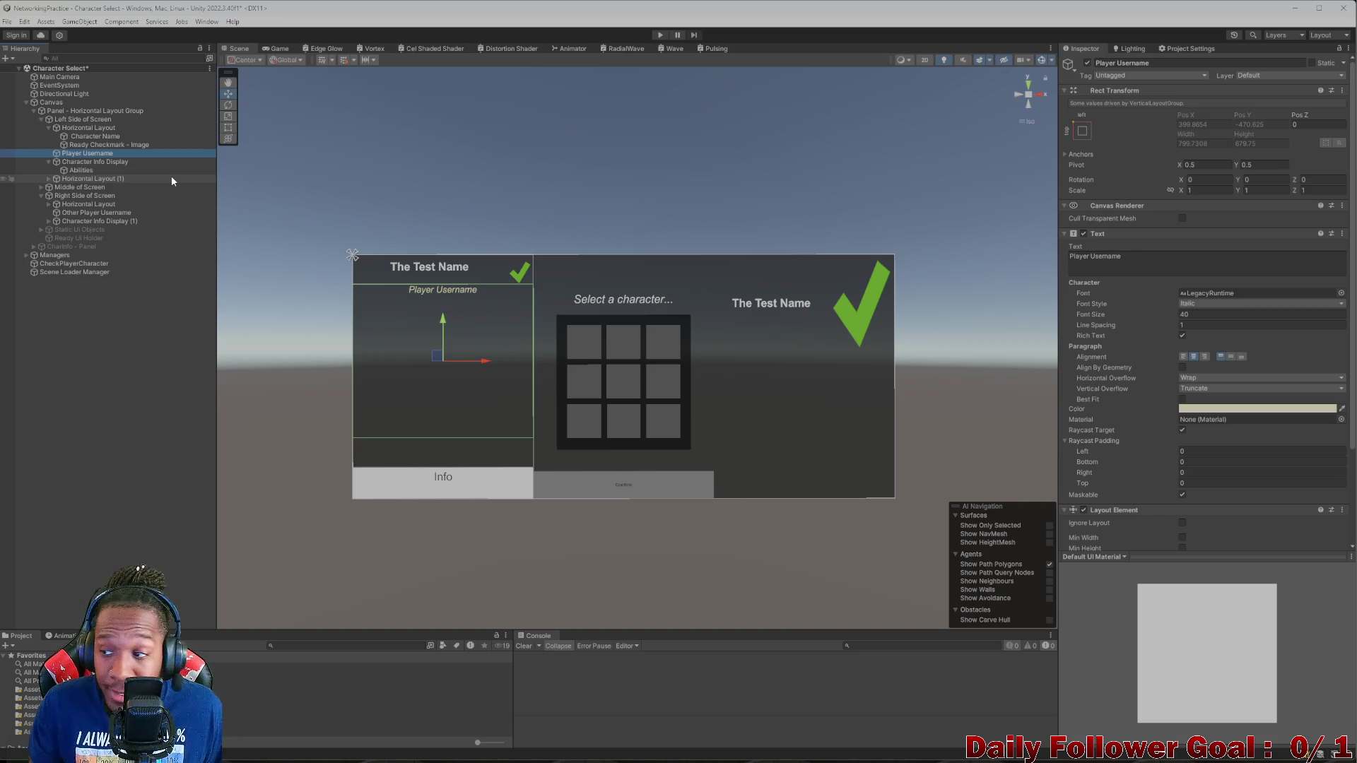
click(281, 48)
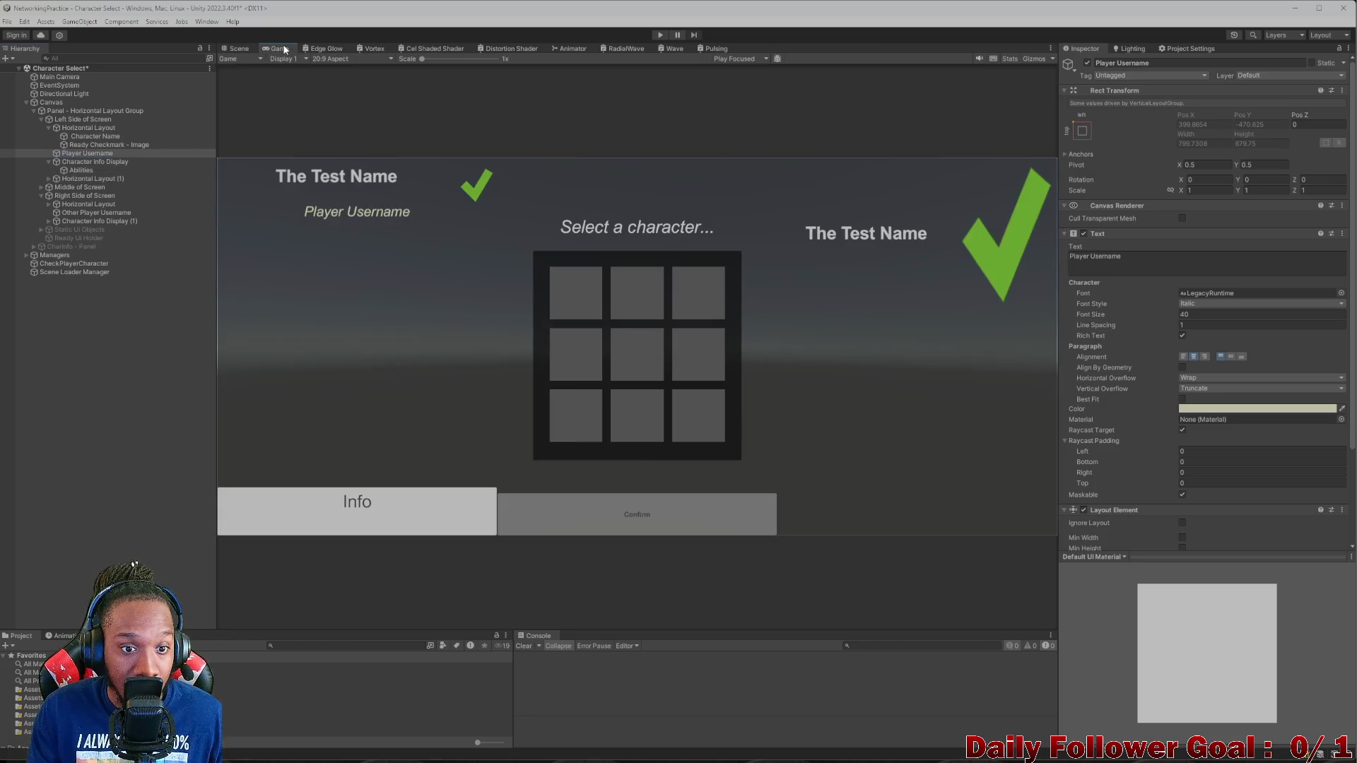
- Set the Character Name text to middle vertical alignment
click(235, 51)
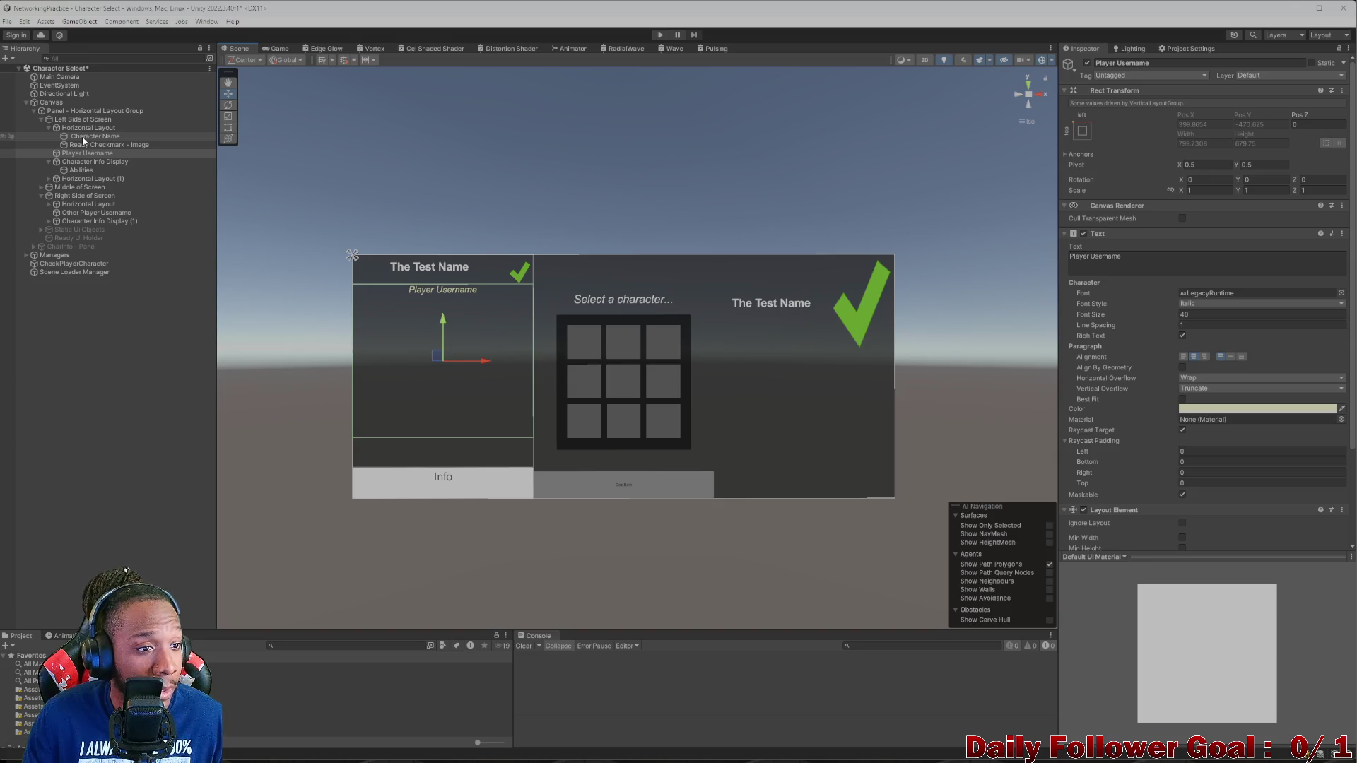
click(86, 136)
scroll(1209, 368, down, 4)
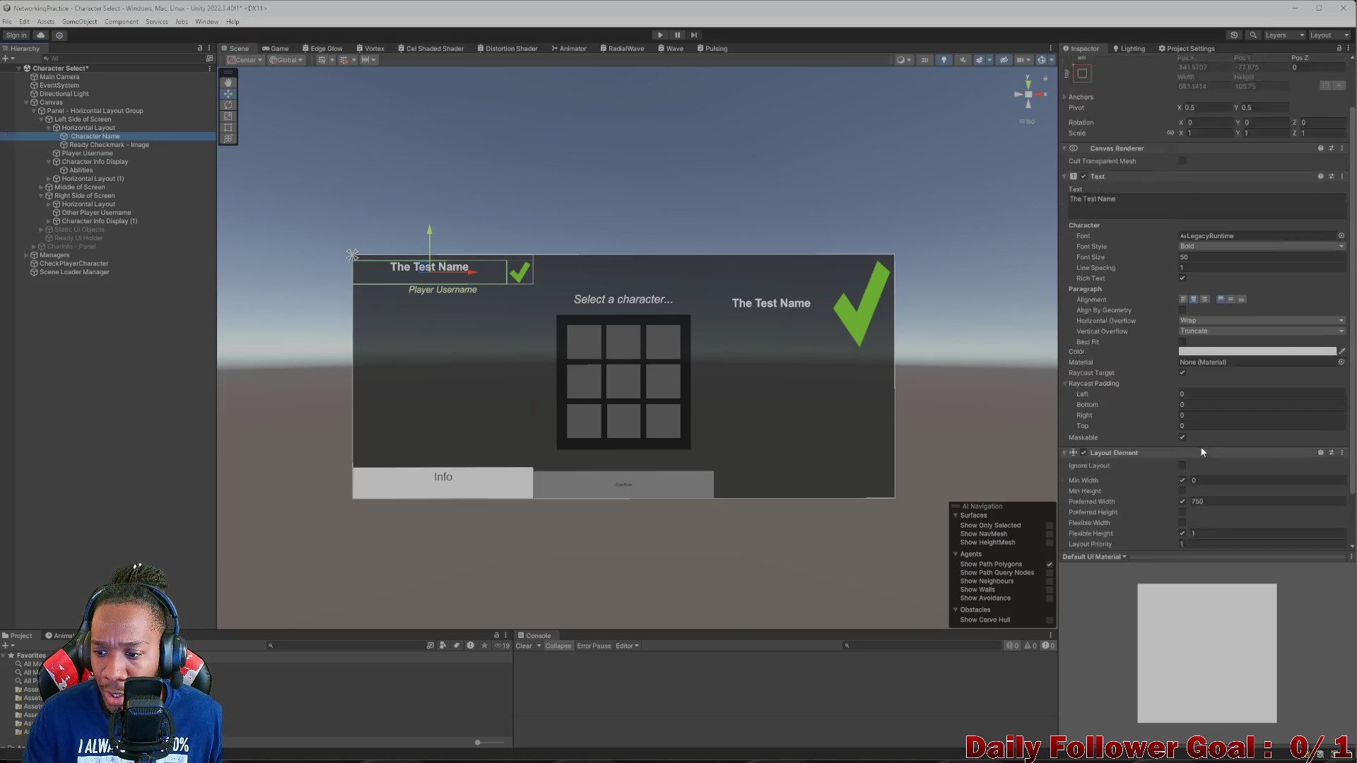
scroll(1180, 424, up, 4)
click(1230, 353)
- Compare the centred name in Game and Scene views, then select Left Side of Screen
click(275, 50)
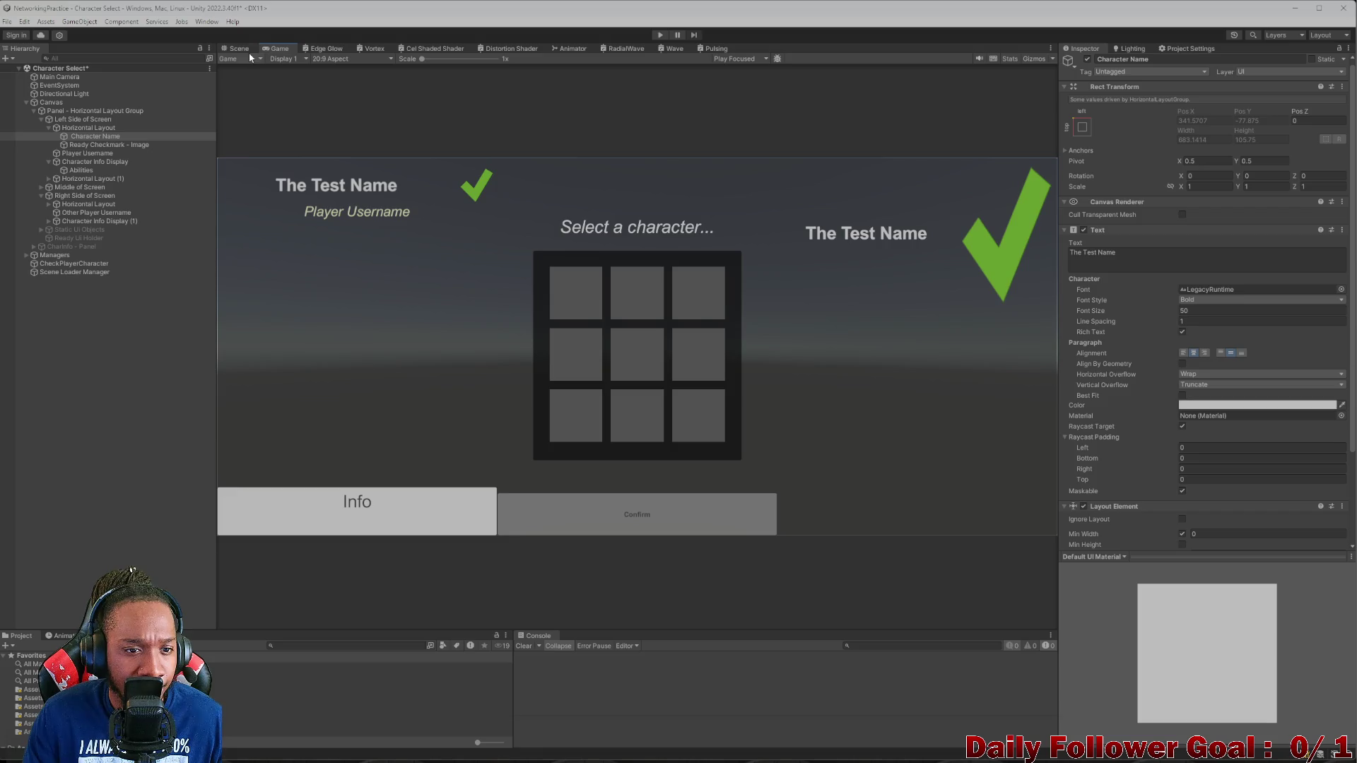
click(240, 49)
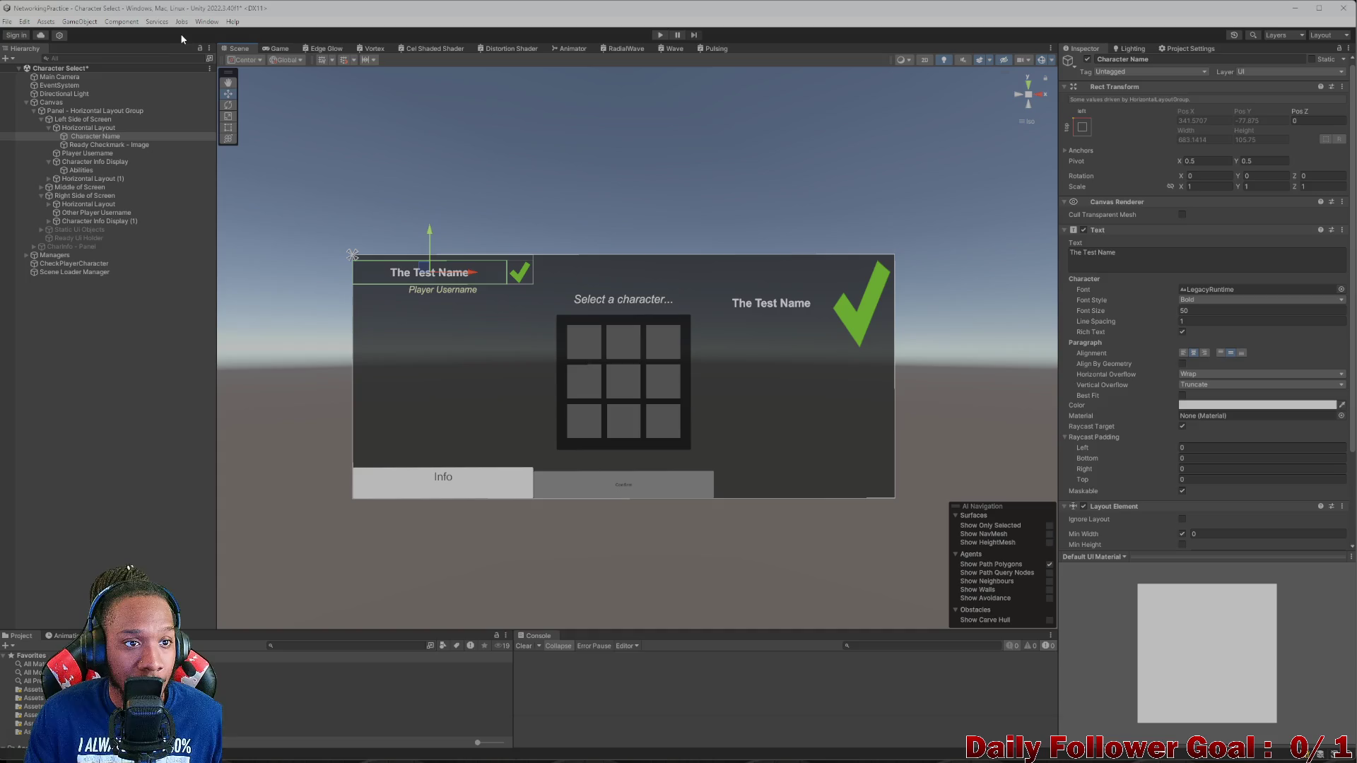
click(274, 49)
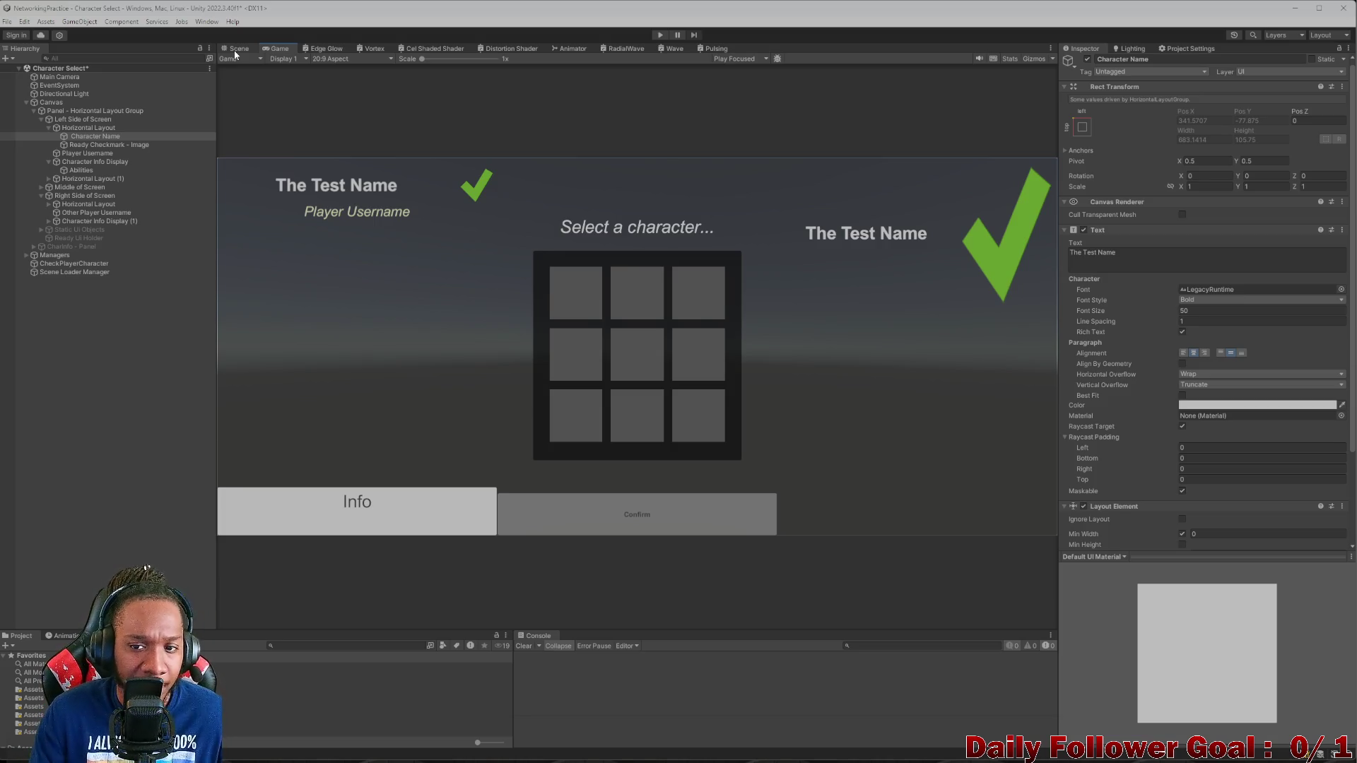
click(239, 50)
click(448, 292)
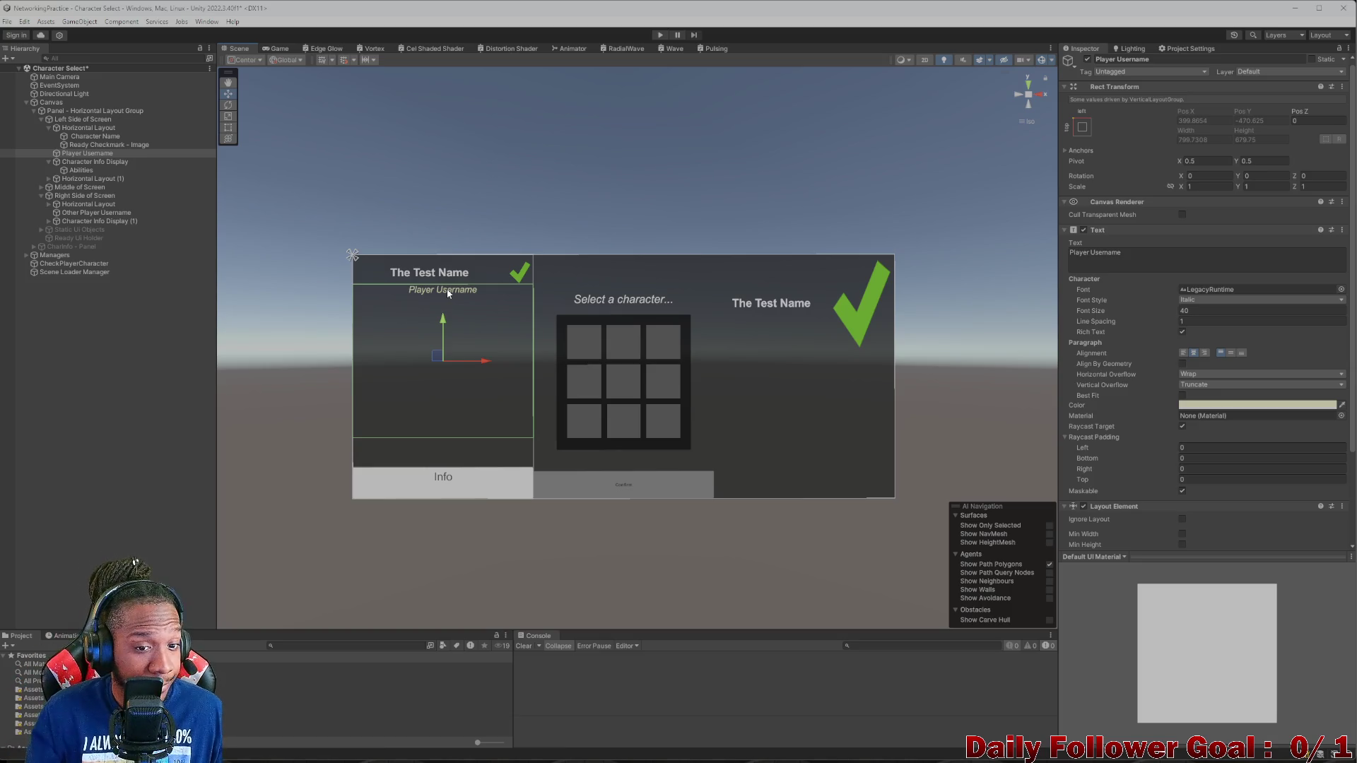
click(49, 128)
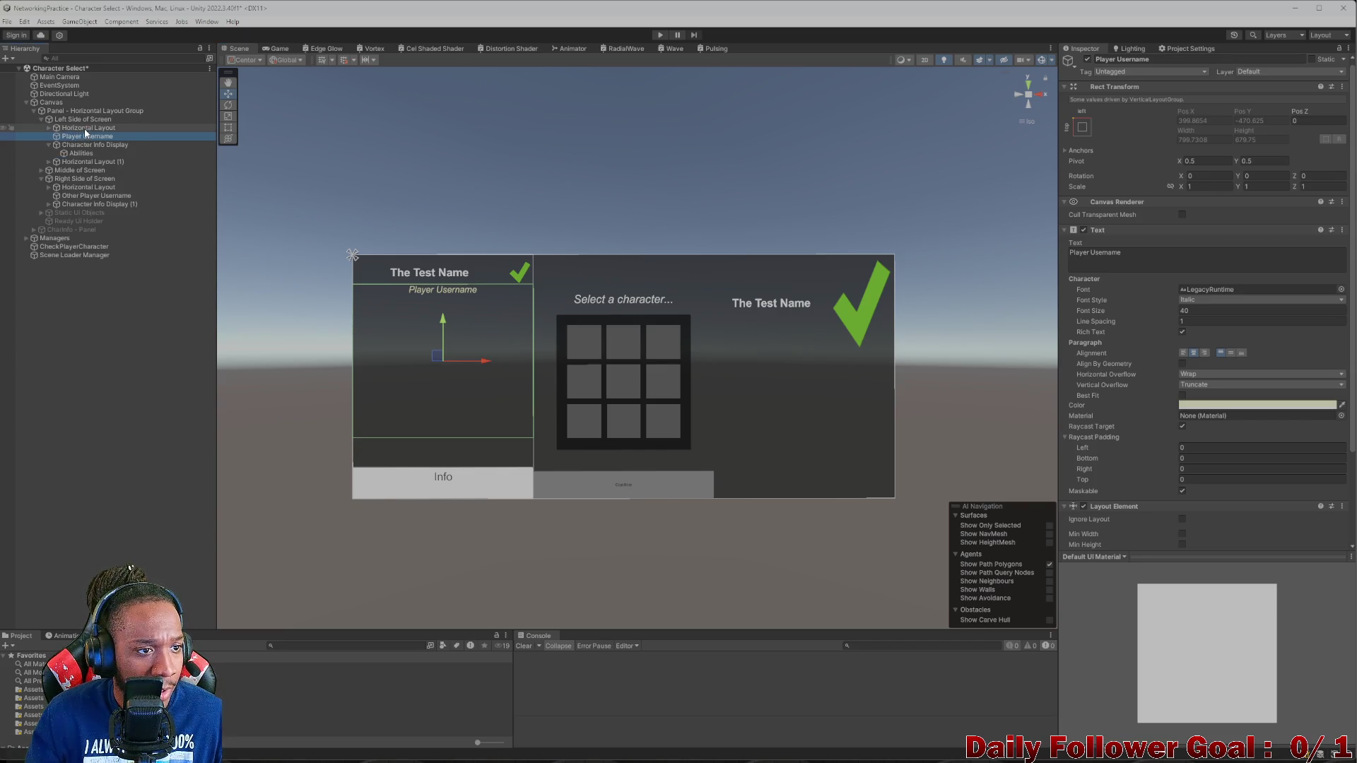
click(85, 120)
- Create an empty child under Left Side of Screen and place it just above Horizontal Layout (1)
right_click(85, 120)
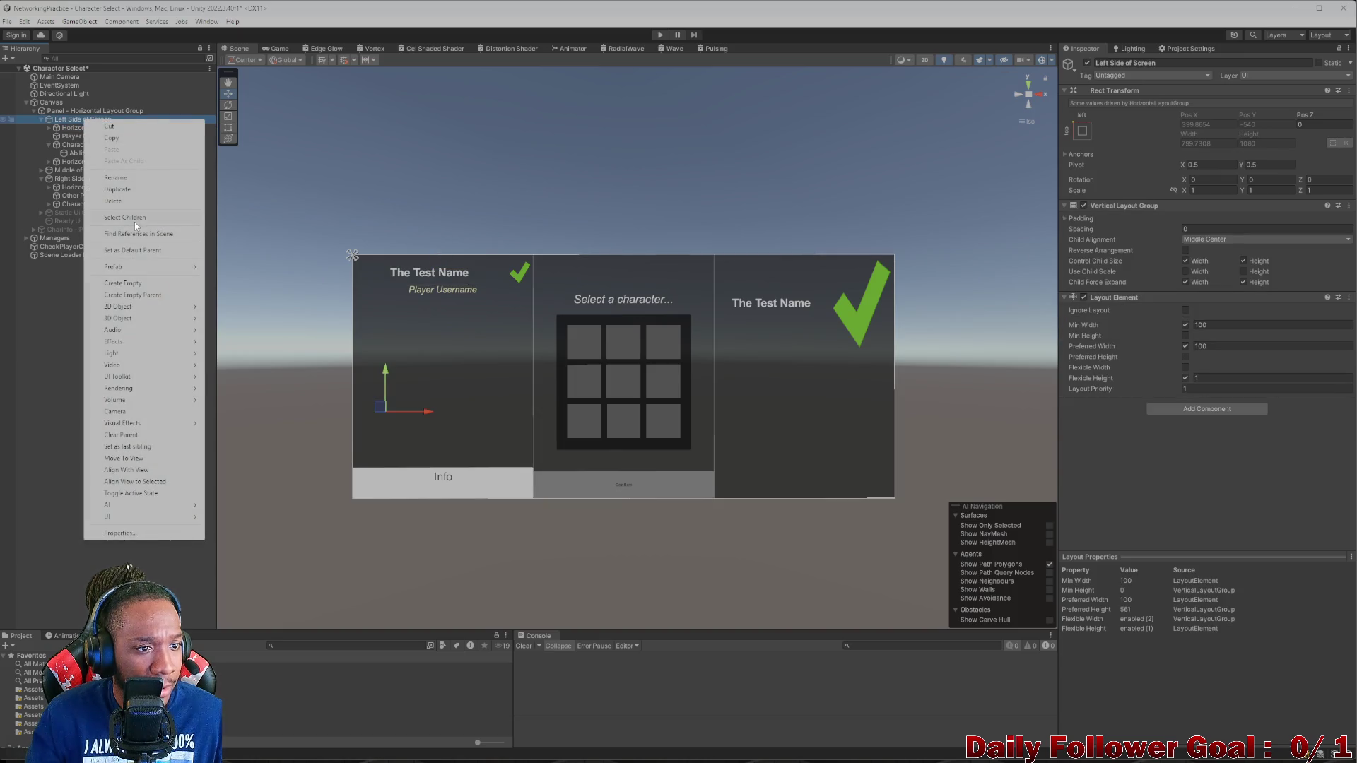
click(121, 283)
drag(57, 172, 90, 147)
click(49, 145)
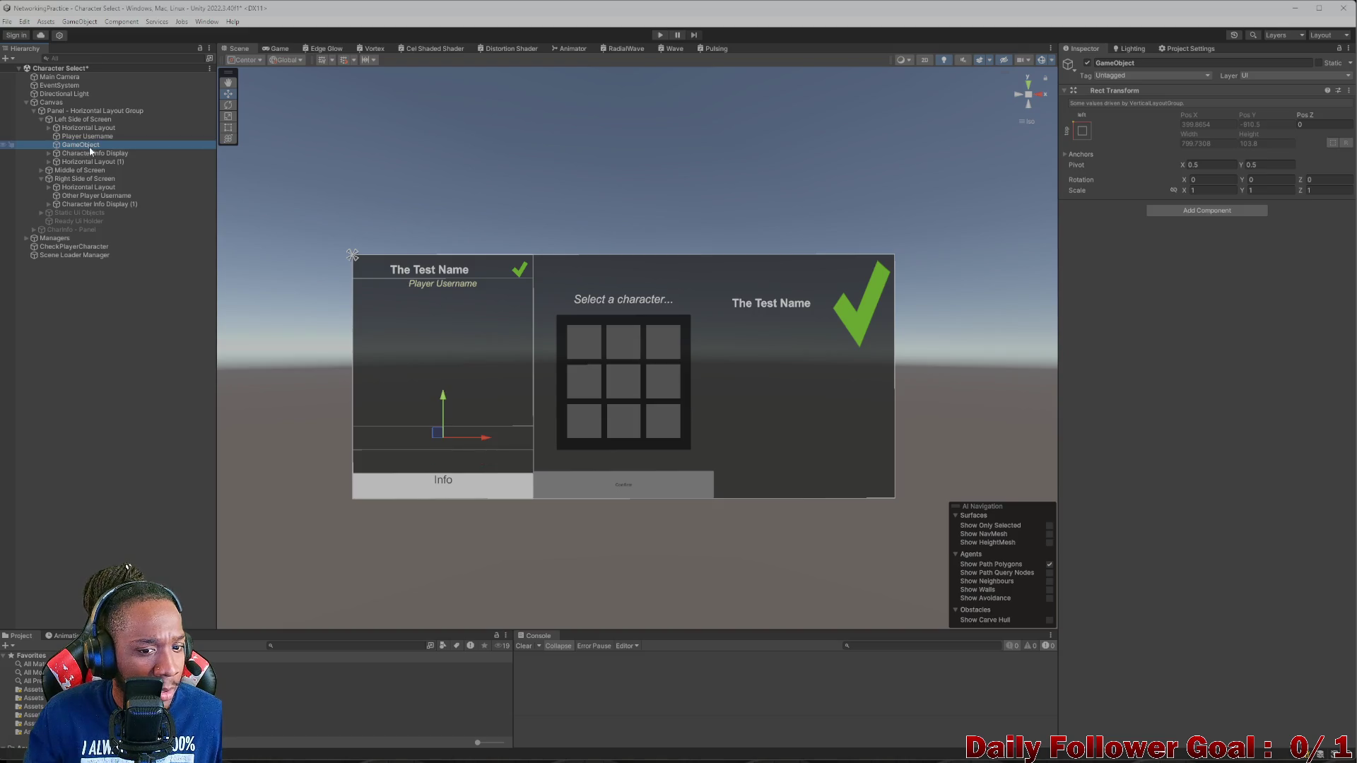
- Rename the new object to Horizontal Layout Group
click(1148, 61)
key(BackSpace)
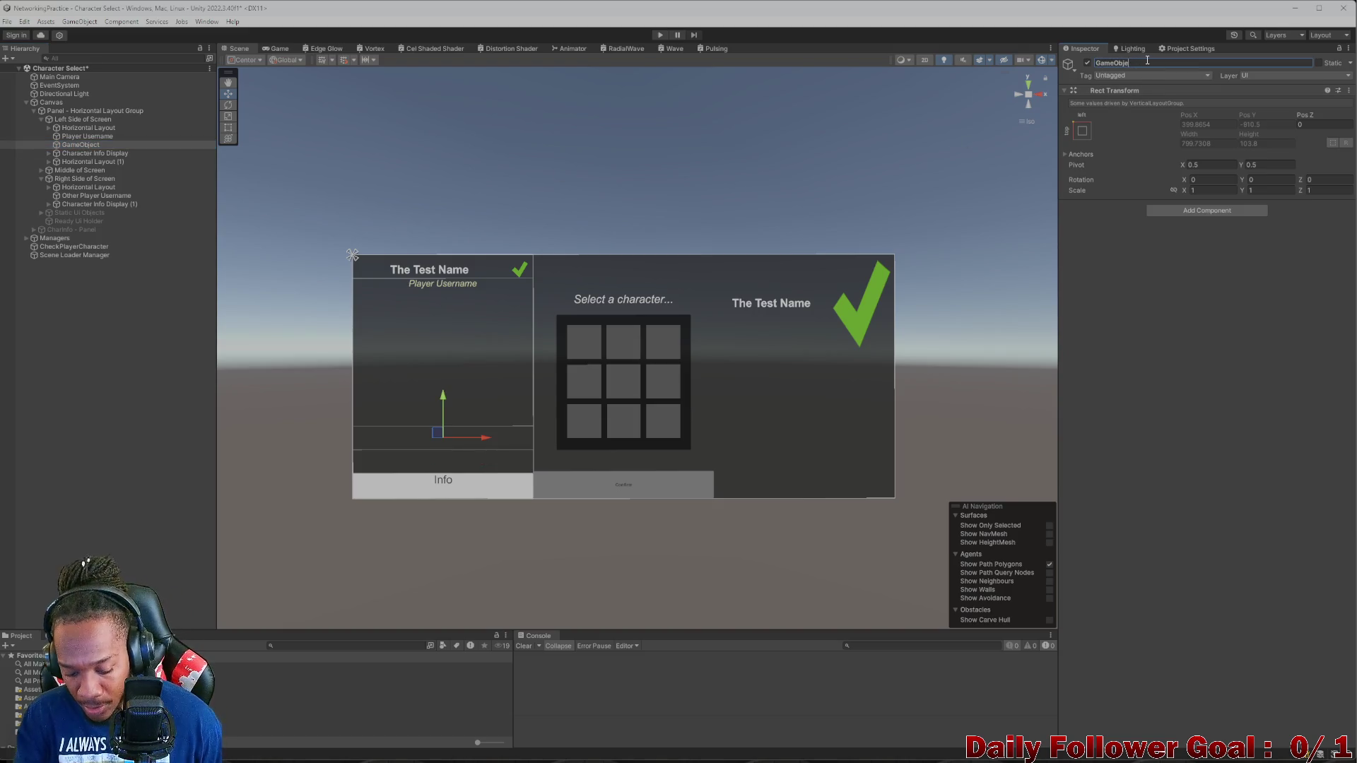
text(Horiz)
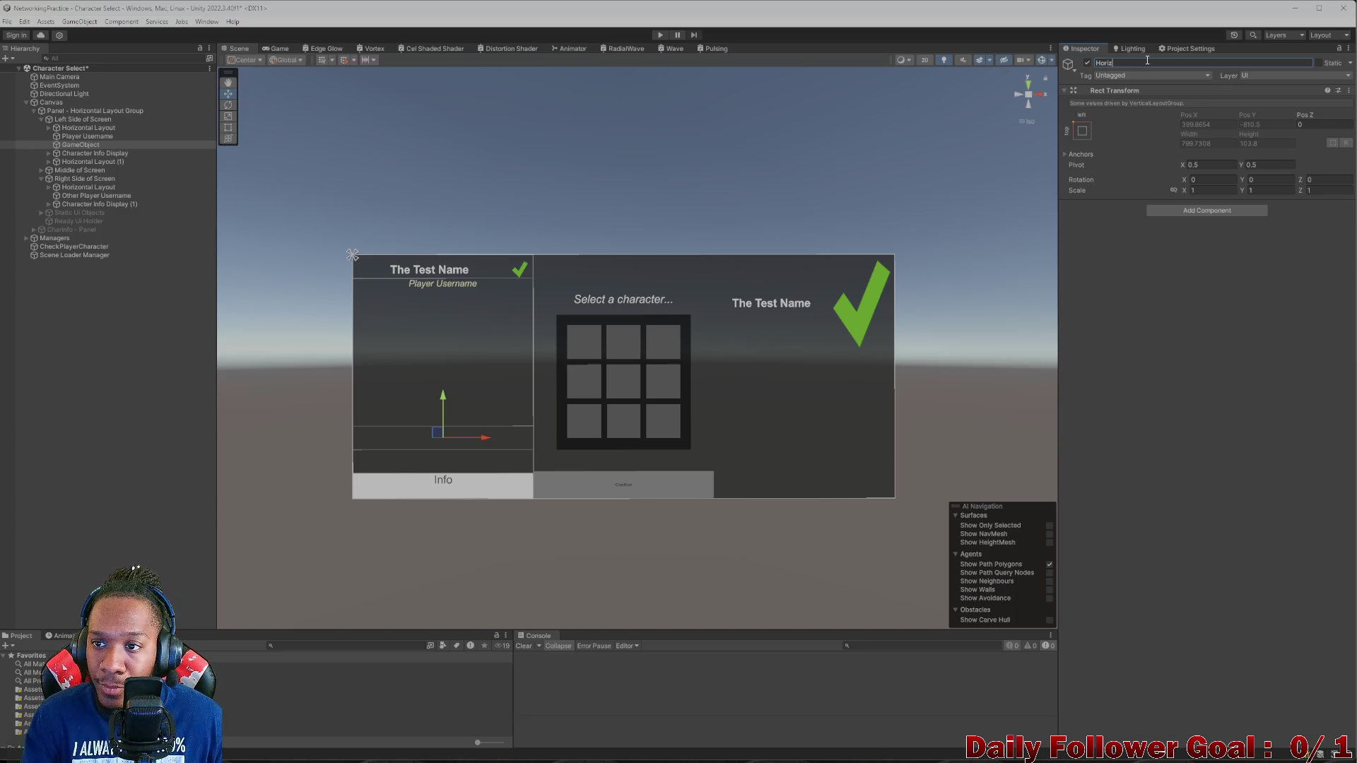
text(ontal)
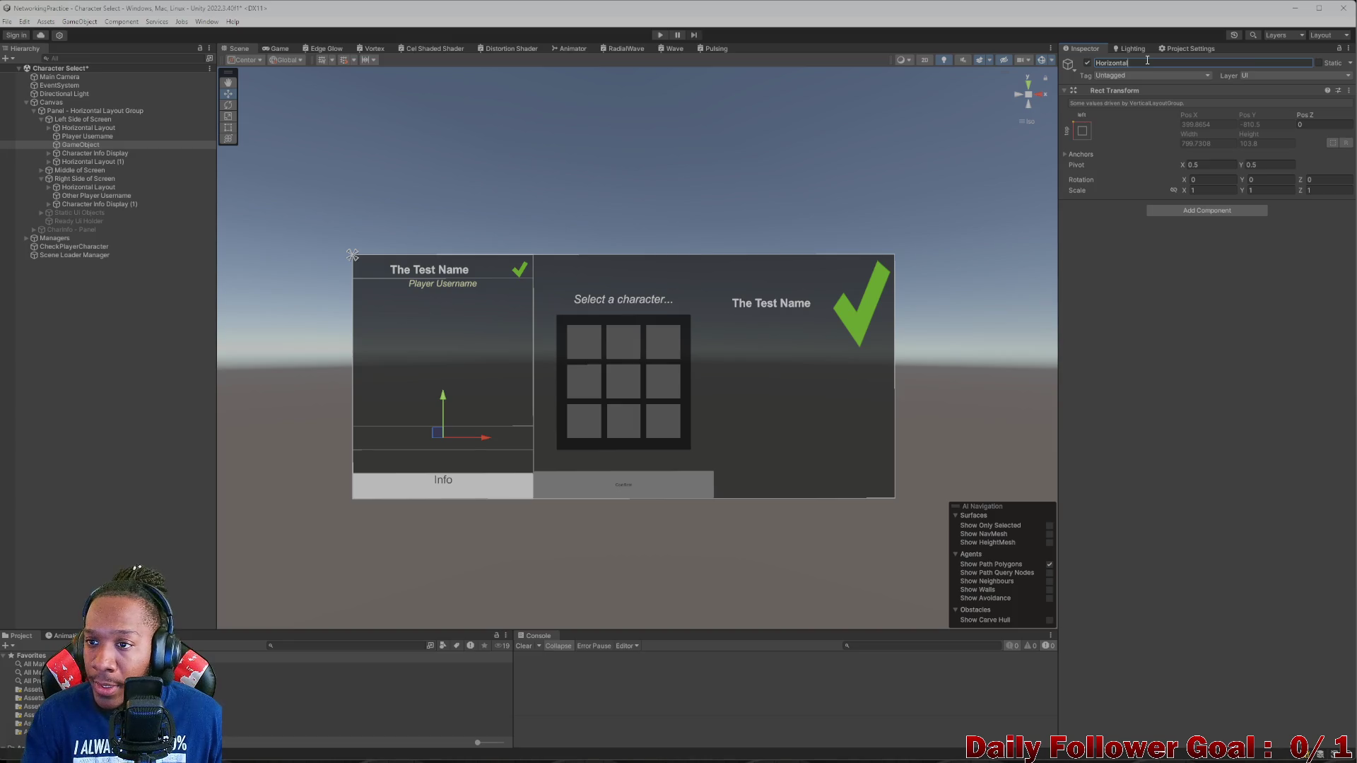
text( L)
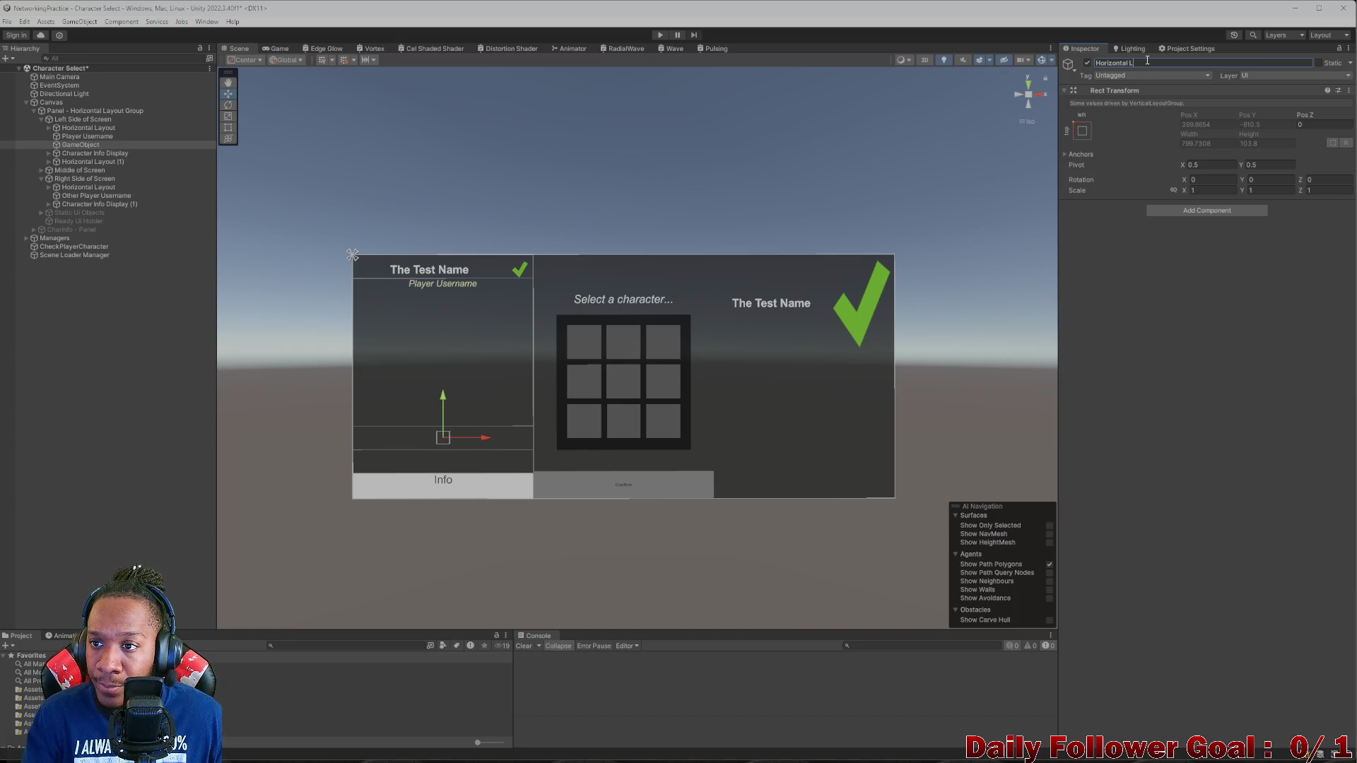
text(ayout Group)
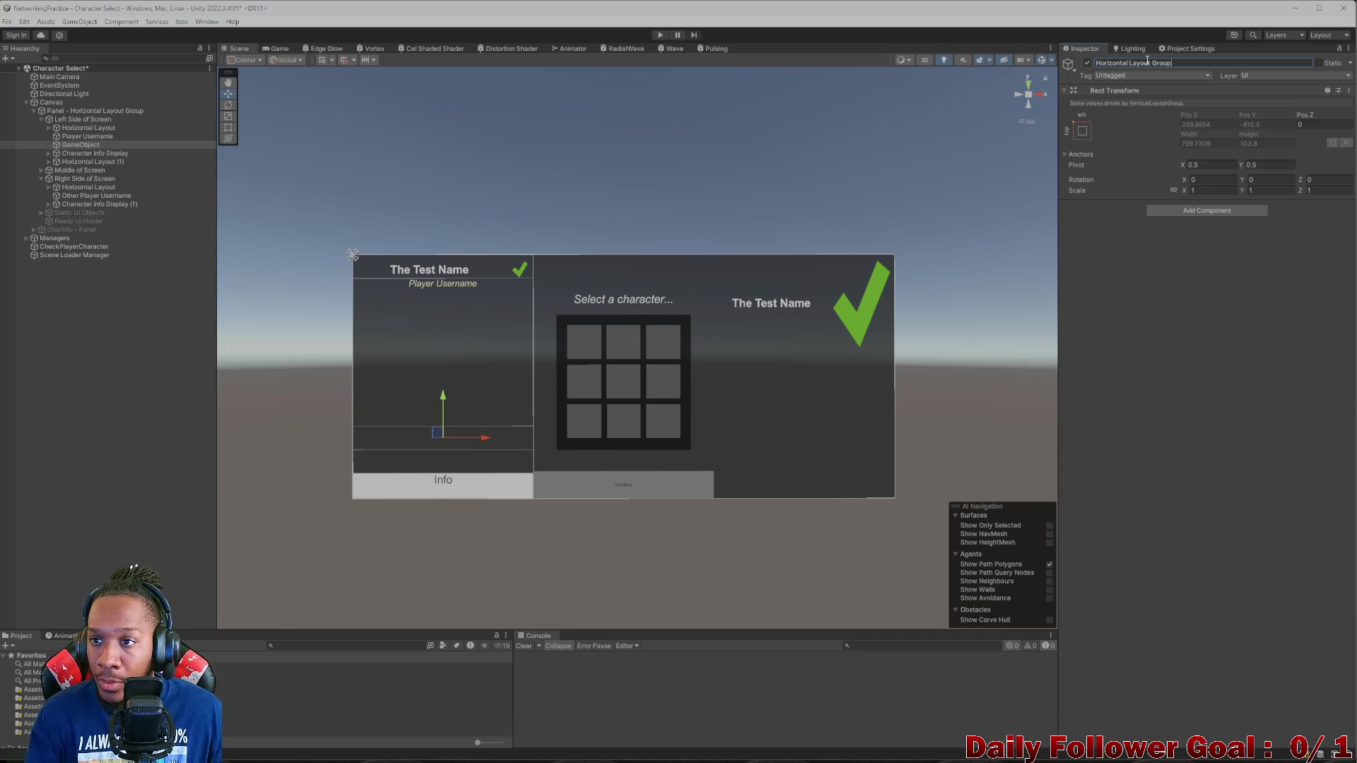
key(Return)
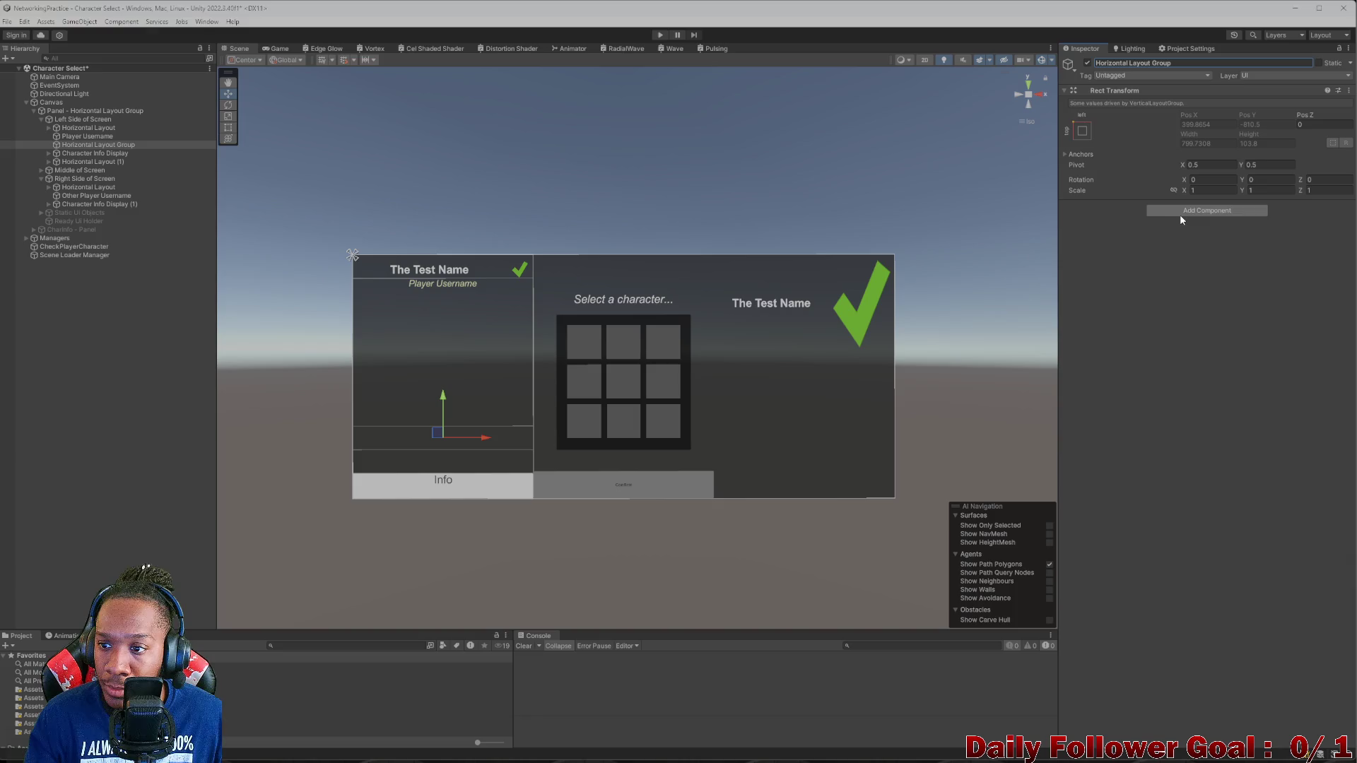
- Add a Horizontal Layout Group component with Child Alignment set to Middle Center
click(1180, 212)
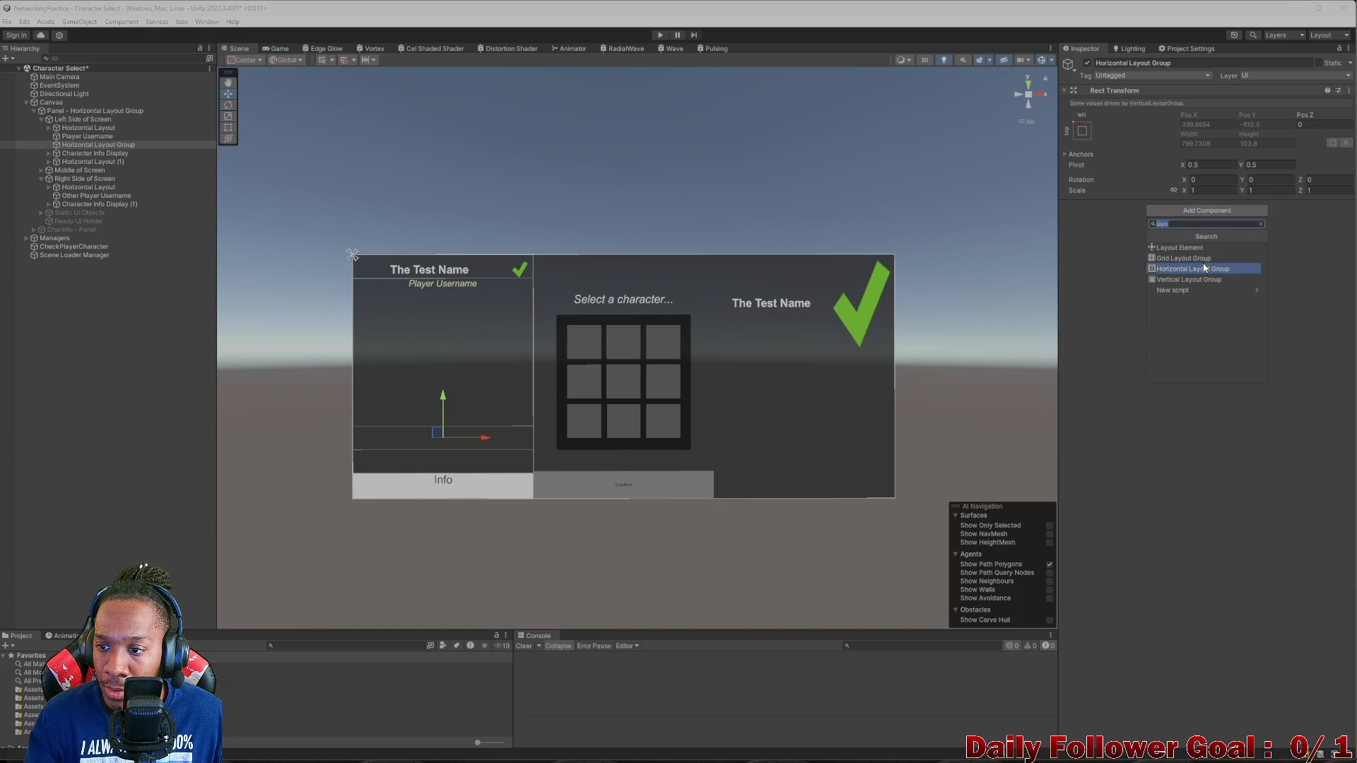
click(1193, 268)
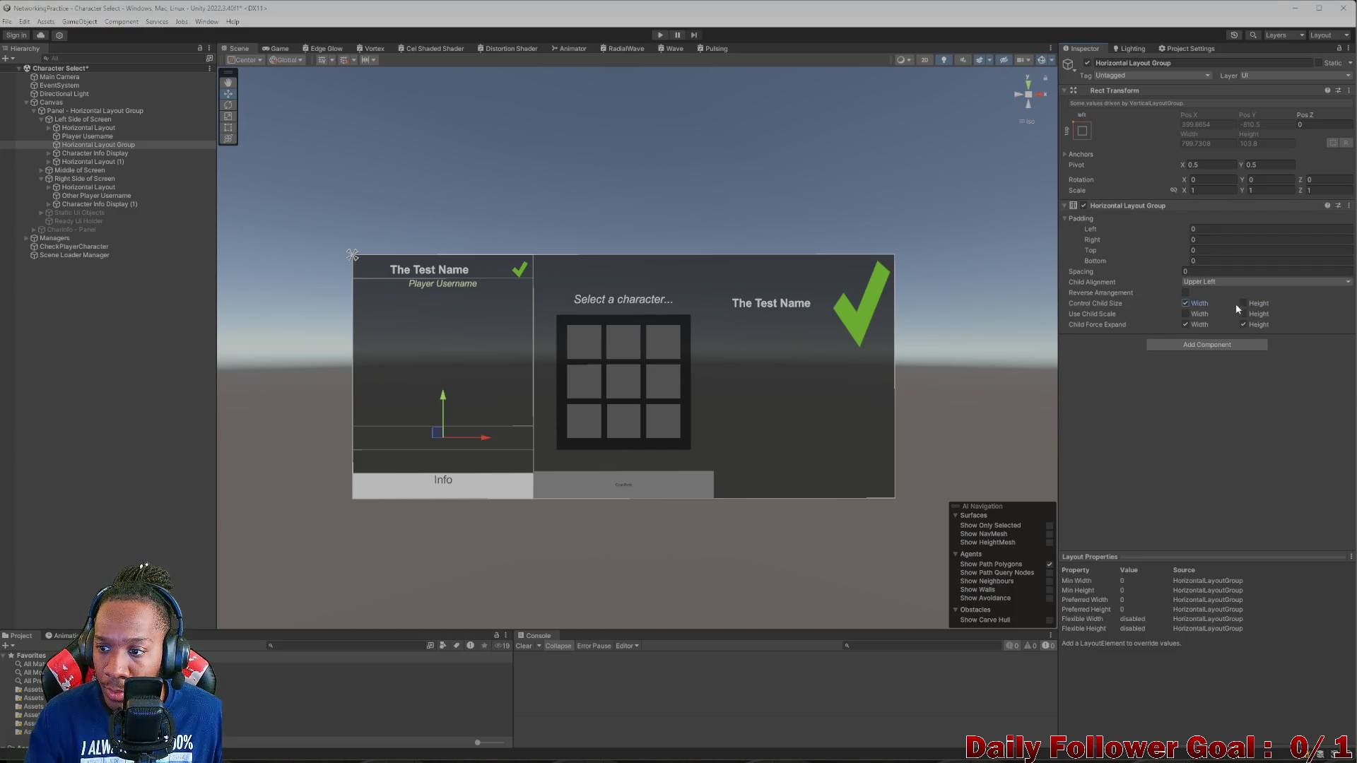
click(1229, 286)
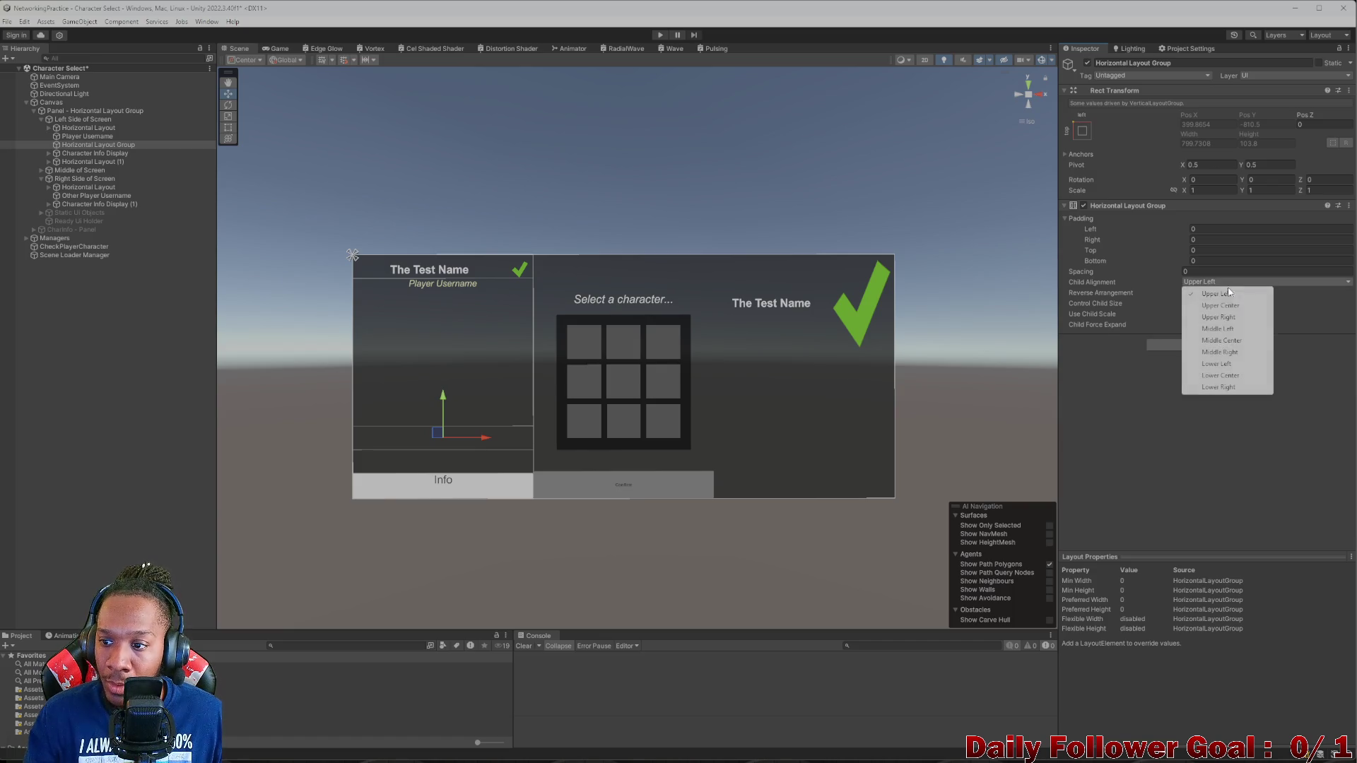
click(1223, 340)
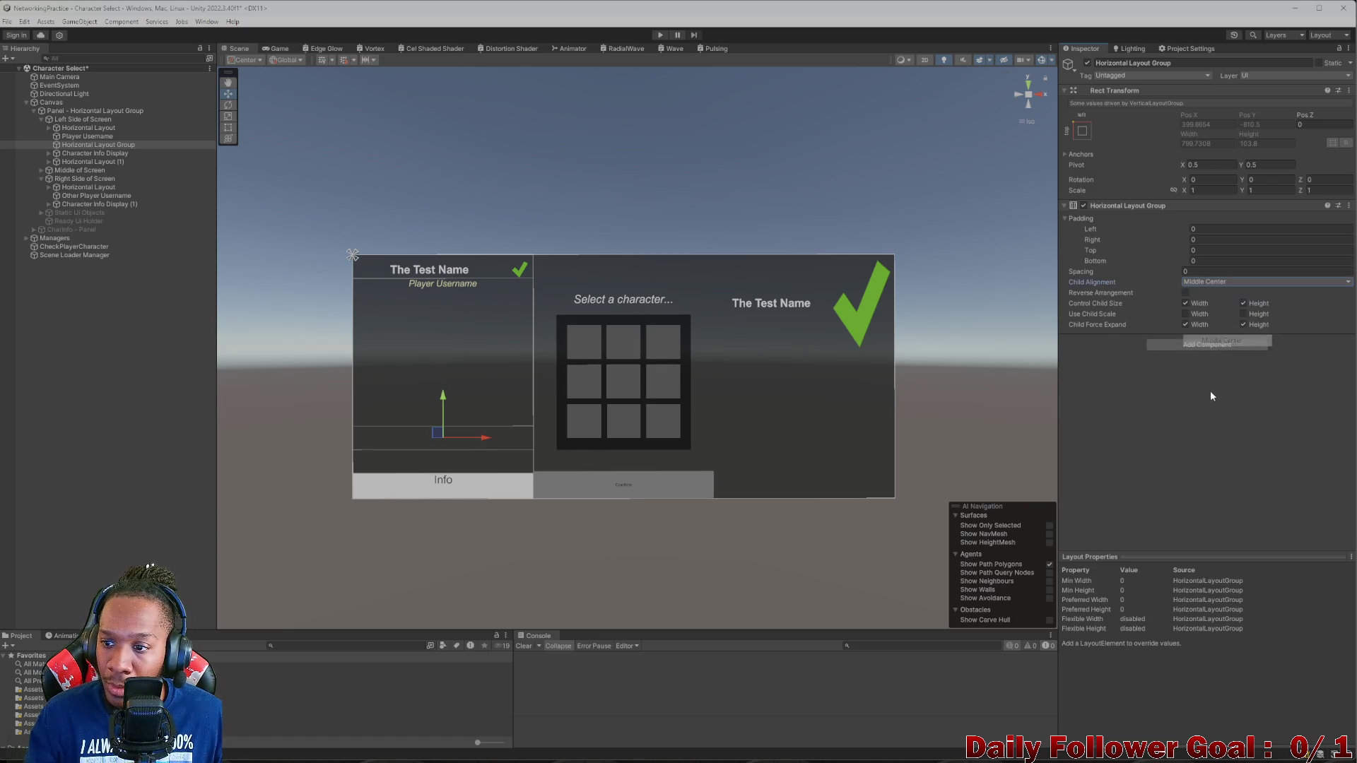
- Nest Player Username under Horizontal Layout Group and add an empty child named Spacer
drag(80, 143, 99, 138)
click(91, 146)
click(89, 147)
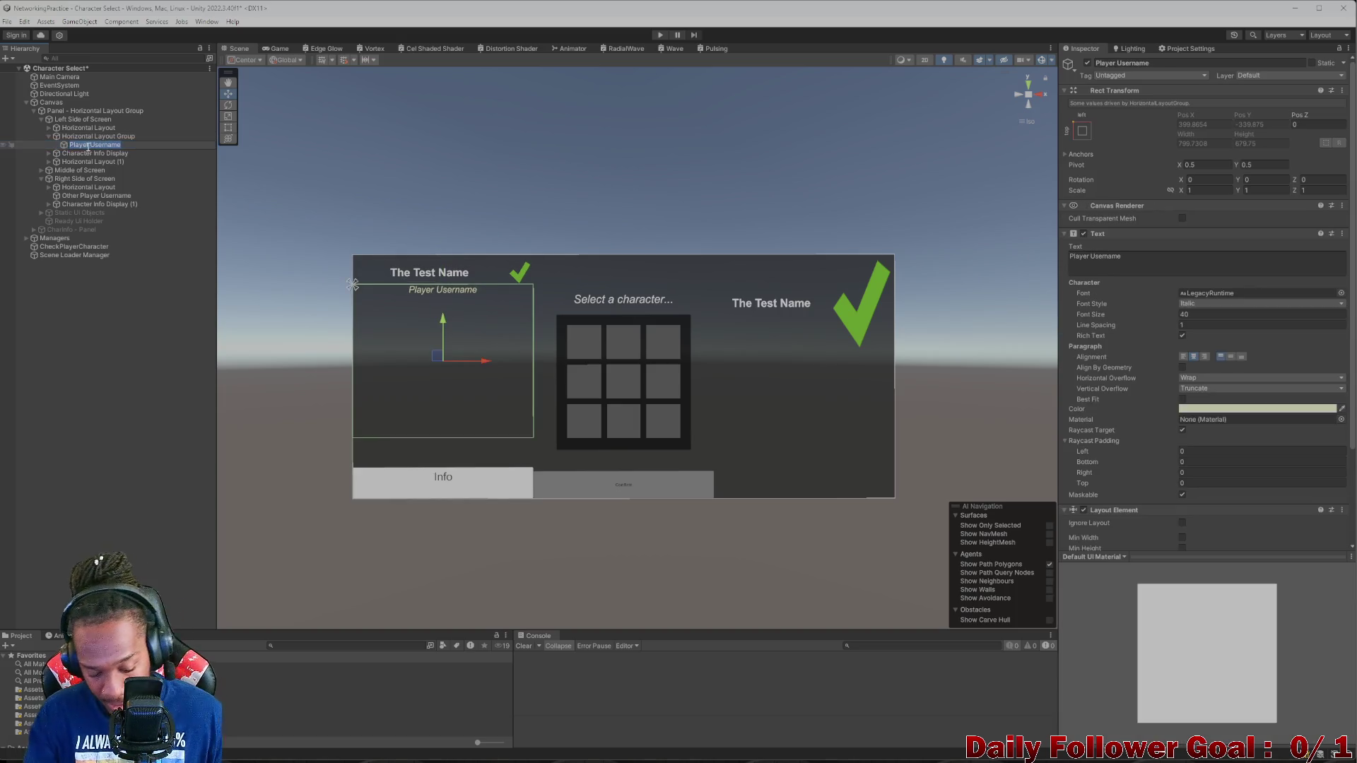
right_click(92, 137)
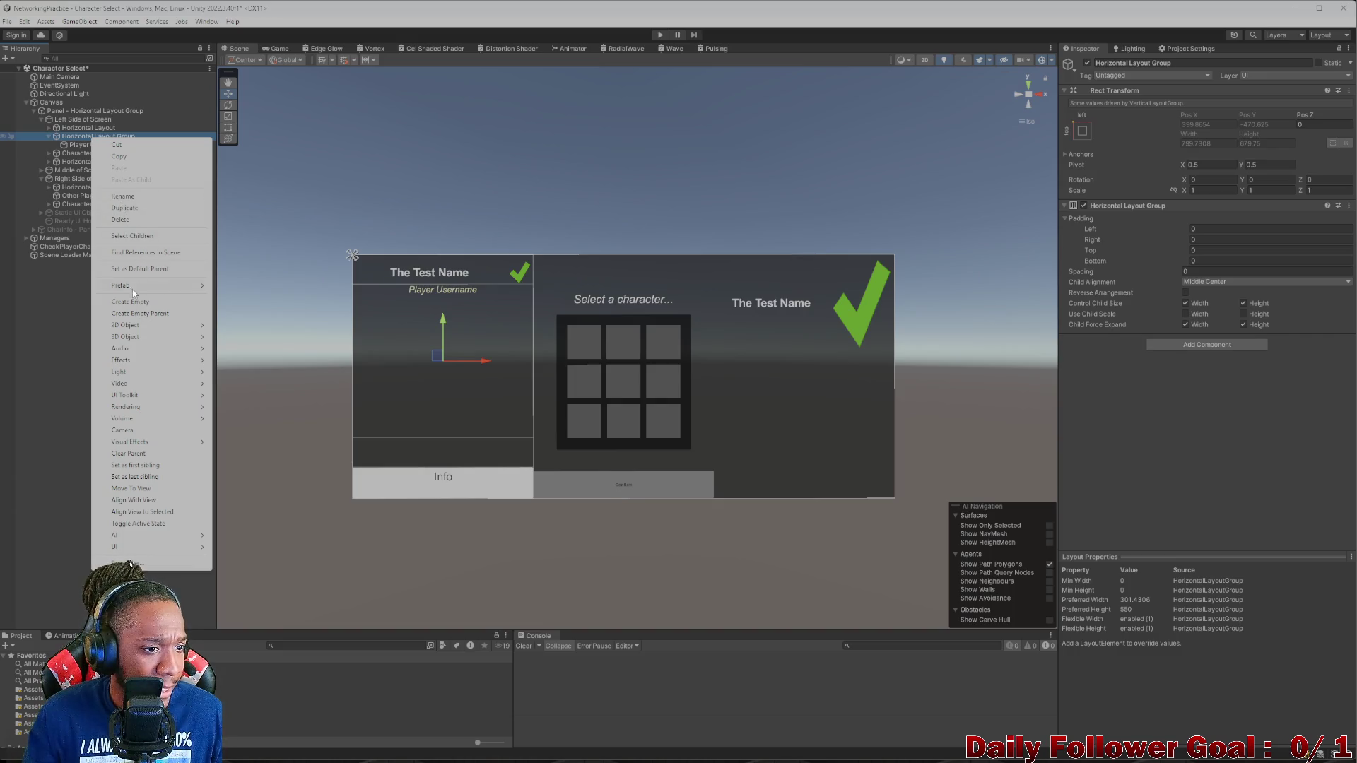
click(133, 302)
text(Spac)
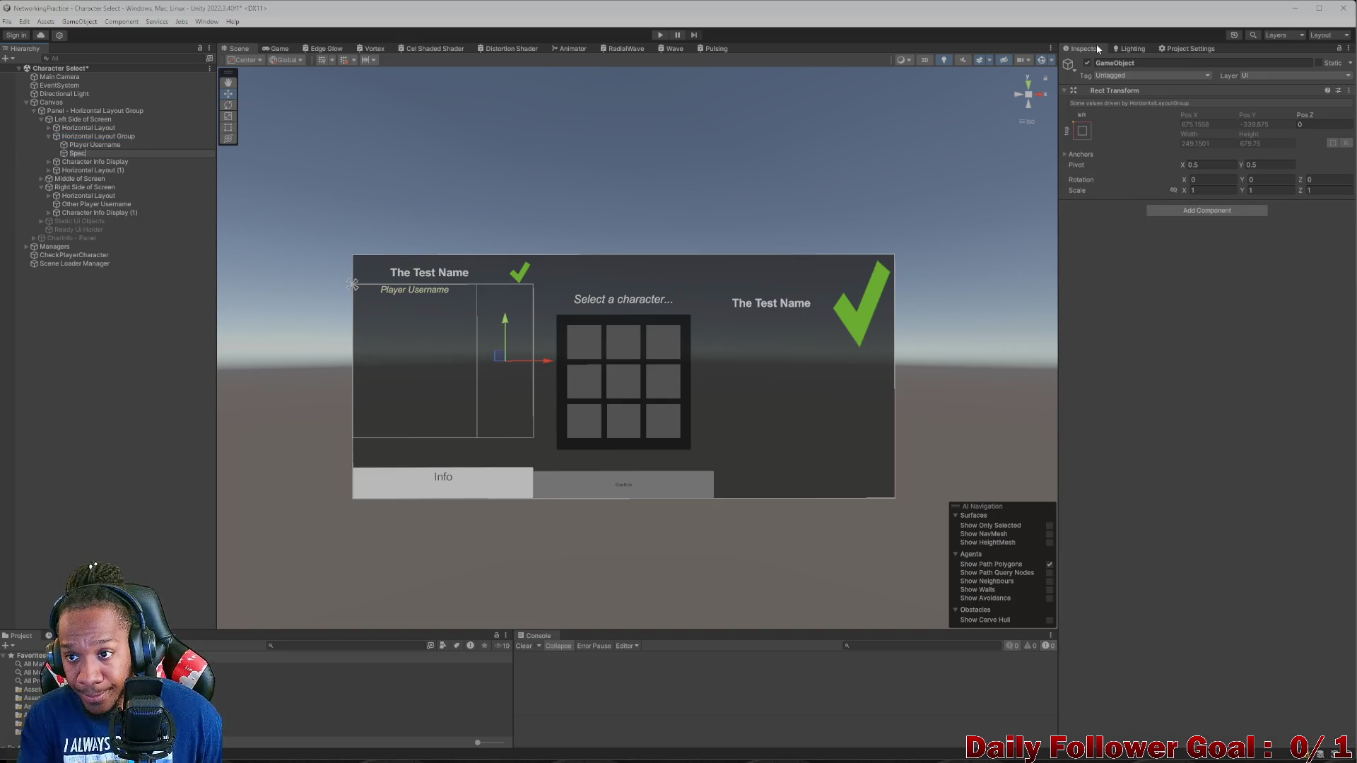
text(er)
key(Return)
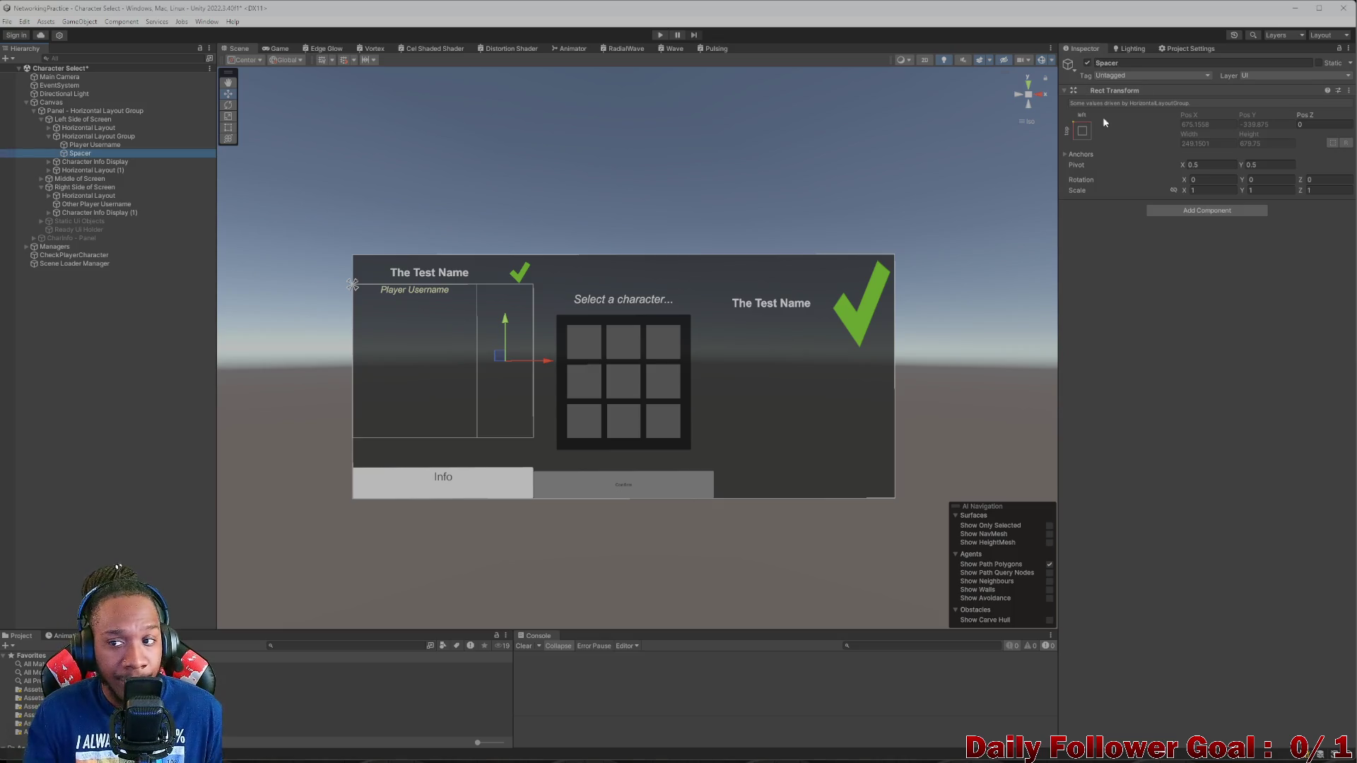
- Give Spacer a Layout Element with Flexible Height on and Preferred Width 1
click(1200, 211)
text(layo)
click(1184, 258)
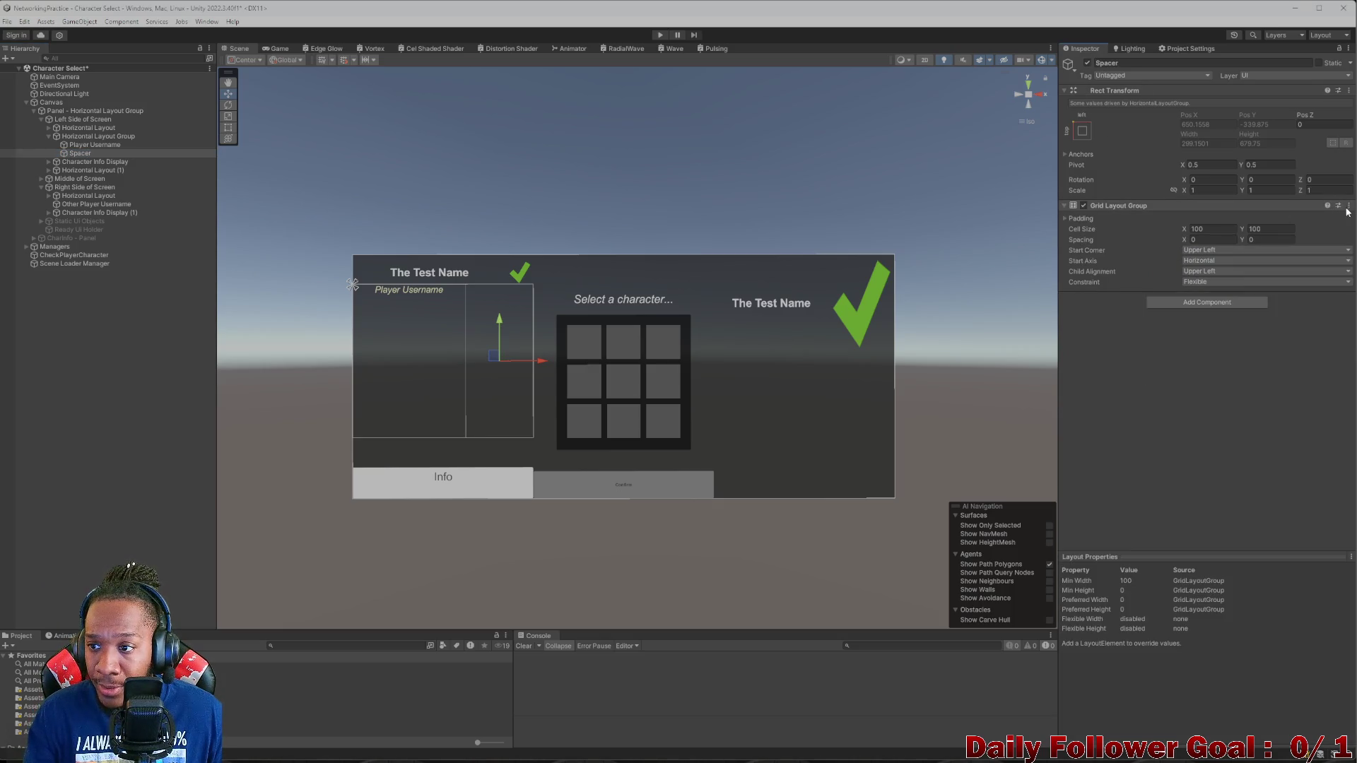
key(ctrl+z)
click(1205, 210)
click(1202, 253)
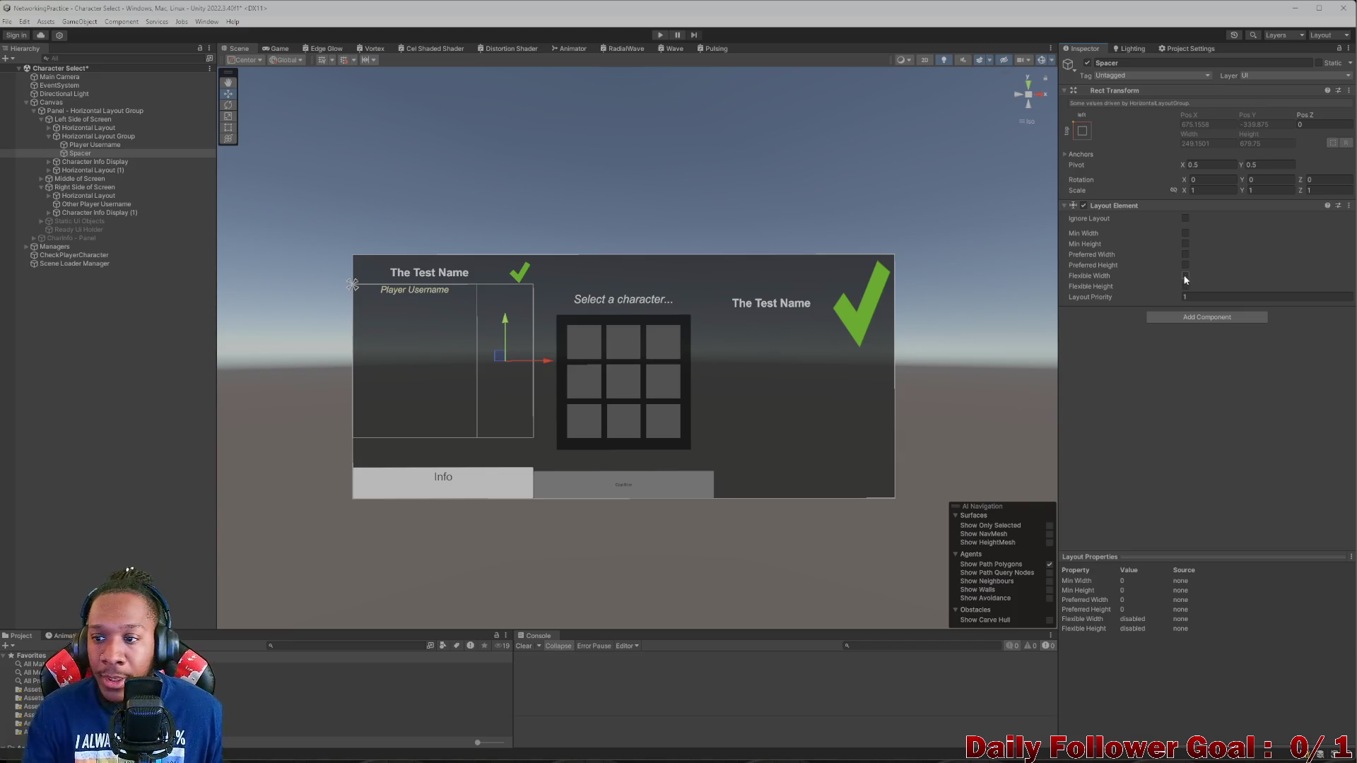
click(1186, 287)
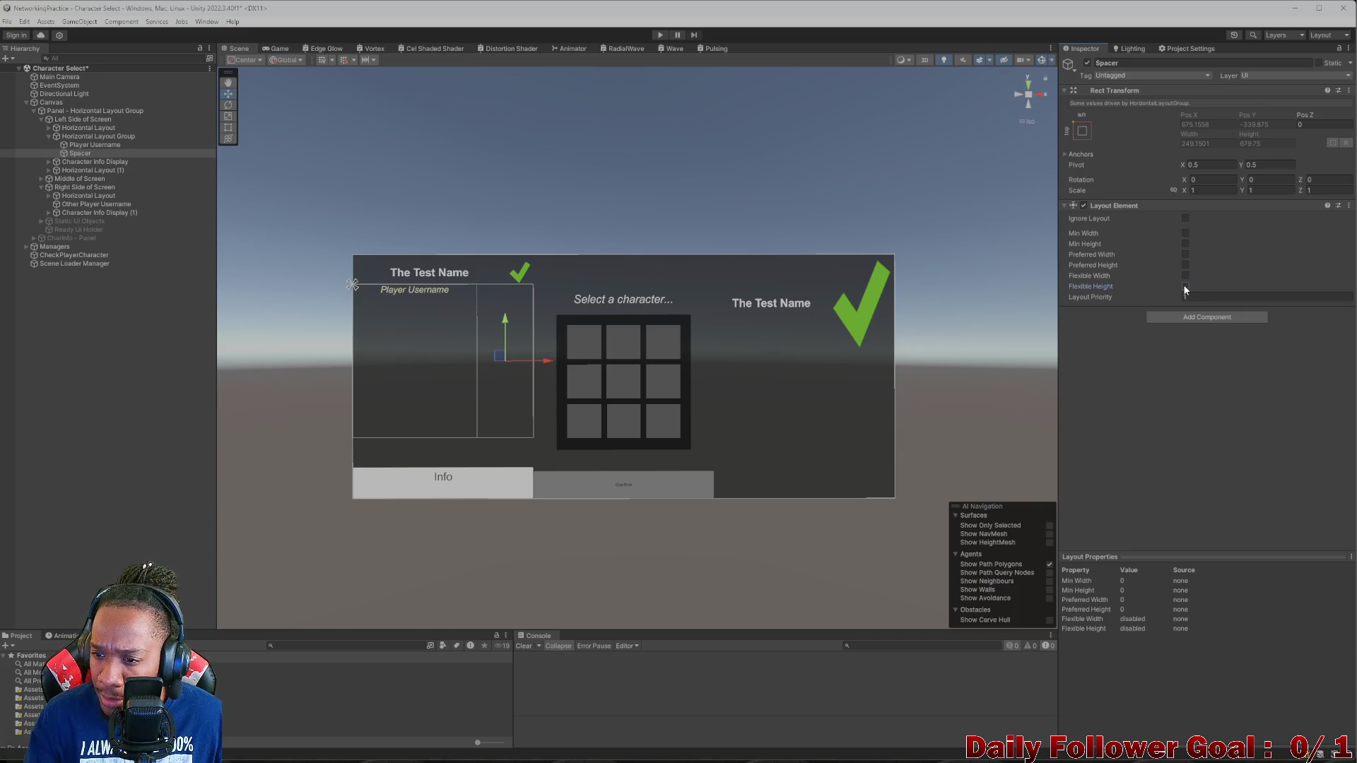
click(1185, 255)
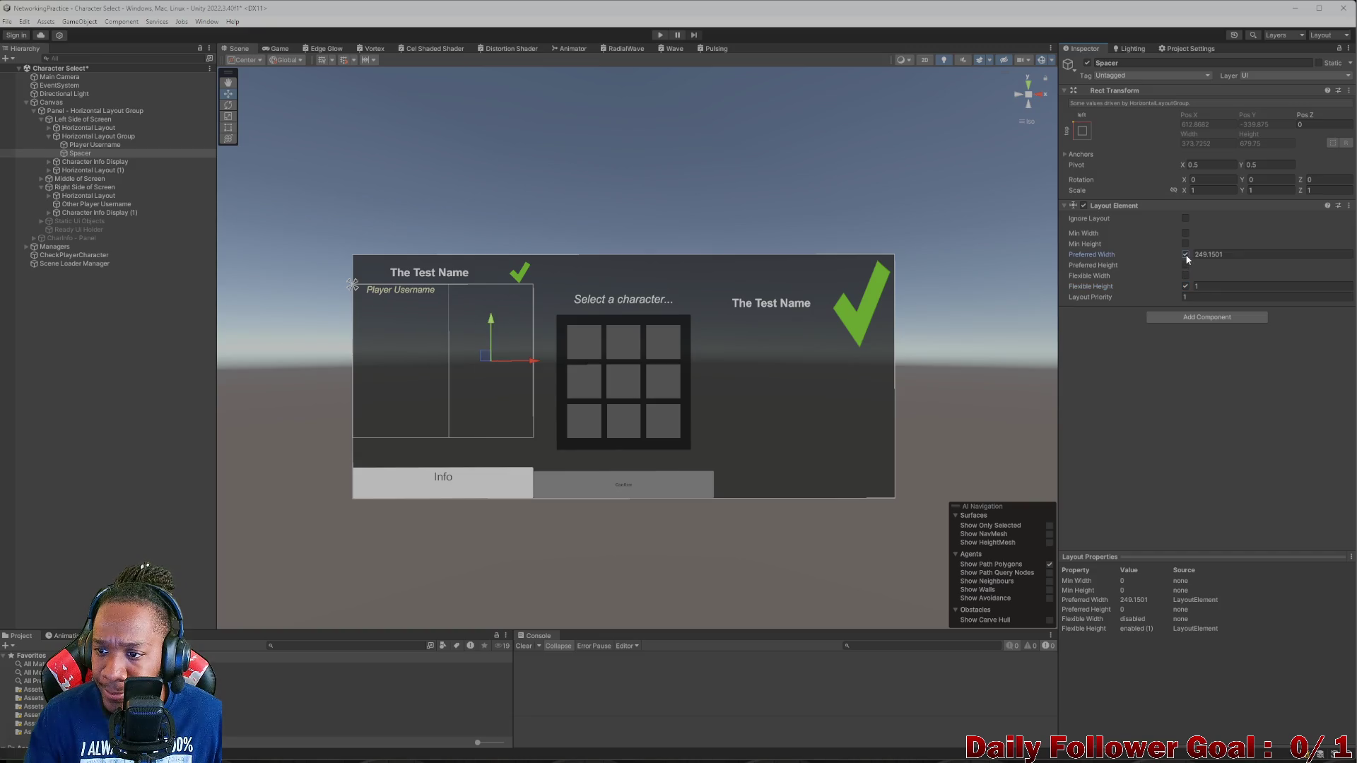
click(1196, 254)
text(0)
text(1)
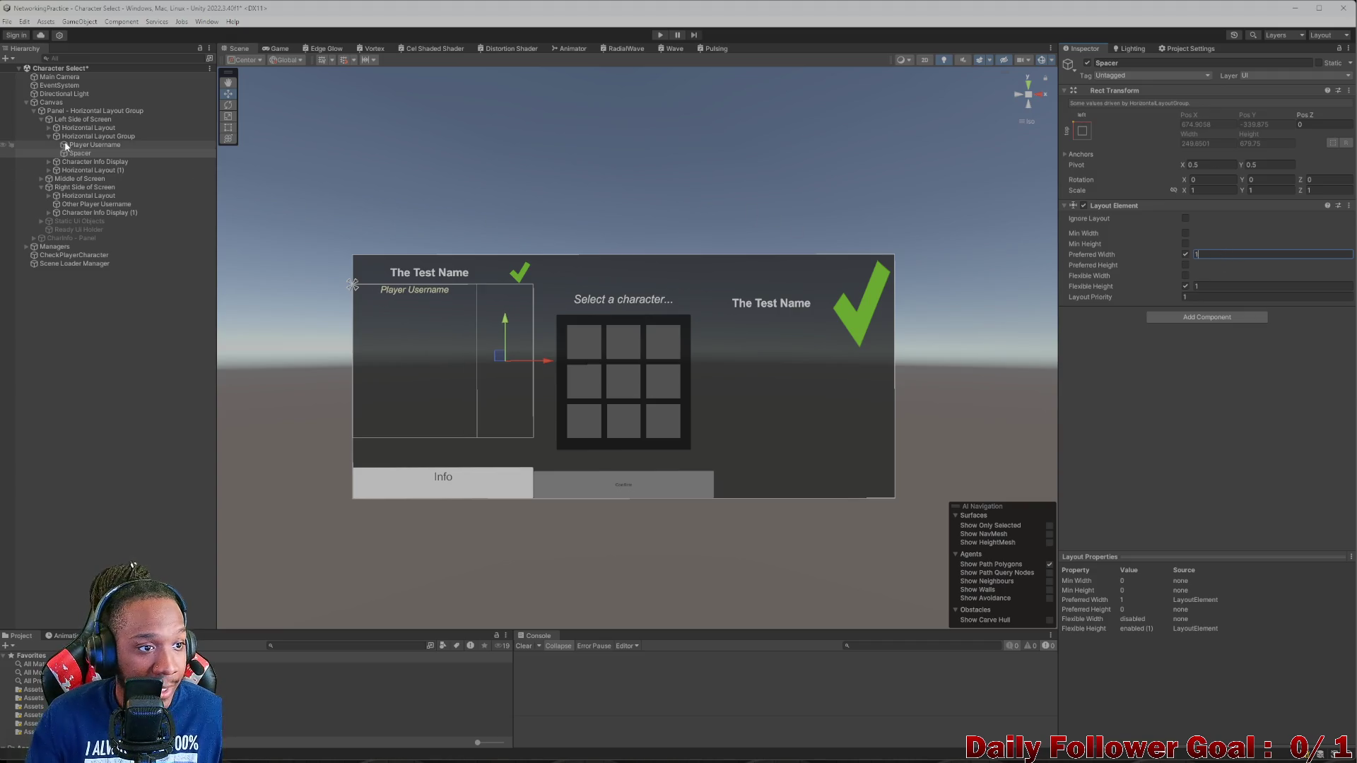
click(92, 144)
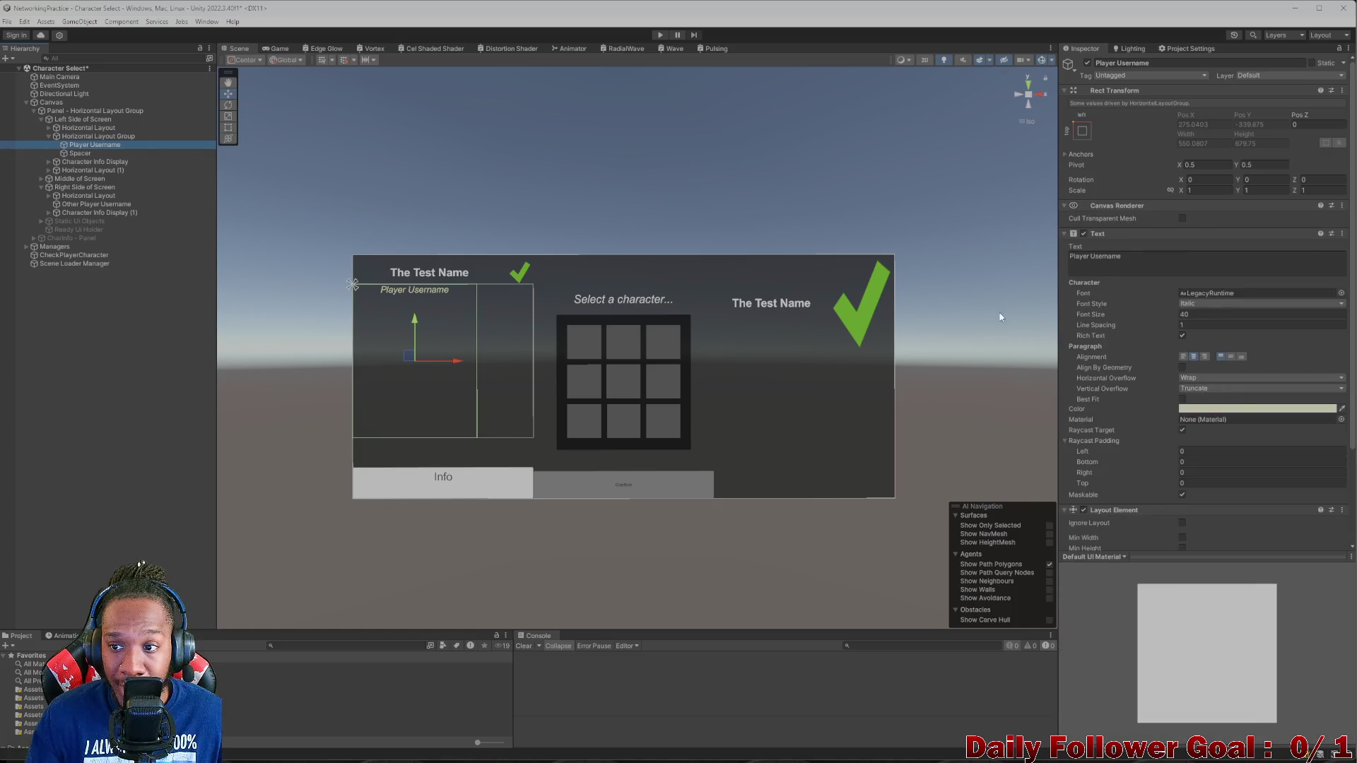
- Enable Player Username's Layout Element preferred width, set it to 550, and check the Game view
scroll(1210, 390, down, 5)
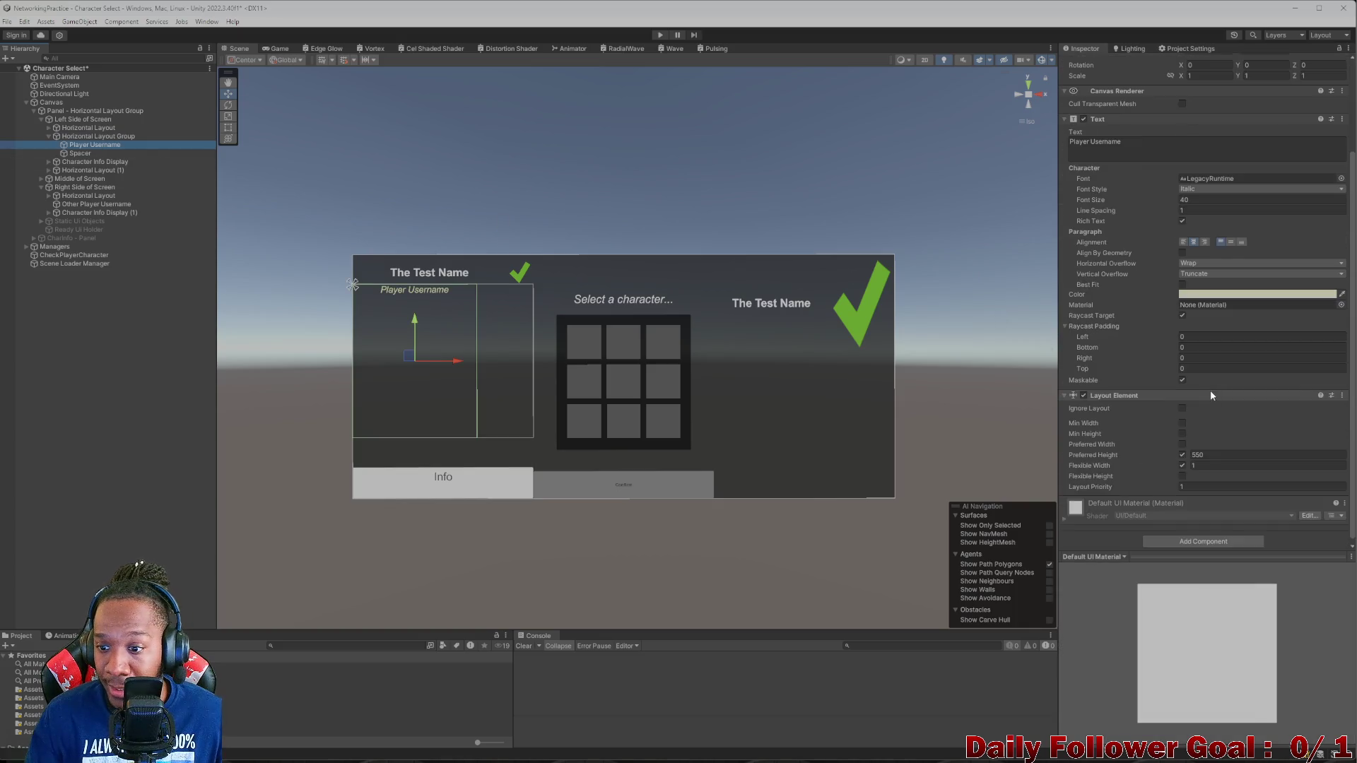
click(1183, 441)
drag(1188, 440, 1223, 444)
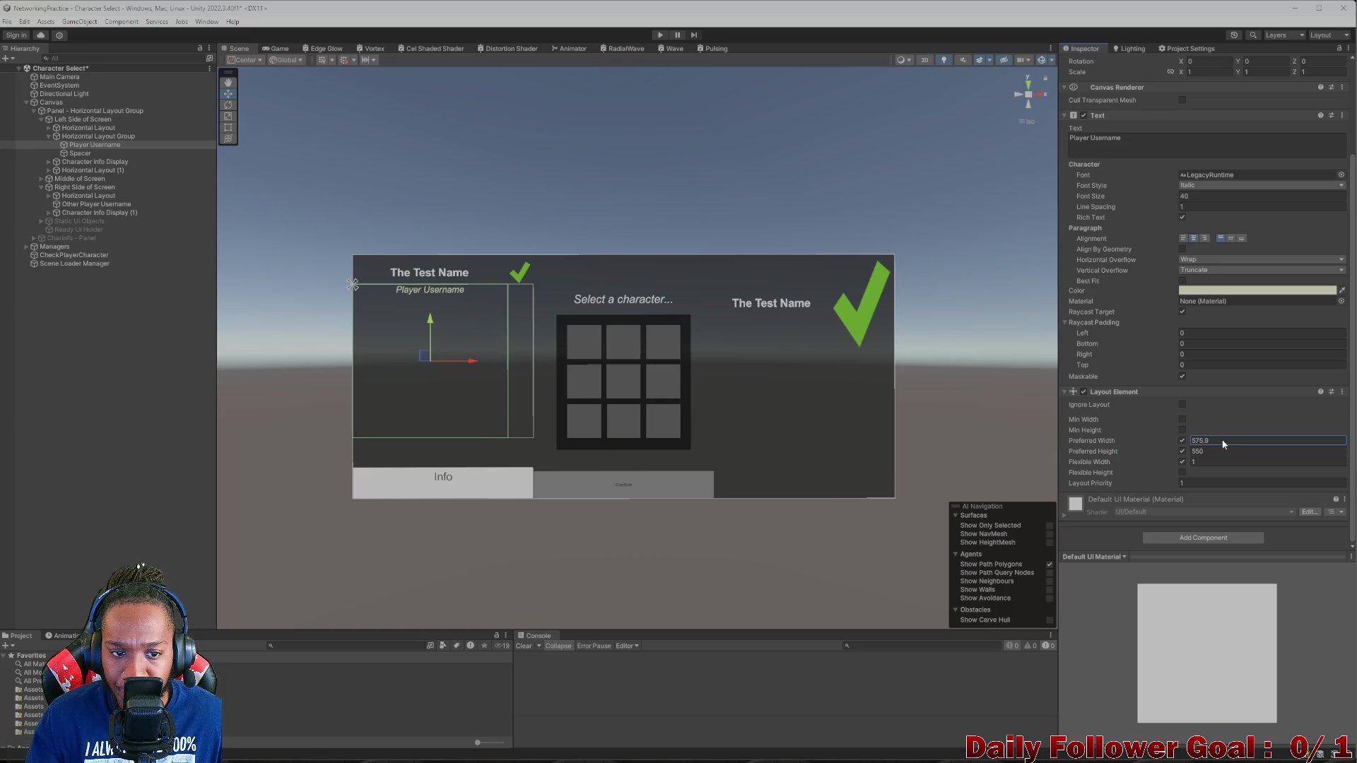
click(265, 49)
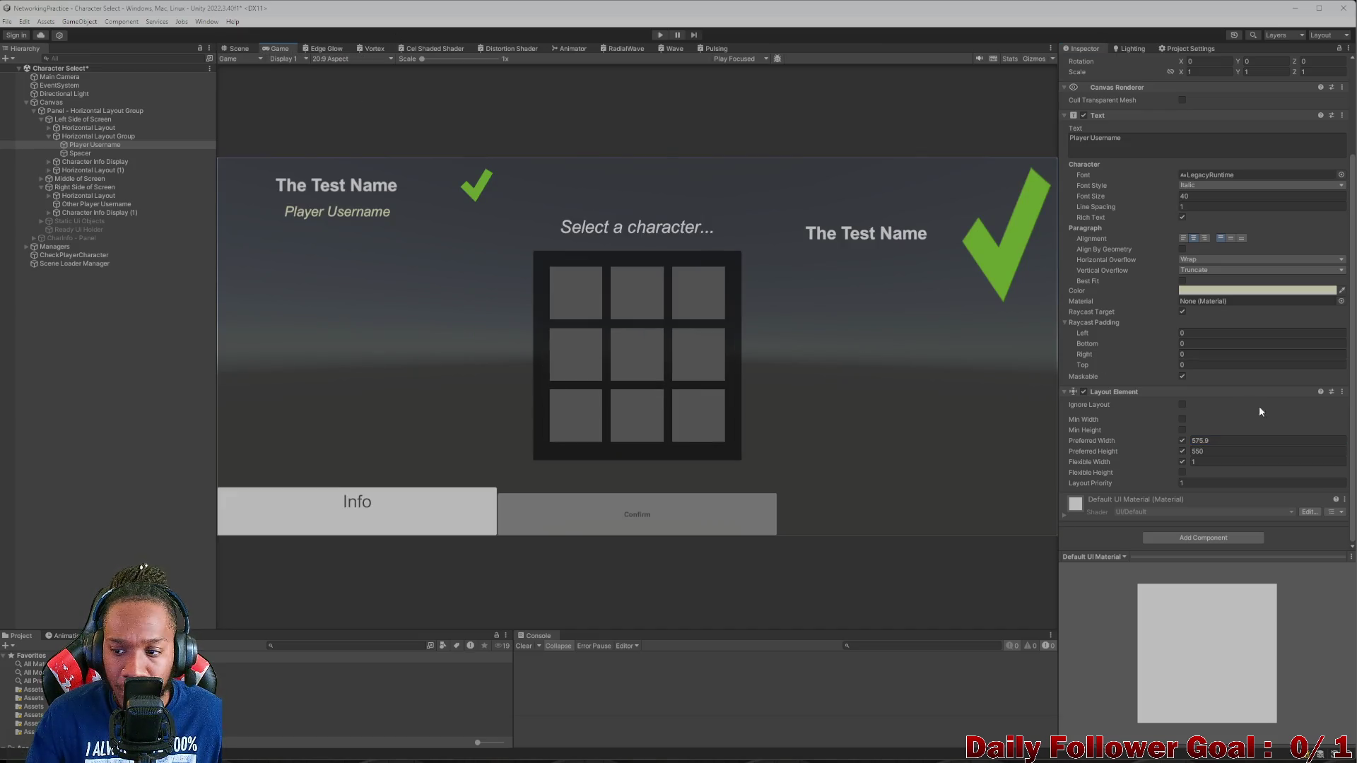
drag(1189, 440, 1205, 441)
click(1202, 440)
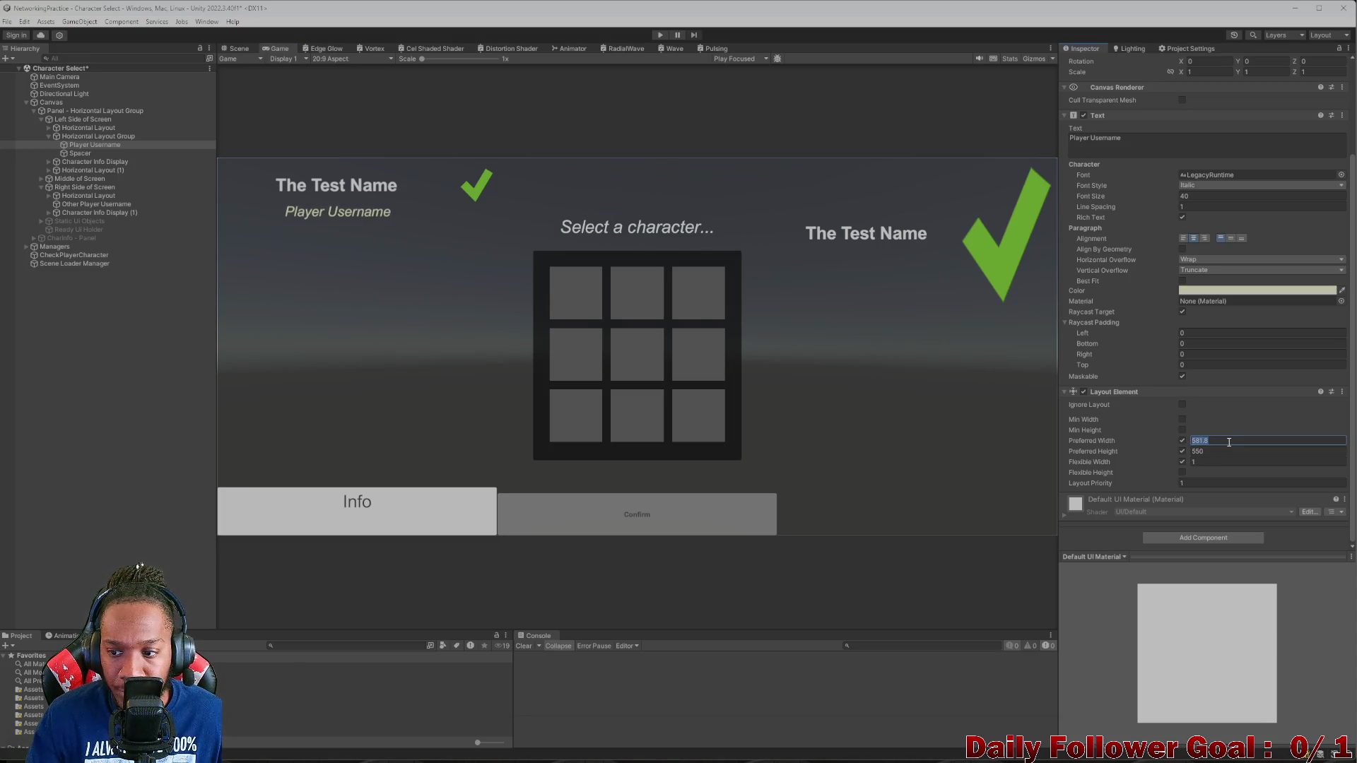
text(550)
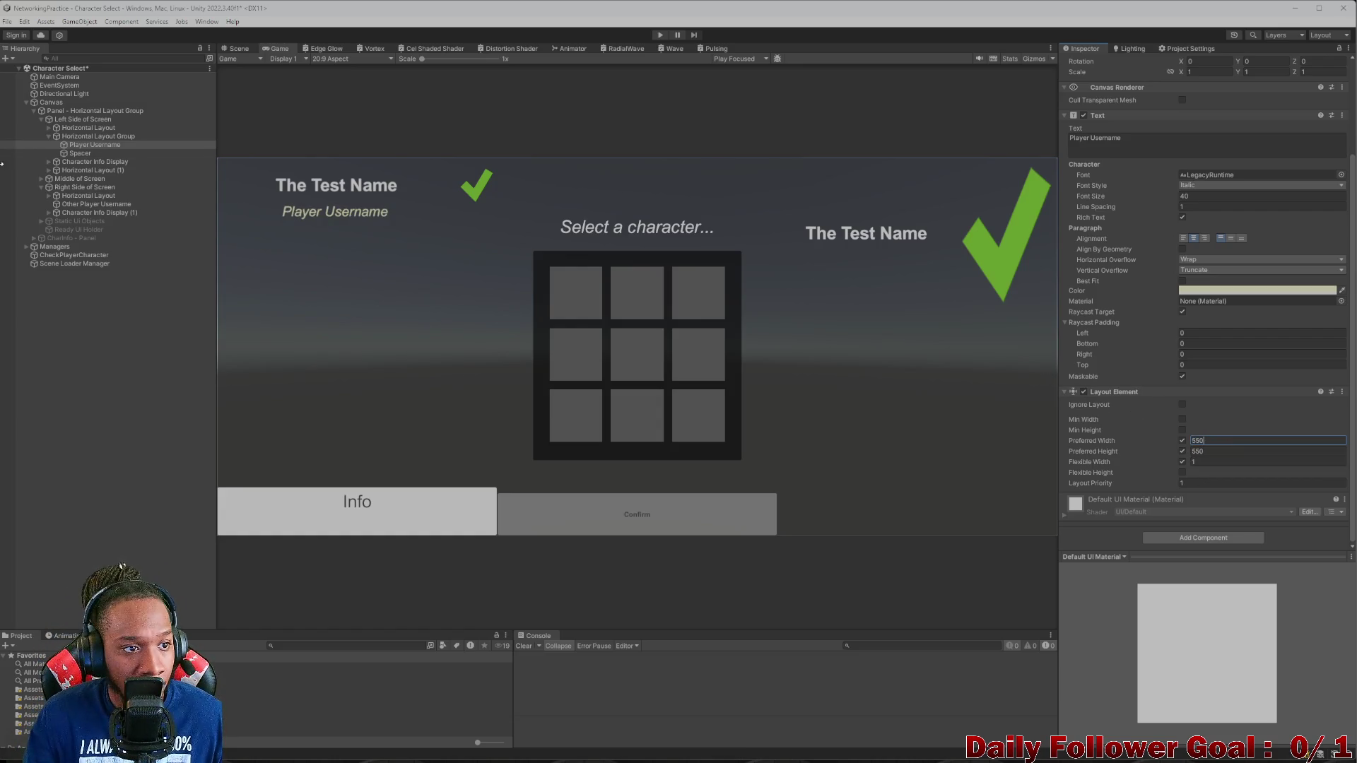
click(76, 129)
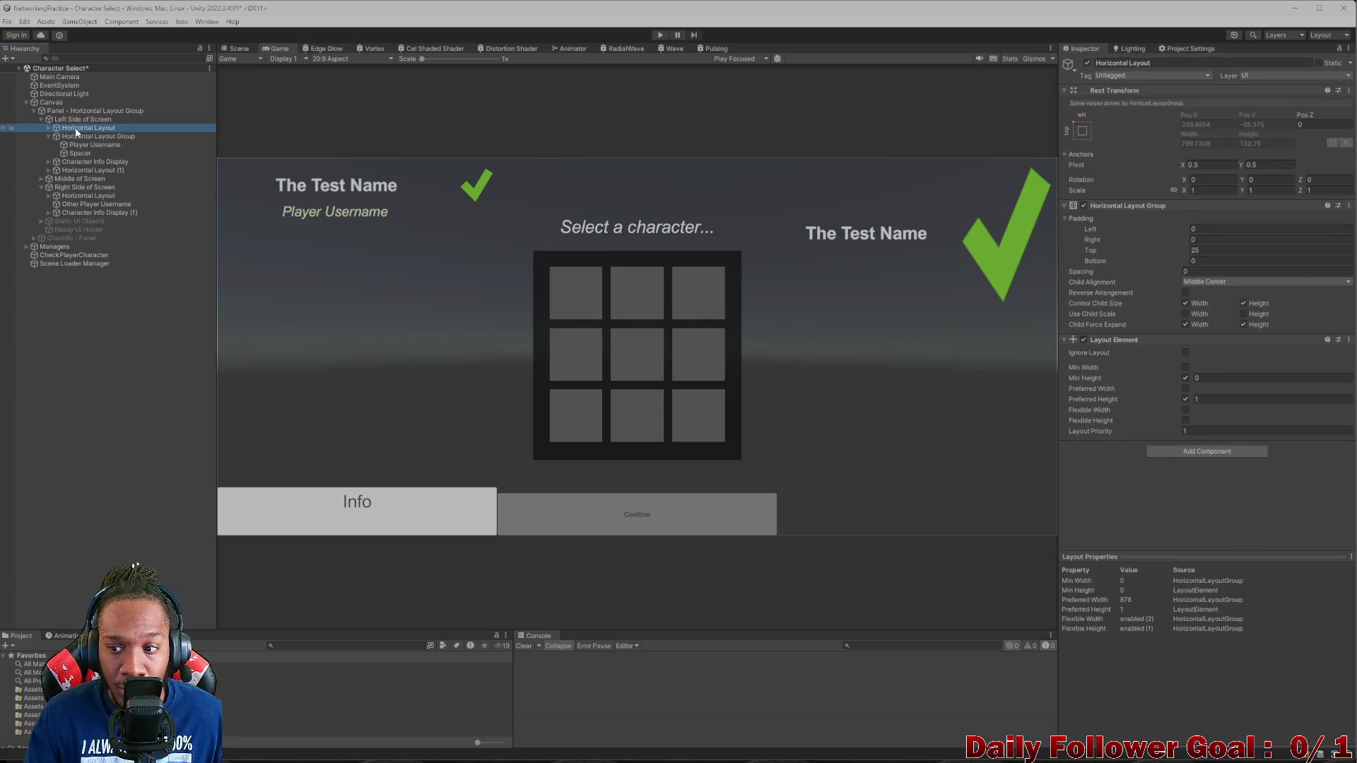
- Expand Horizontal Layout and inspect Character Name, Ready Checkmark, Player Username and Left Side of Screen
click(49, 127)
click(89, 136)
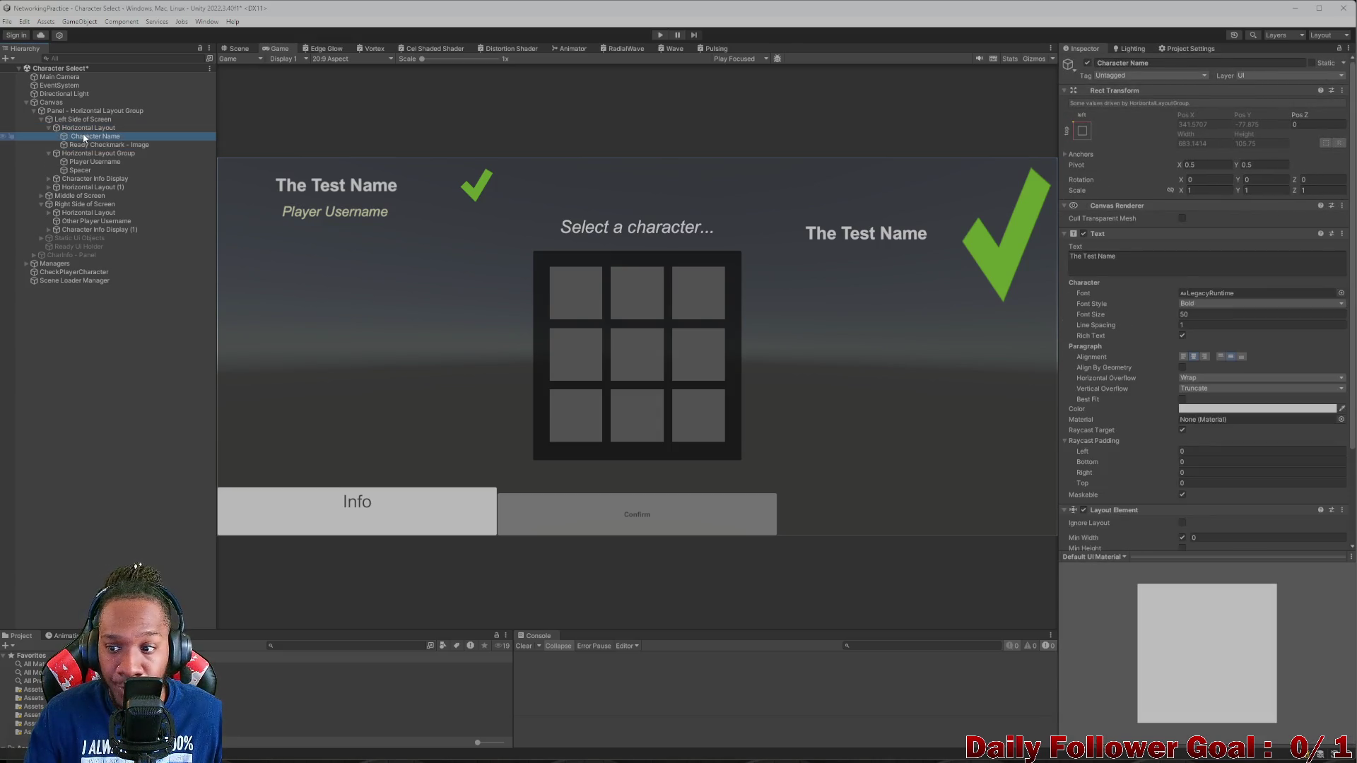
scroll(1212, 367, down, 4)
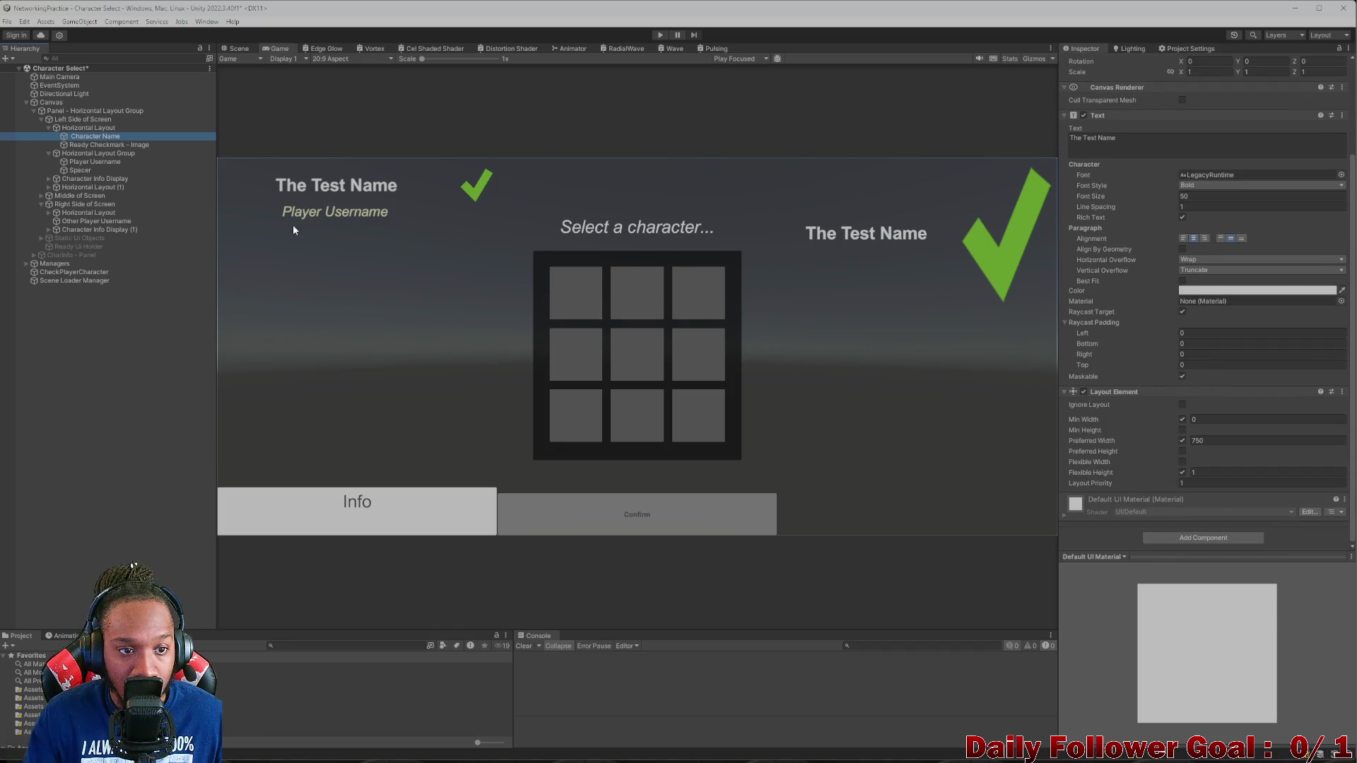
click(102, 145)
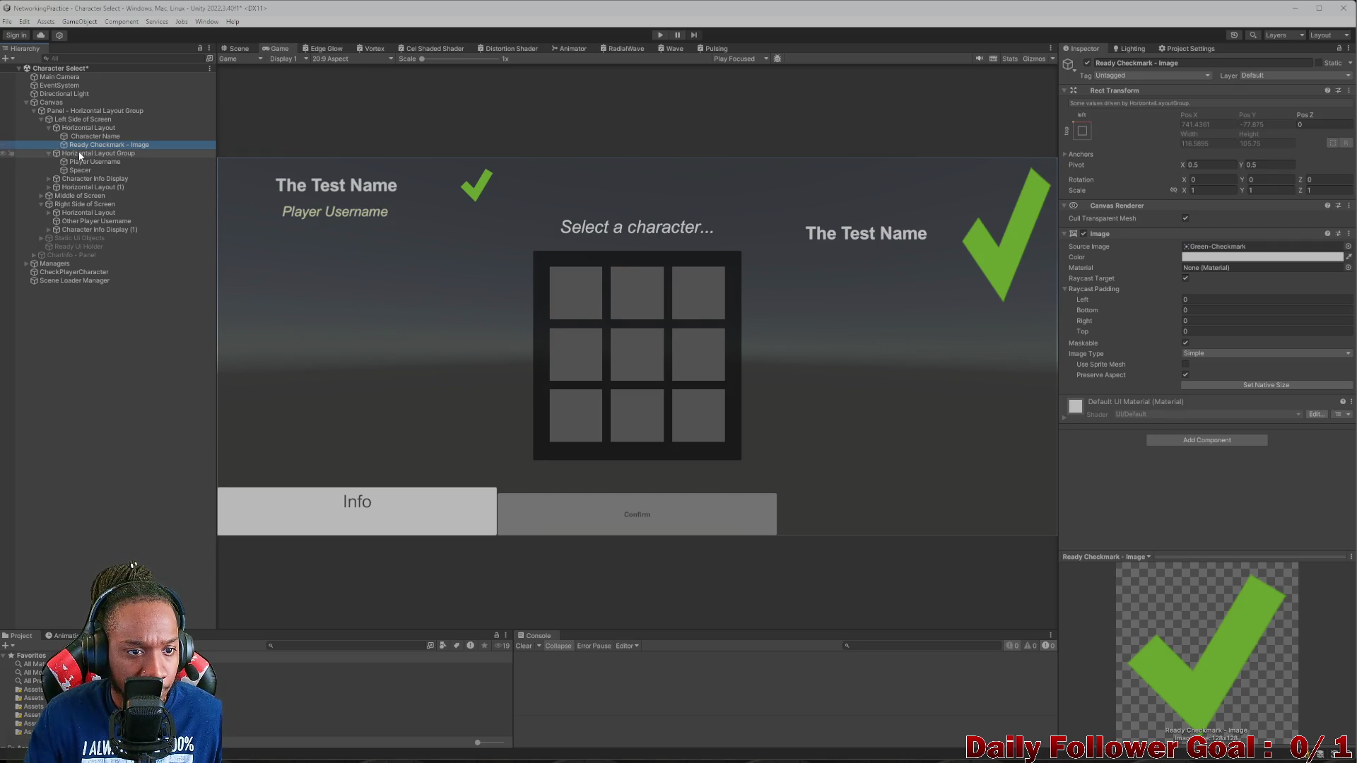
click(78, 153)
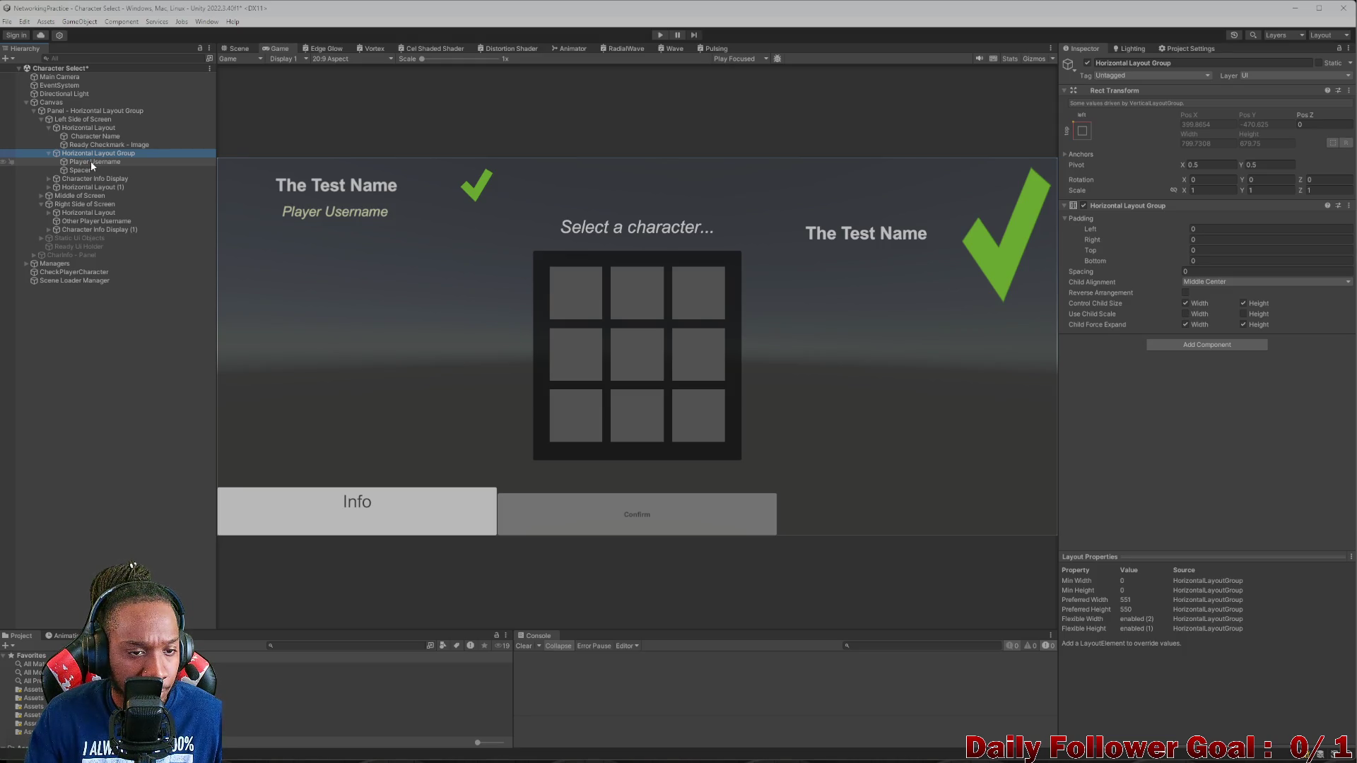
click(90, 161)
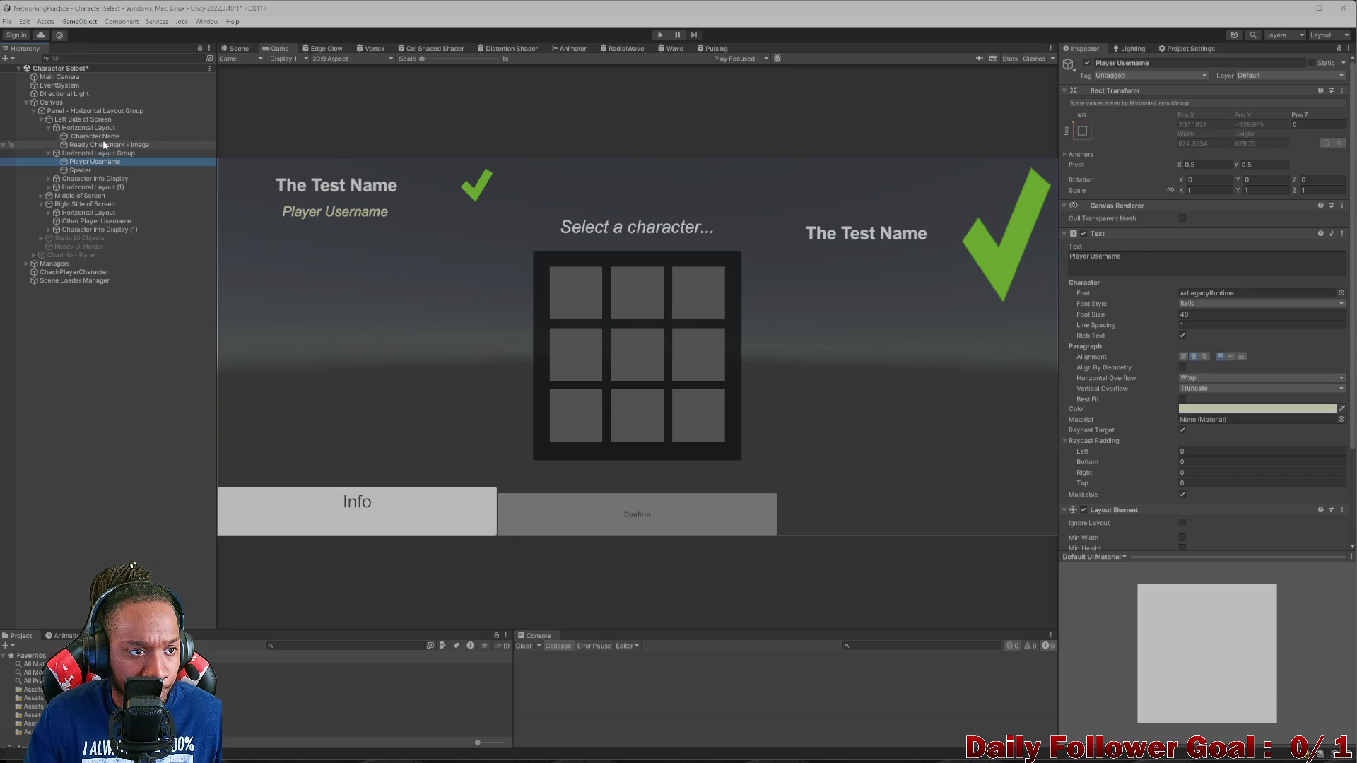
click(89, 120)
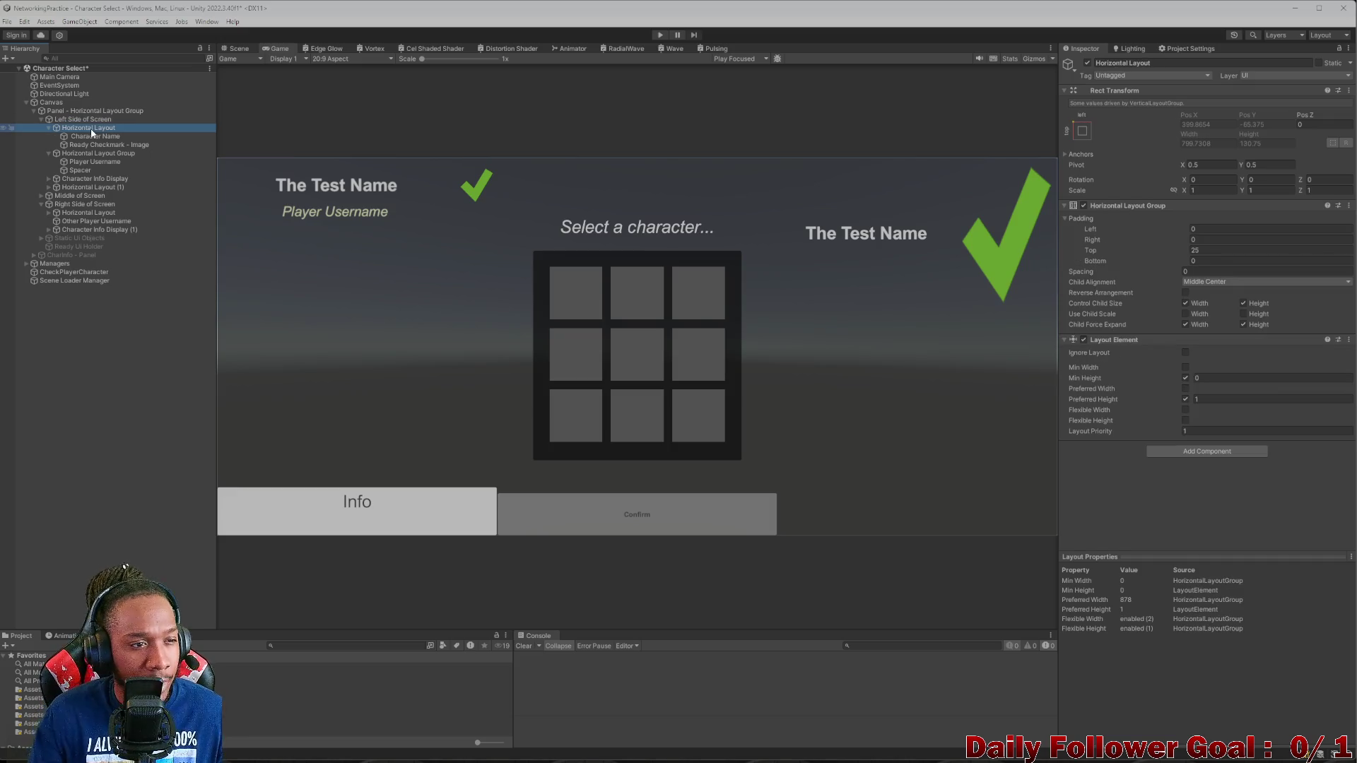
click(95, 137)
- Change Character Name's text to 'The Coolest Guy Ever', then change it back to 'The Test Name'
click(1214, 265)
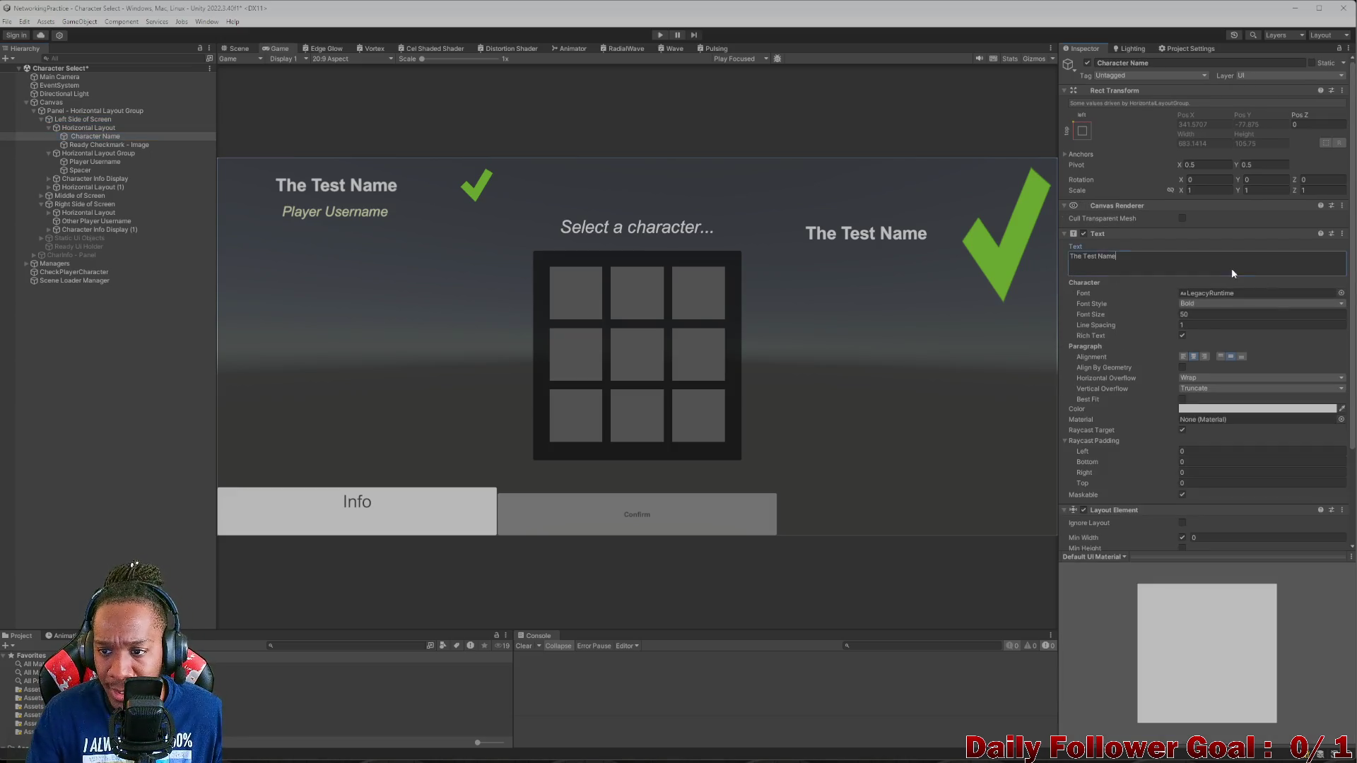
key(ctrl+a)
key(BackSpace)
text(THe c)
key(BackSpace)
key(BackSpace)
key(BackSpace)
key(BackSpace)
key(BackSpace)
text(Tjh)
key(BackSpace)
key(BackSpace)
text(he Coolest G)
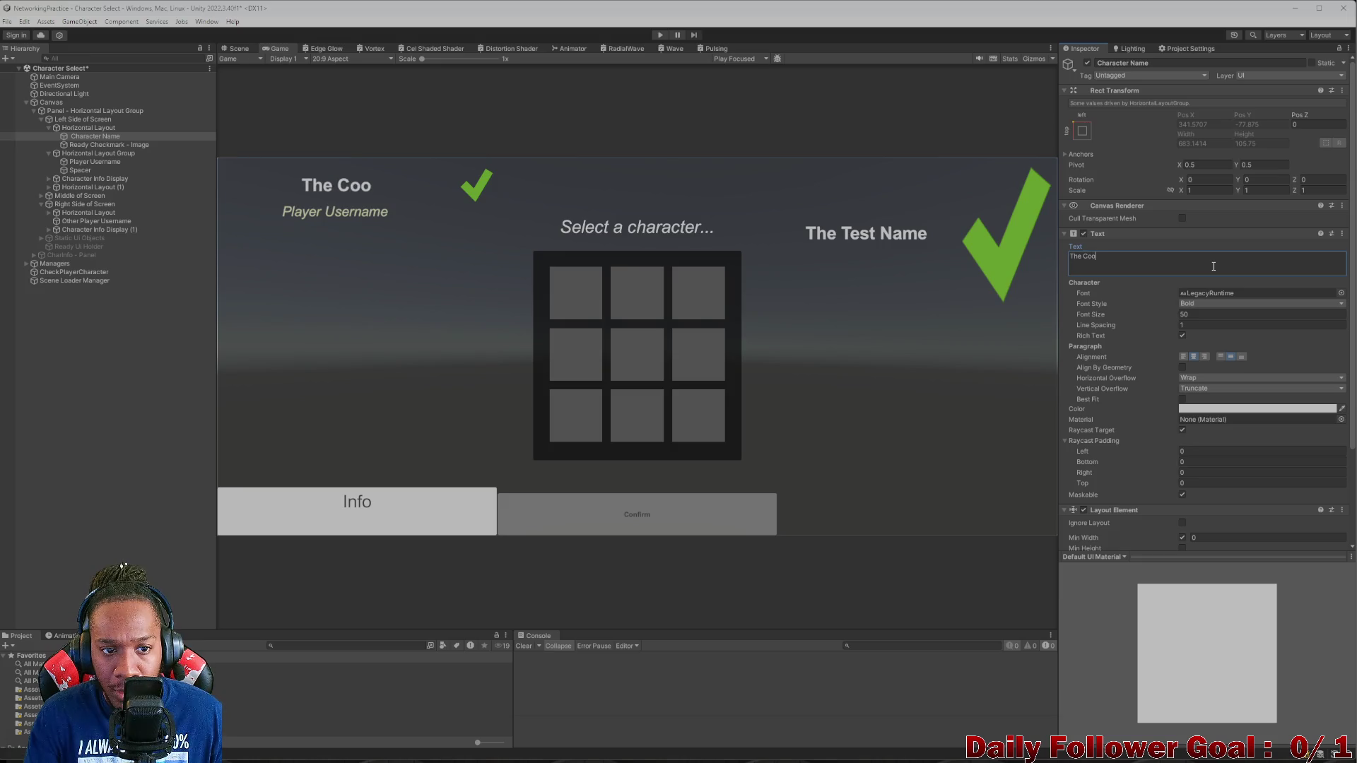
text(uy Ever)
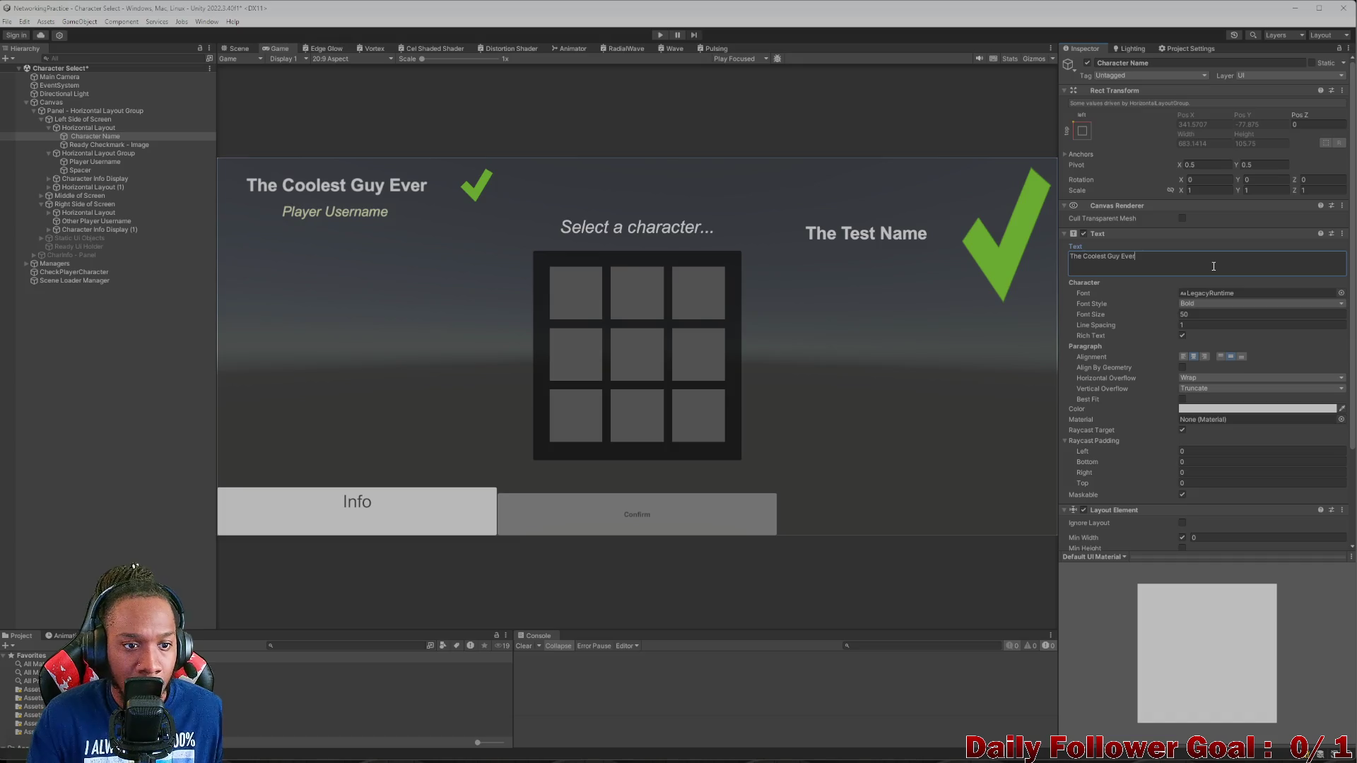
key(BackSpace)
key(BackSpace)
key(BackSpace)
key(BackSpace)
key(BackSpace)
key(BackSpace)
text(Te)
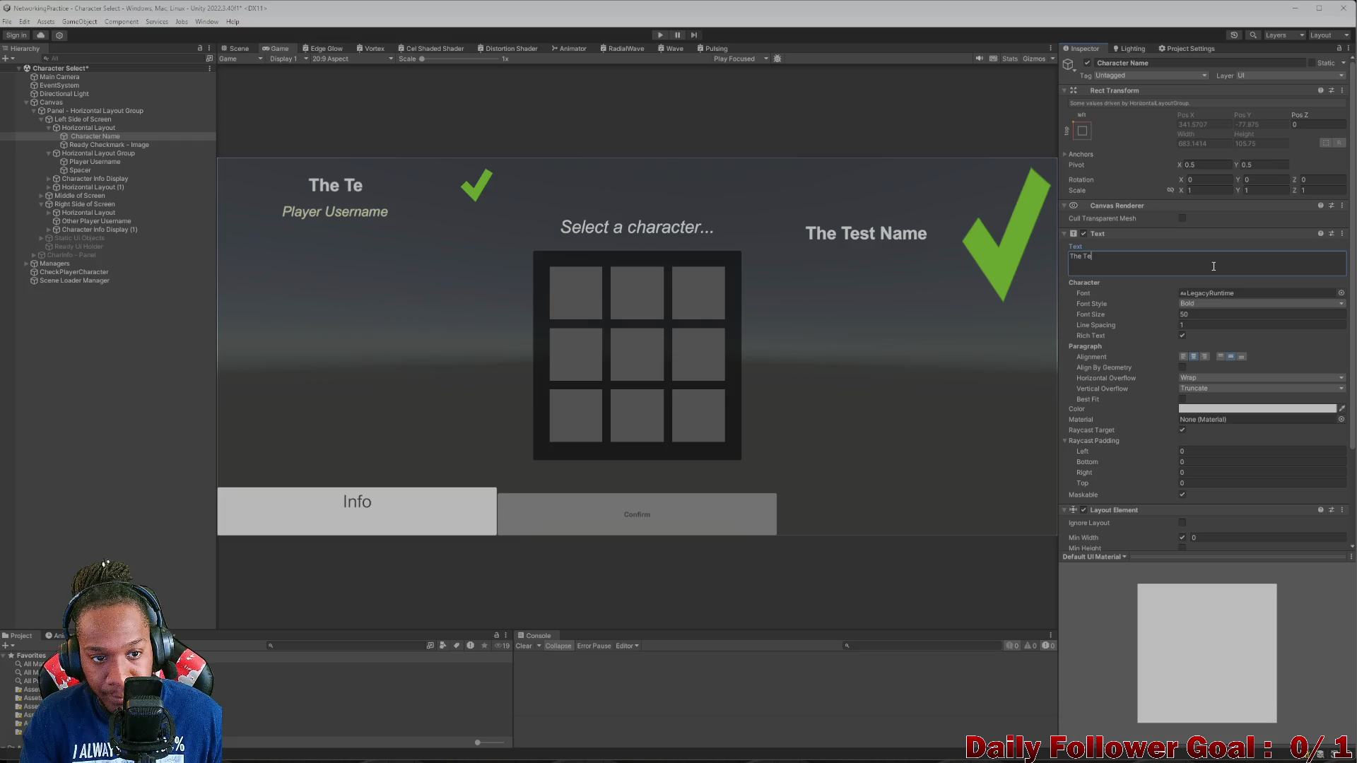
text(st Name)
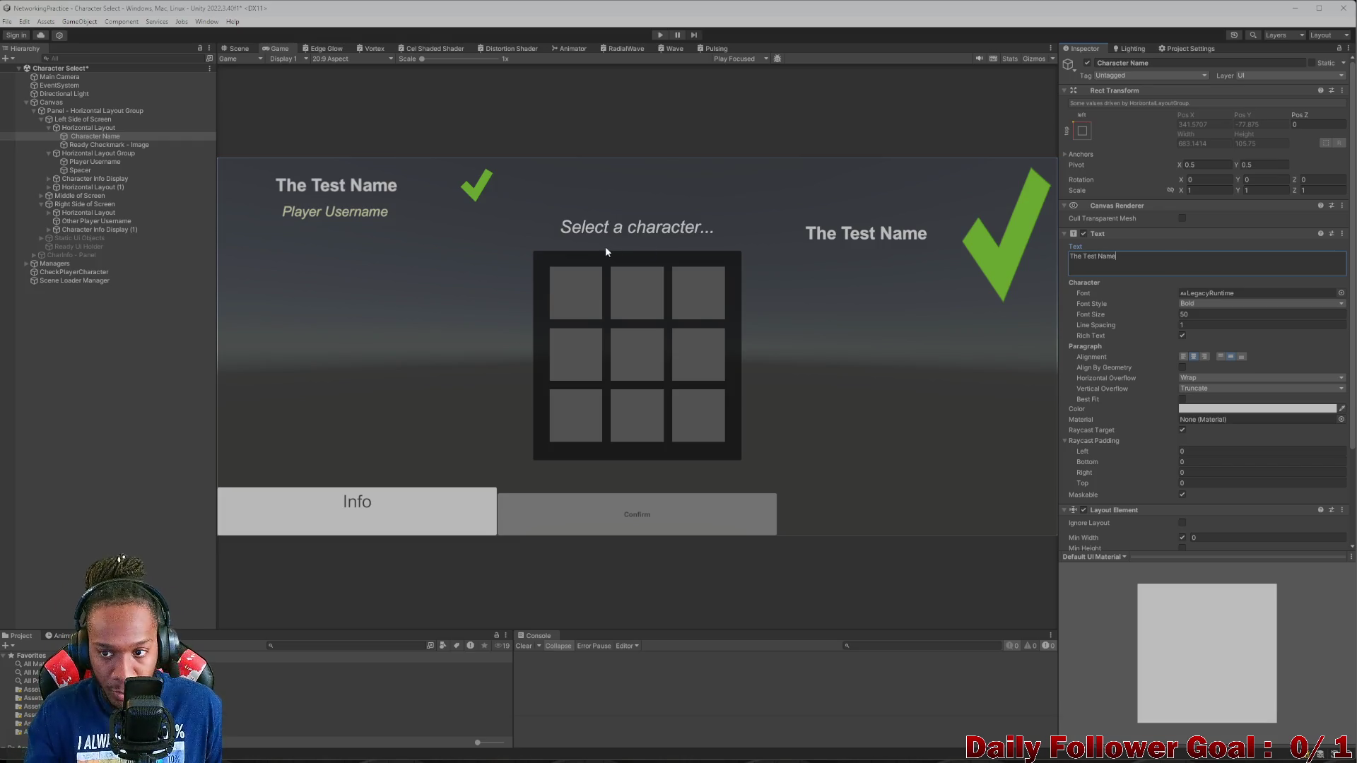
click(99, 145)
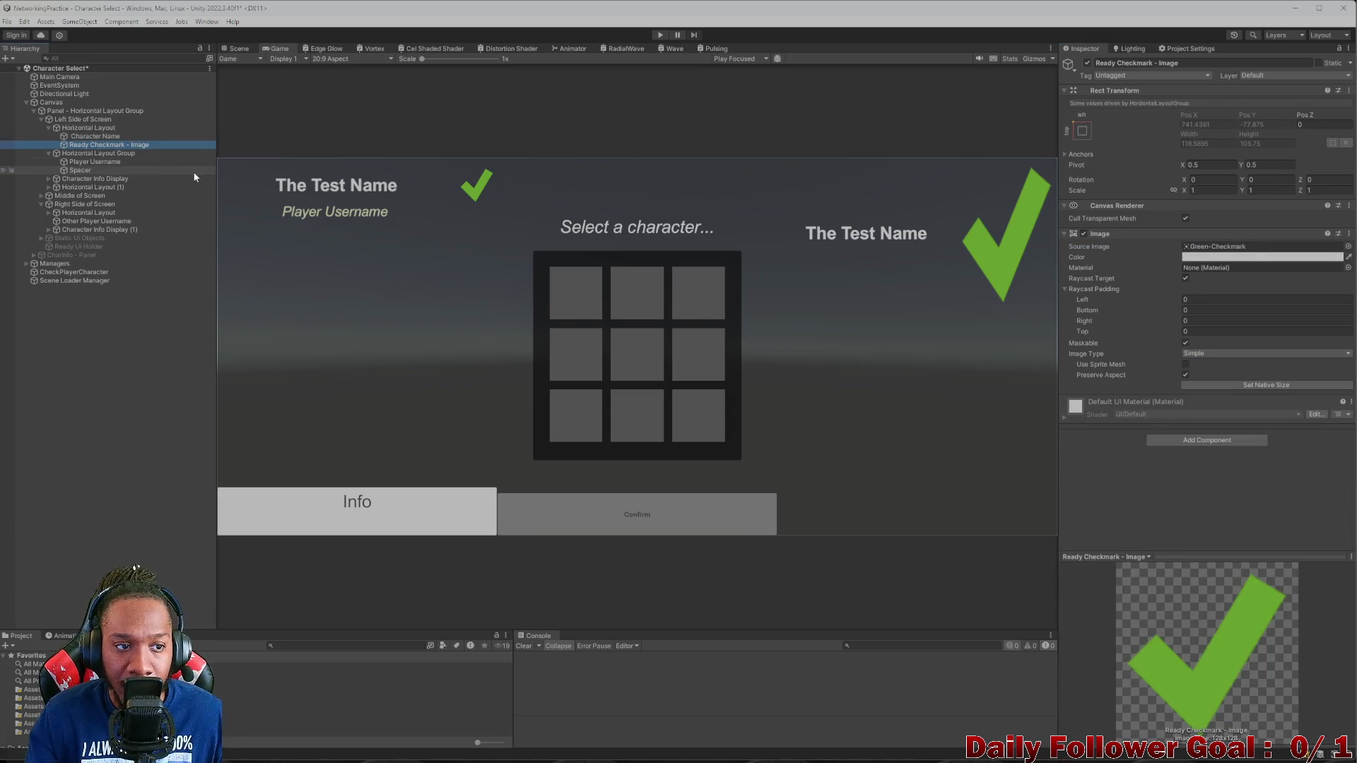
- Set Player Username's Layout Element preferred width to 750 and return to the Scene view
click(65, 135)
scroll(1087, 411, down, 3)
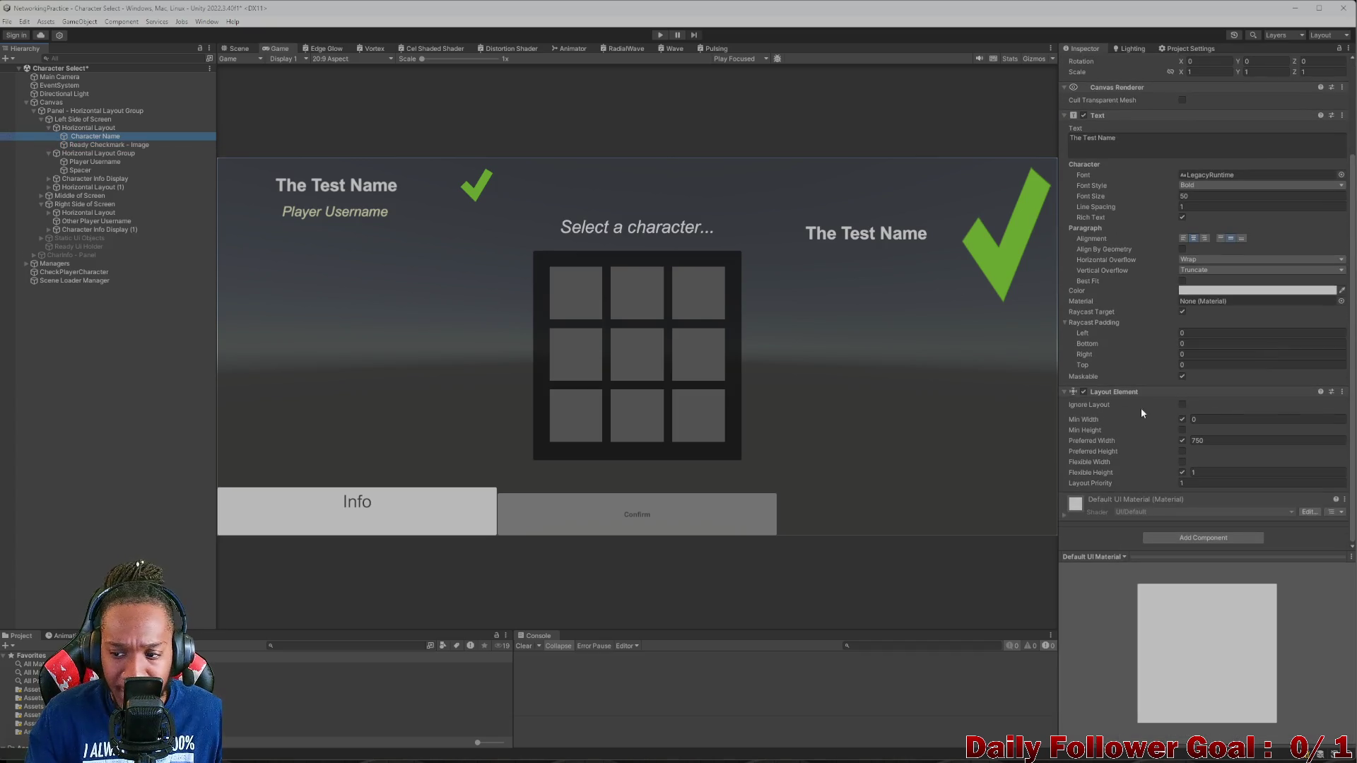
click(77, 162)
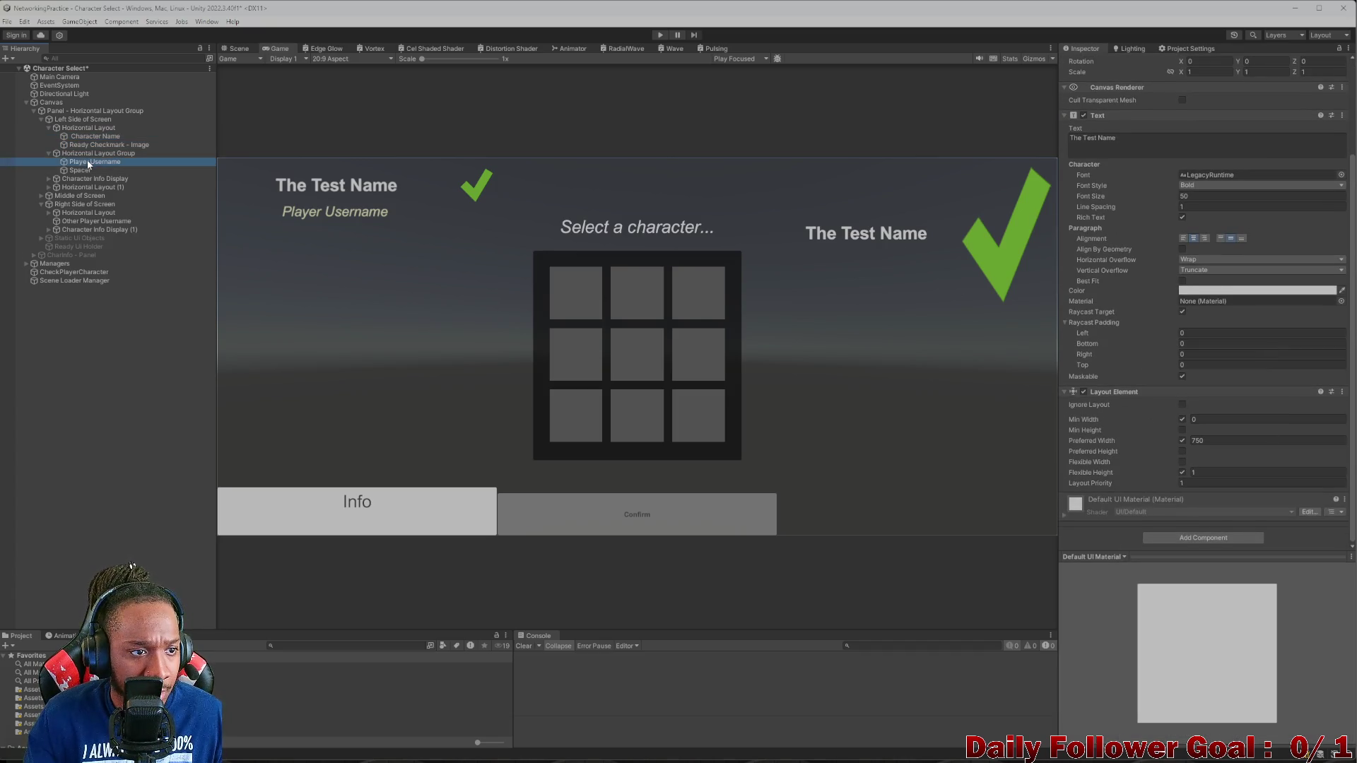
click(1247, 443)
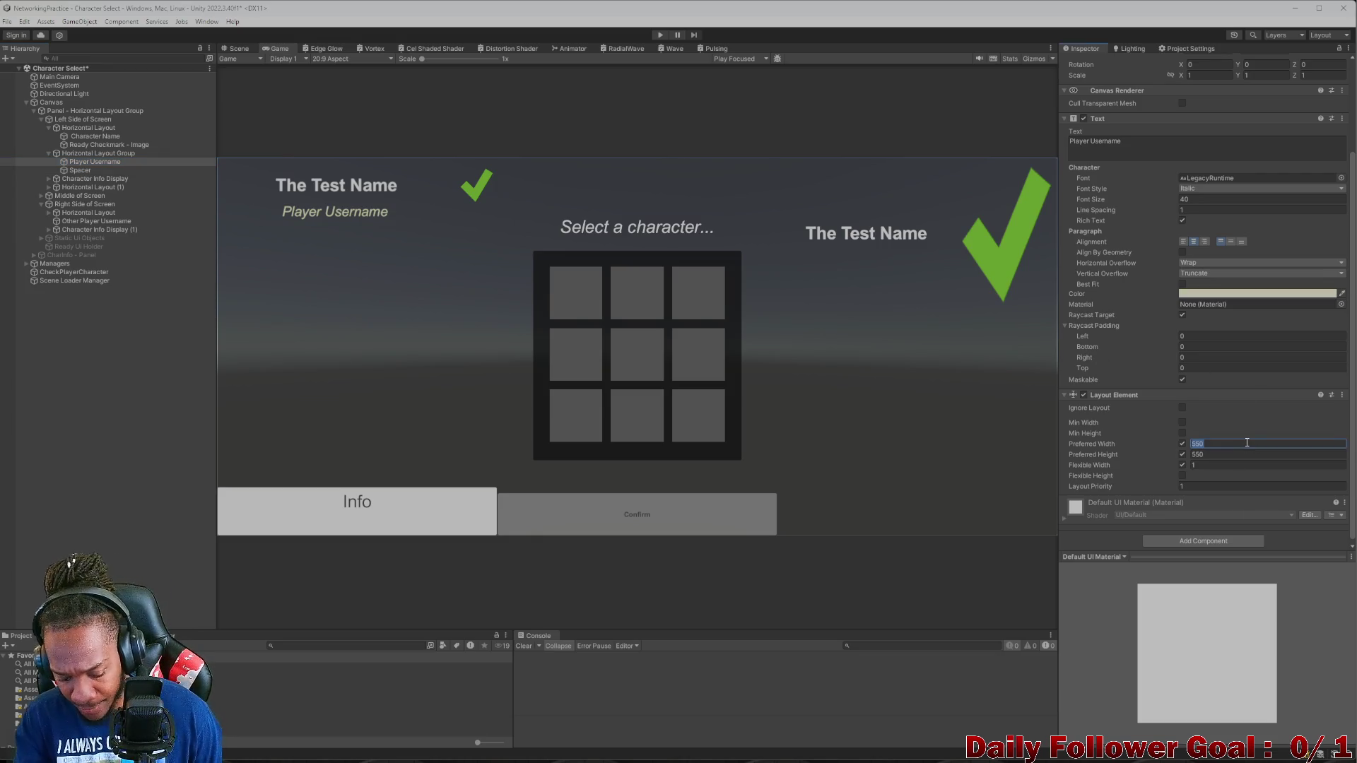
text(750)
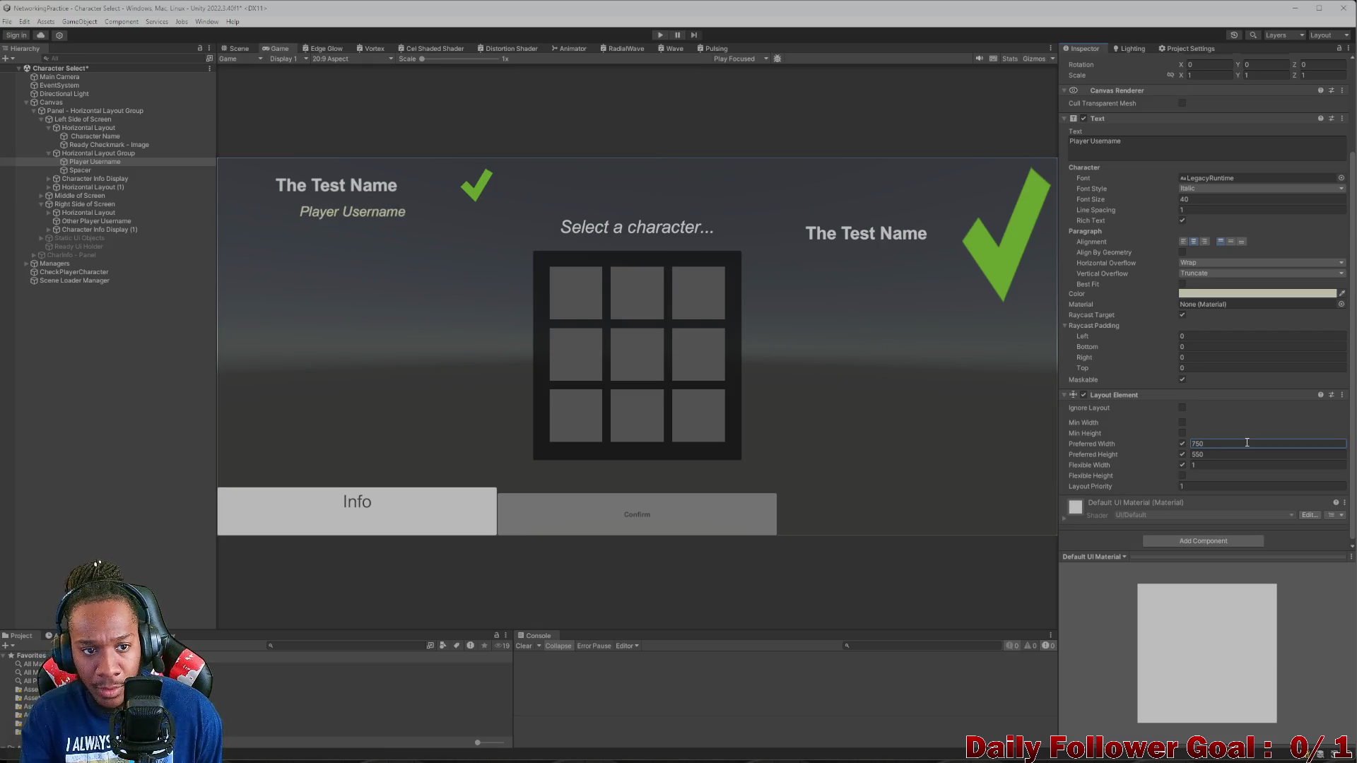
click(86, 171)
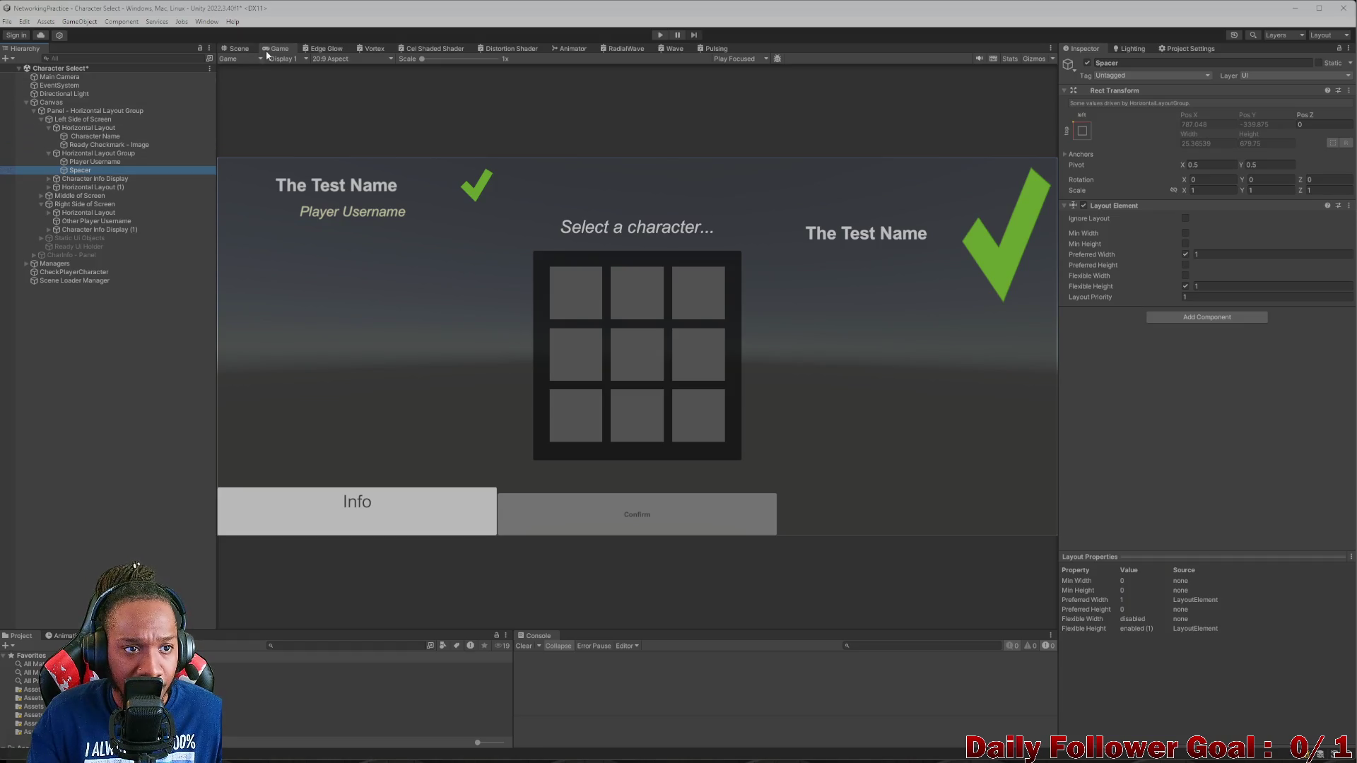
click(244, 49)
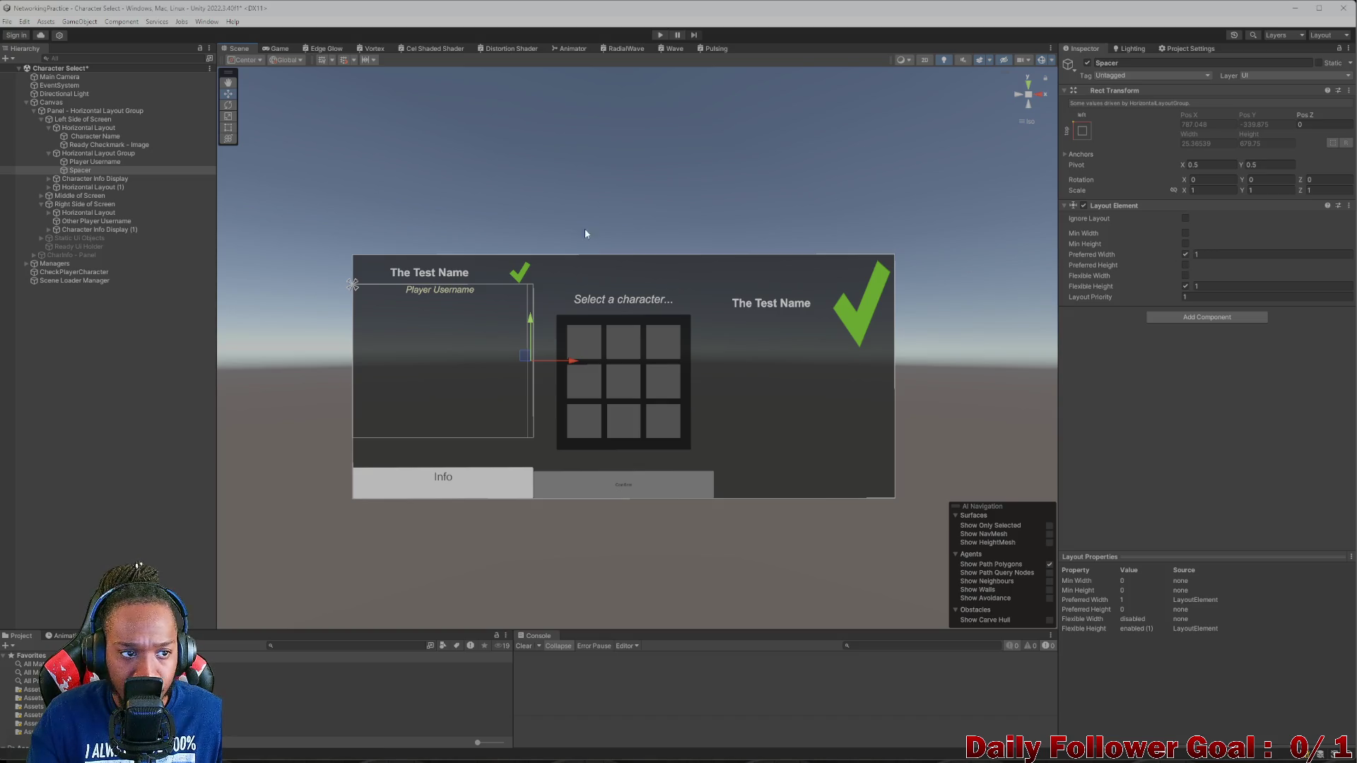
- Add a Layout Element to Ready Checkmark - Image with Preferred Width 145 and preview in the Game view
click(92, 145)
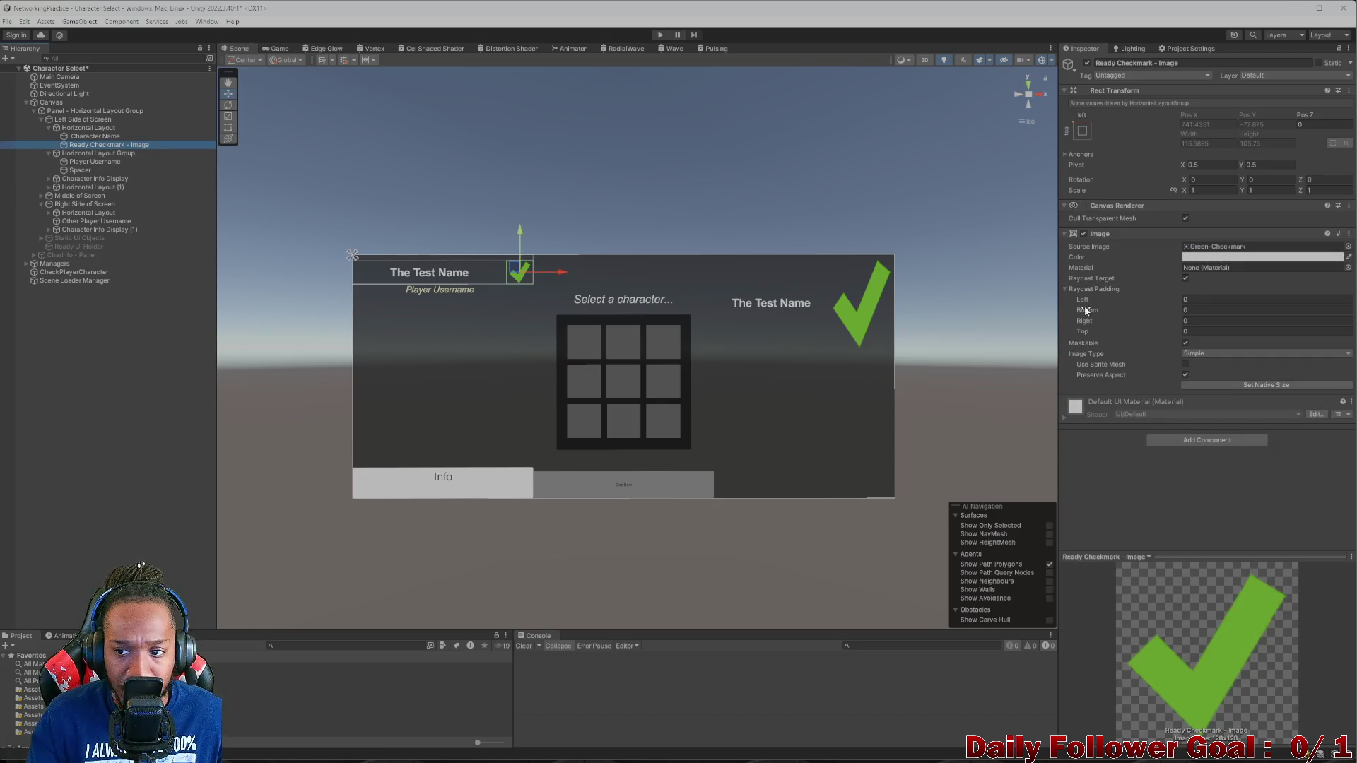
click(1185, 439)
click(1193, 480)
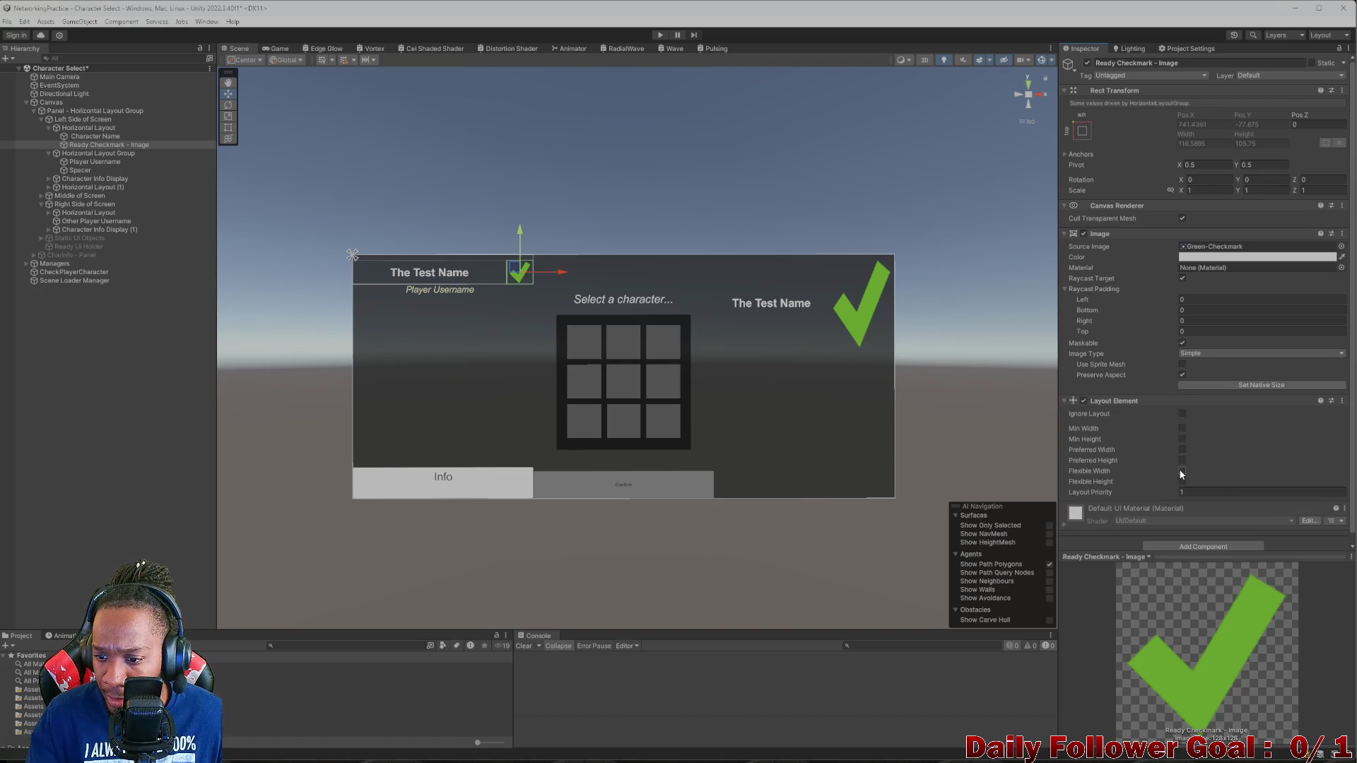
click(1182, 450)
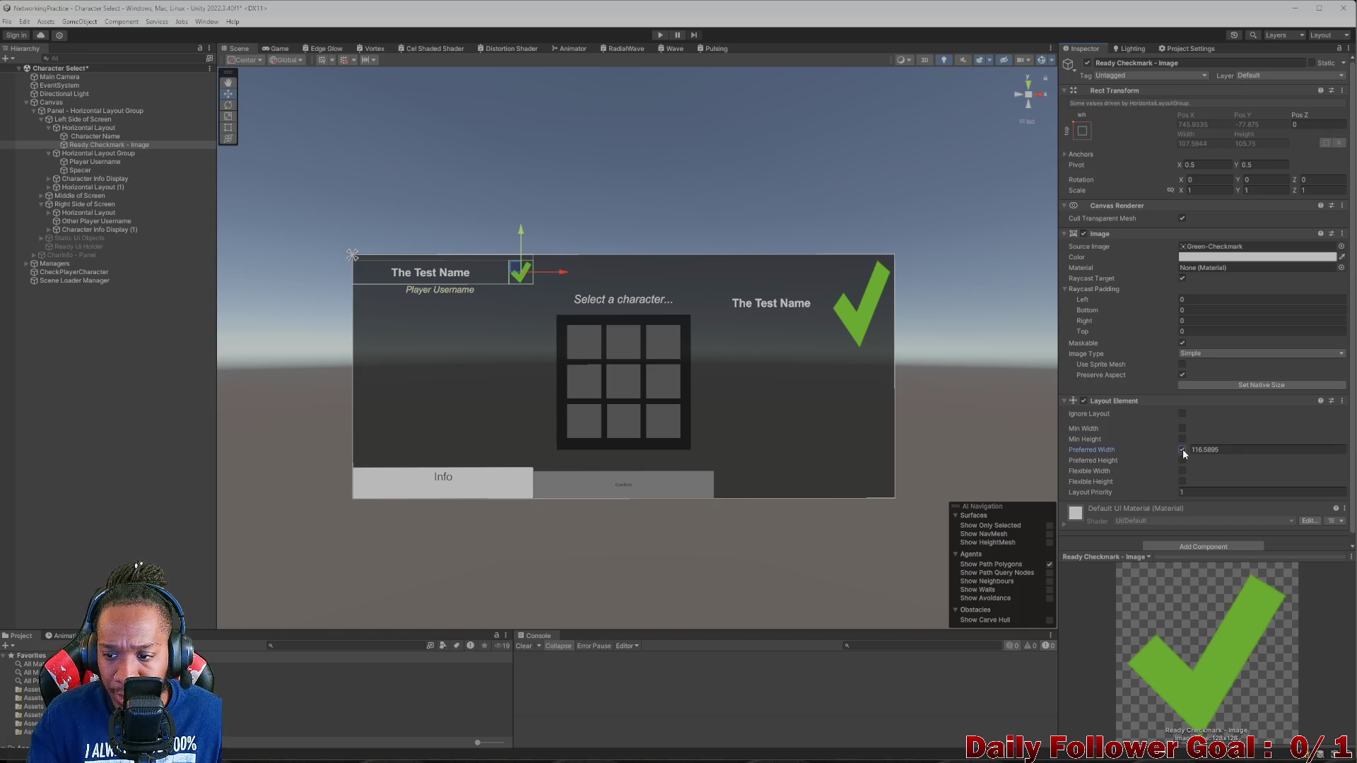
click(1189, 448)
text(128.1)
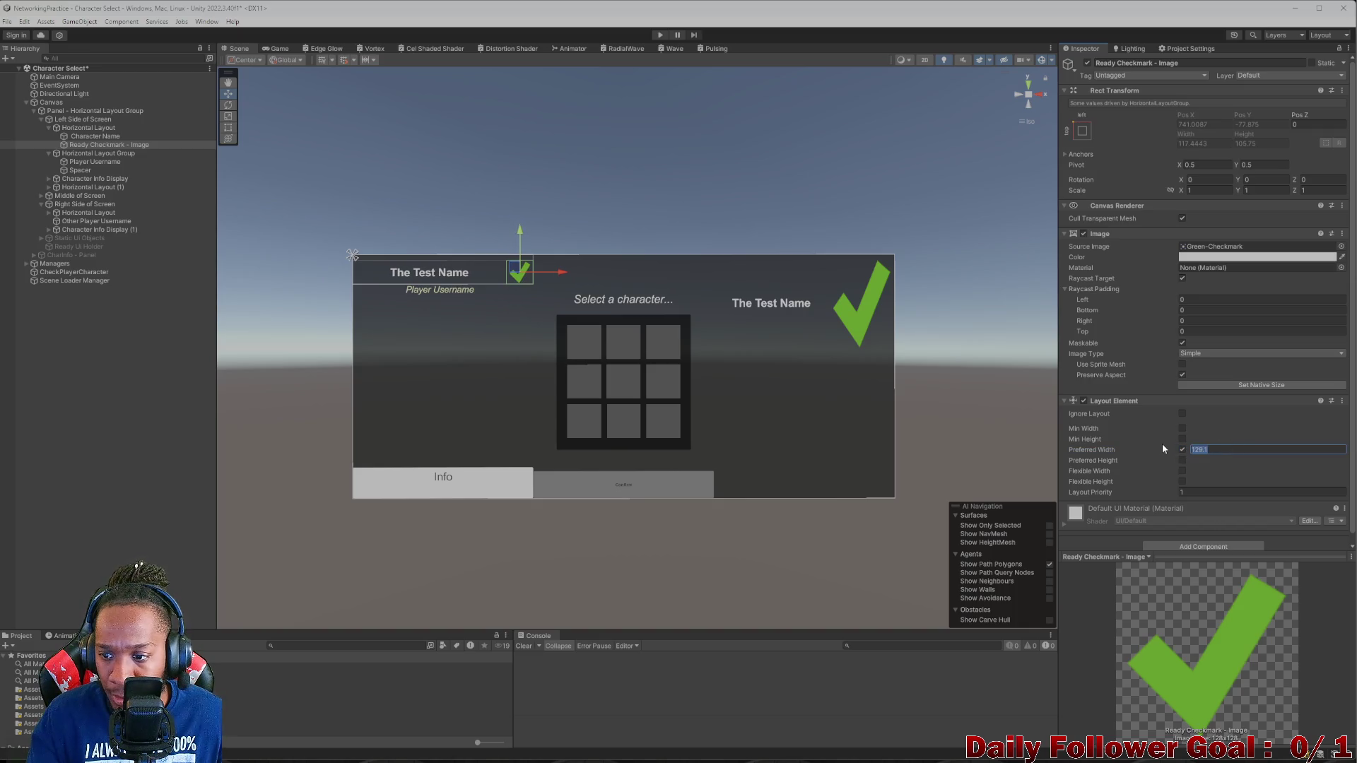
key(BackSpace)
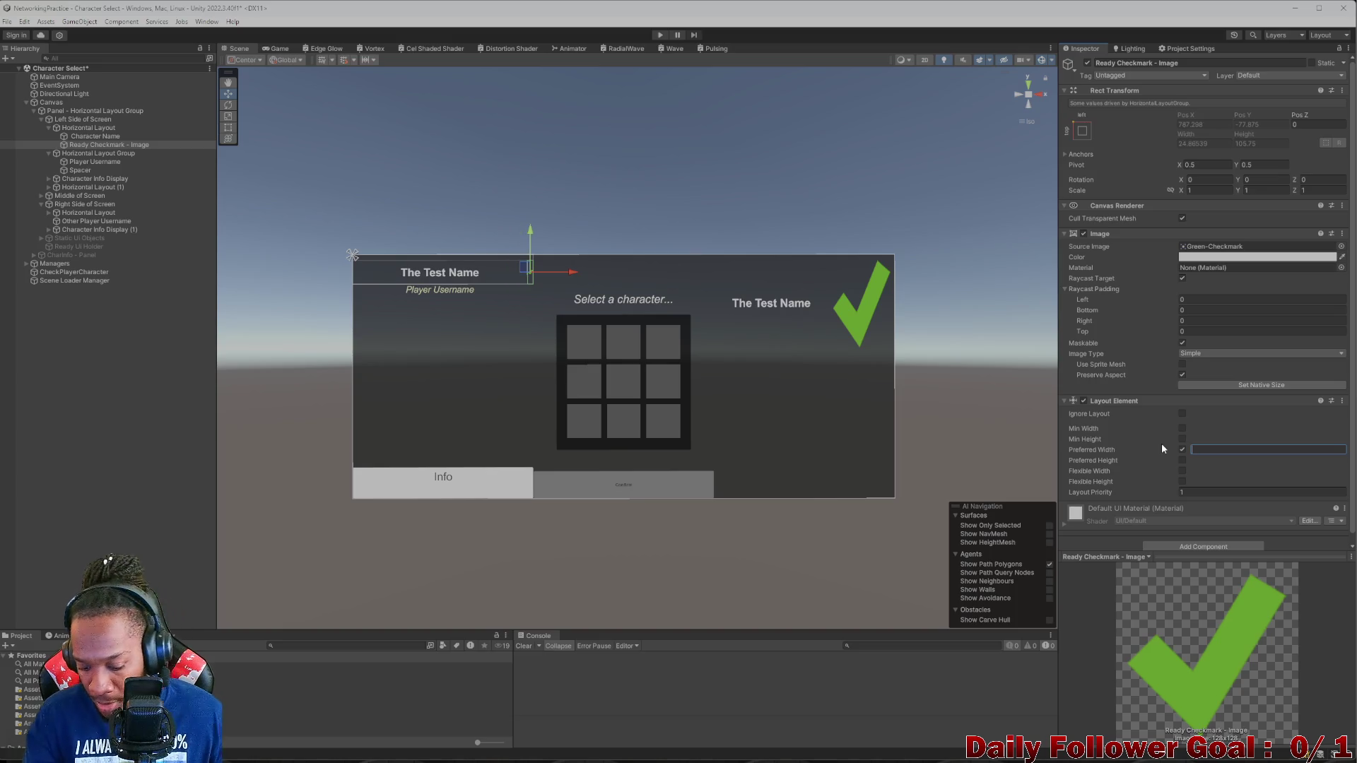
text(145)
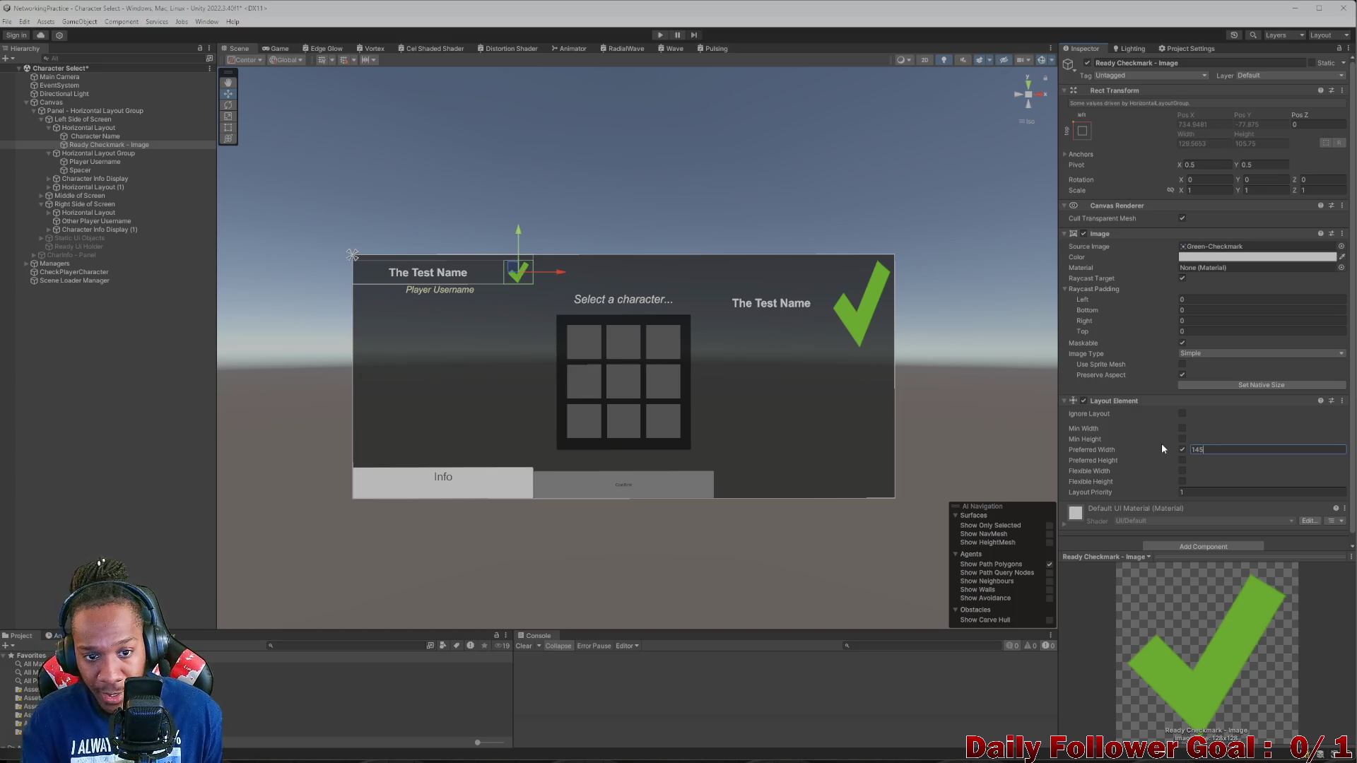
click(268, 49)
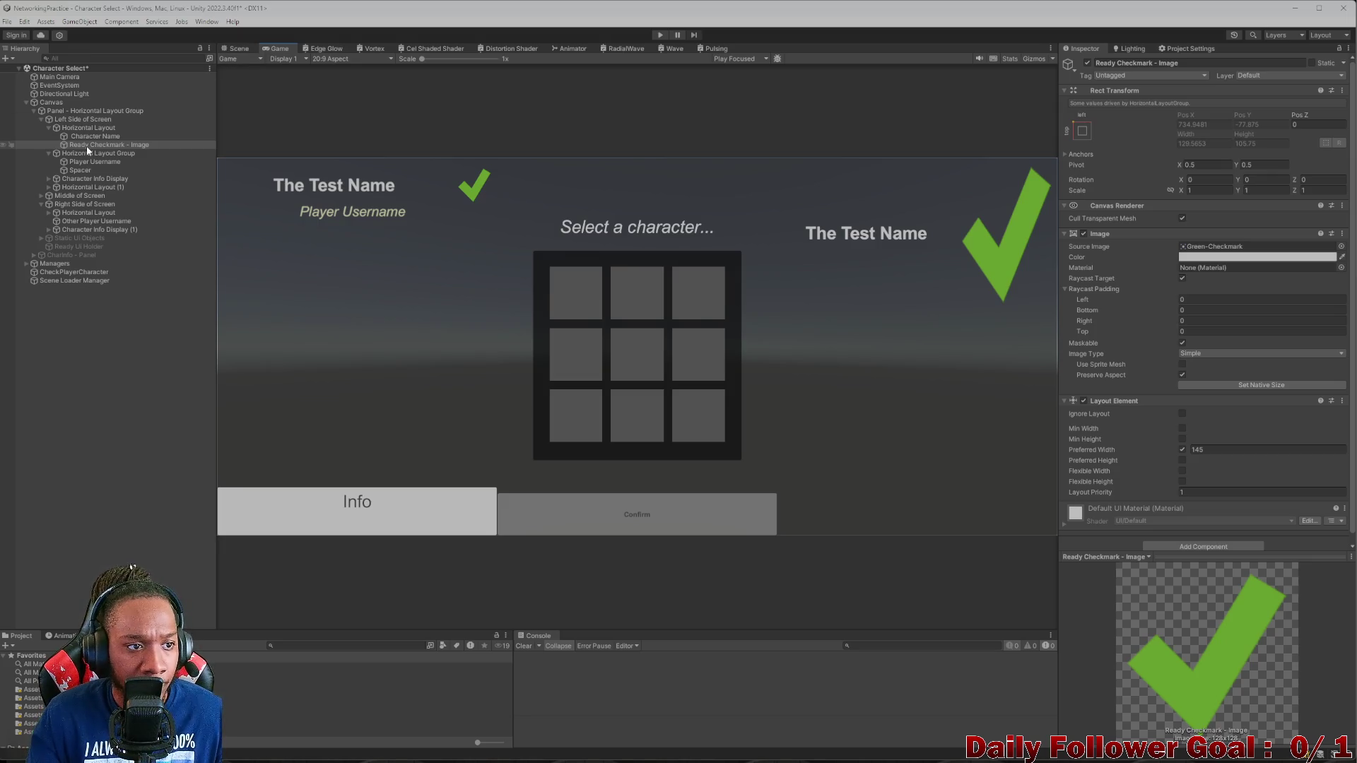
- Set Spacer's Layout Element preferred width to 145, then review the checkmark, username and name objects
click(96, 162)
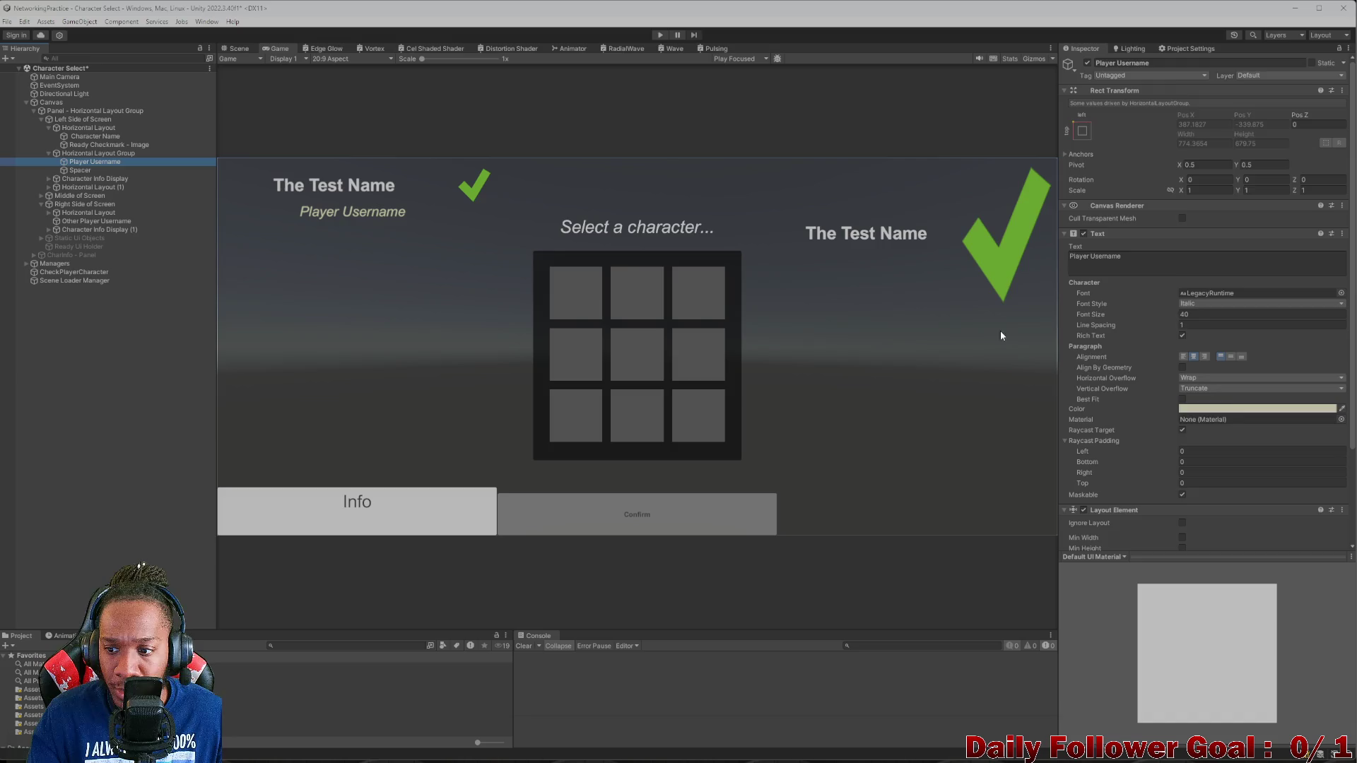
click(95, 171)
click(1225, 255)
text(145)
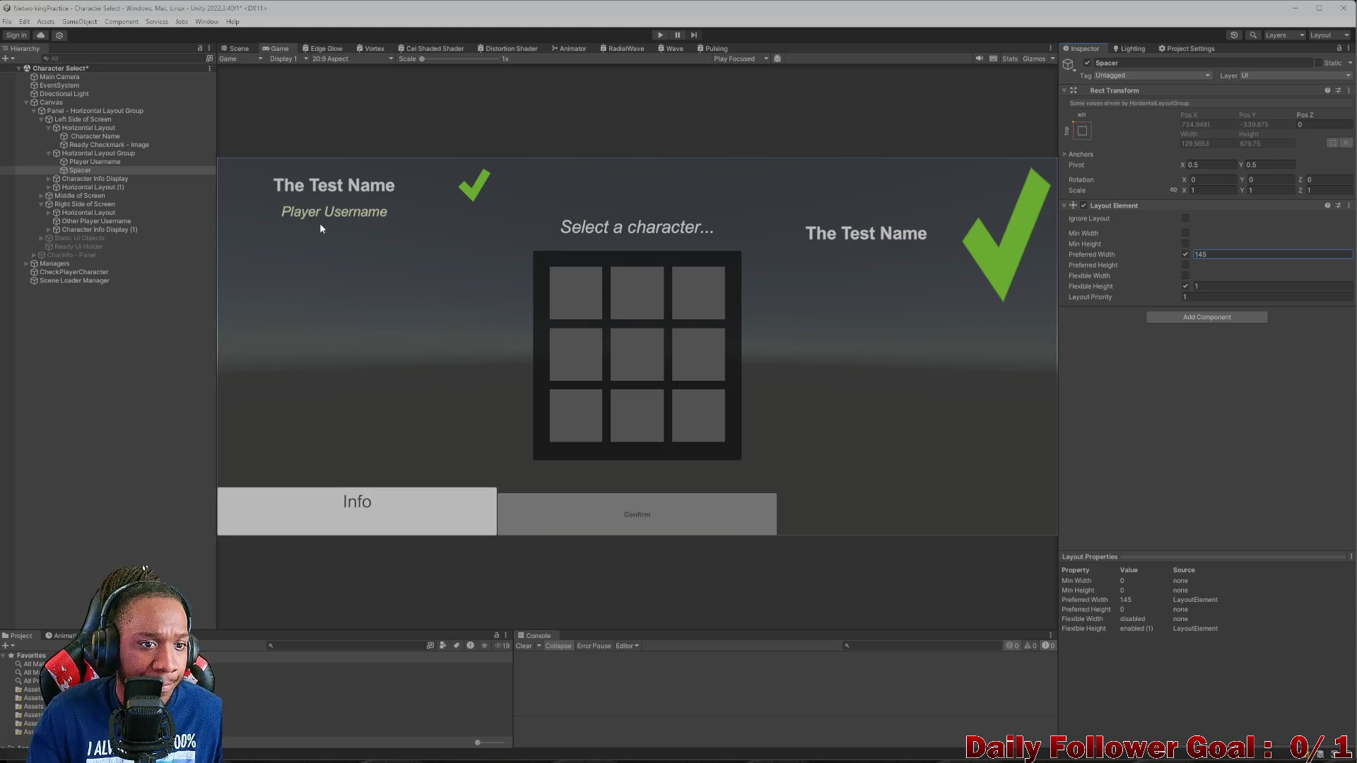
click(91, 145)
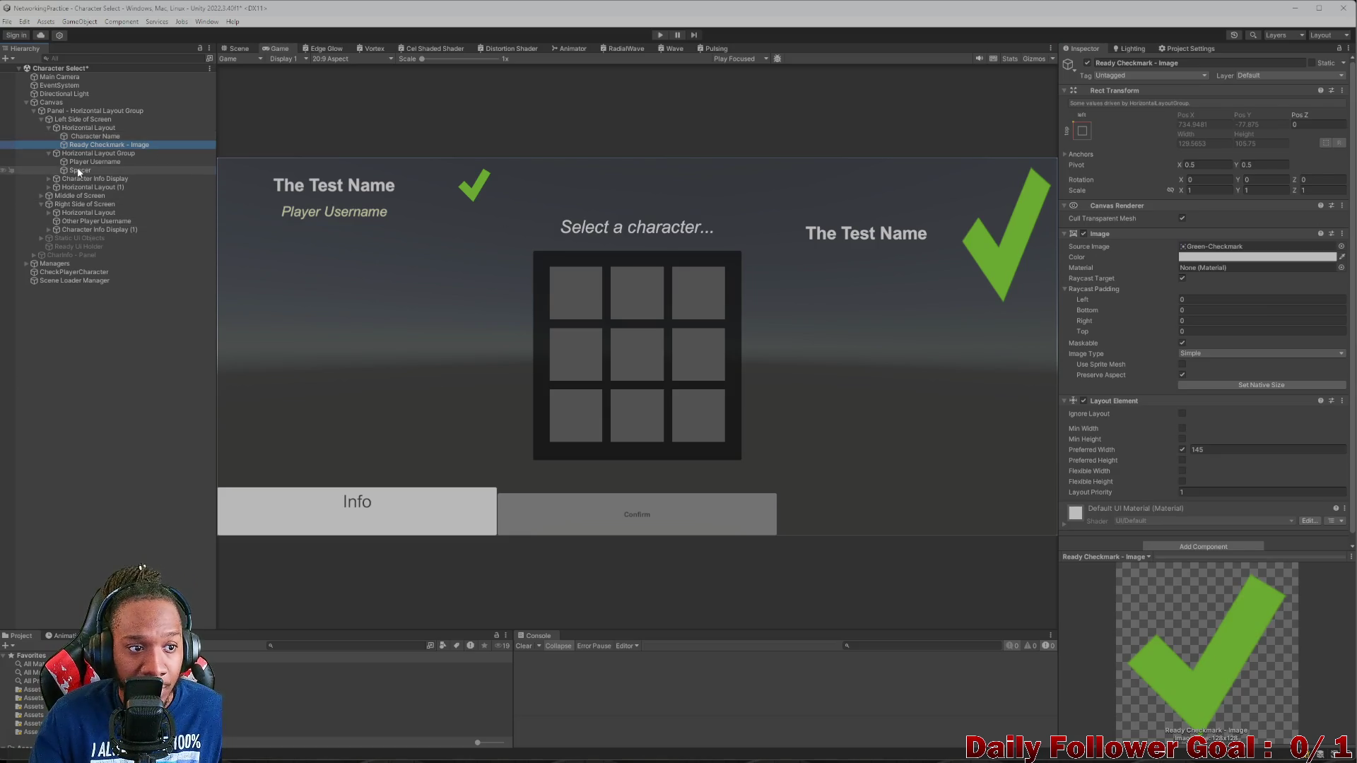
click(79, 171)
click(75, 164)
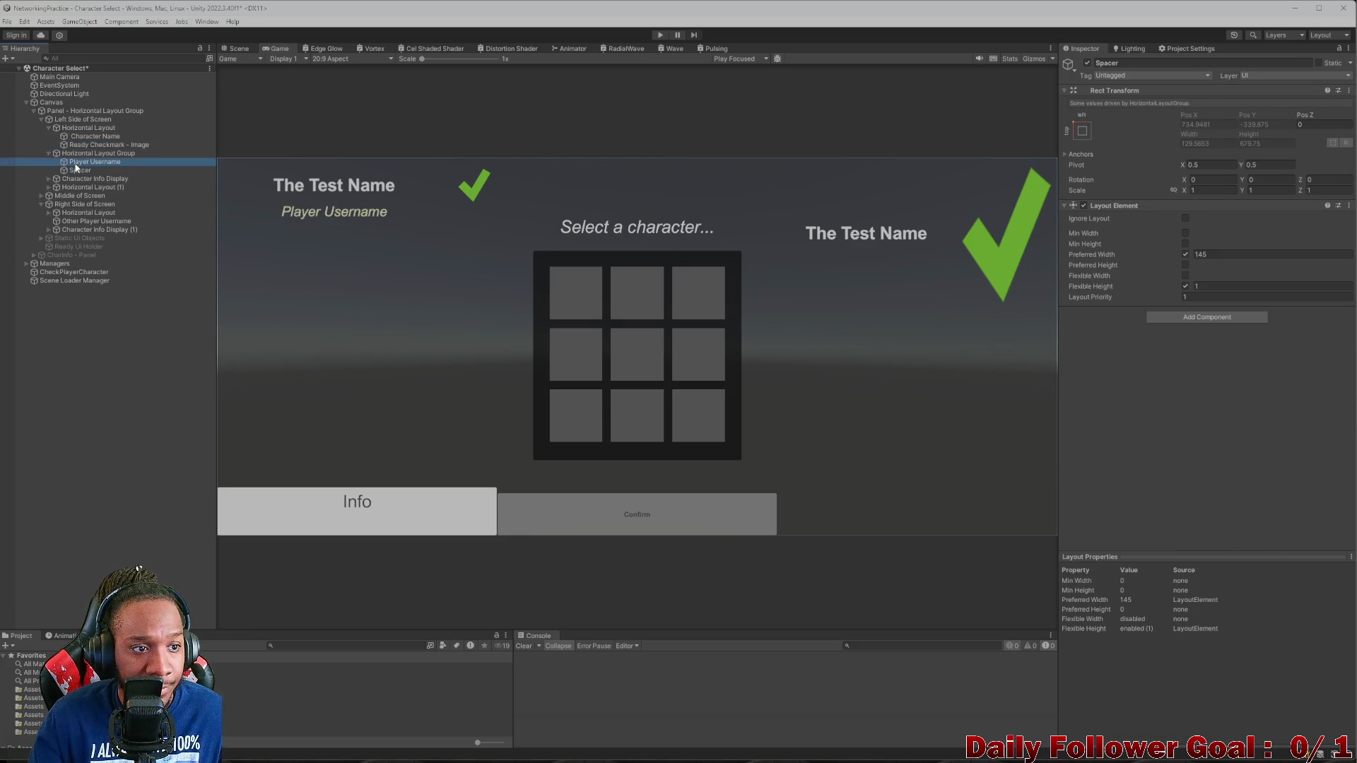
click(90, 138)
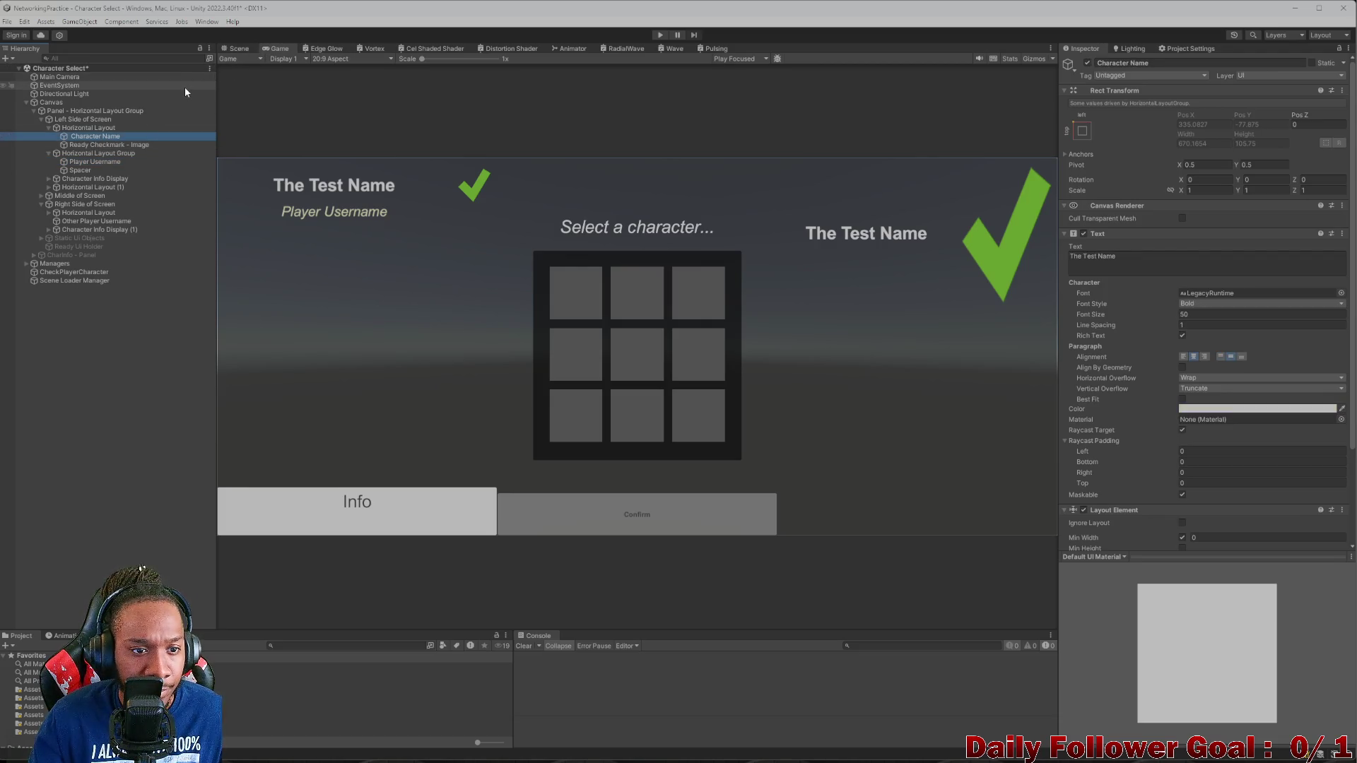
- Save the scene and preview the canvas at 4:3 aspect in the Game view
scroll(1270, 368, down, 3)
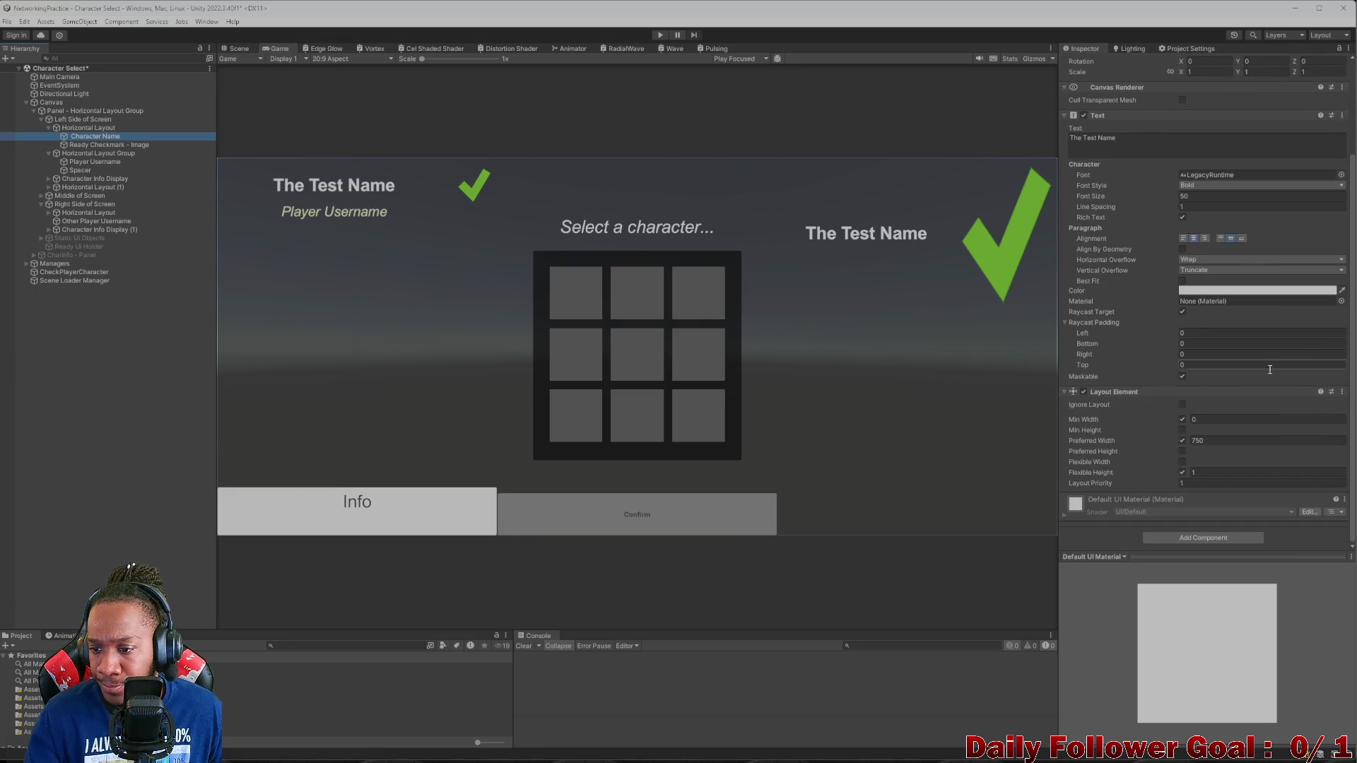
click(7, 162)
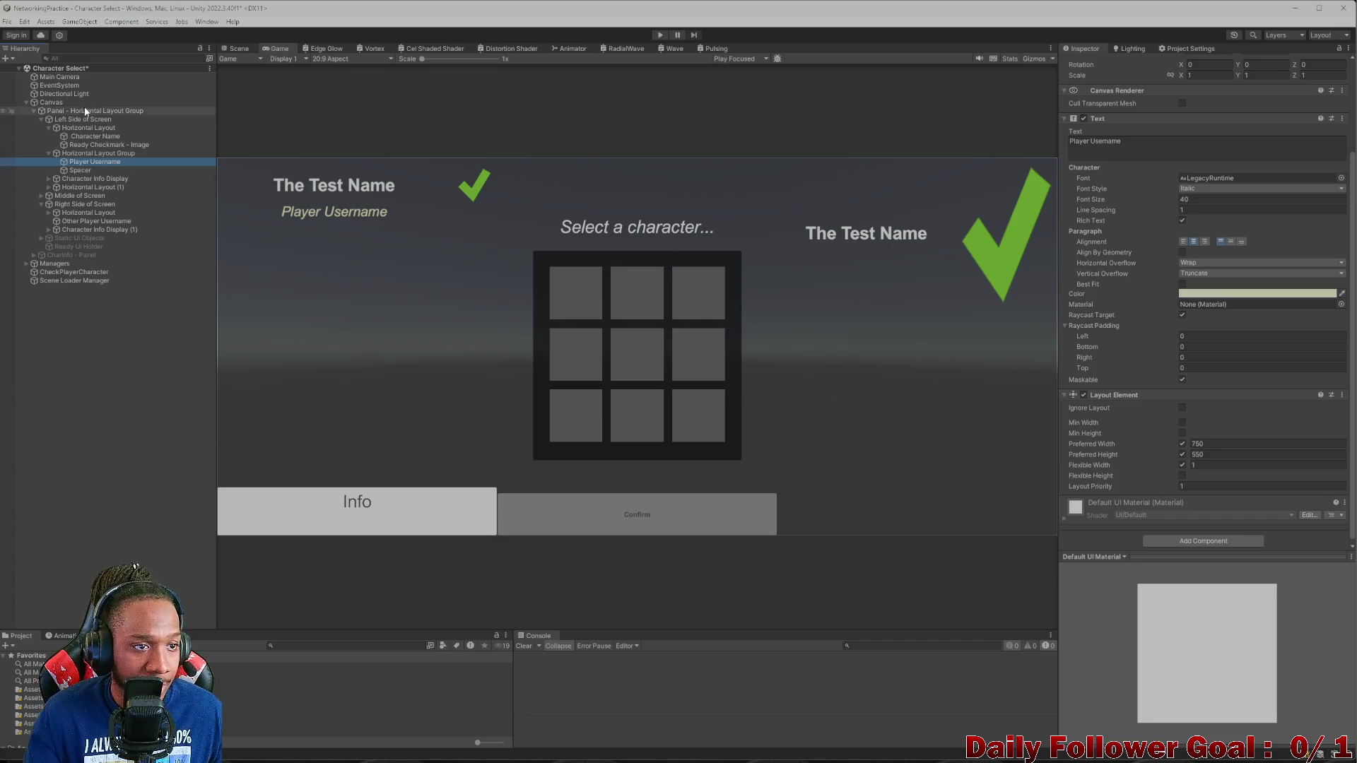
key(ctrl+s)
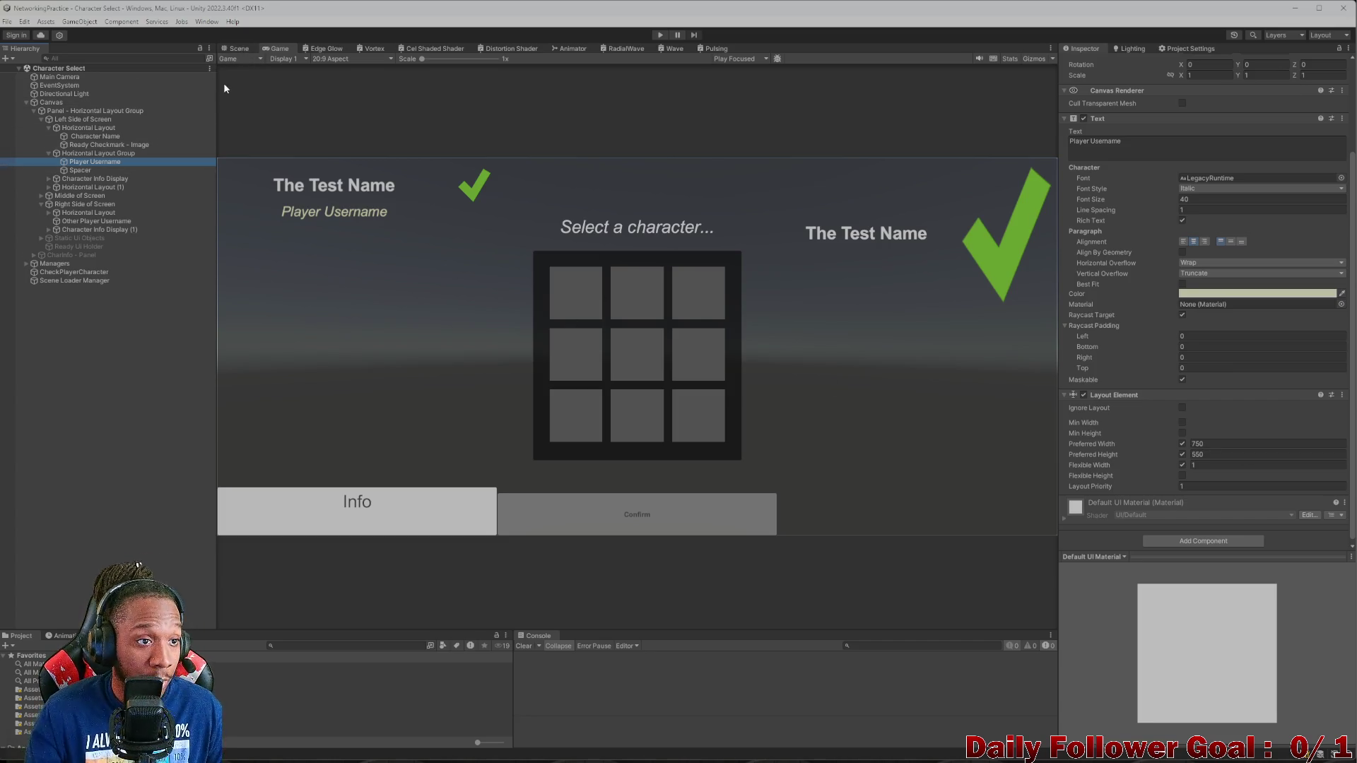
click(240, 49)
click(276, 48)
click(328, 59)
click(342, 167)
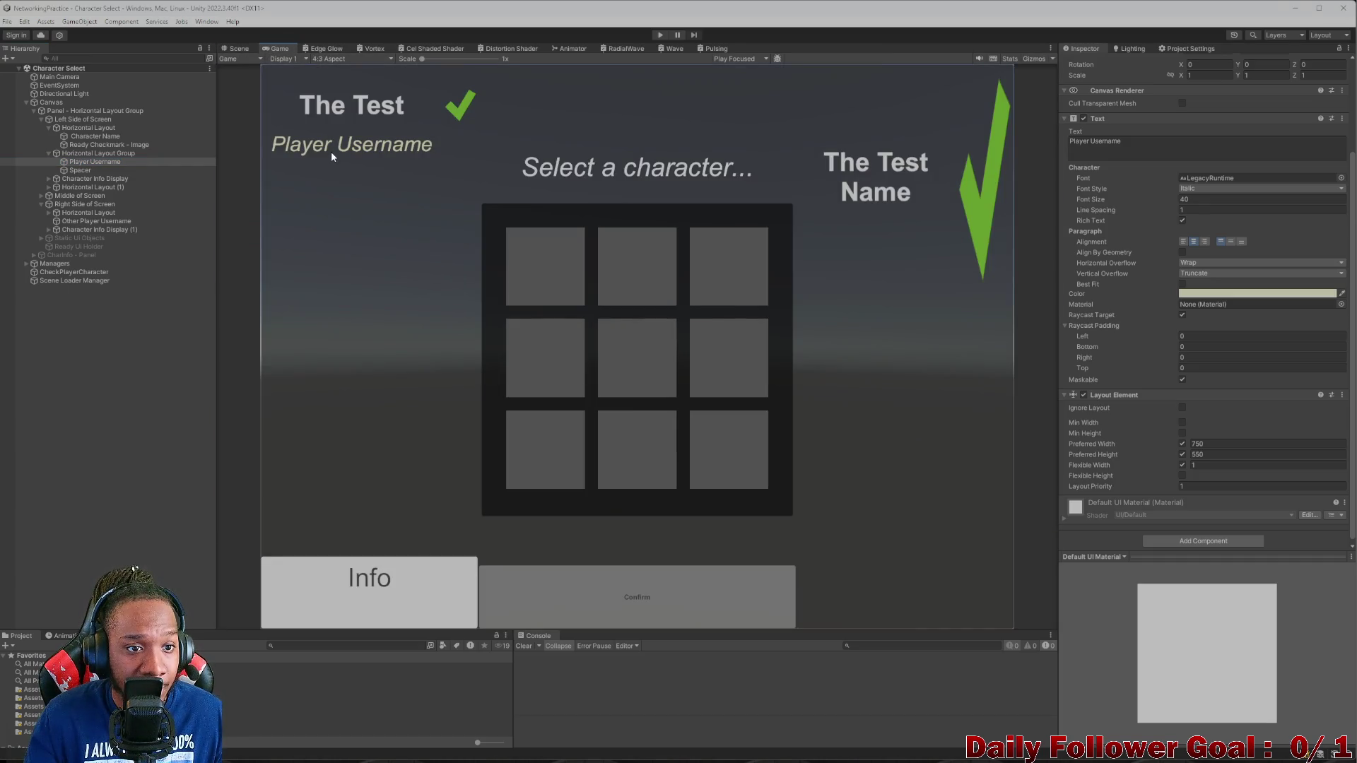
- Look through the Edge Glow and Vortex shader graph tabs, then preview the canvas at 16:9
click(326, 48)
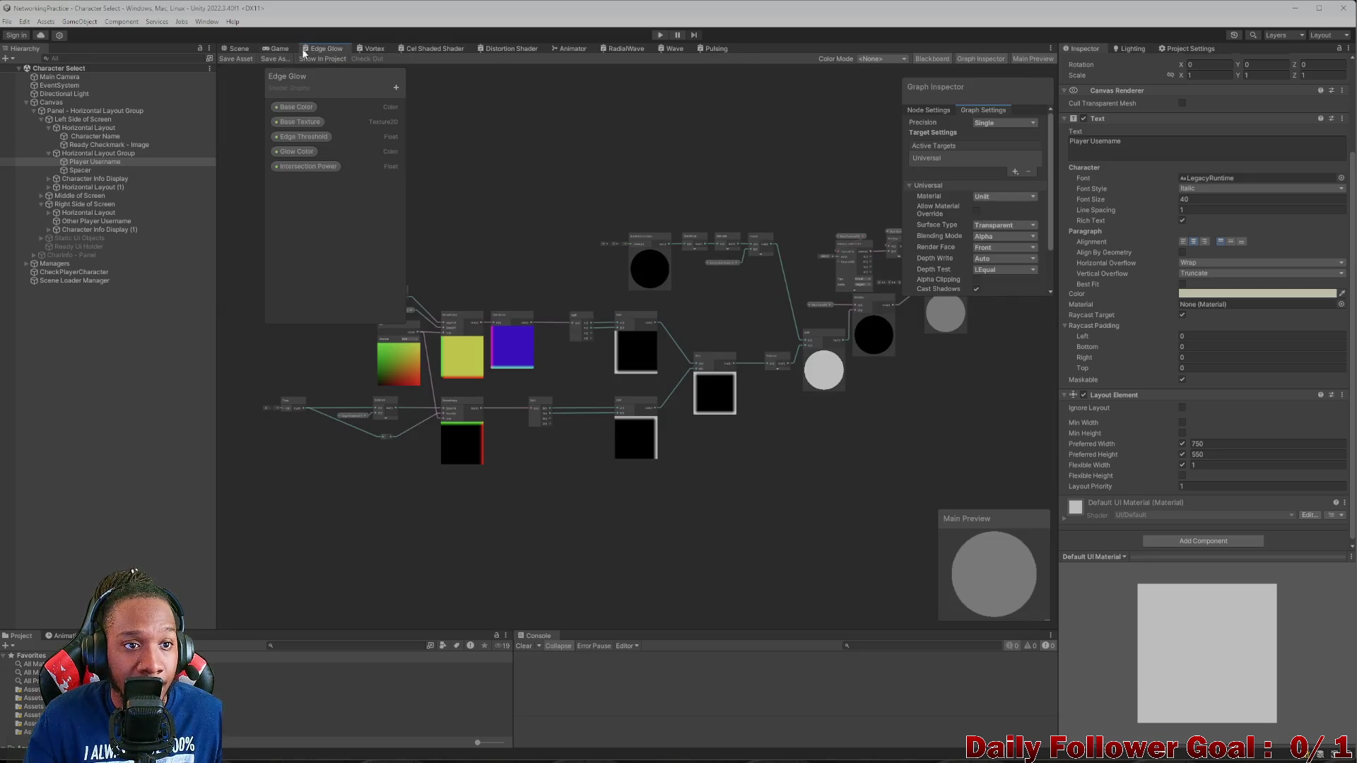
click(281, 48)
click(371, 49)
click(320, 48)
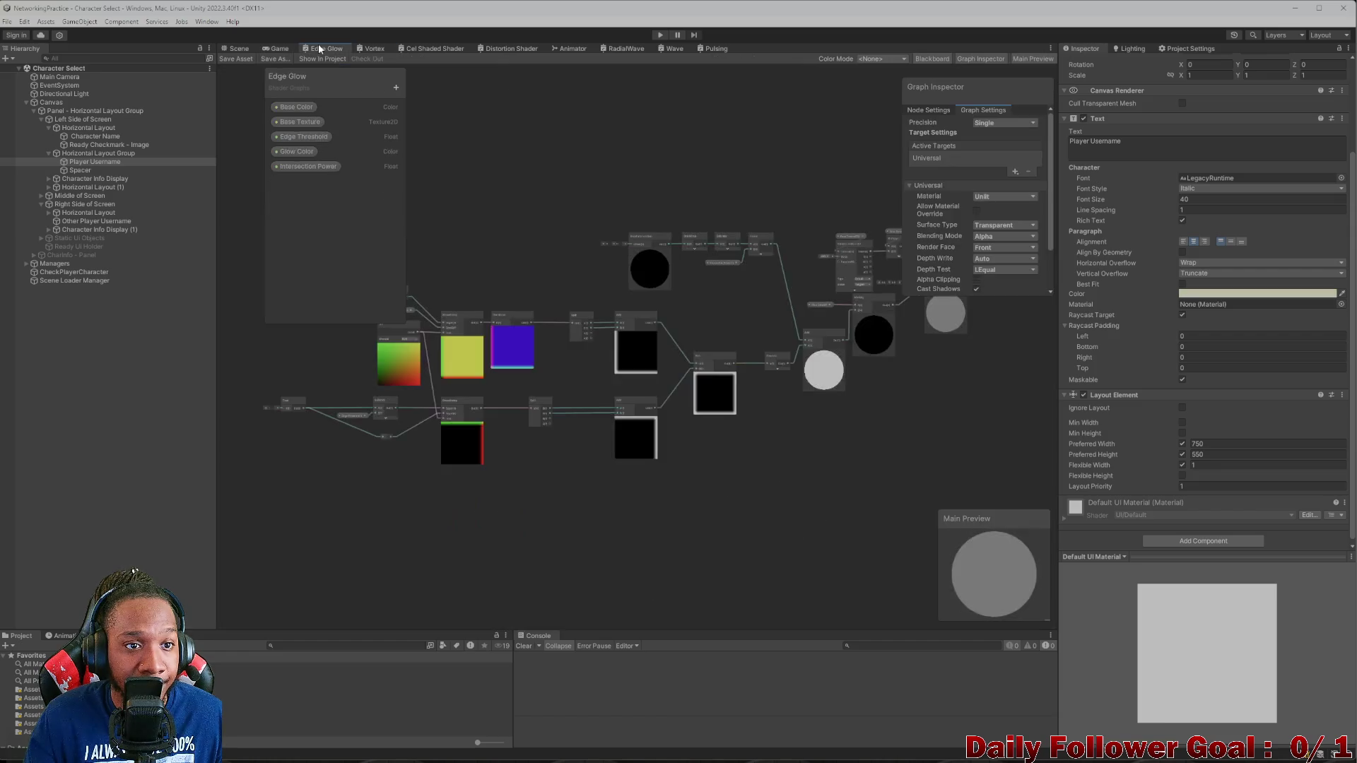
click(278, 48)
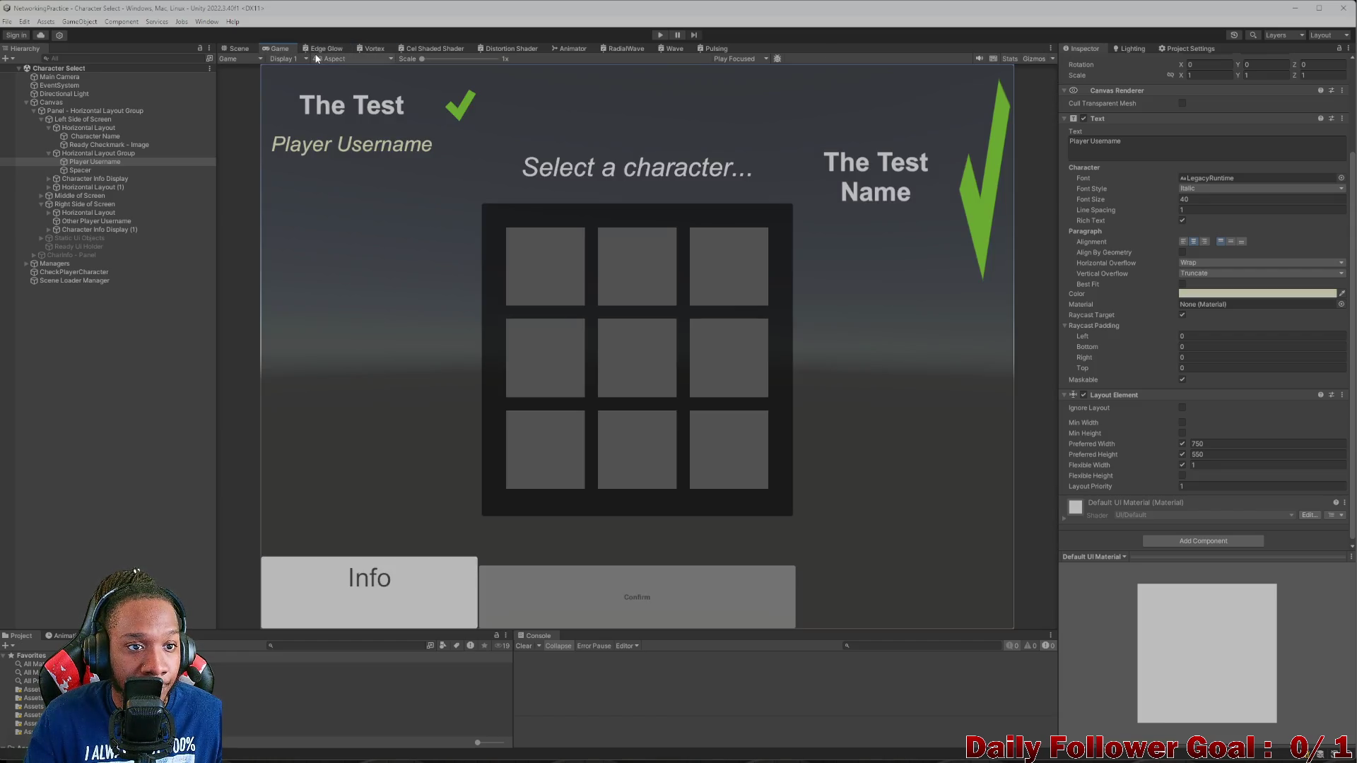
click(319, 58)
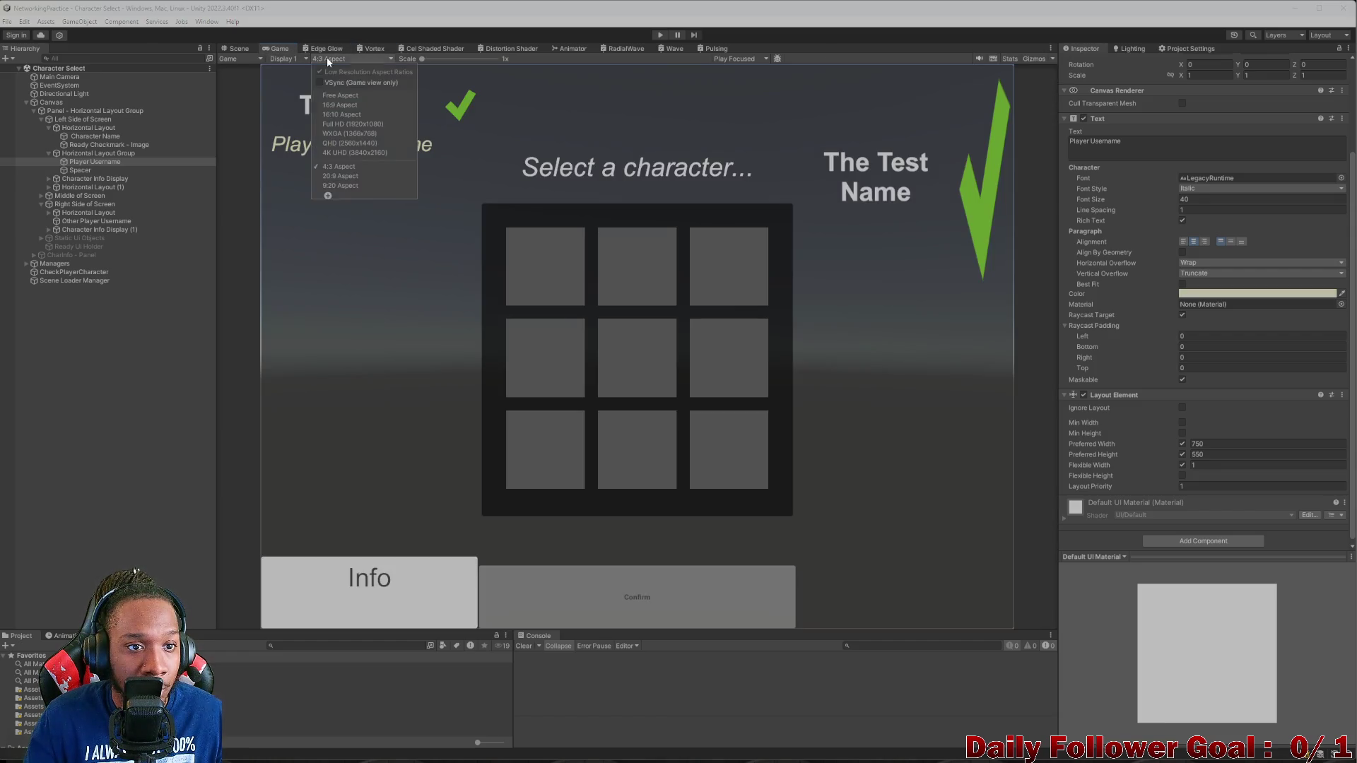
click(340, 105)
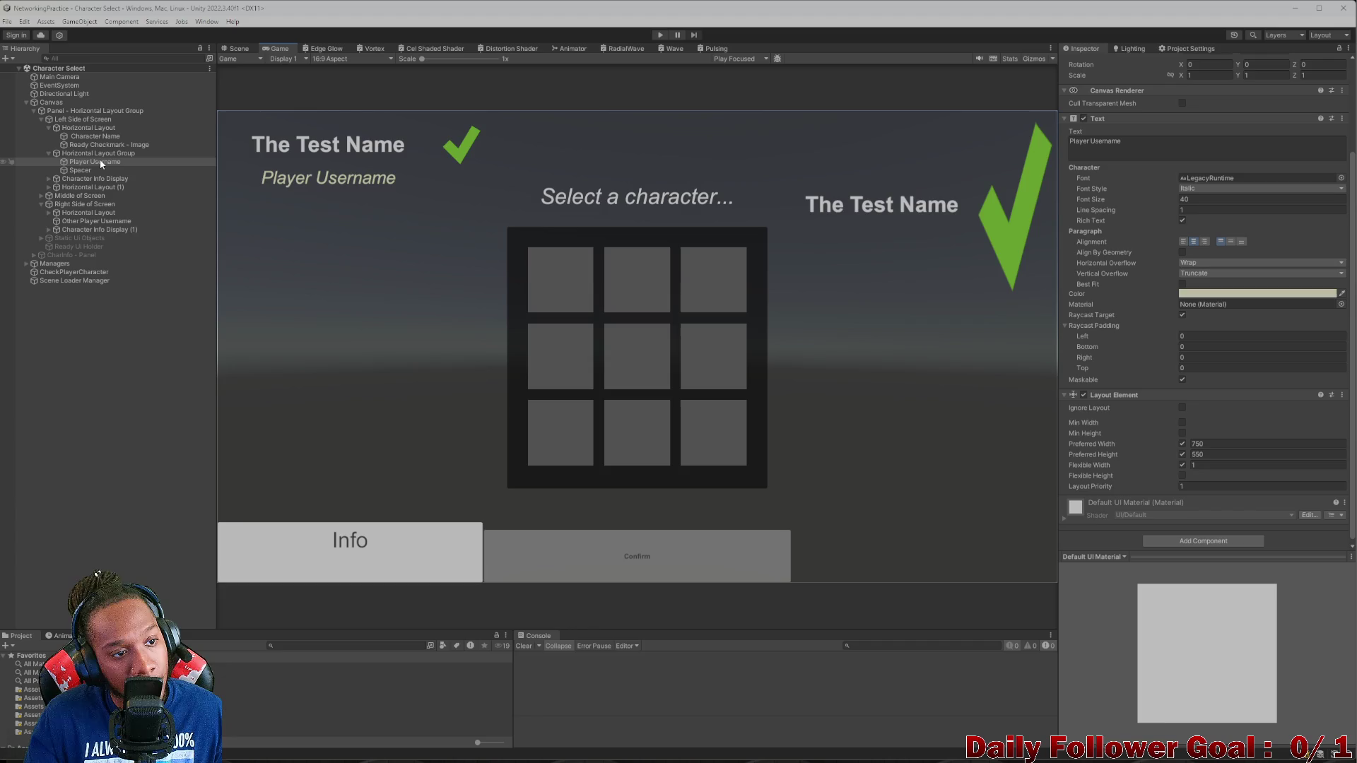
- Inspect Character Name's text, then switch the Game preview back to 4:3
click(103, 137)
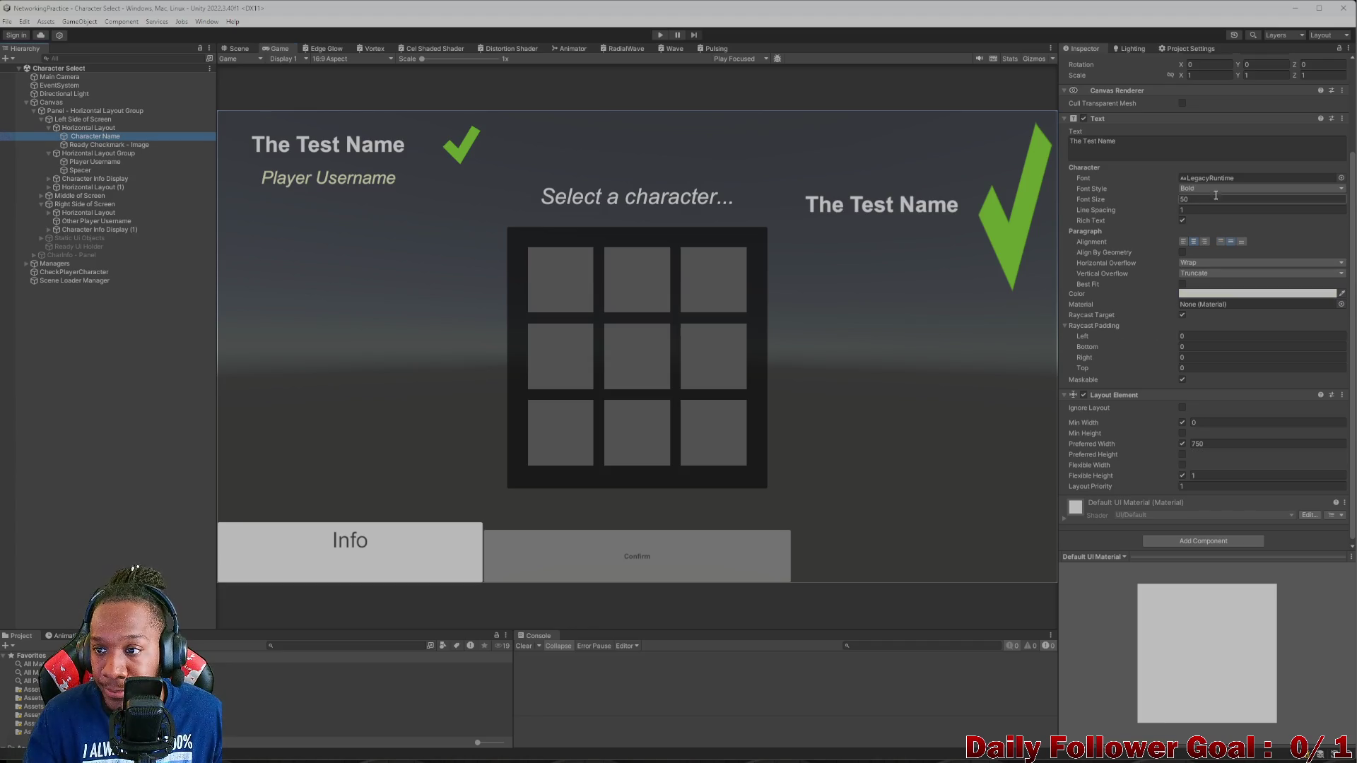
click(1167, 146)
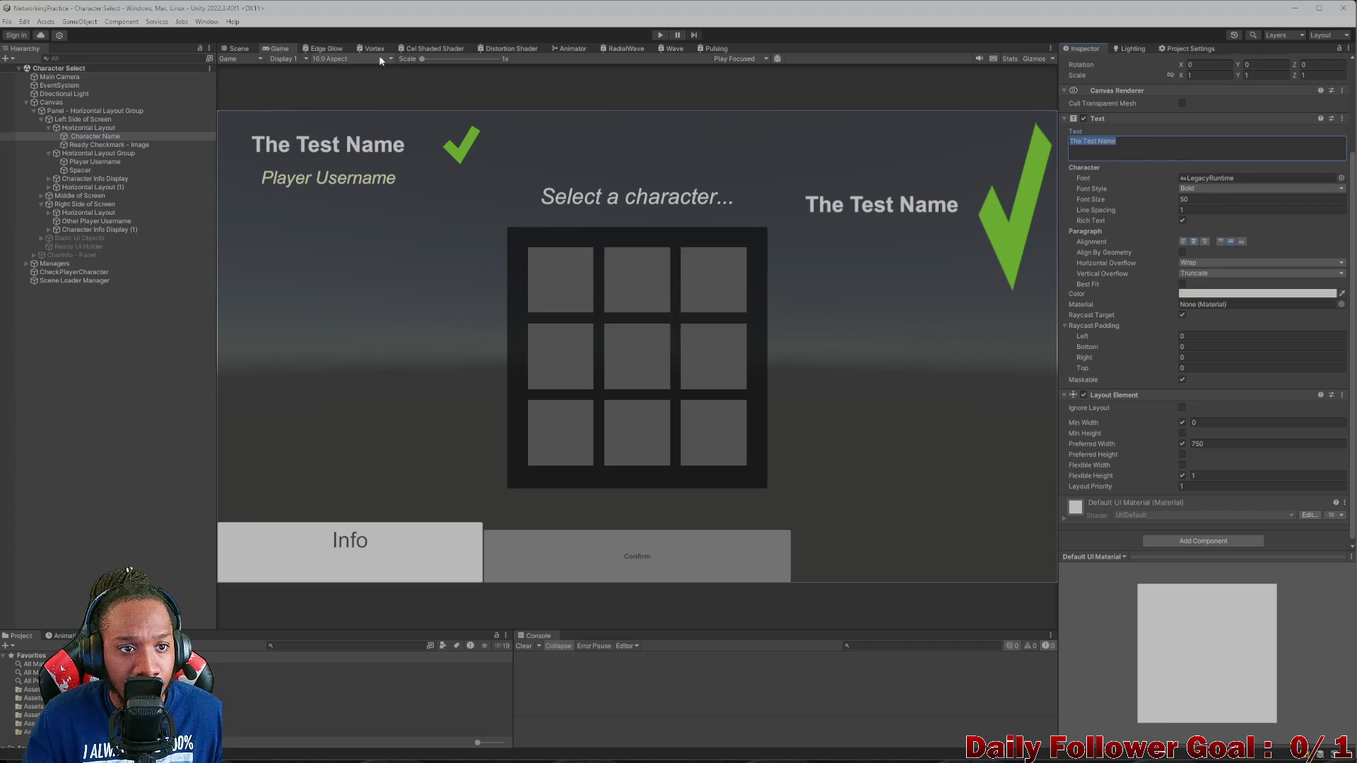
click(325, 48)
click(371, 48)
click(276, 48)
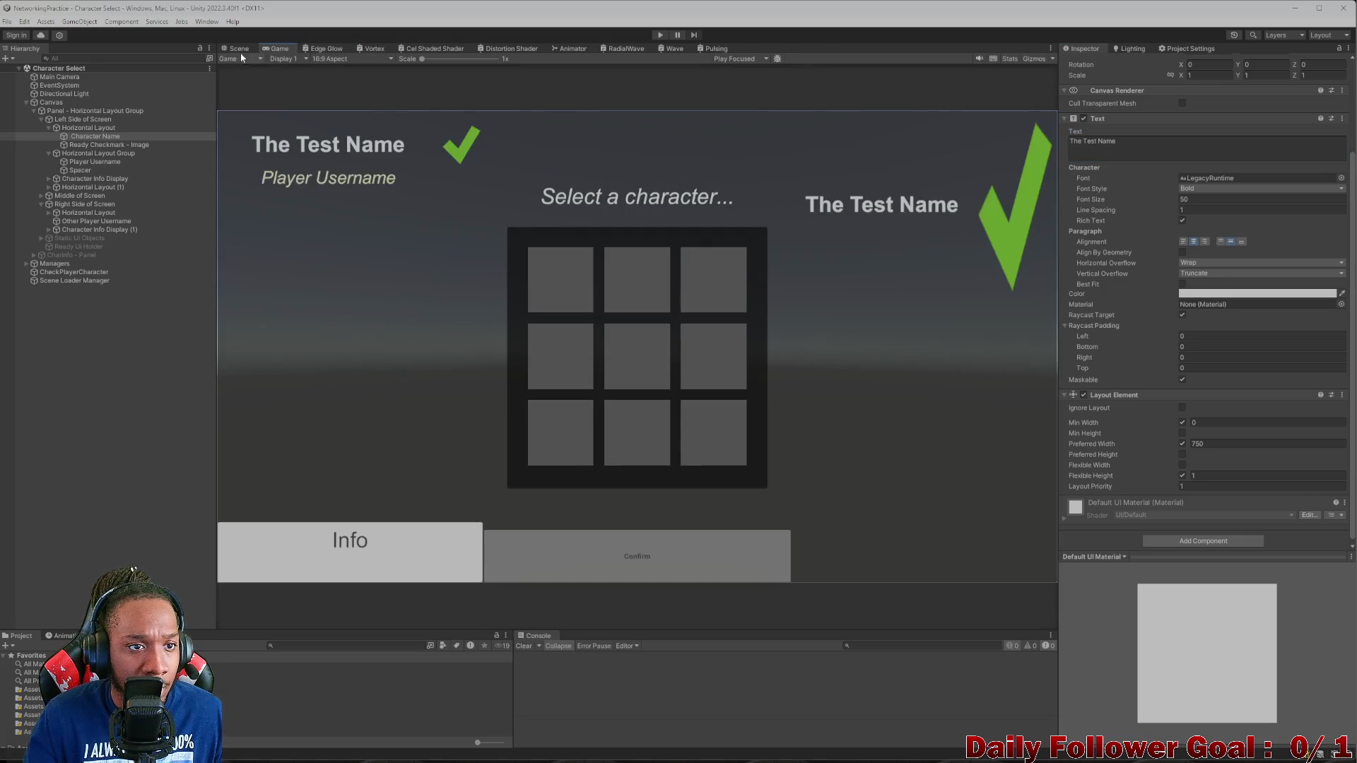
click(237, 49)
click(277, 48)
click(284, 59)
click(335, 61)
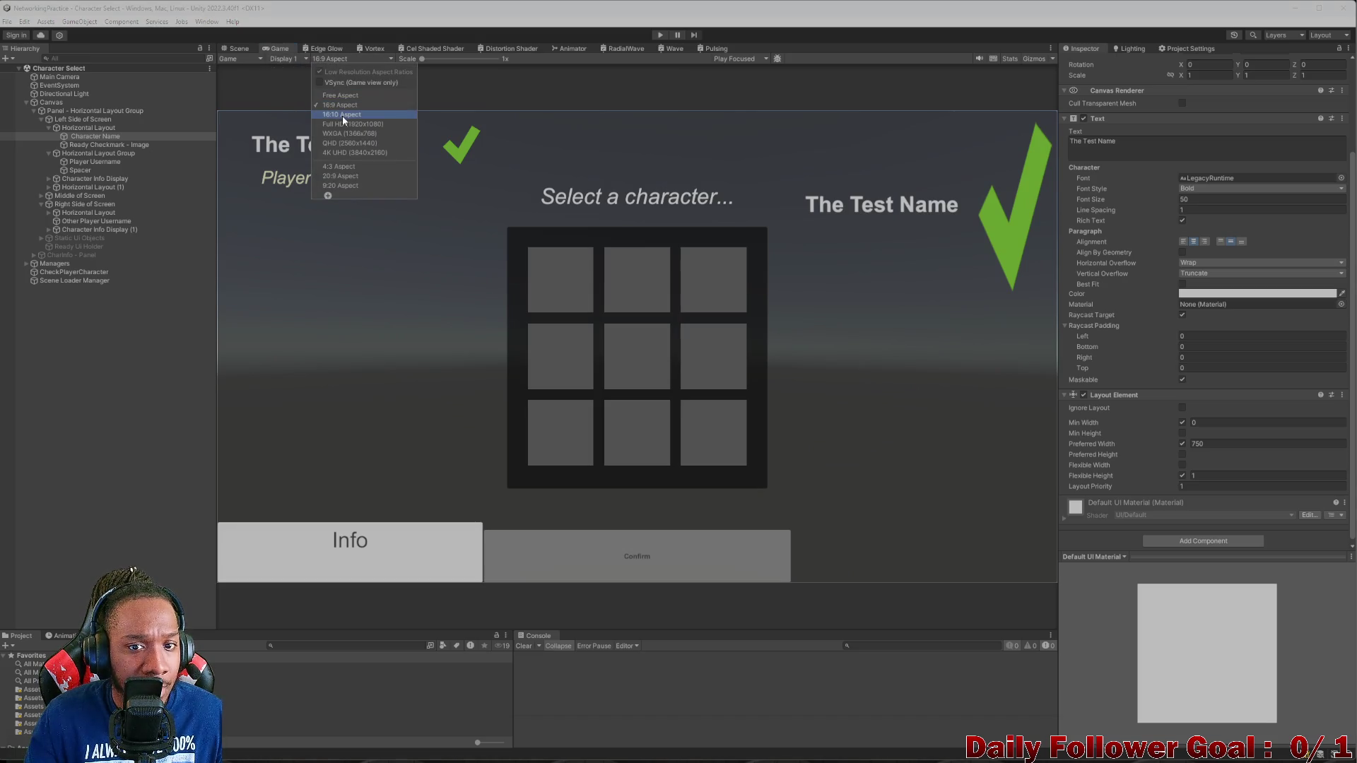
click(341, 165)
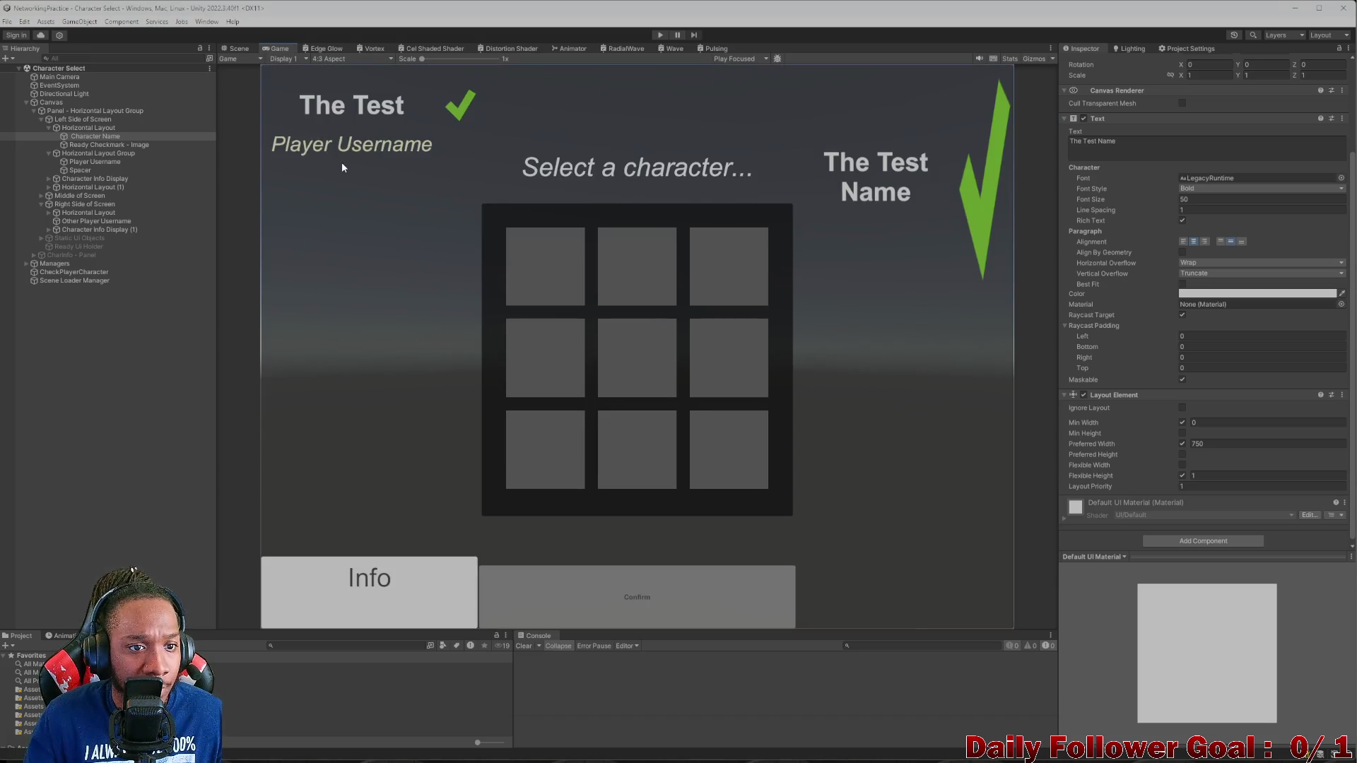
scroll(1167, 242, up, 2)
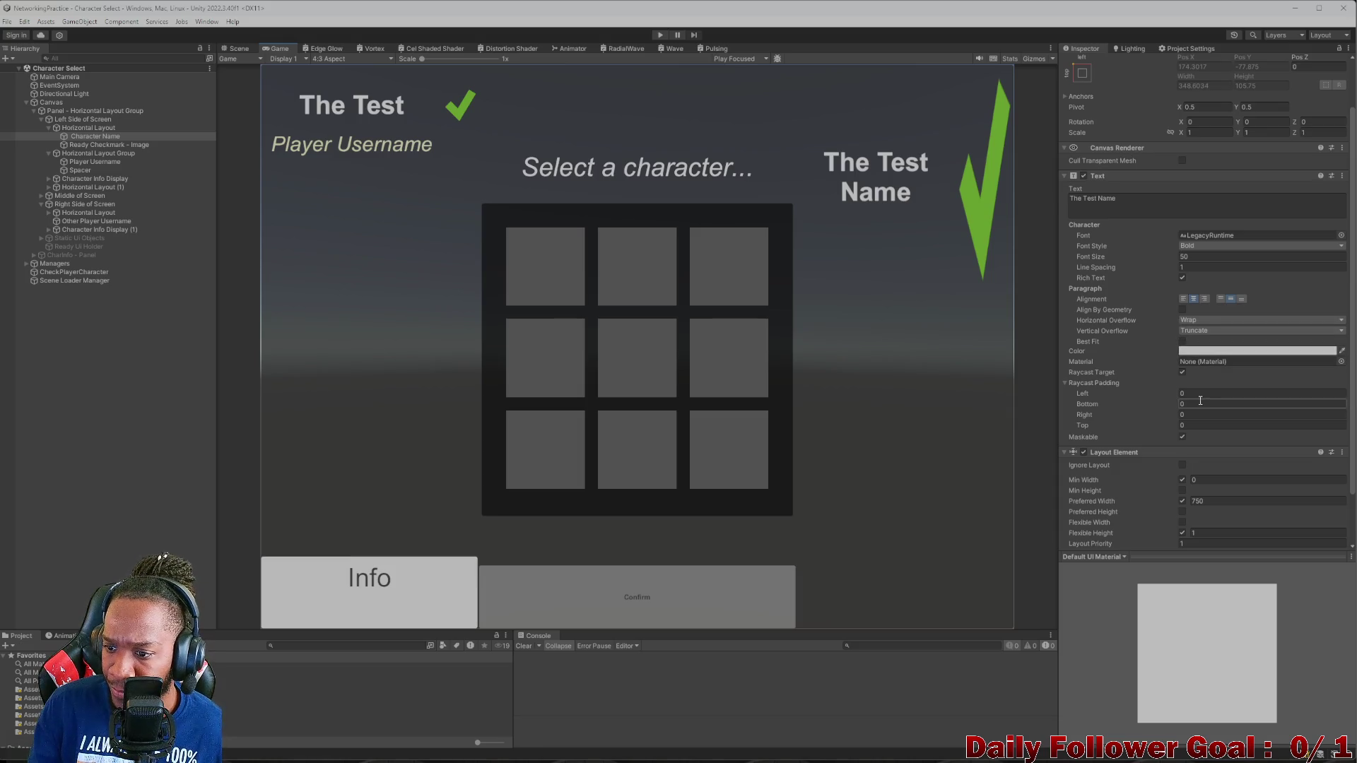
- Set Character Name's Vertical Overflow to Overflow, keep horizontal Wrap, and toggle Best Fit on and off
scroll(1173, 392, down, 1)
scroll(1175, 399, down, 1)
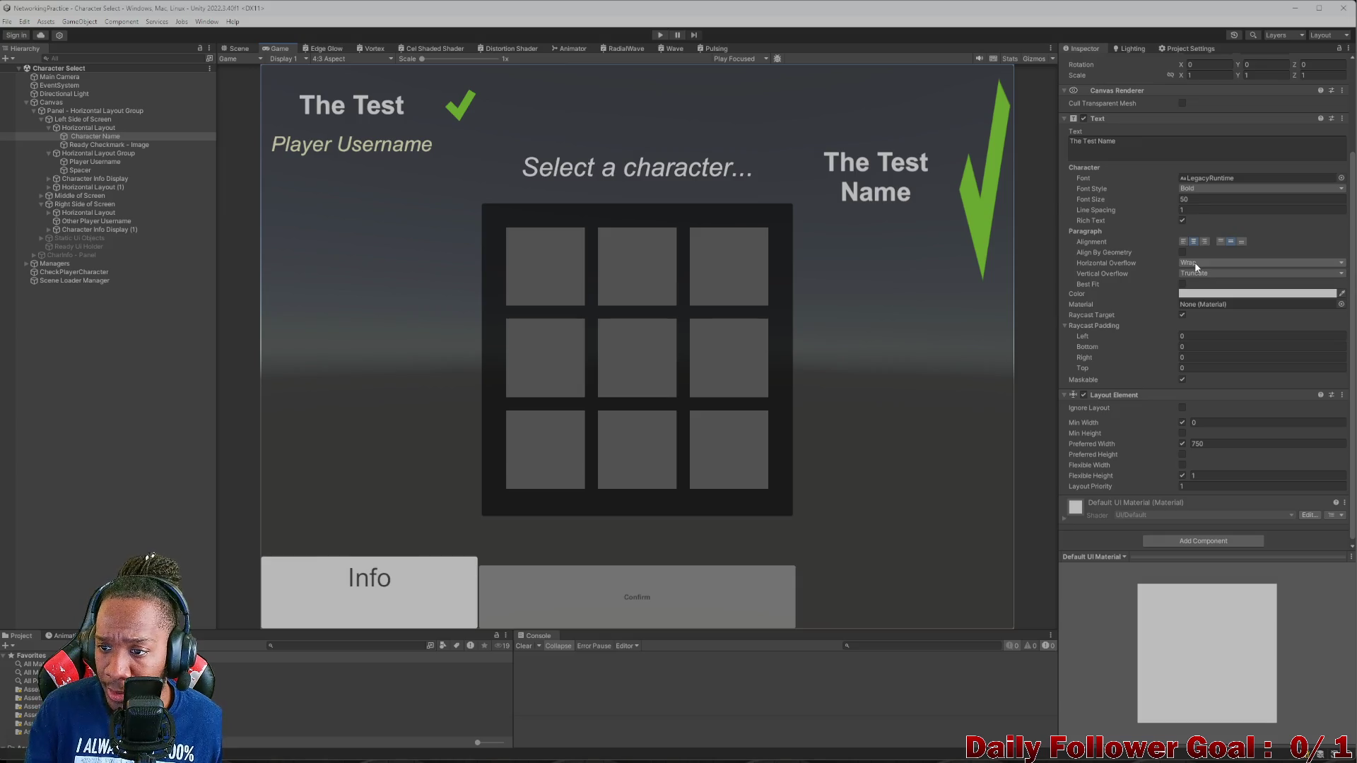
click(1197, 276)
click(1205, 297)
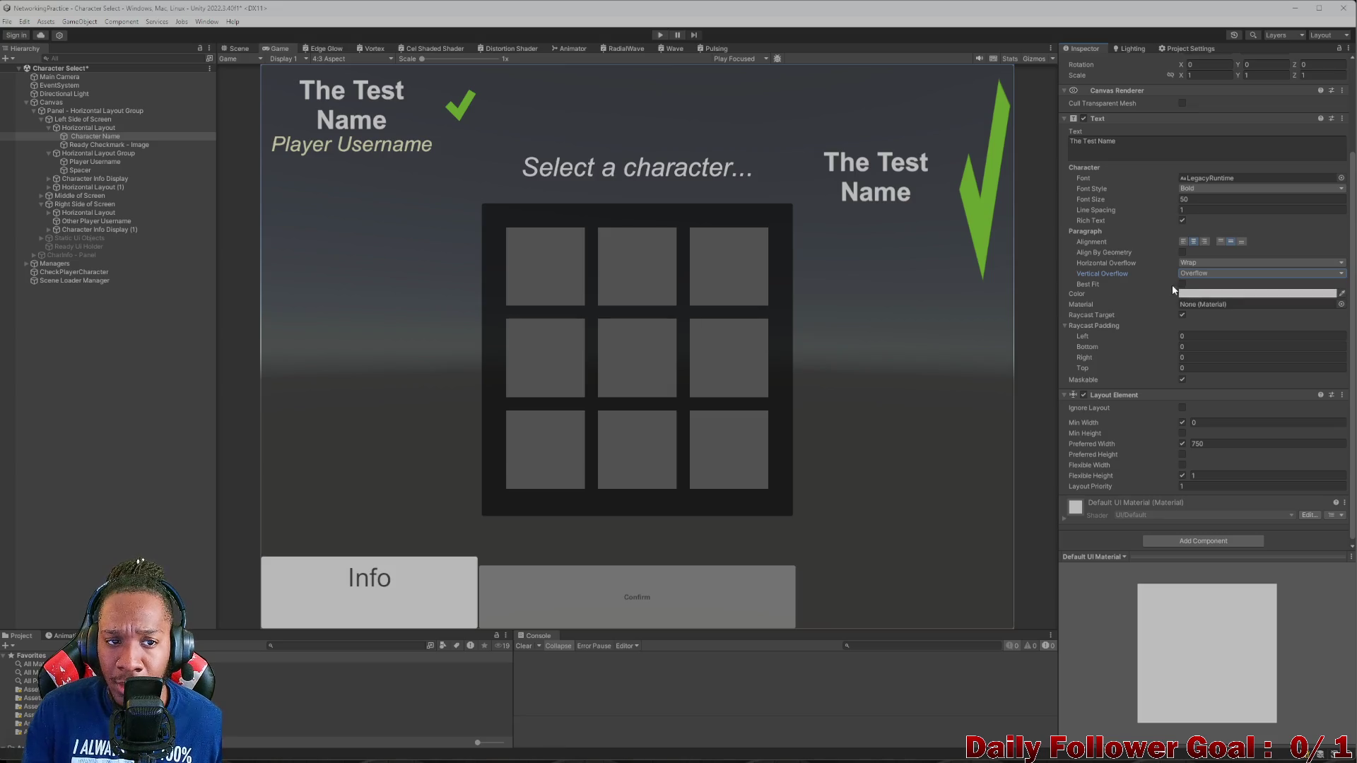
click(1194, 264)
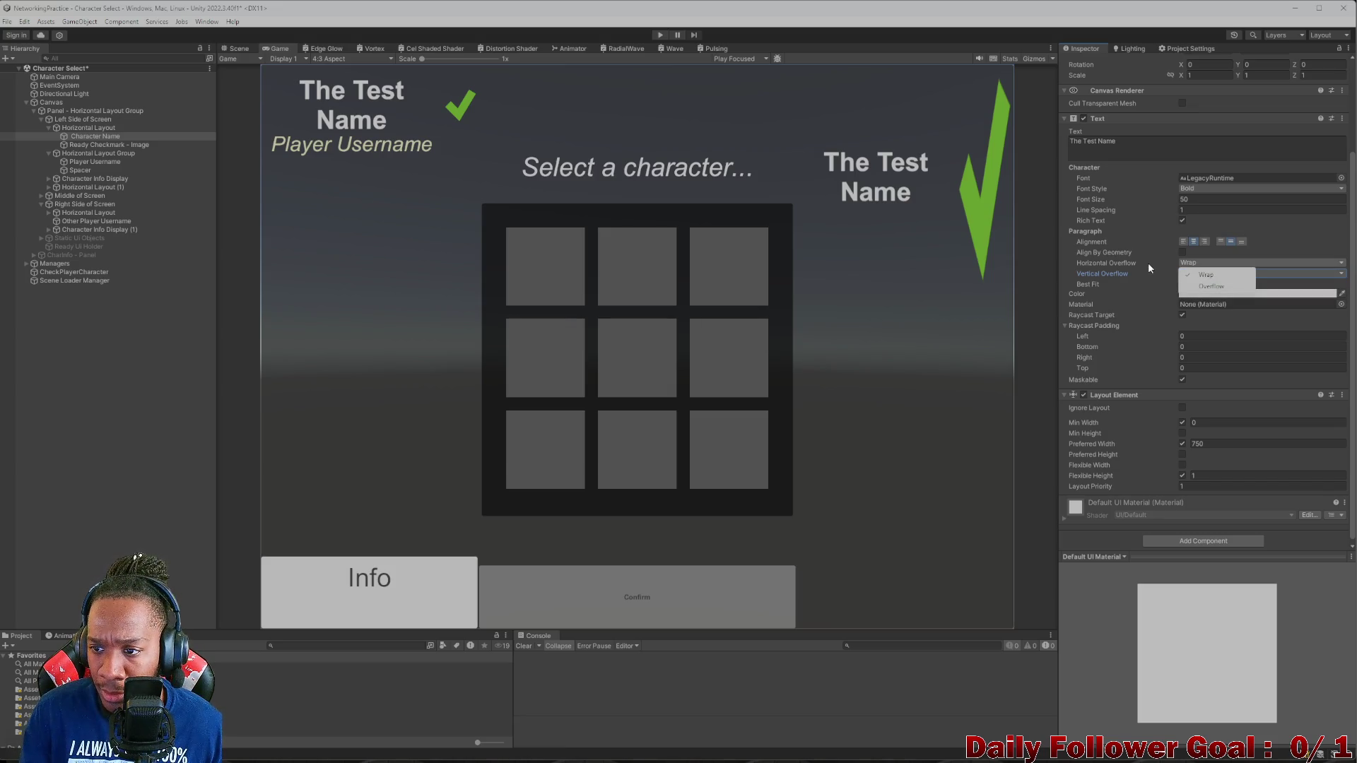
click(1124, 275)
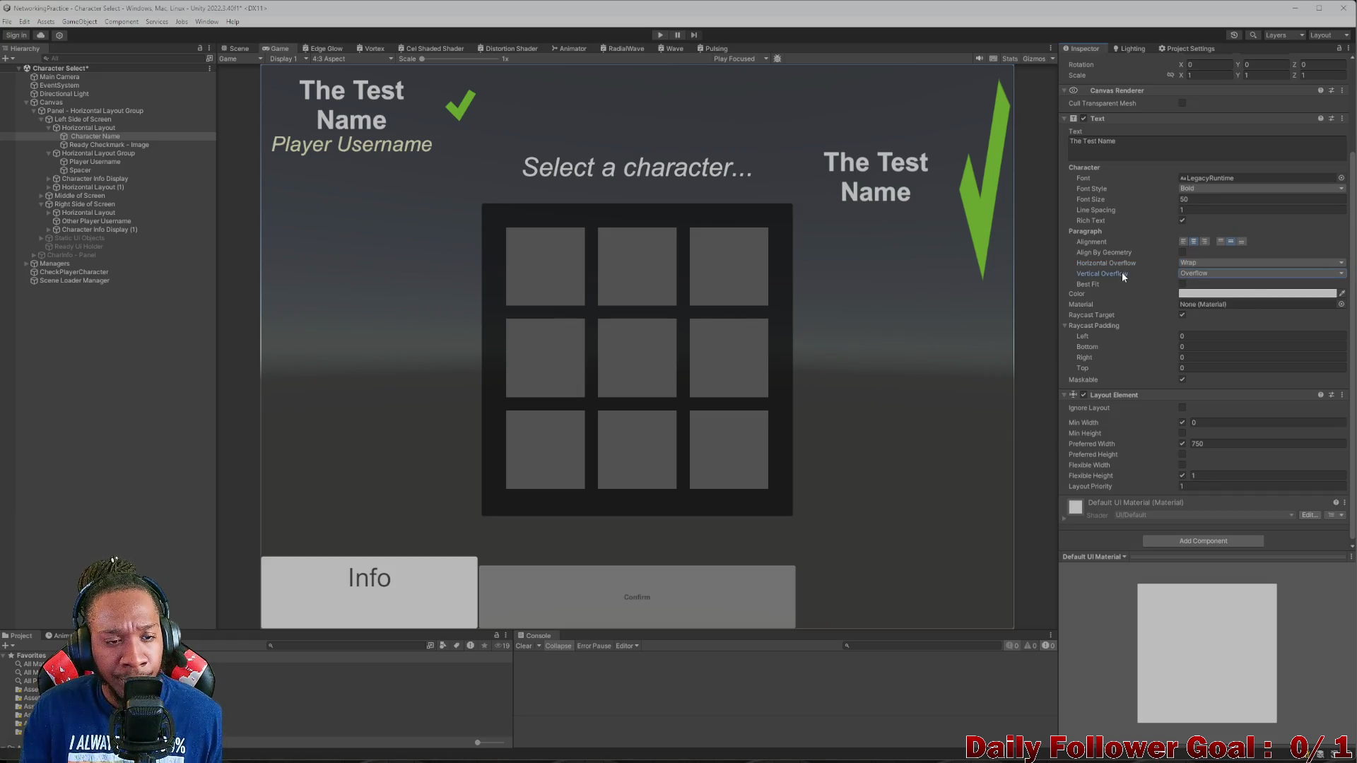
click(1192, 274)
click(1184, 277)
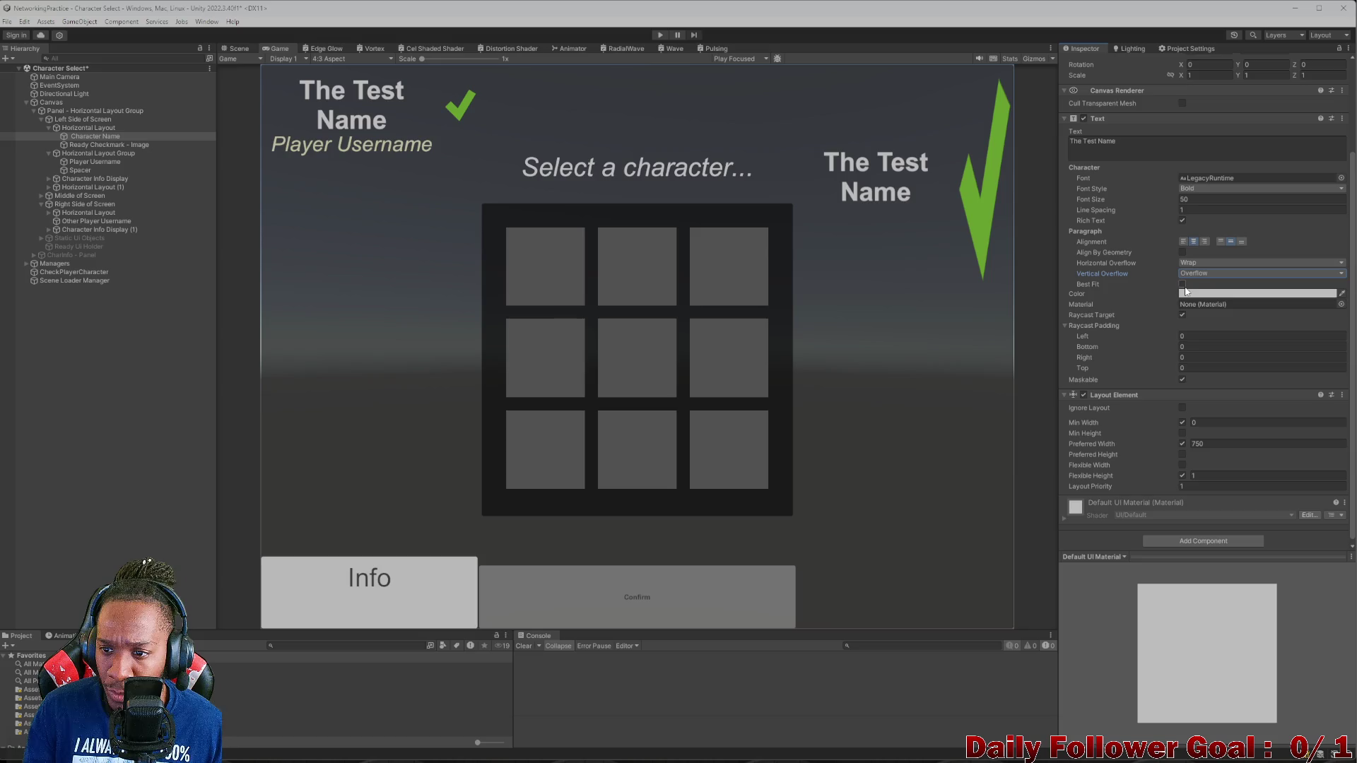
click(1181, 284)
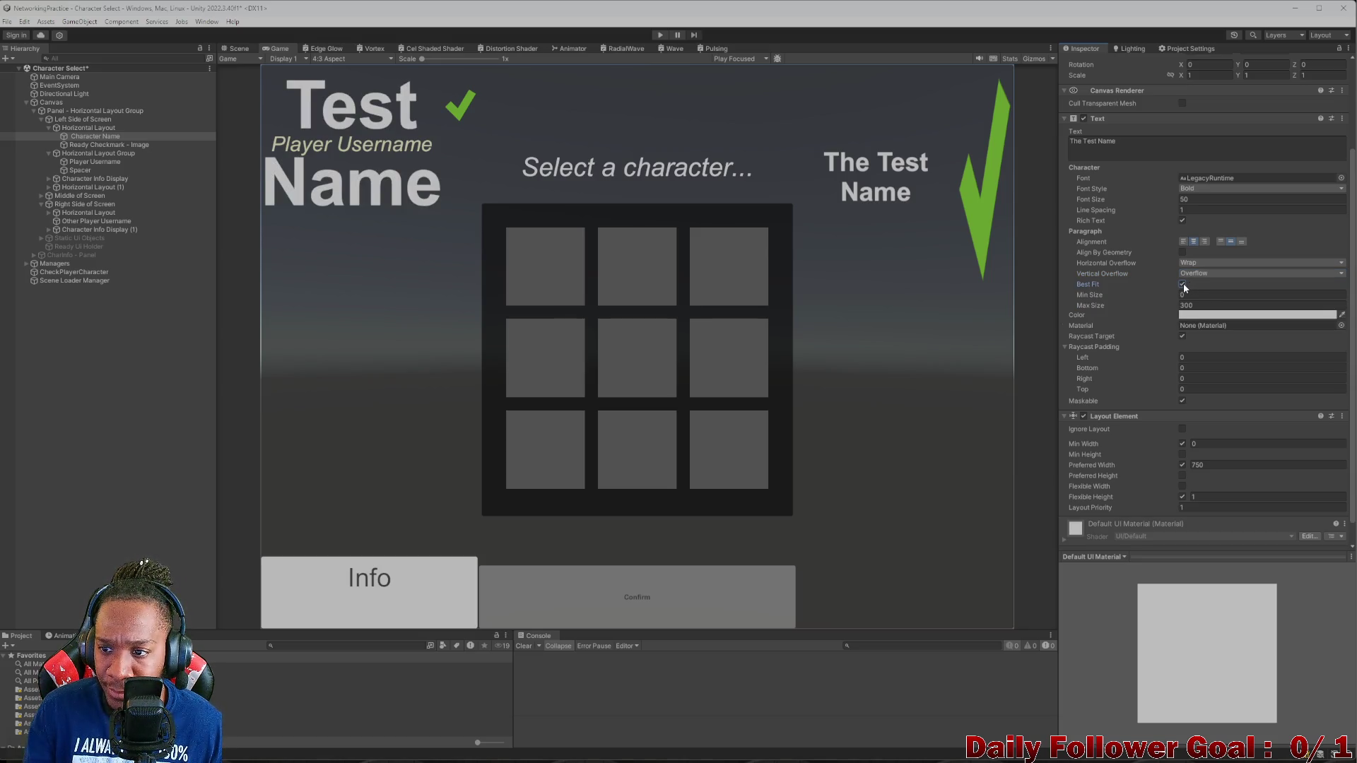
click(1182, 285)
scroll(1171, 233, up, 3)
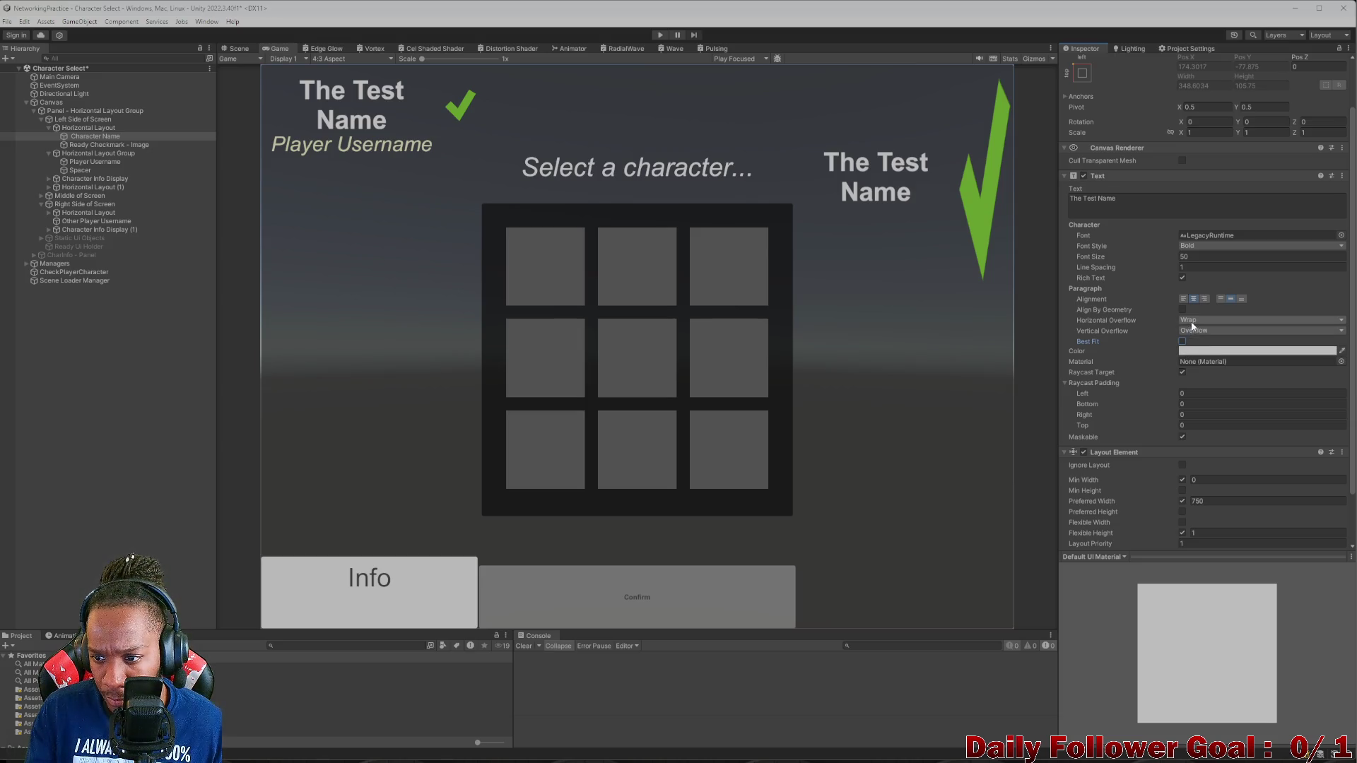
- Turn on Best Fit for Character Name with min size 25 and max size 50, keeping horizontal wrap
click(1193, 323)
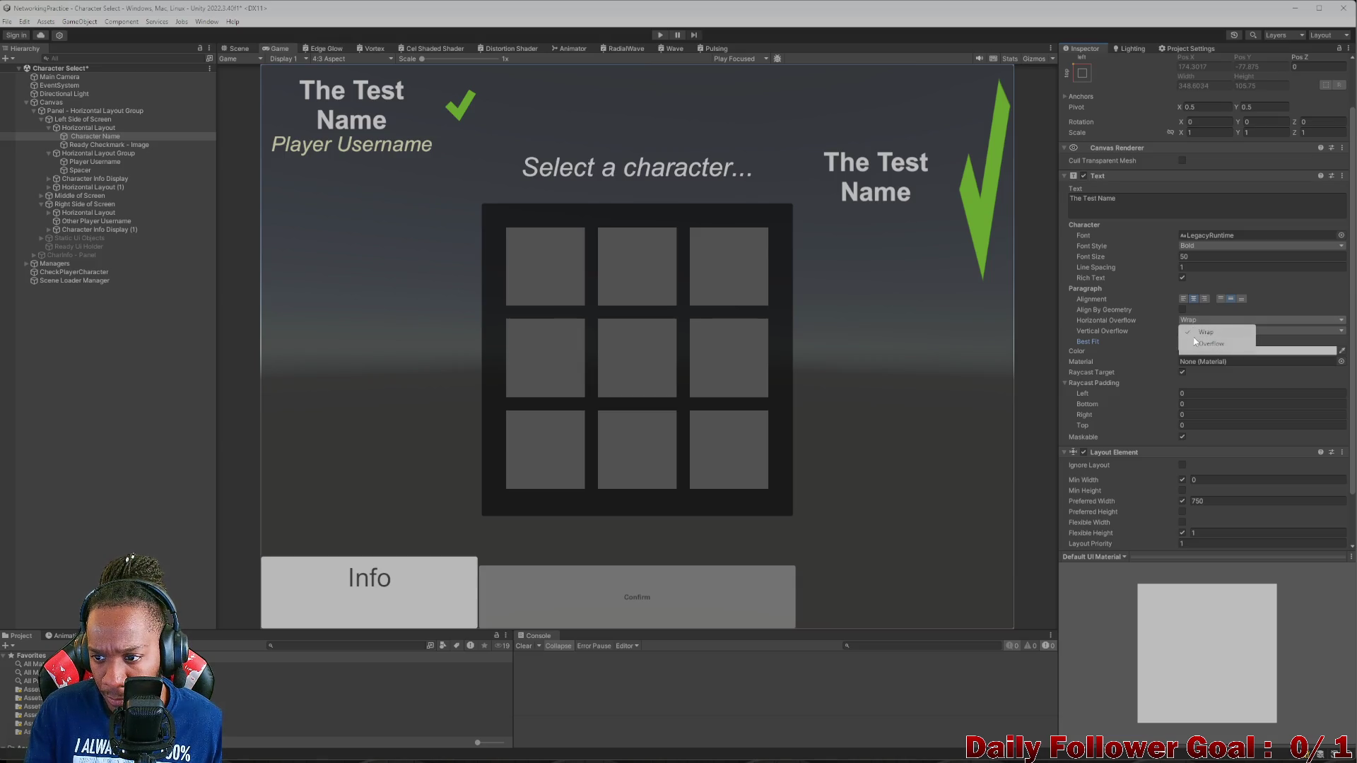
click(1124, 309)
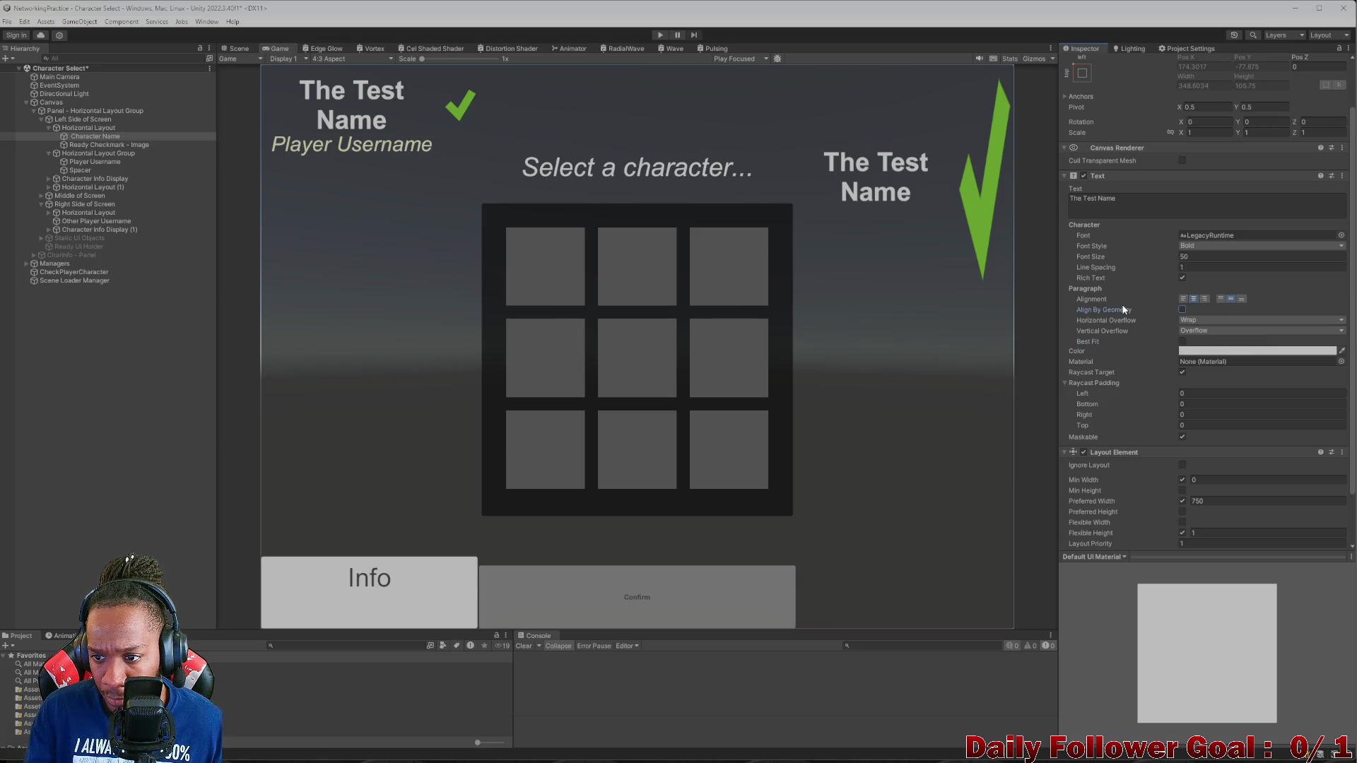
click(1184, 330)
click(1203, 344)
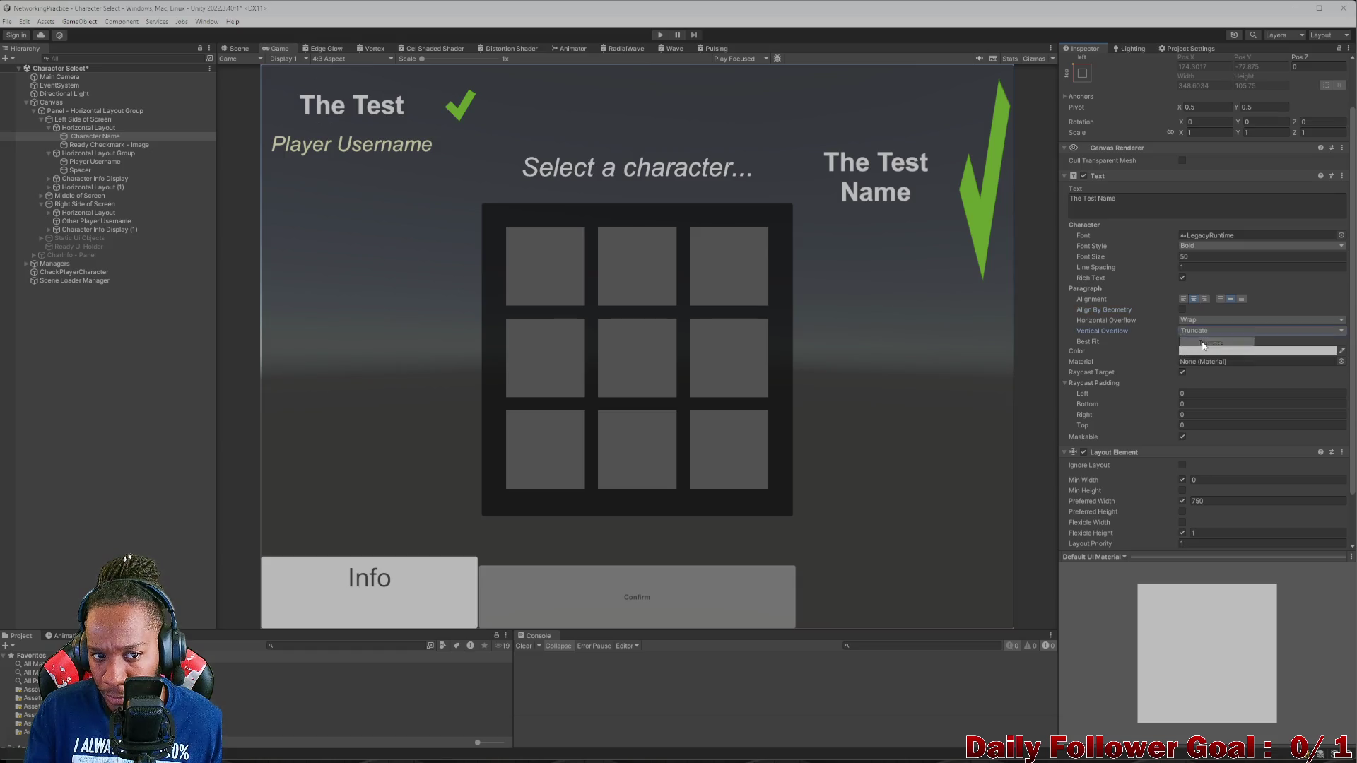
click(1196, 330)
click(1185, 343)
click(1183, 342)
click(1193, 351)
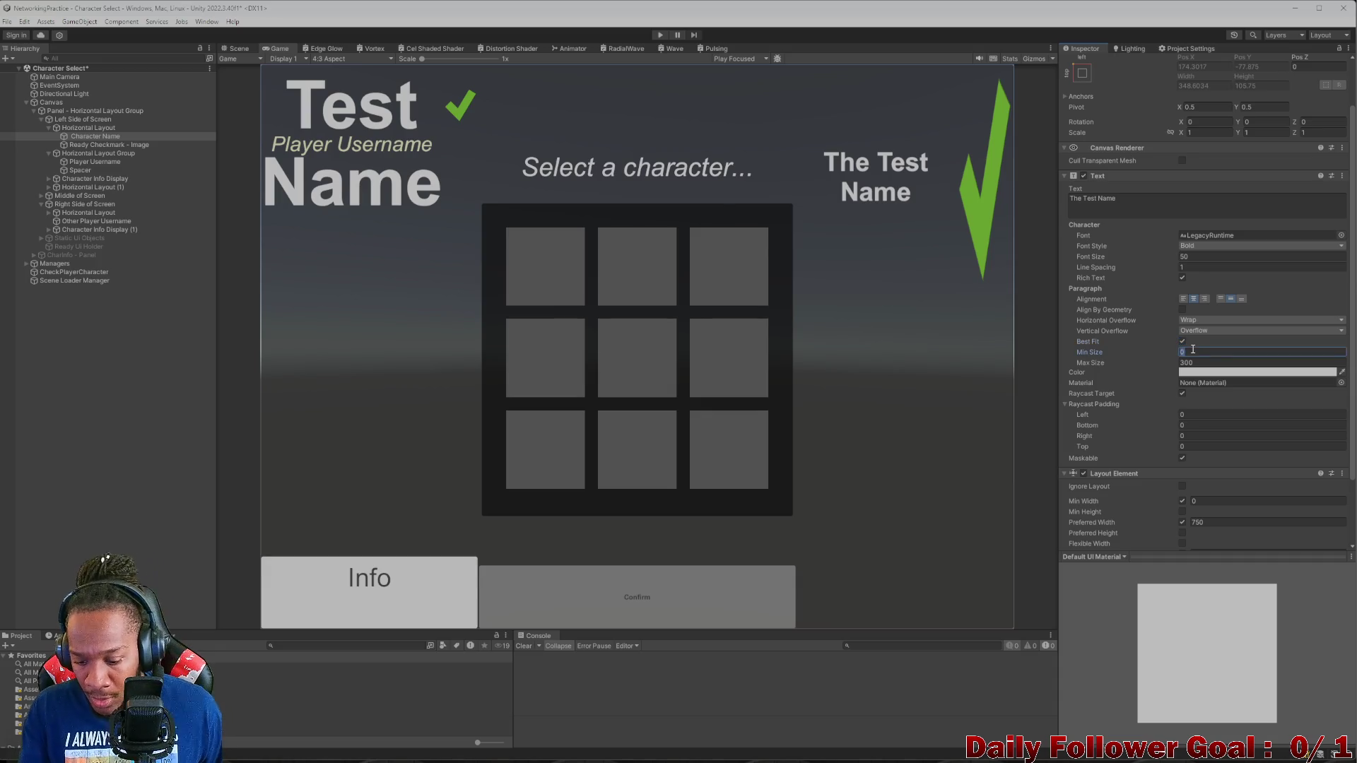
text(50)
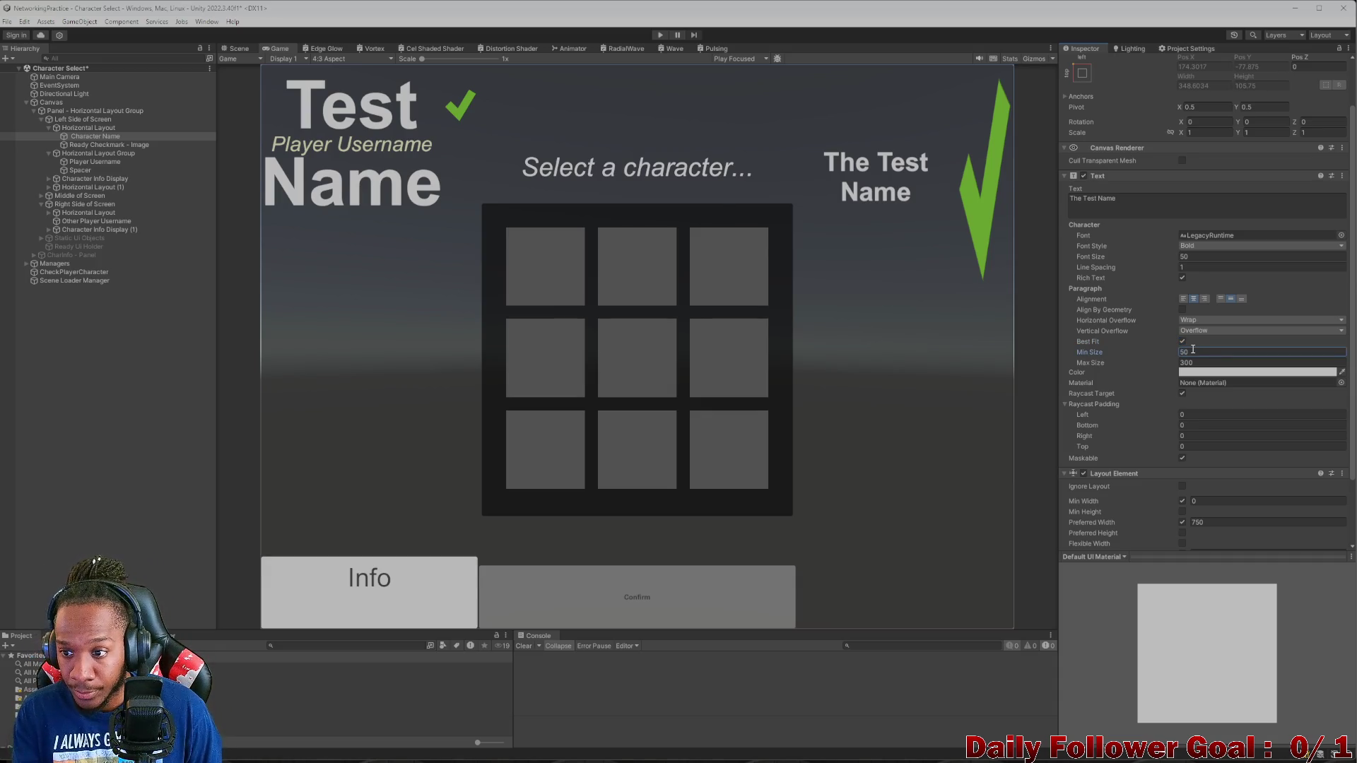
click(1209, 362)
text(50)
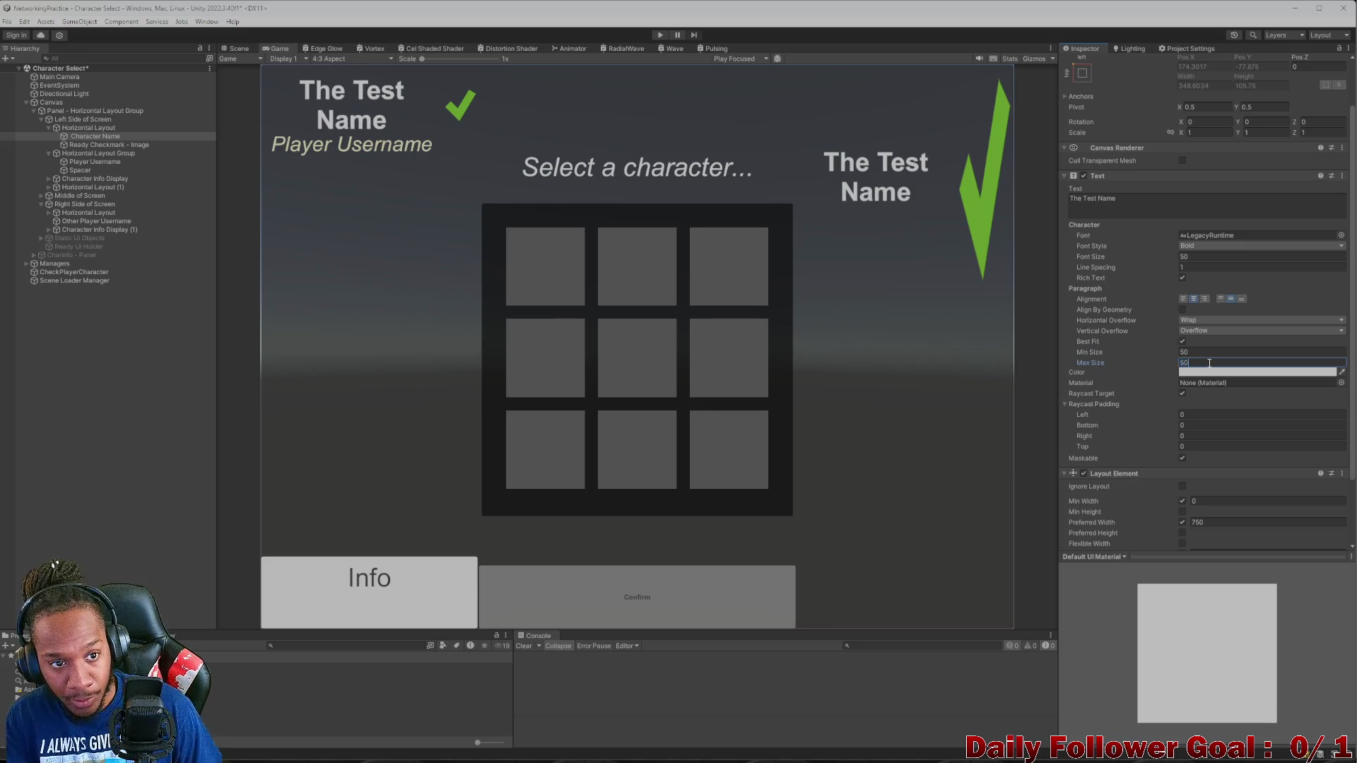
click(1206, 353)
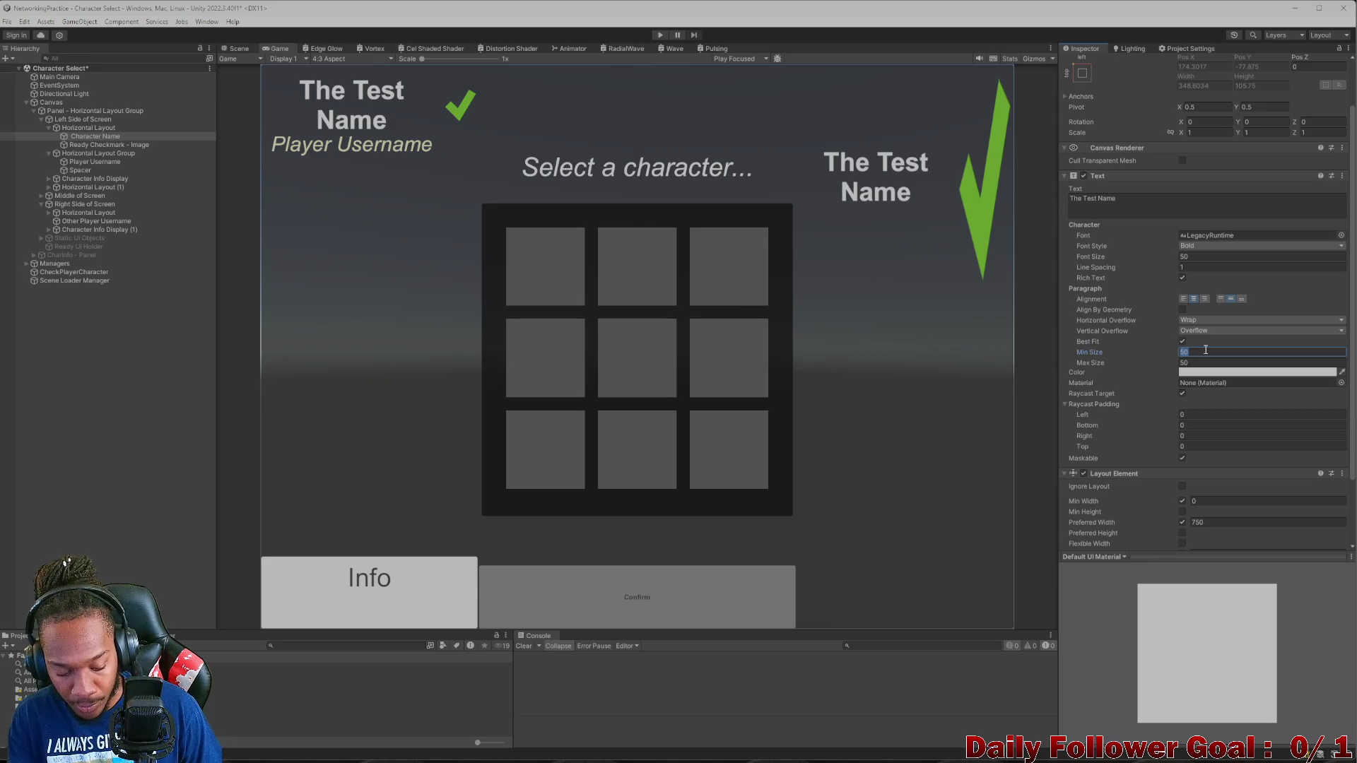
text(25)
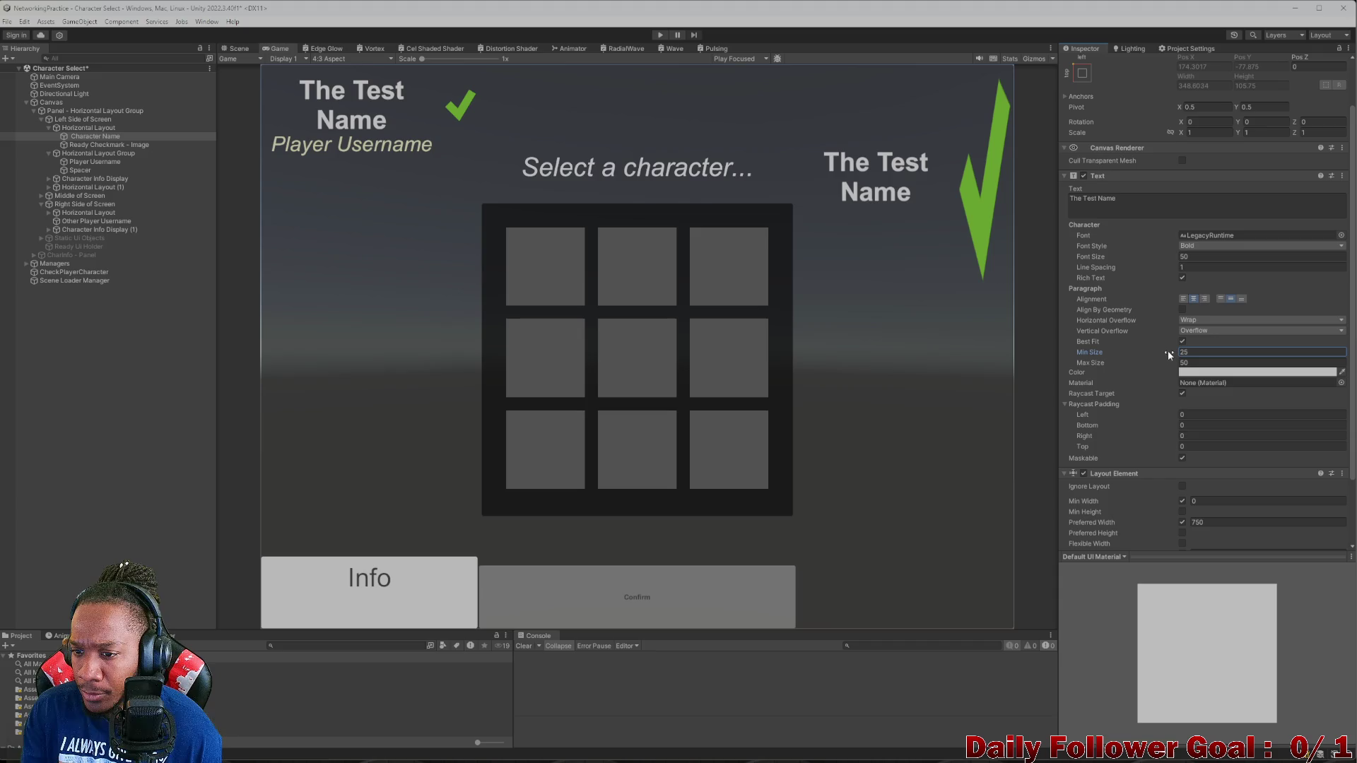
- Set the name to truncate vertically, keep min size 25, and preview the canvas at 20:9
click(1209, 330)
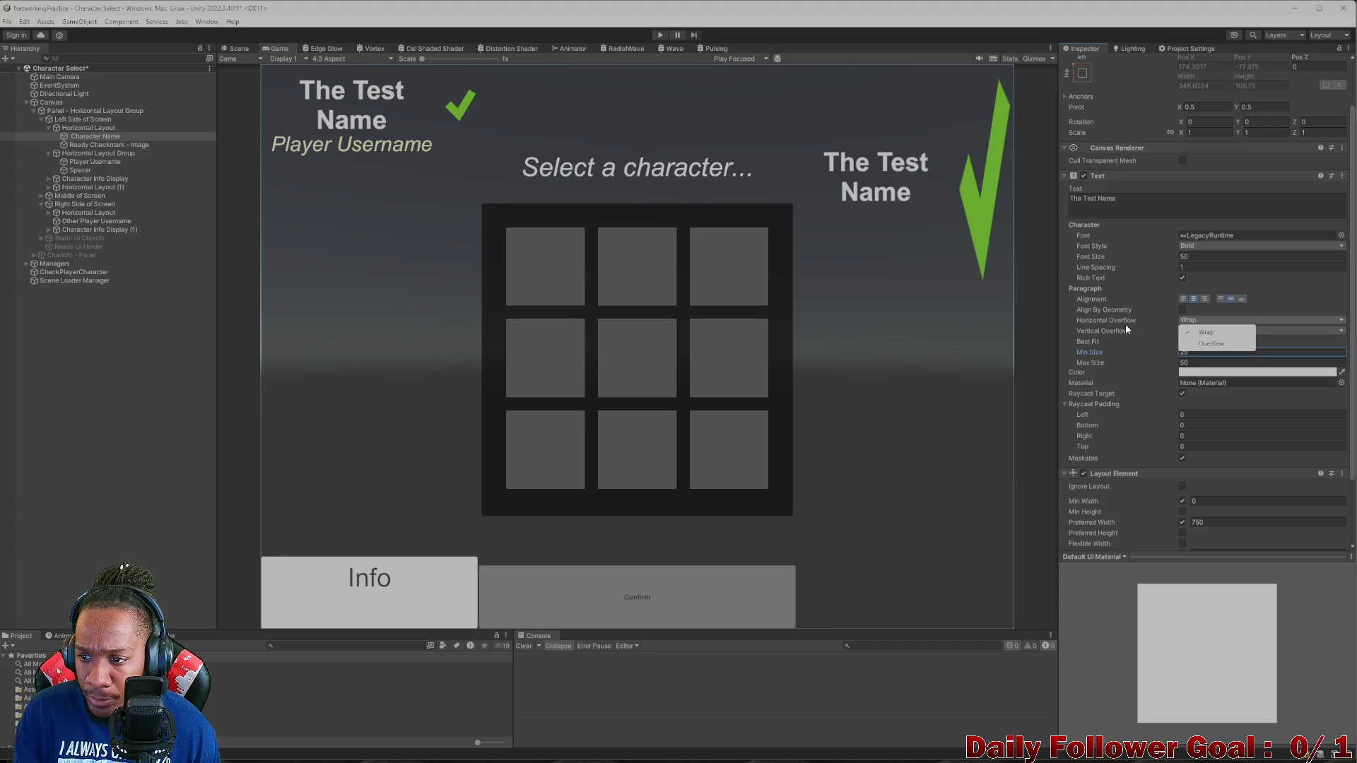
click(1199, 342)
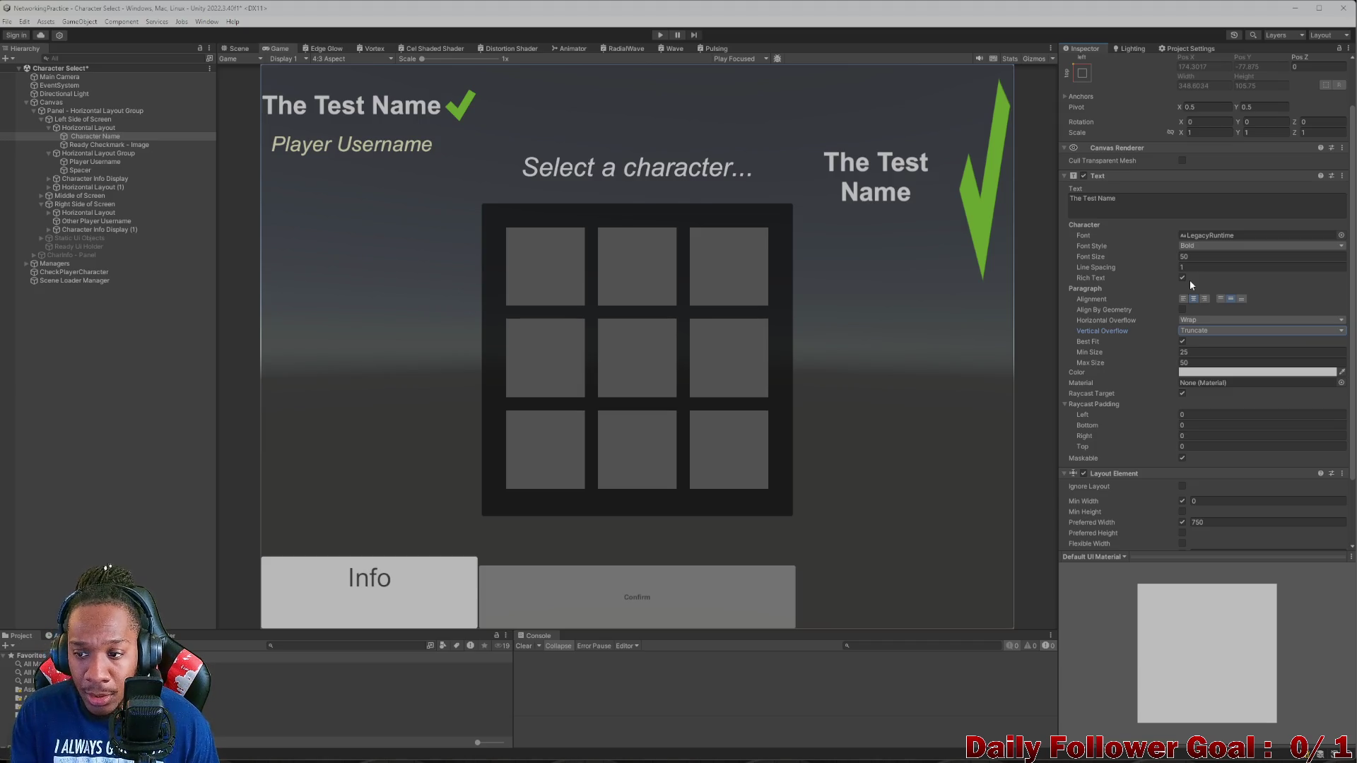
click(1174, 352)
mouse_move(1173, 351)
mouse_down()
mouse_move(1202, 351)
mouse_move(1054, 352)
mouse_move(1137, 345)
mouse_up()
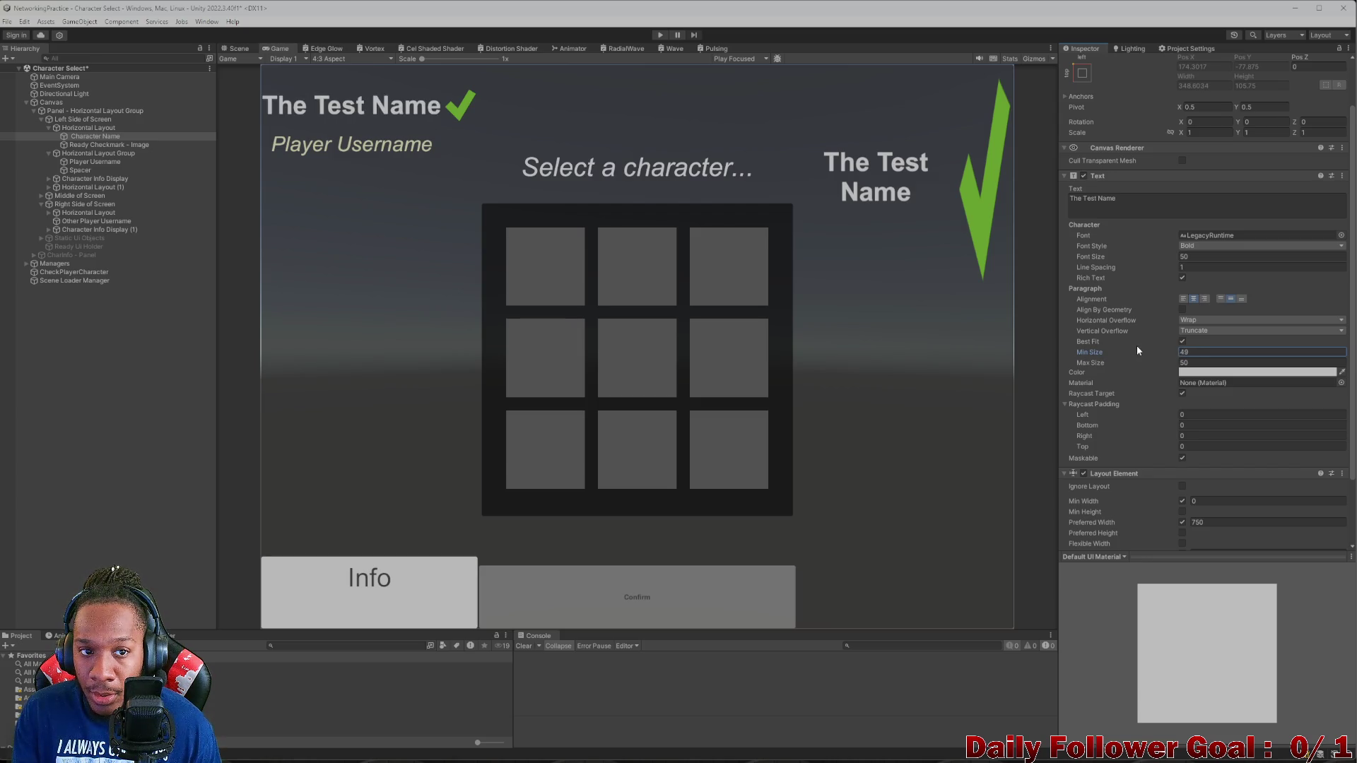
click(1207, 355)
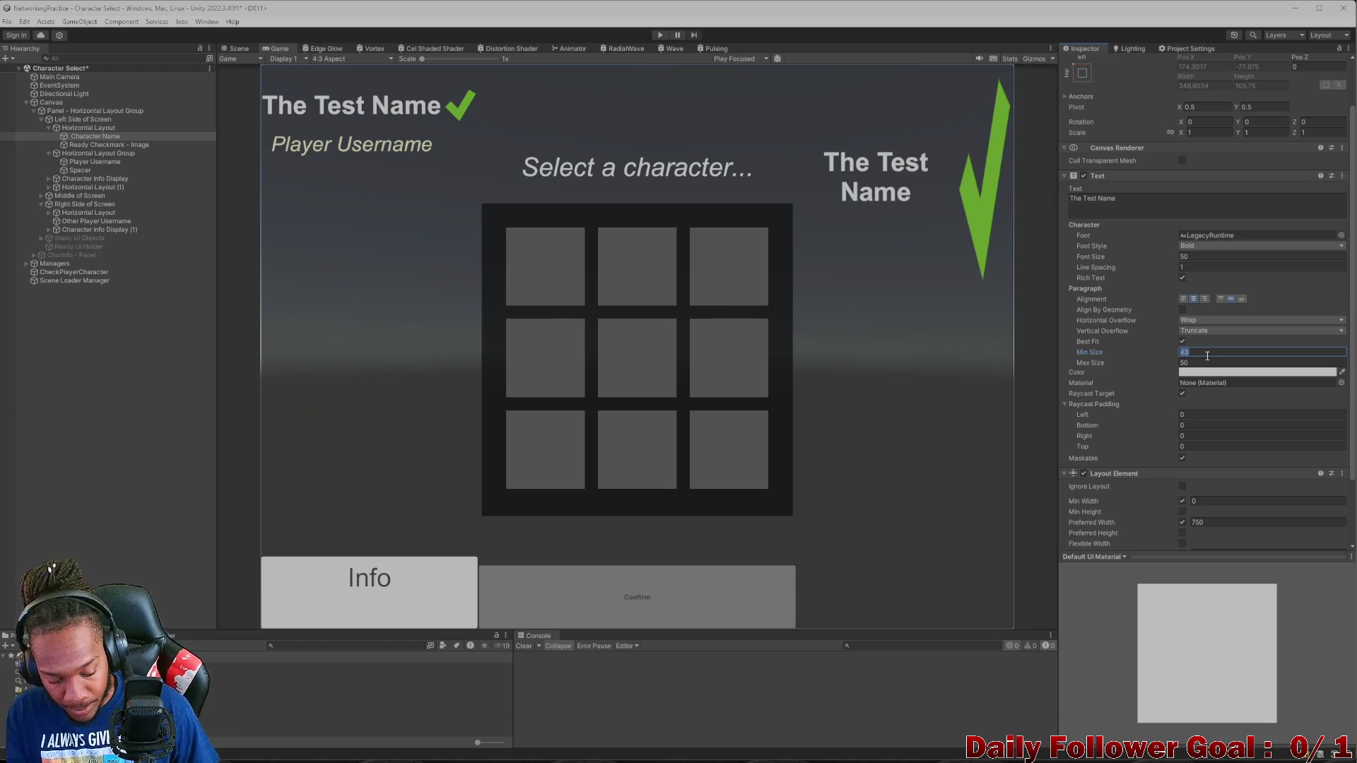
text(25)
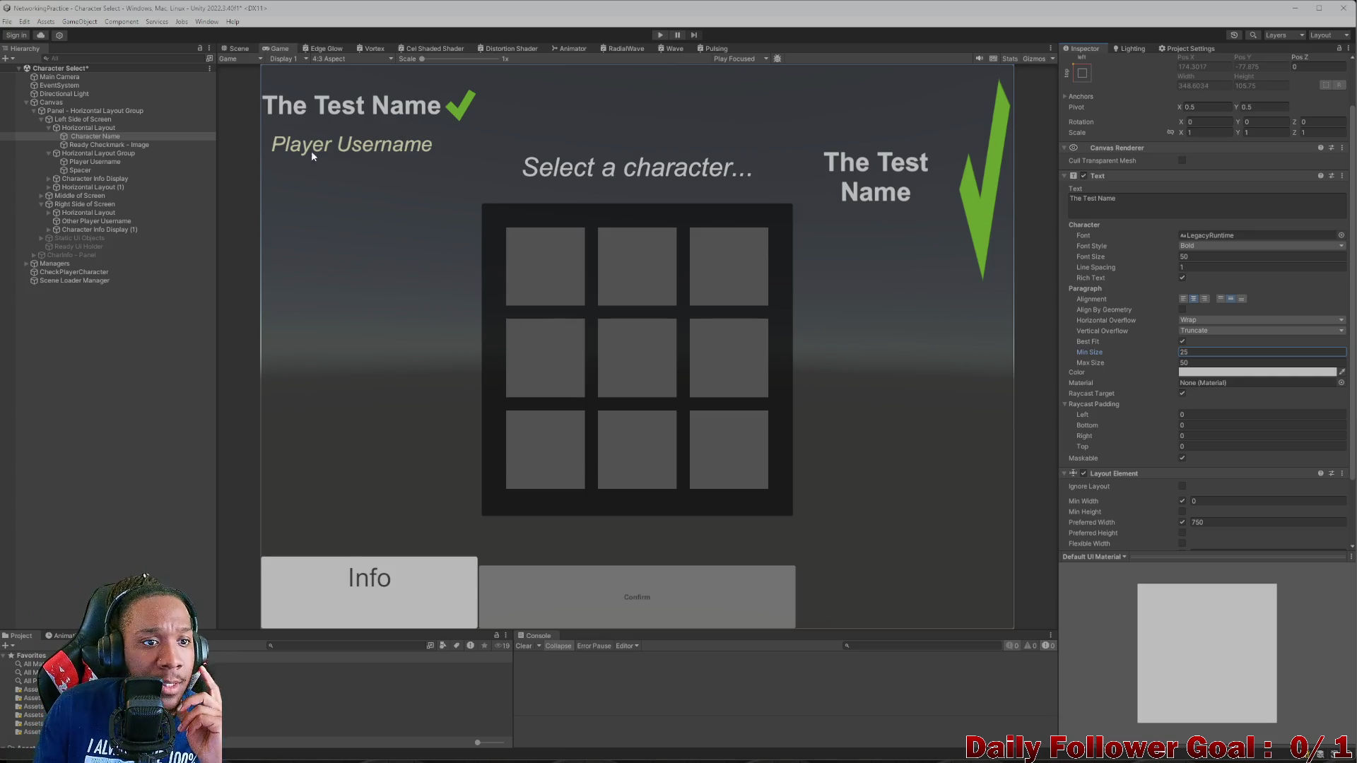
click(337, 59)
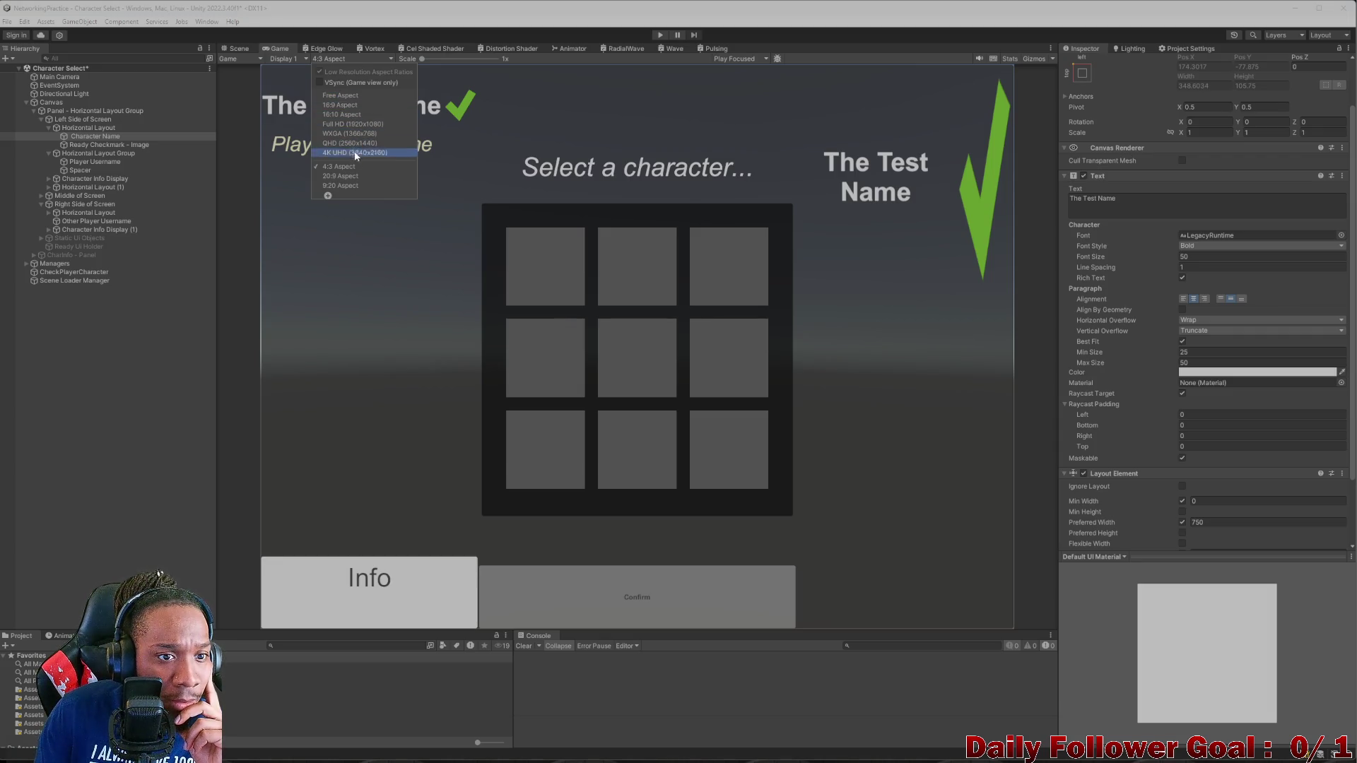
click(340, 176)
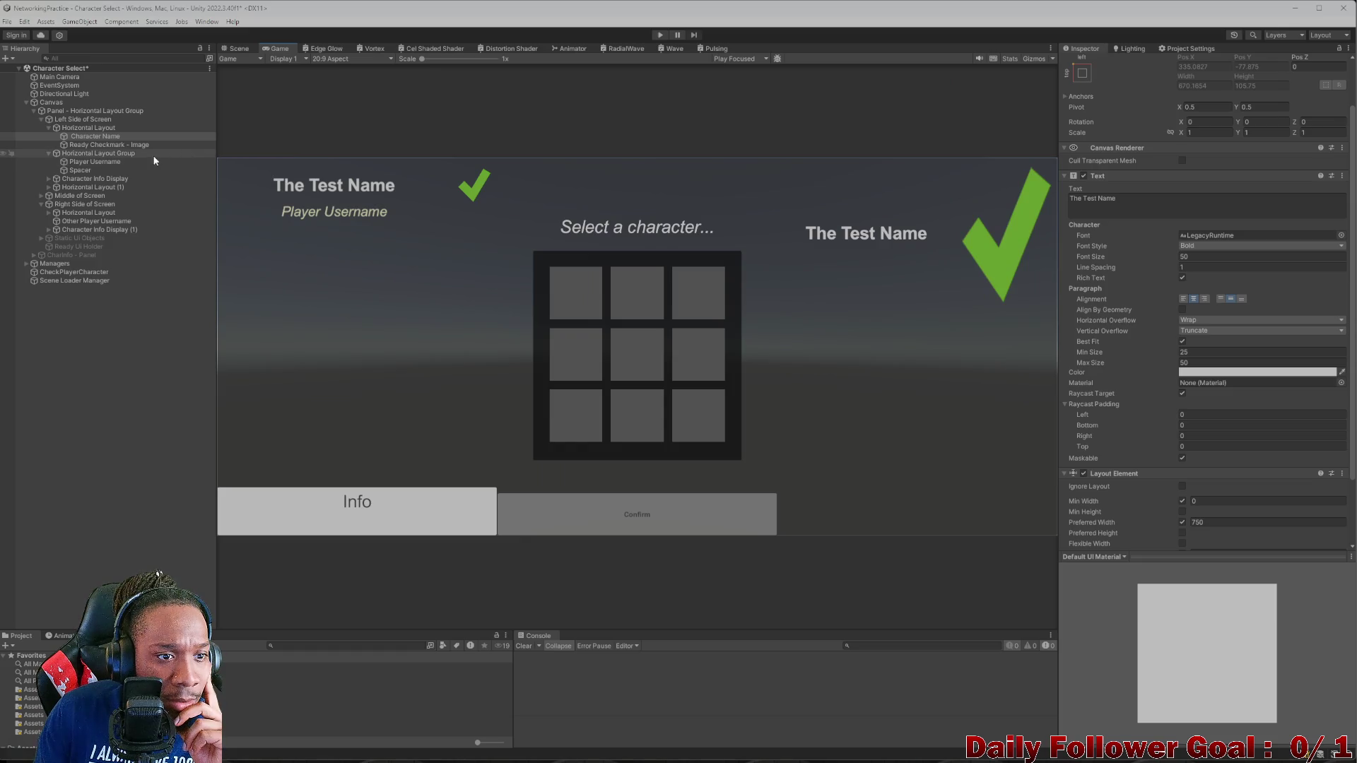
- Set the left name-and-checkmark Horizontal Layout row's padding values to 25
click(89, 128)
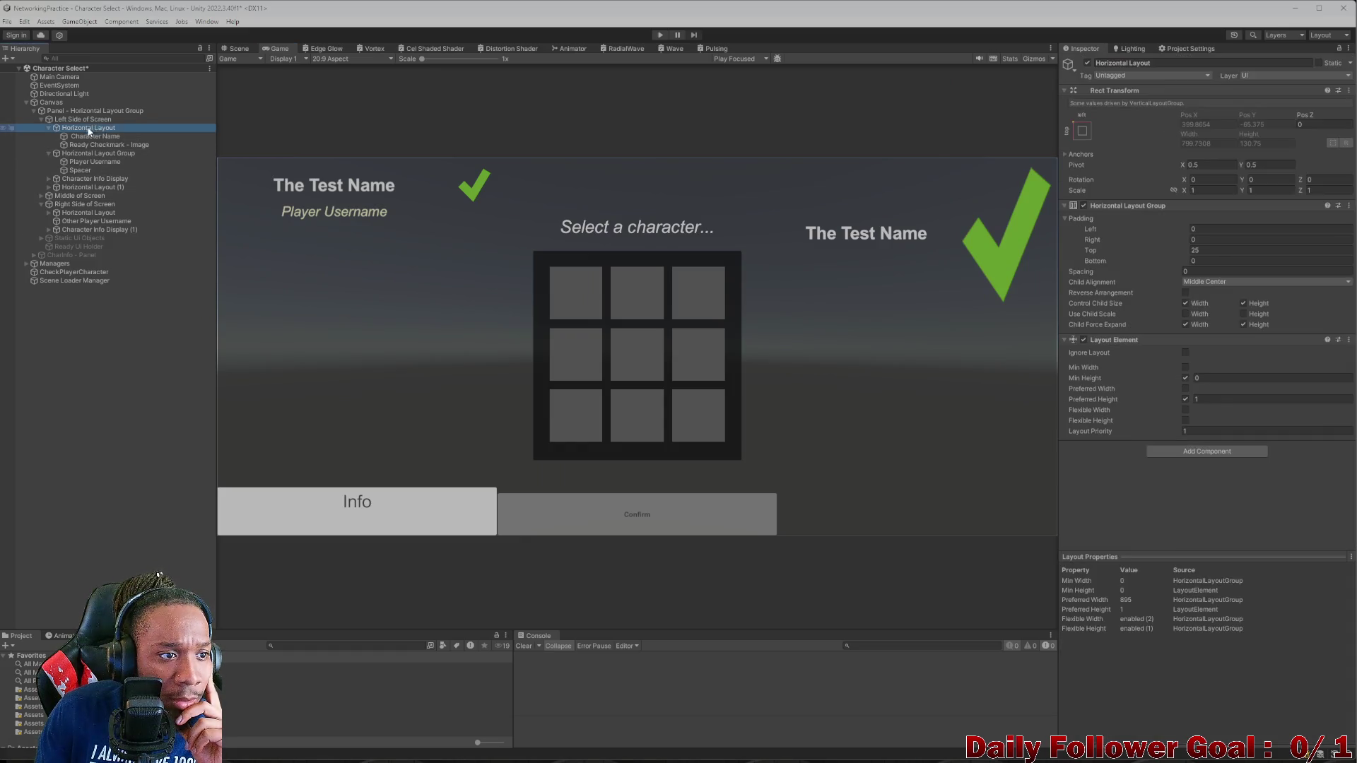
click(1241, 229)
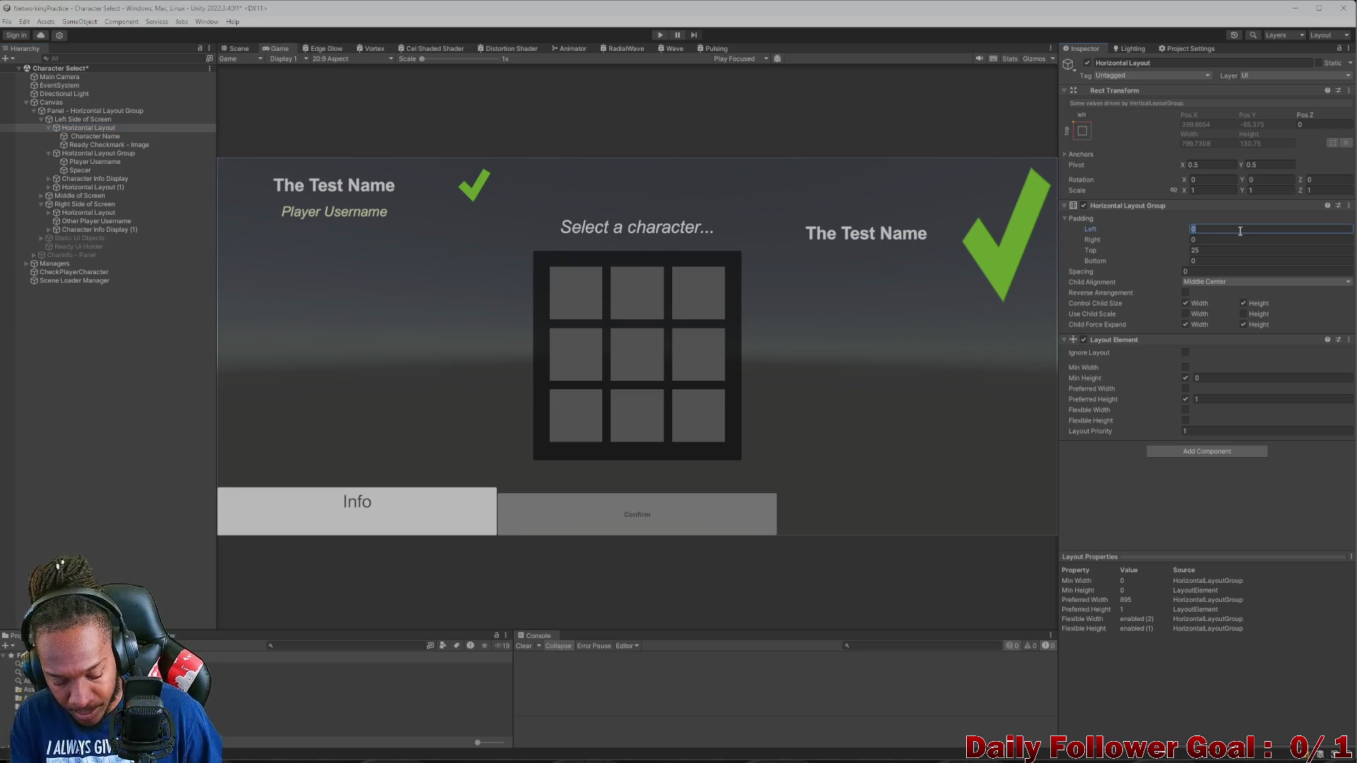
text(25)
click(1207, 241)
text(25)
click(1208, 261)
text(25)
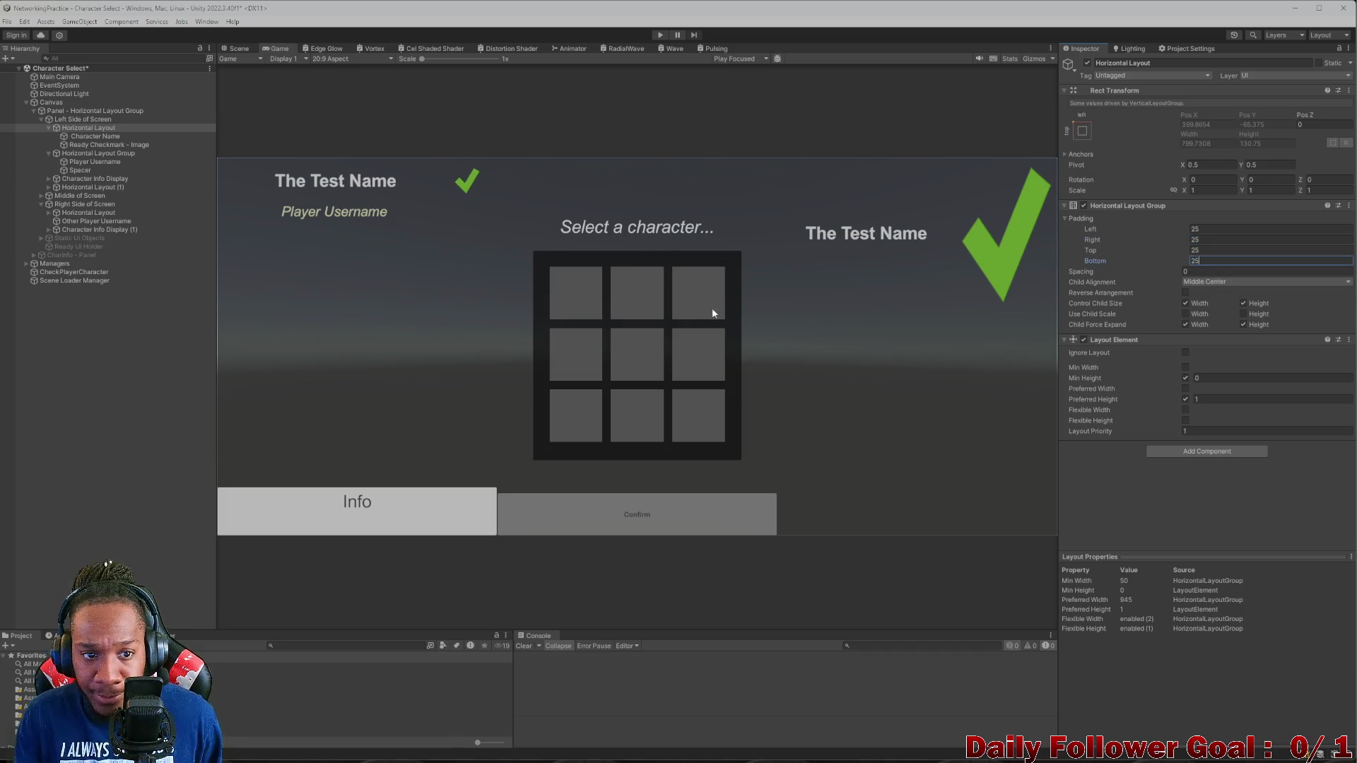
click(90, 137)
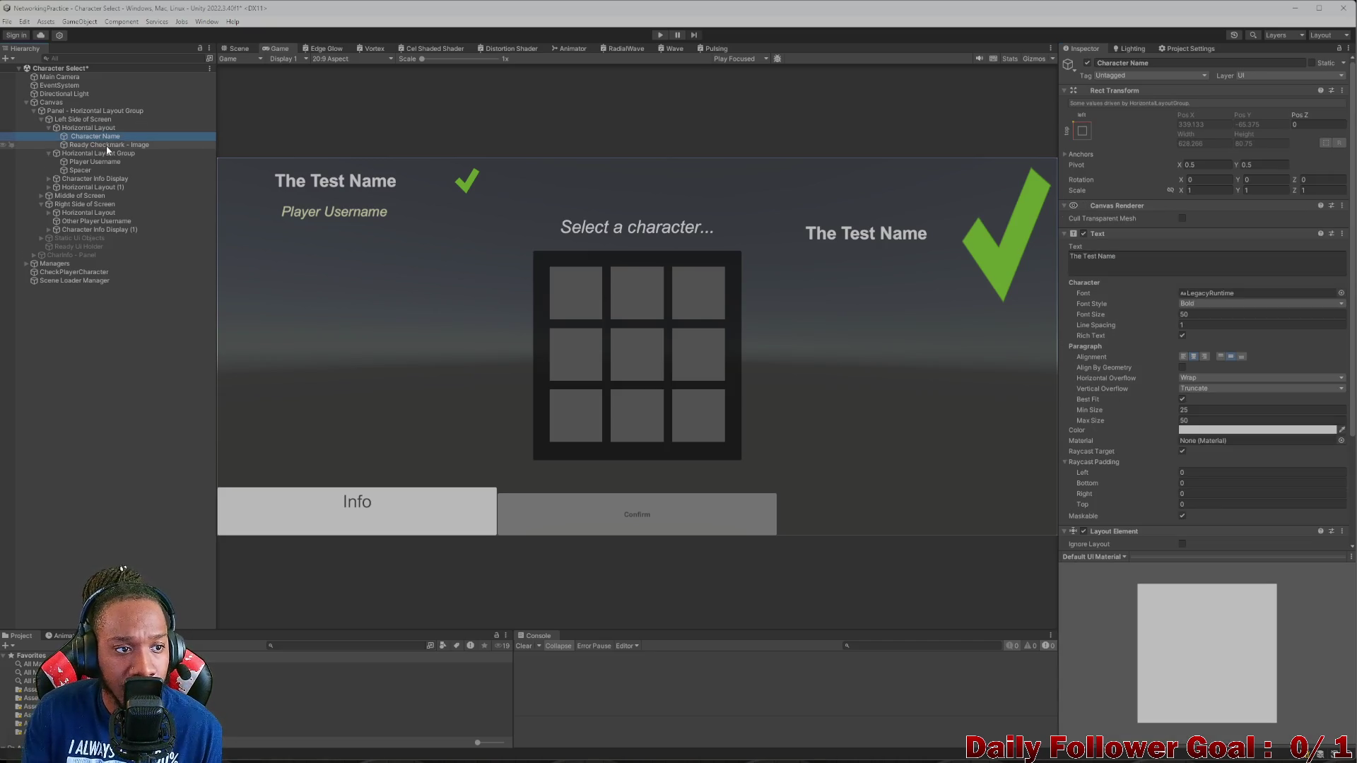
- Inspect Character Name, Ready Checkmark and Player Username bounds in the Scene view, then collapse the name row
click(106, 145)
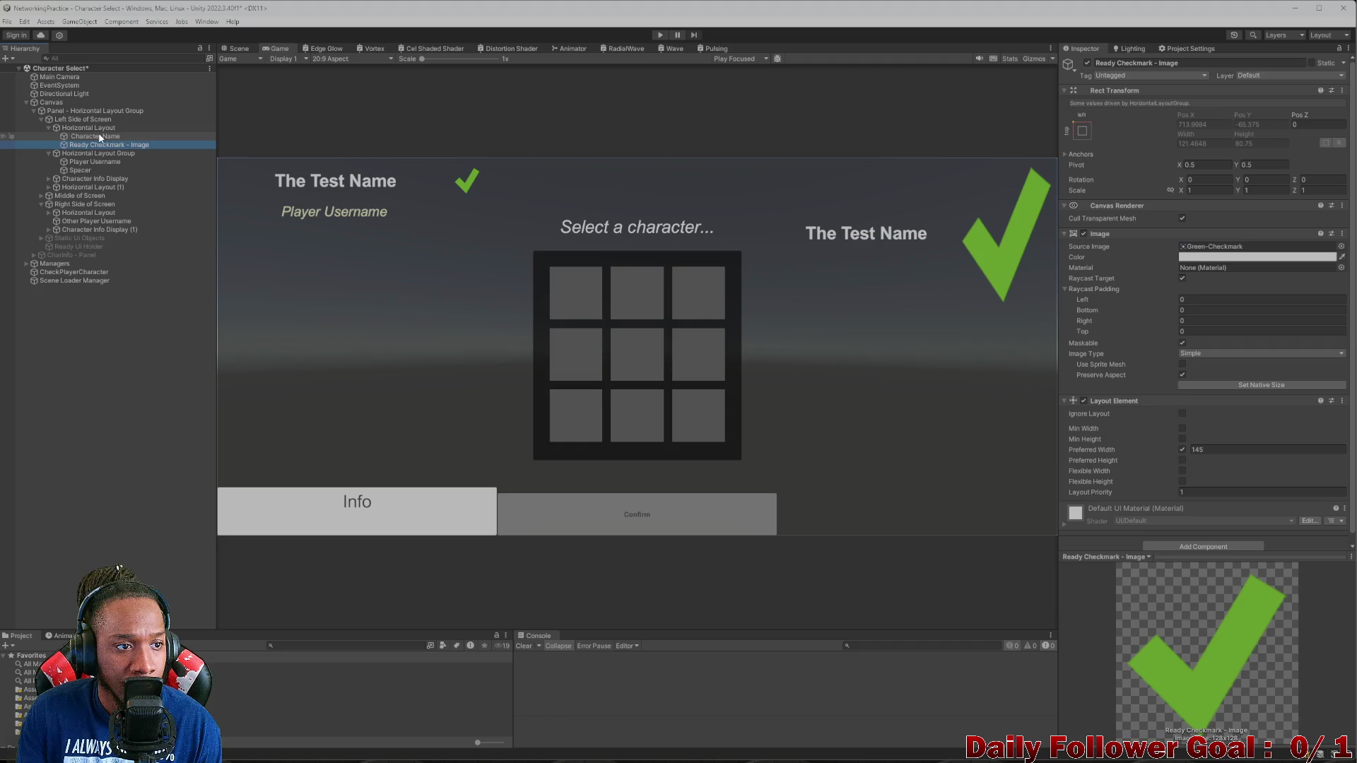
click(97, 136)
click(235, 48)
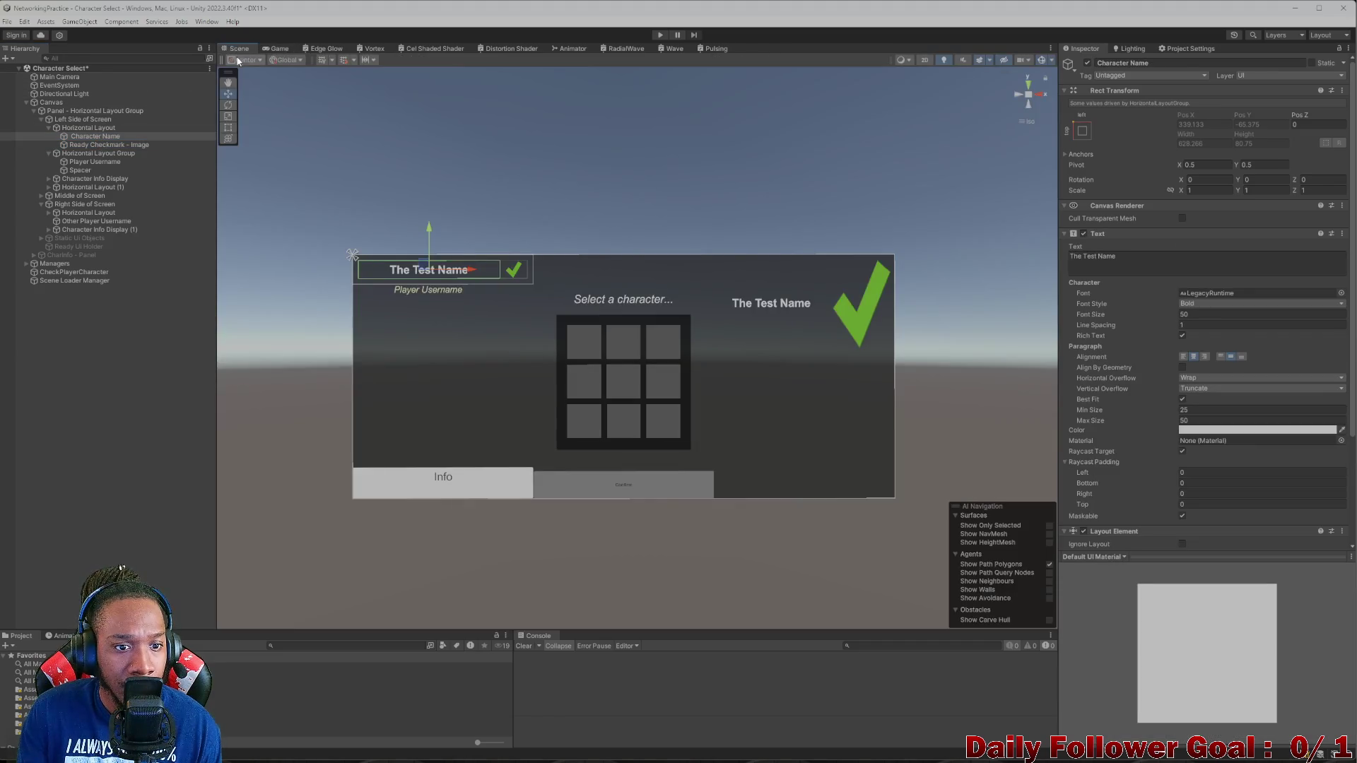
click(95, 145)
click(92, 154)
click(95, 162)
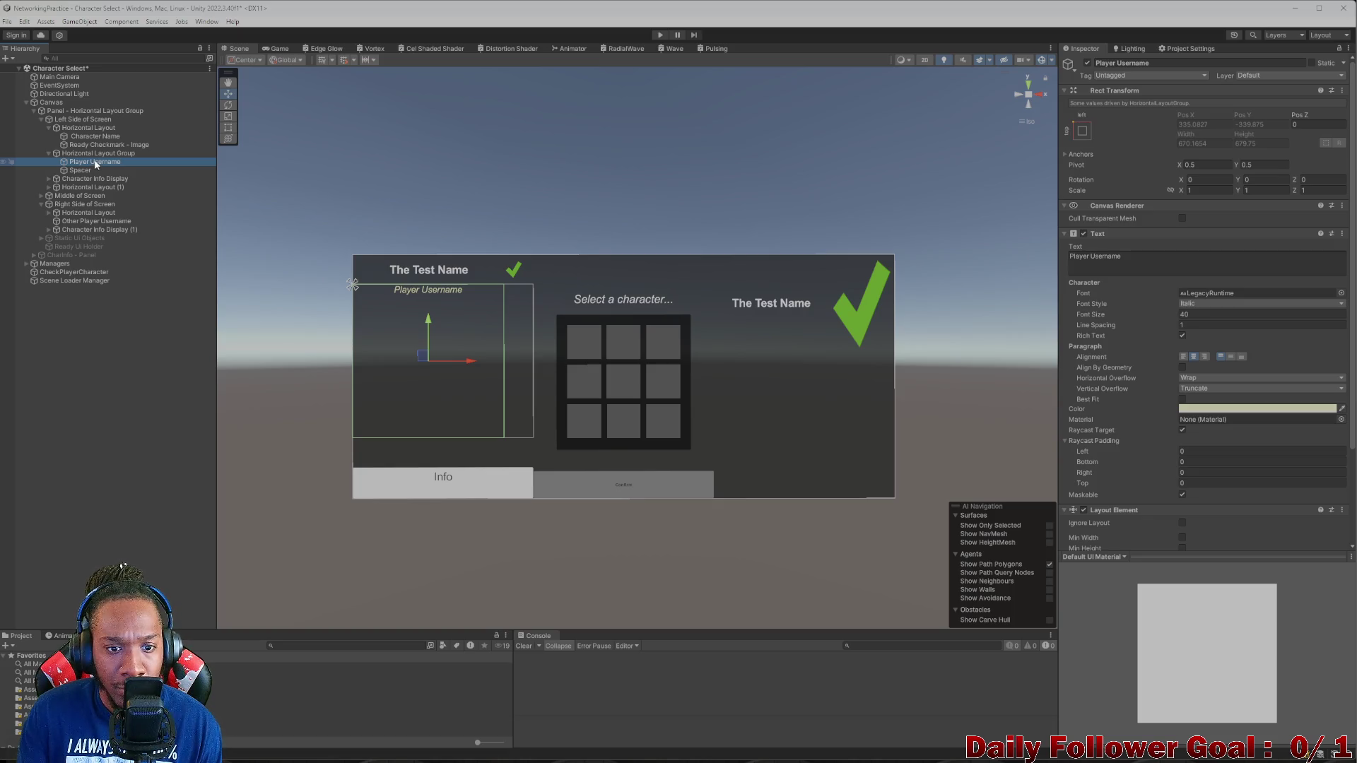
click(95, 136)
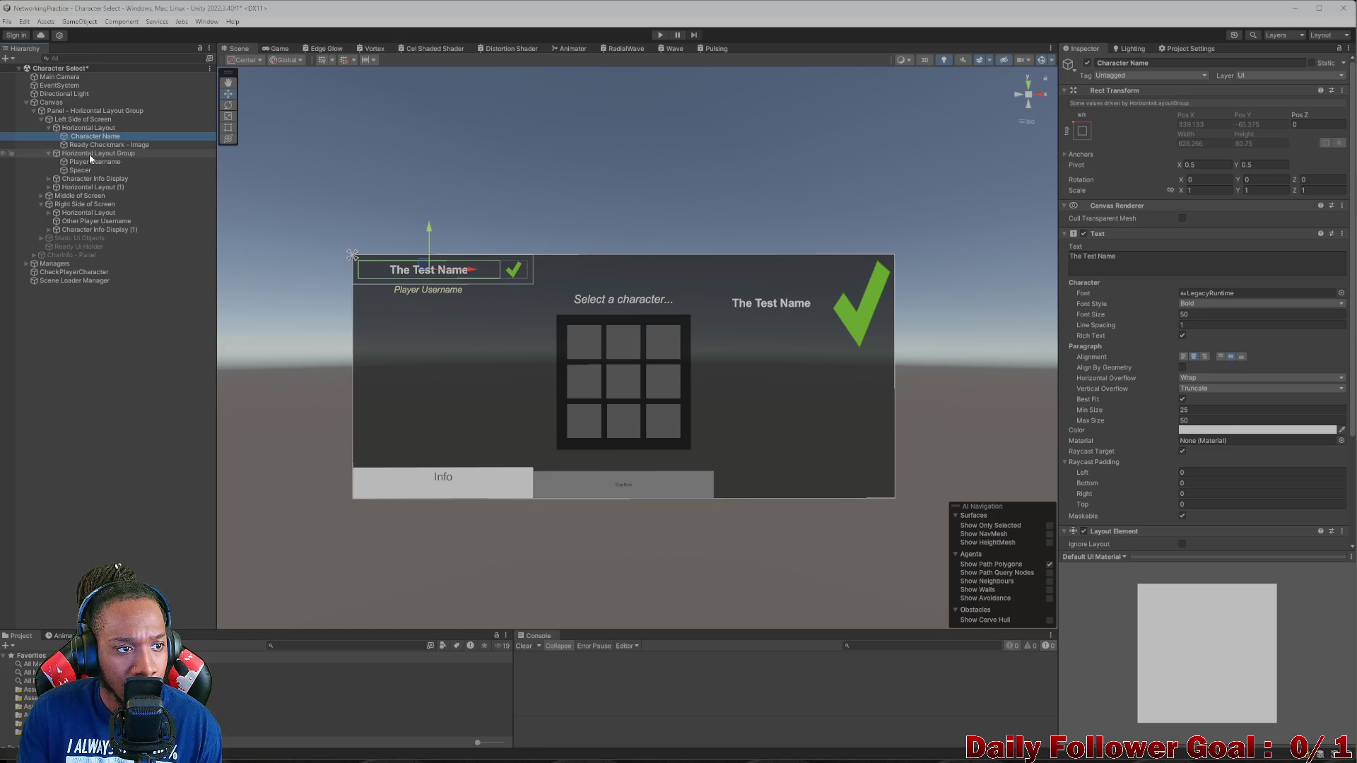
click(50, 126)
click(85, 130)
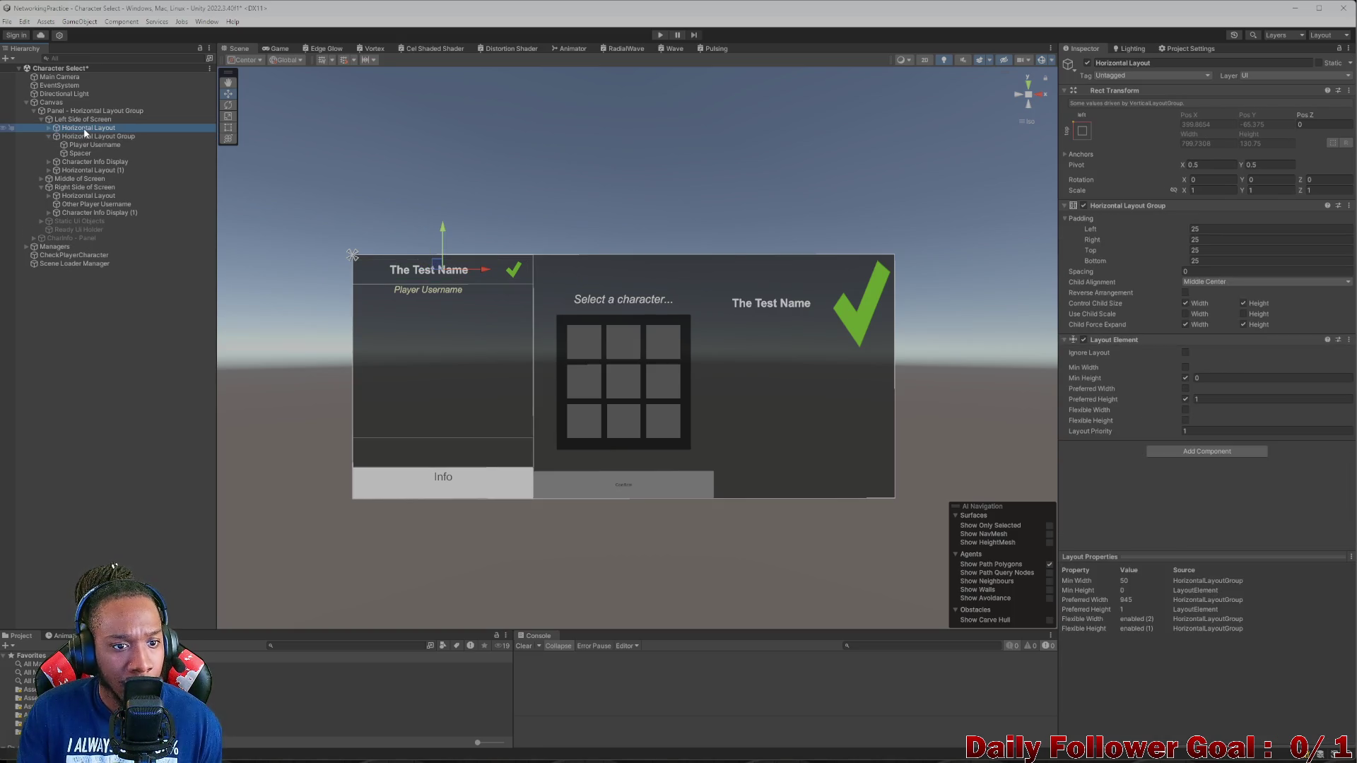
- Pad the username layout group by 25 on left, right, top and bottom, then return to the Game view
click(86, 135)
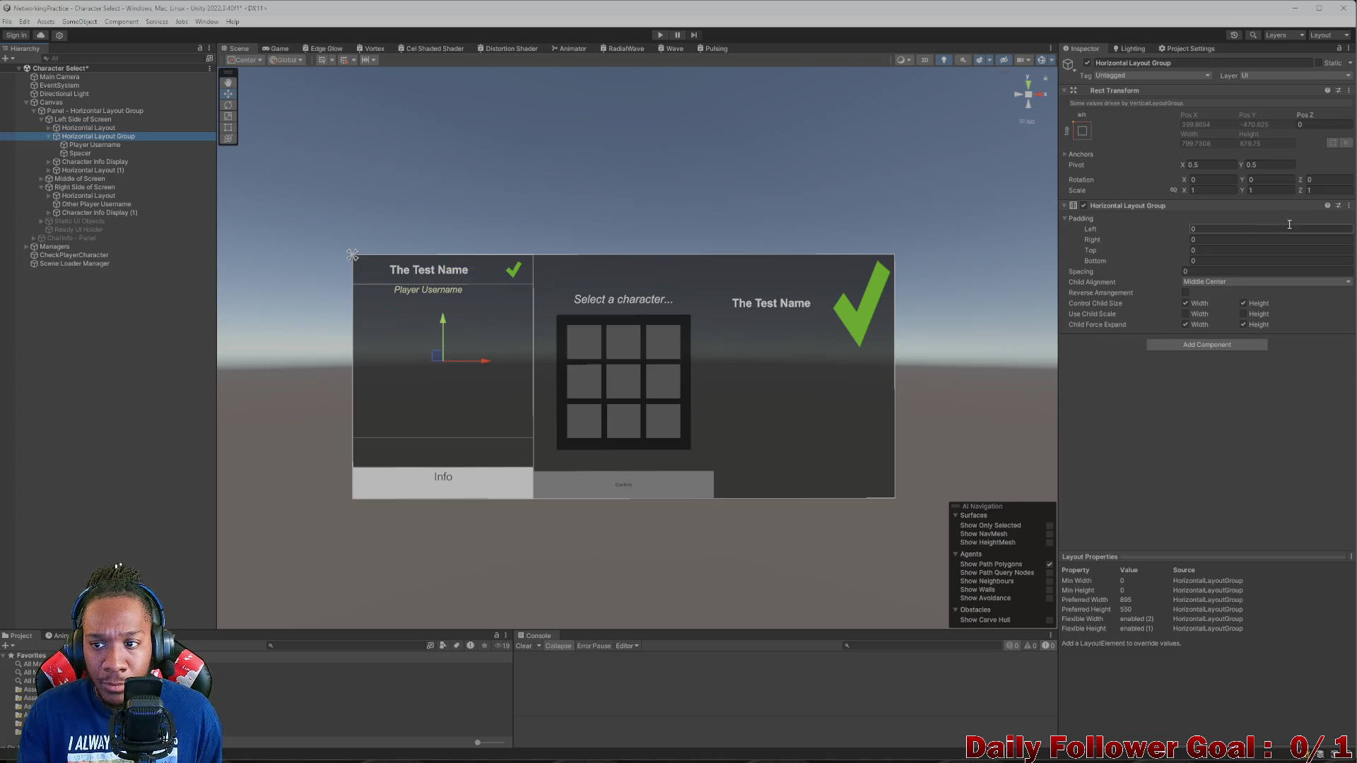
click(1240, 228)
text(25)
key(Tab)
text(25)
key(Tab)
text(25)
key(Tab)
text(25)
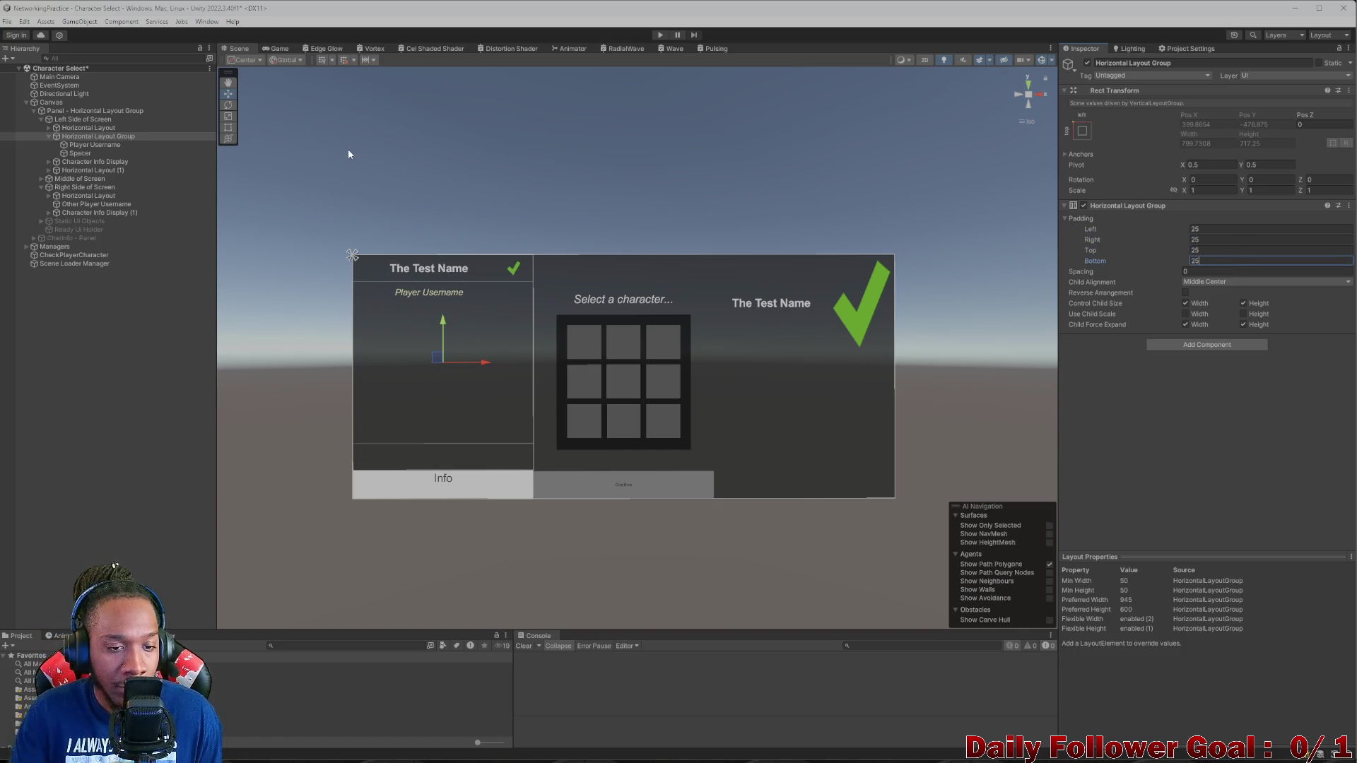
click(276, 49)
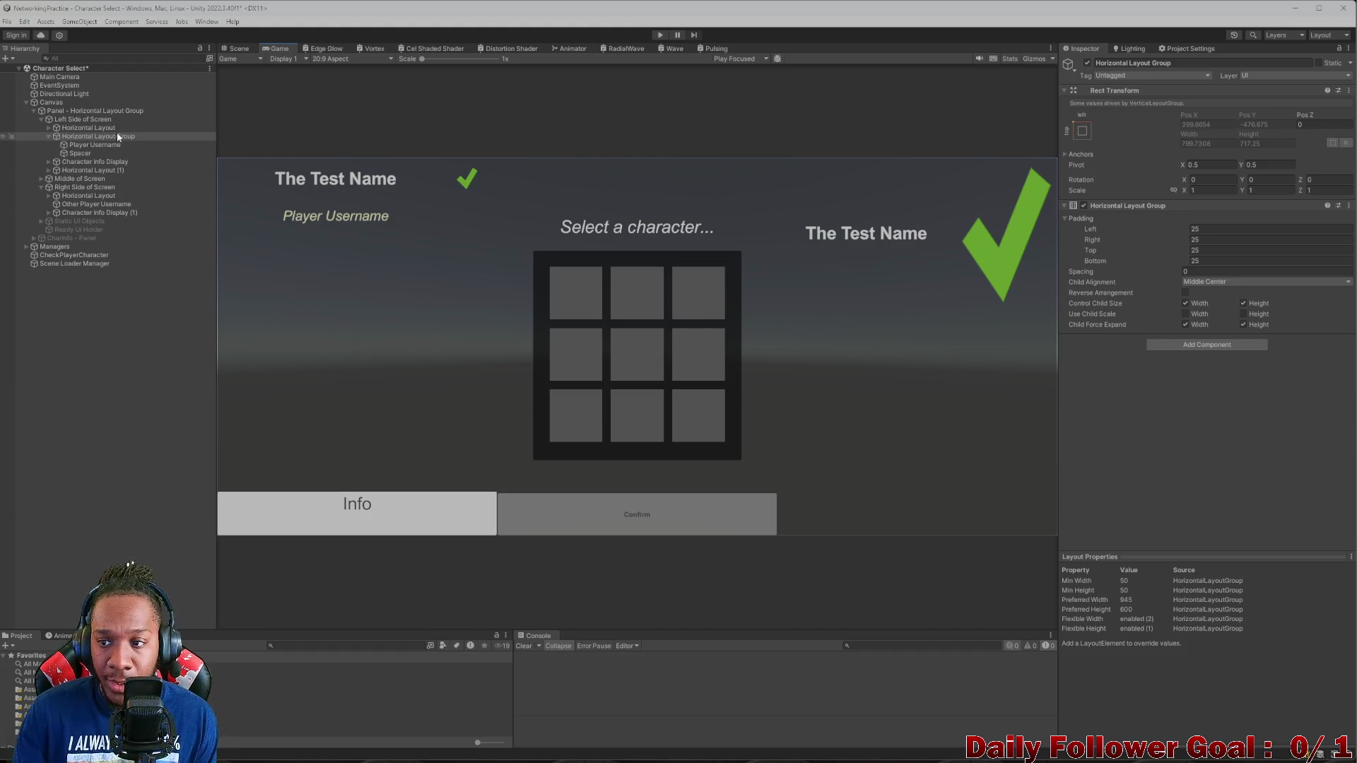
- Review Player Username's Layout Element settings and bring up the Game view's aspect ratio list
click(106, 145)
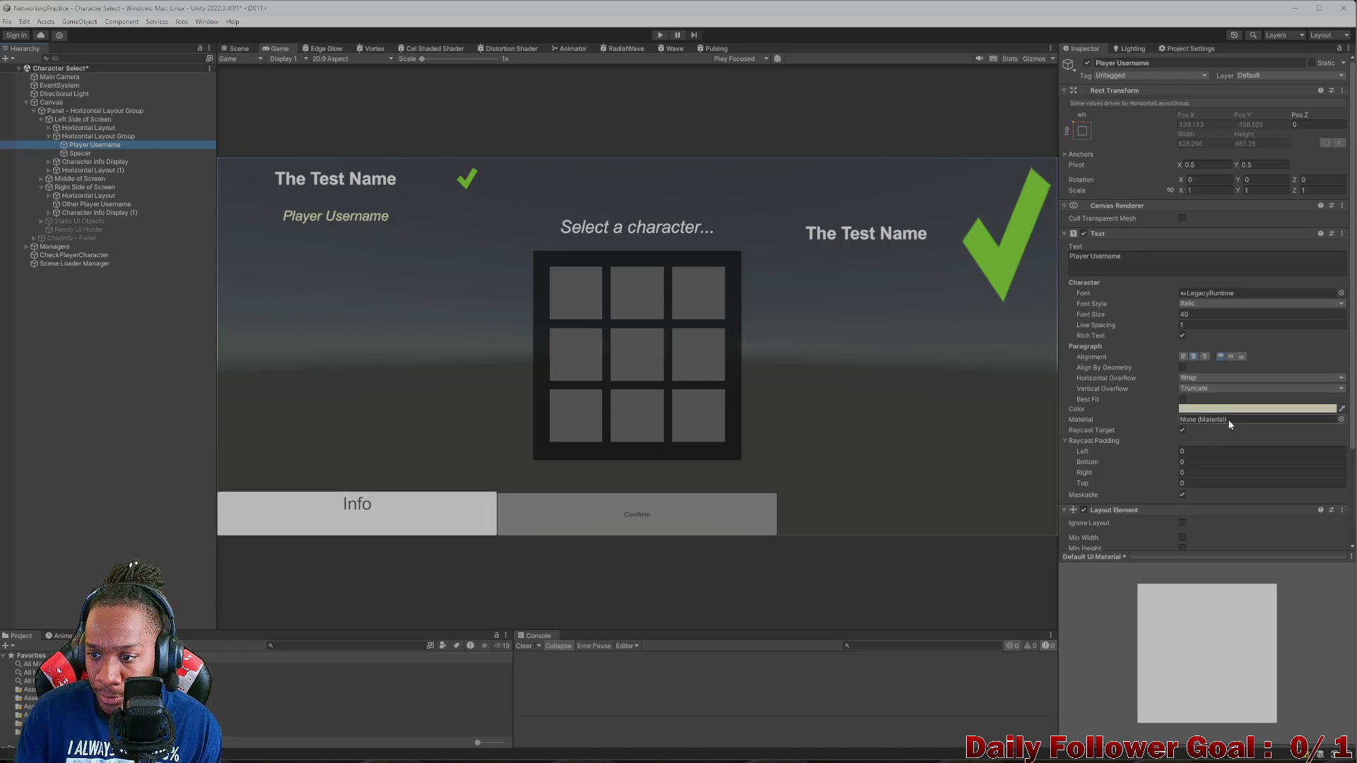
scroll(1227, 421, down, 3)
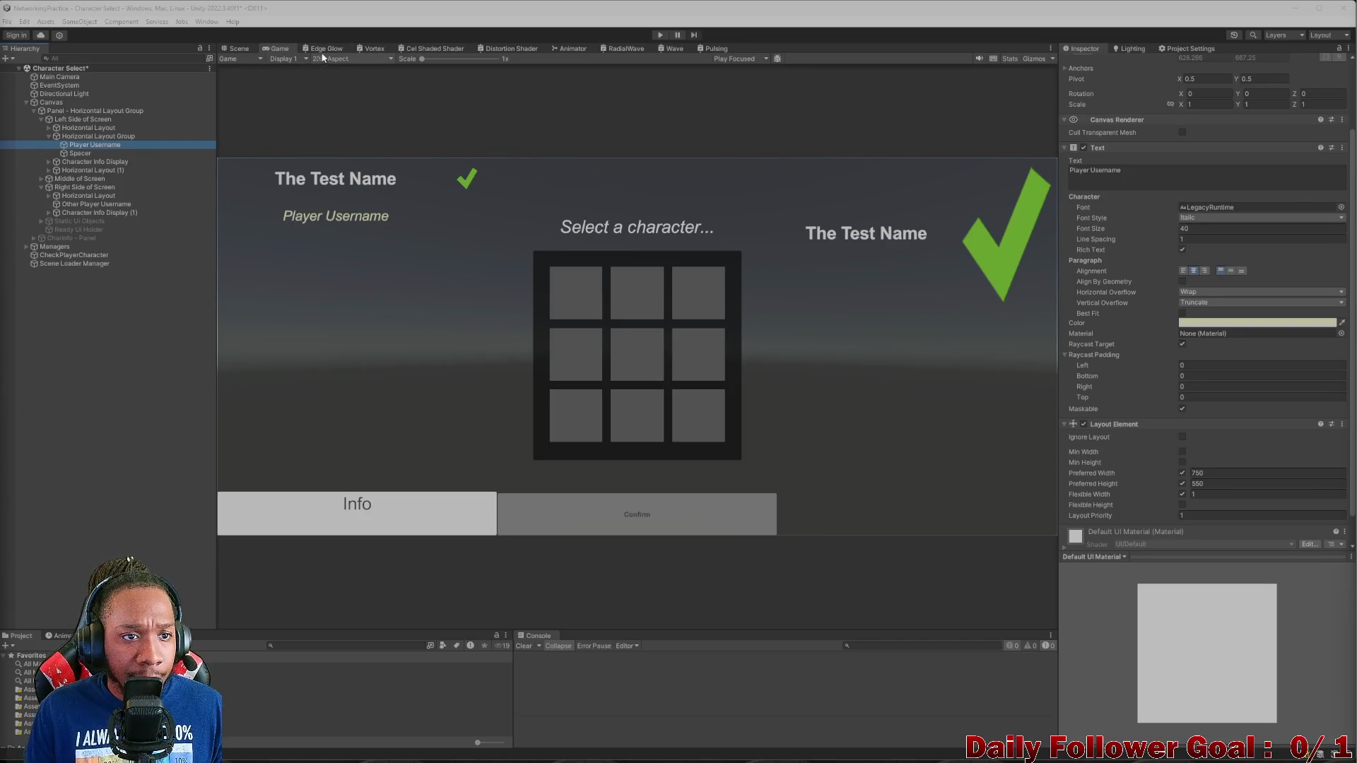
click(325, 50)
click(277, 49)
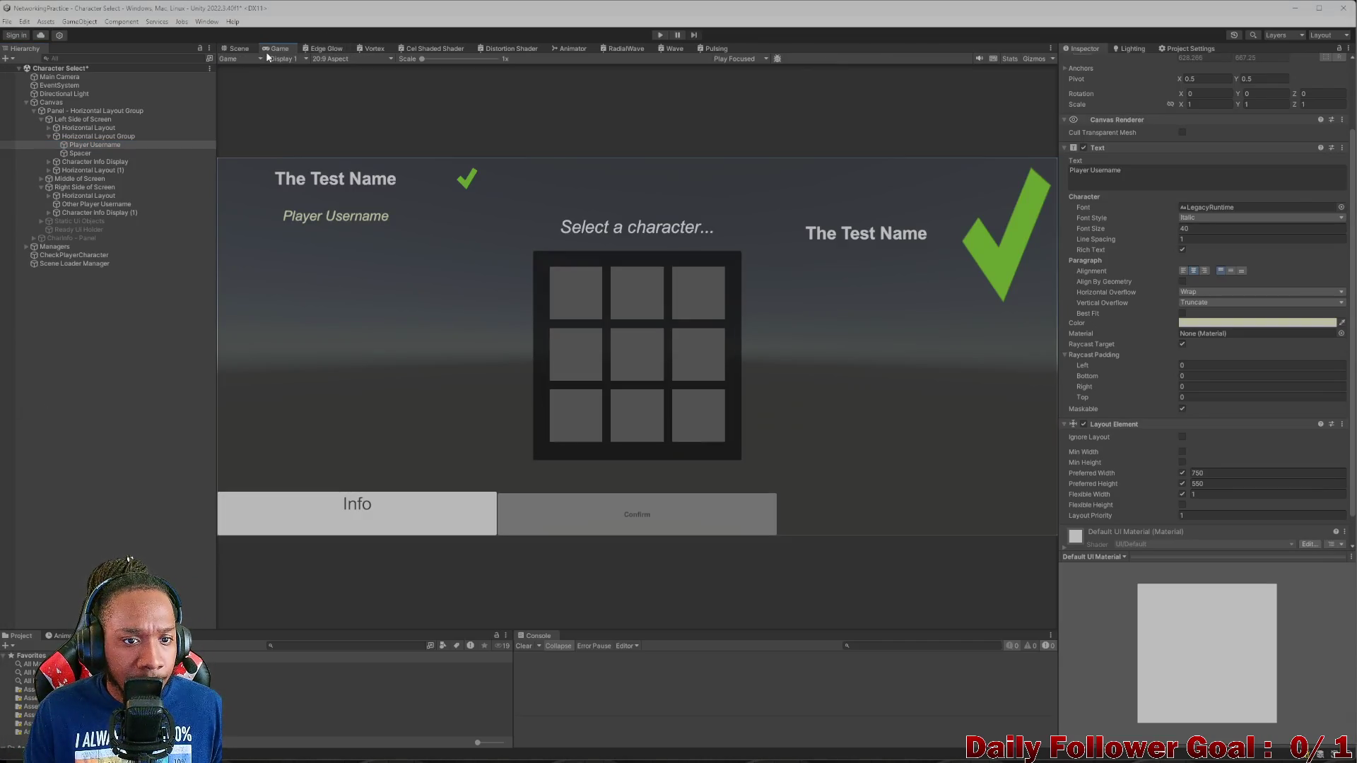
click(234, 51)
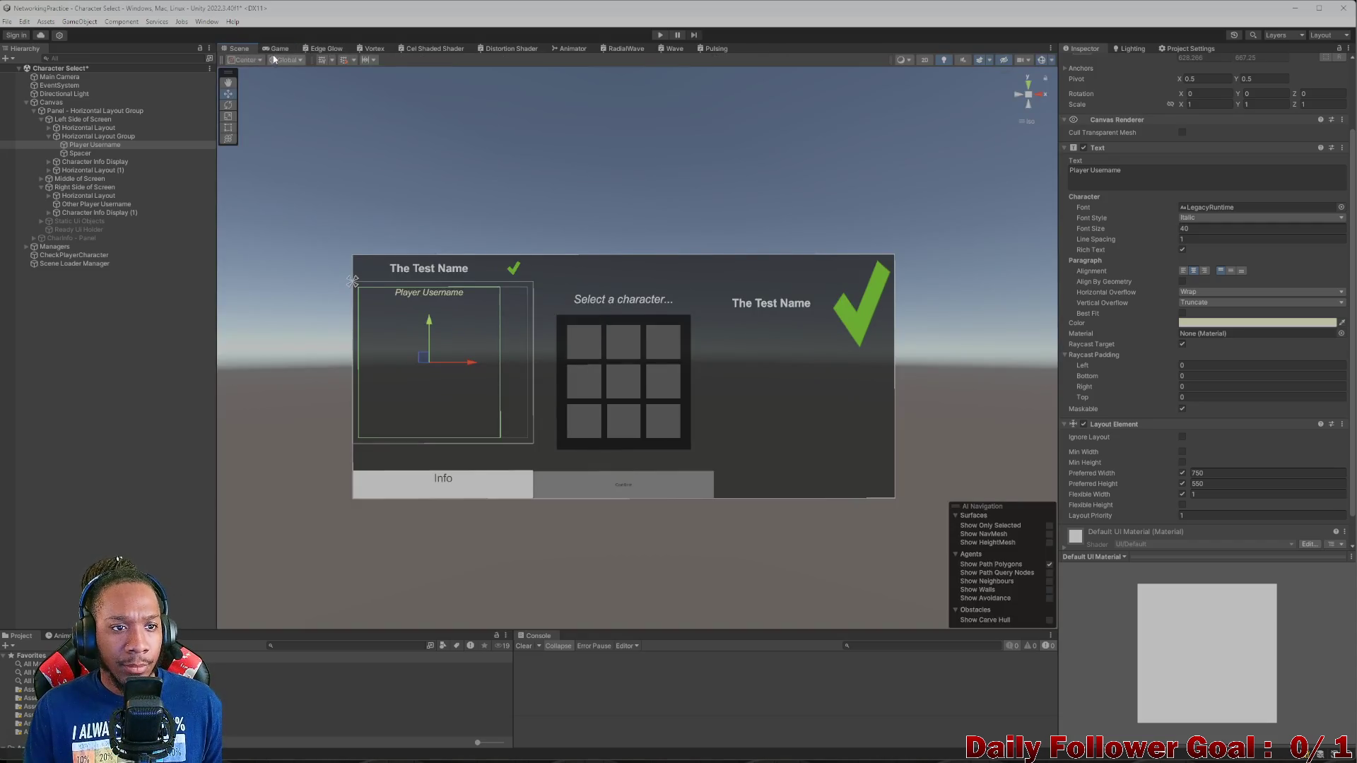
click(279, 49)
click(311, 59)
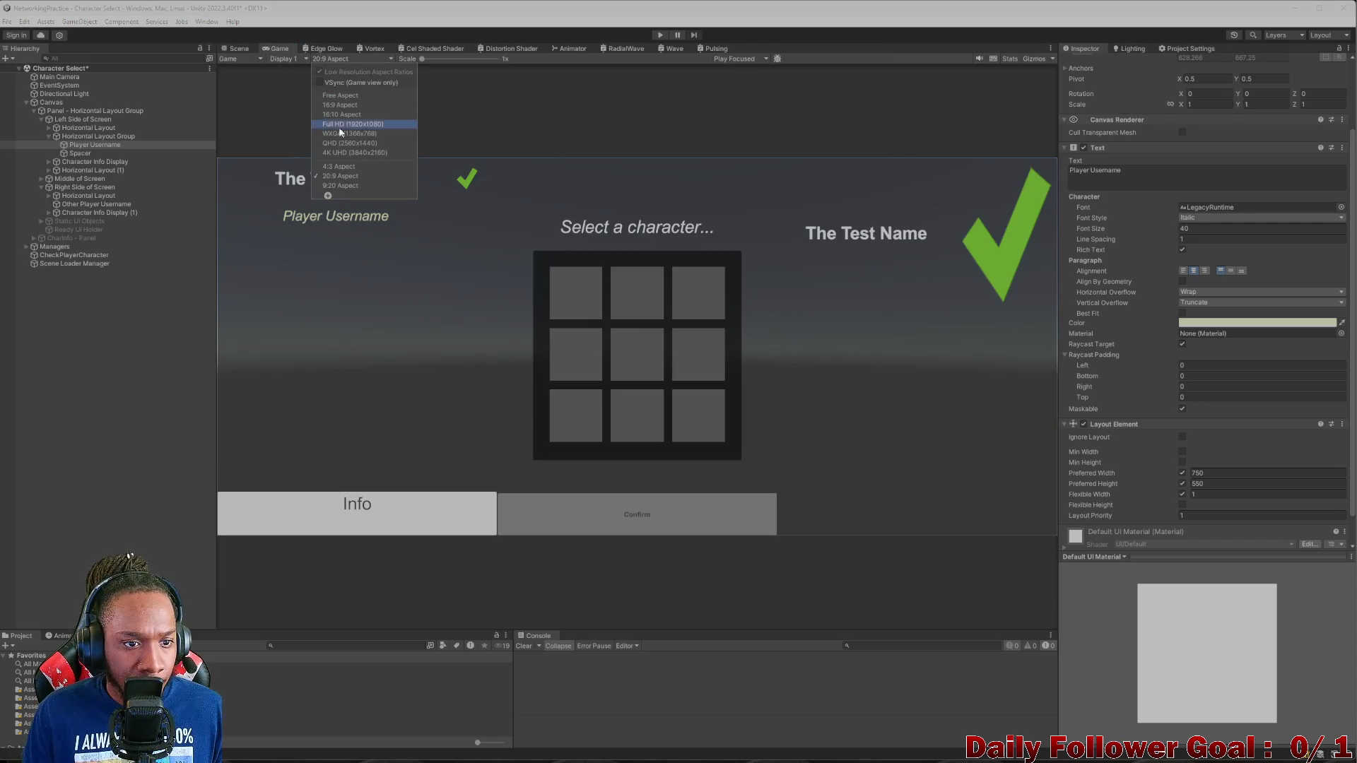
- At 4:3 aspect, set spacing 10 on both the name row and the username layout group
click(343, 172)
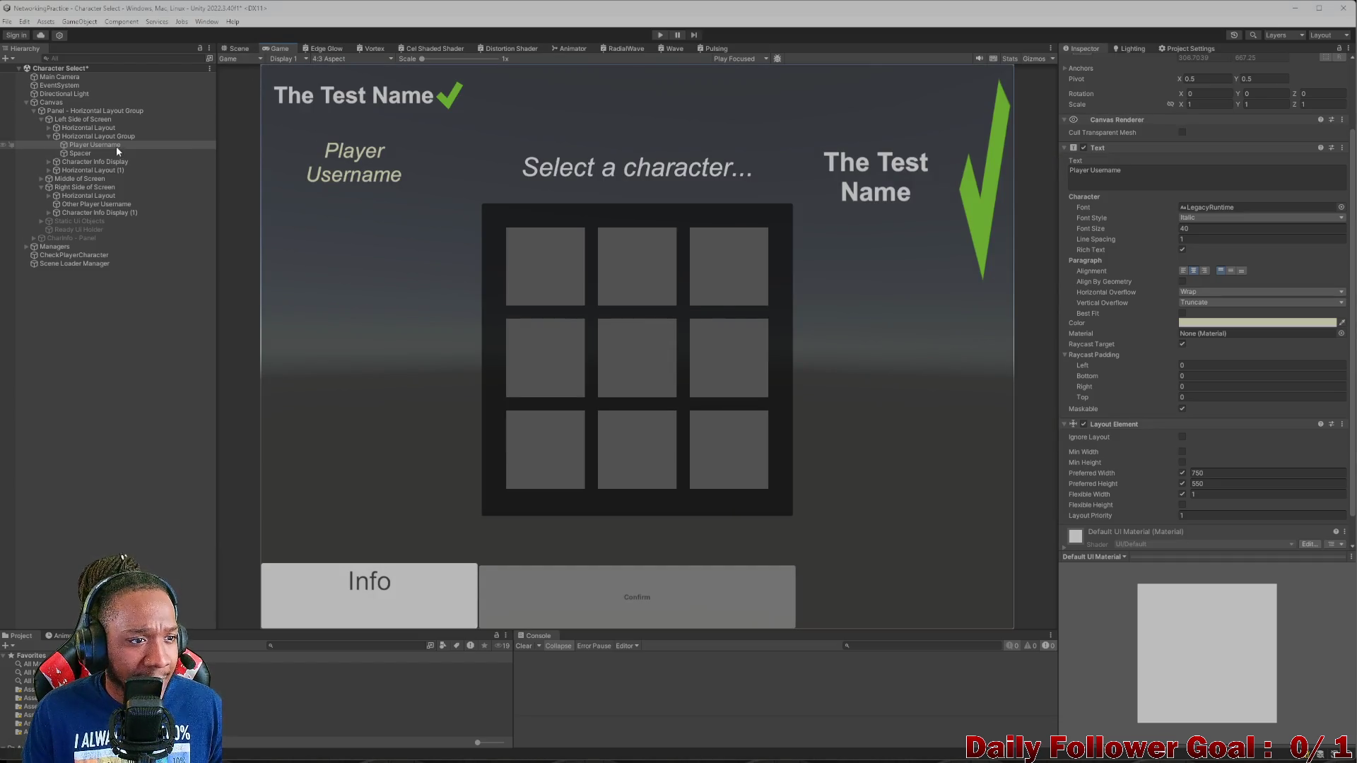
click(99, 137)
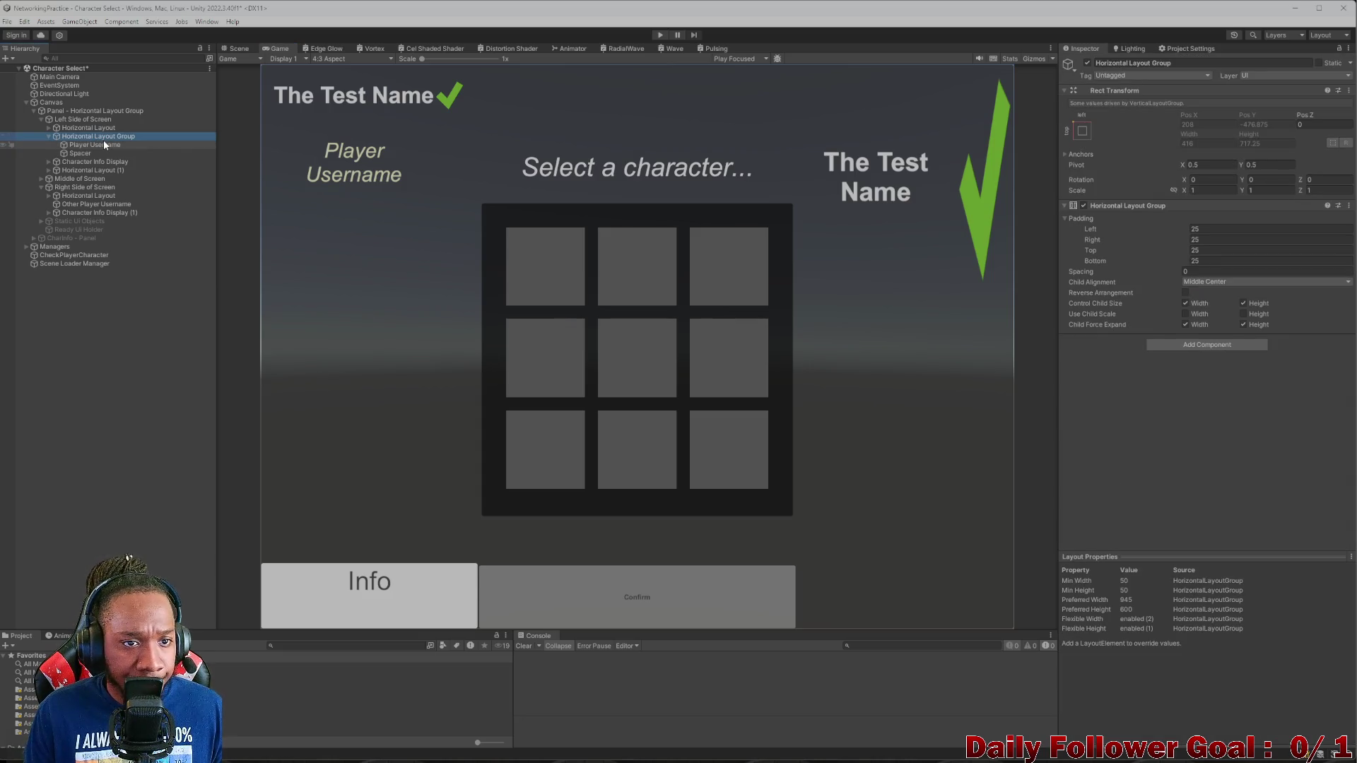
click(99, 128)
click(1230, 271)
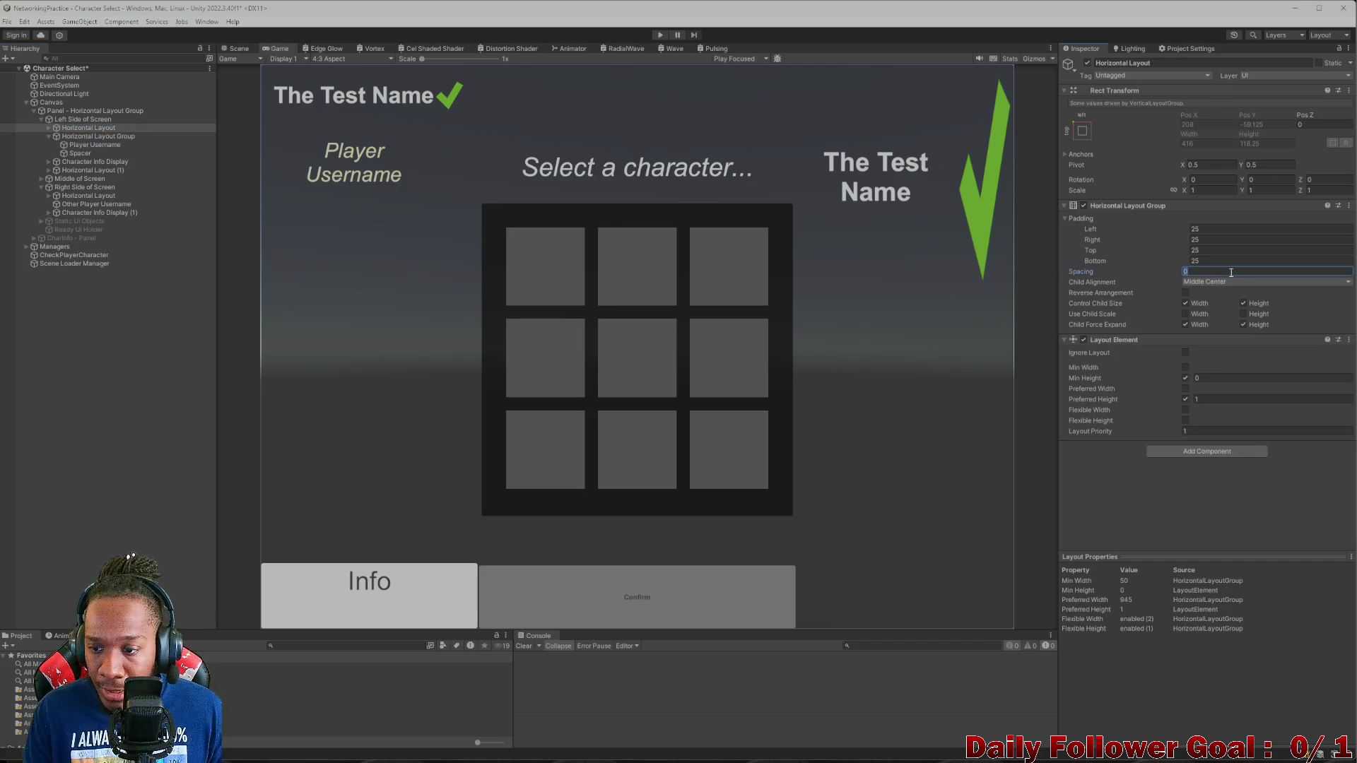
text(10)
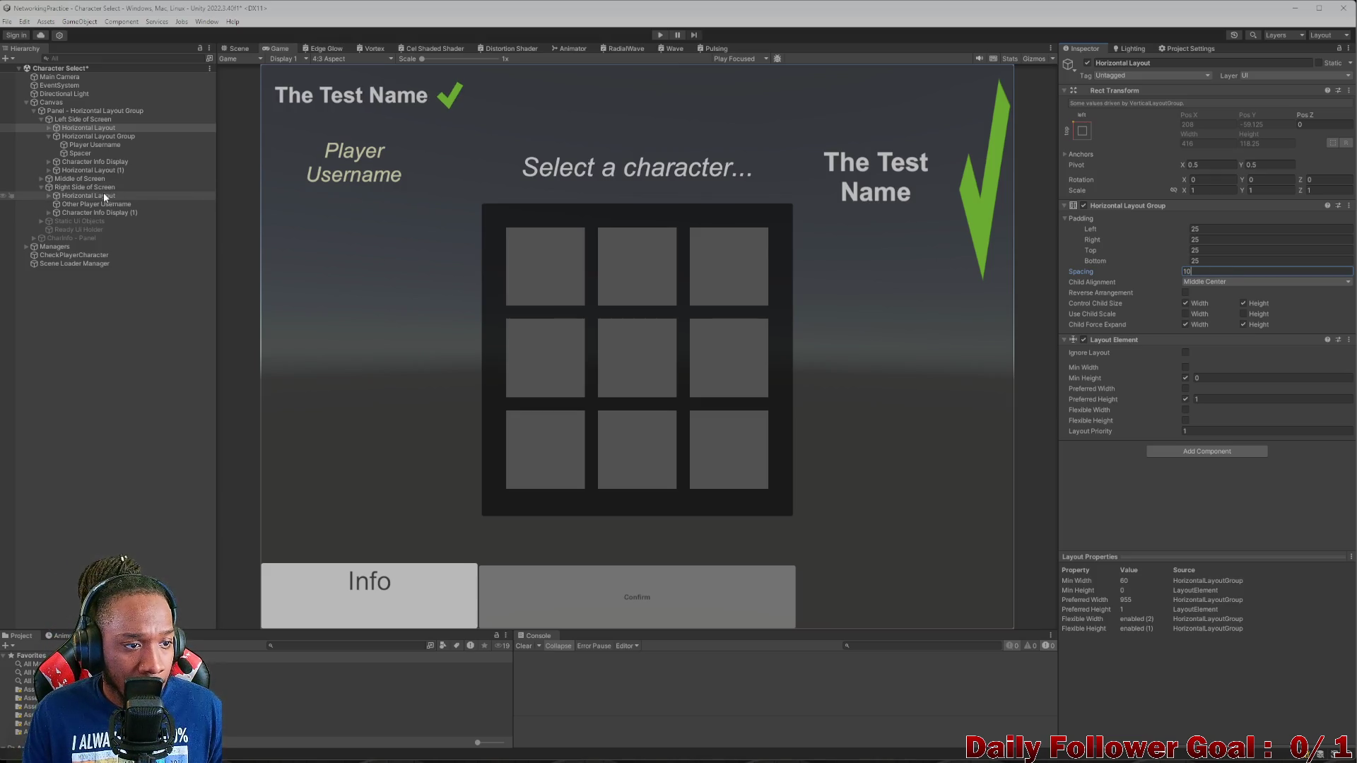
click(90, 137)
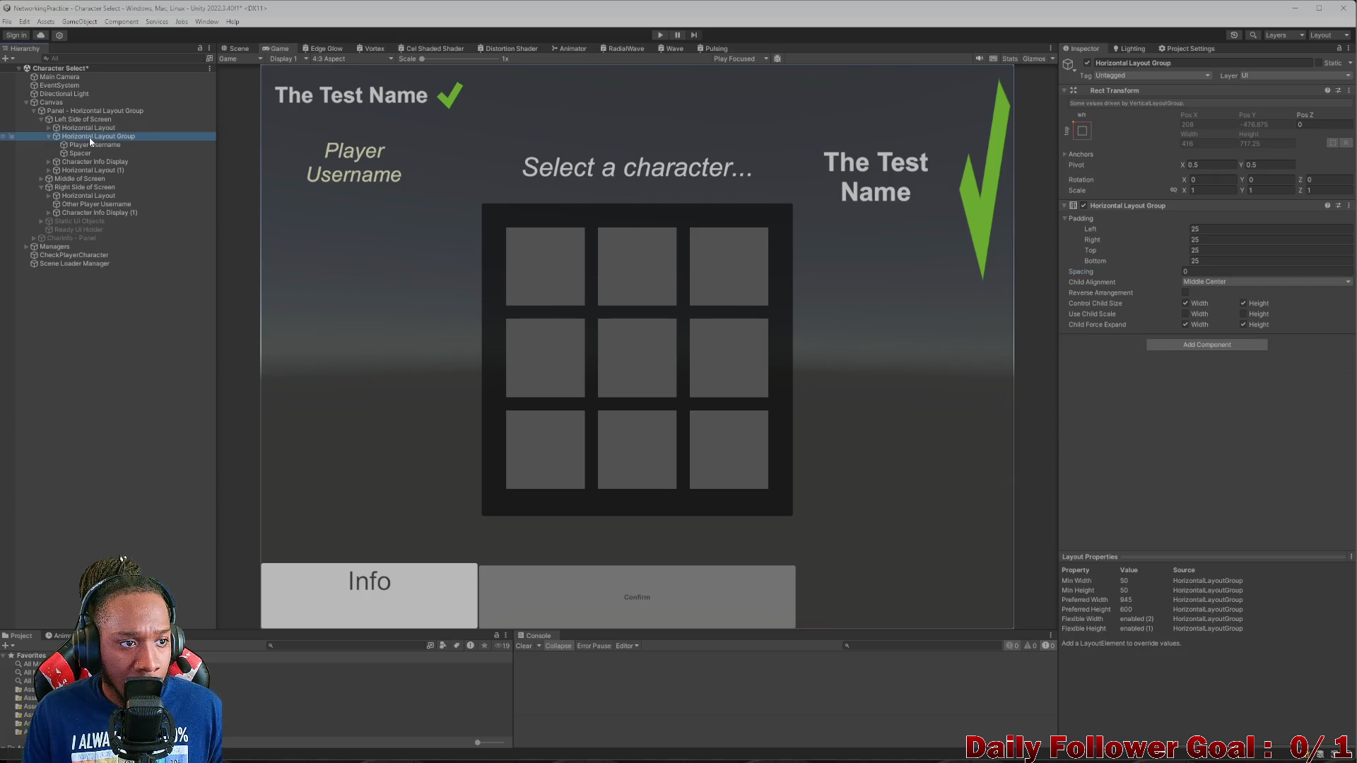
click(1233, 271)
text(10)
click(302, 280)
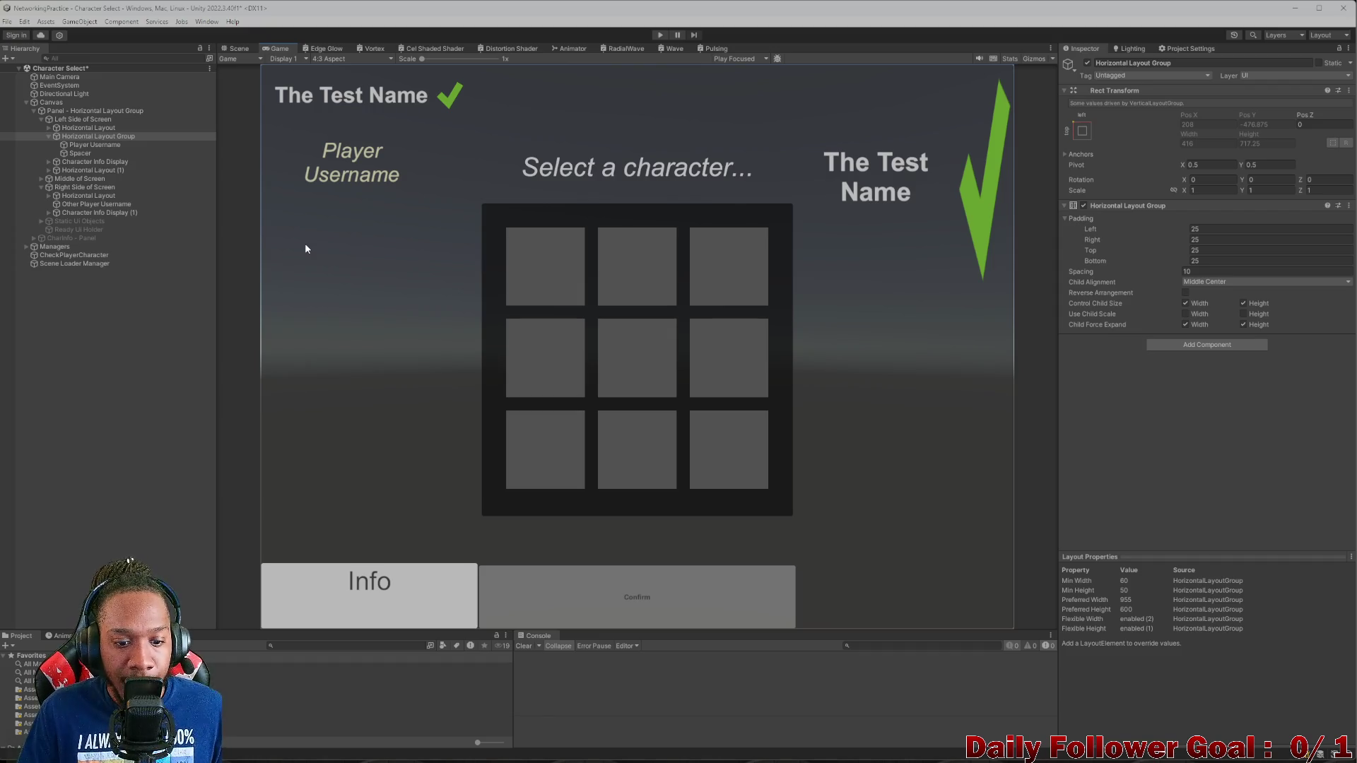
- Compare the layout at 16:9, 4:3 and 20:9 aspect ratios, ending on 20:9
click(337, 59)
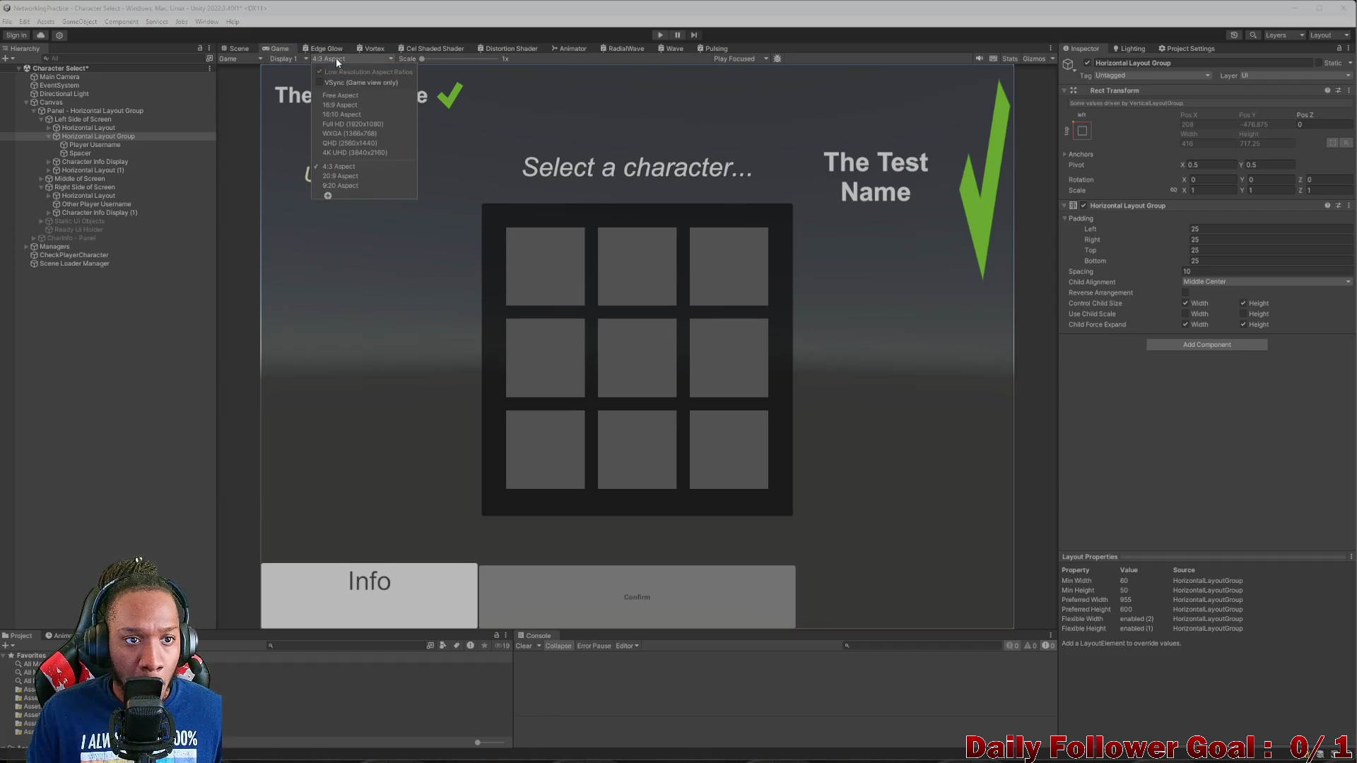
click(345, 104)
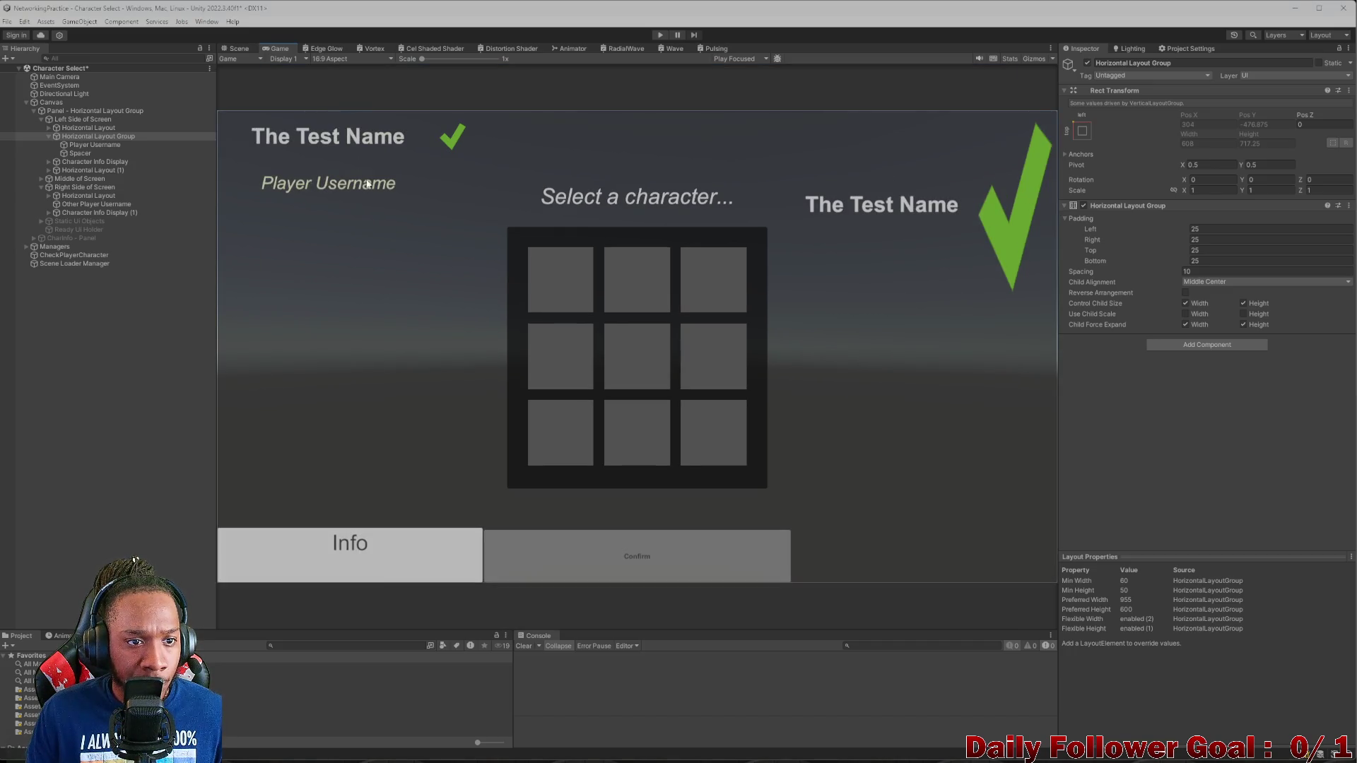
click(346, 61)
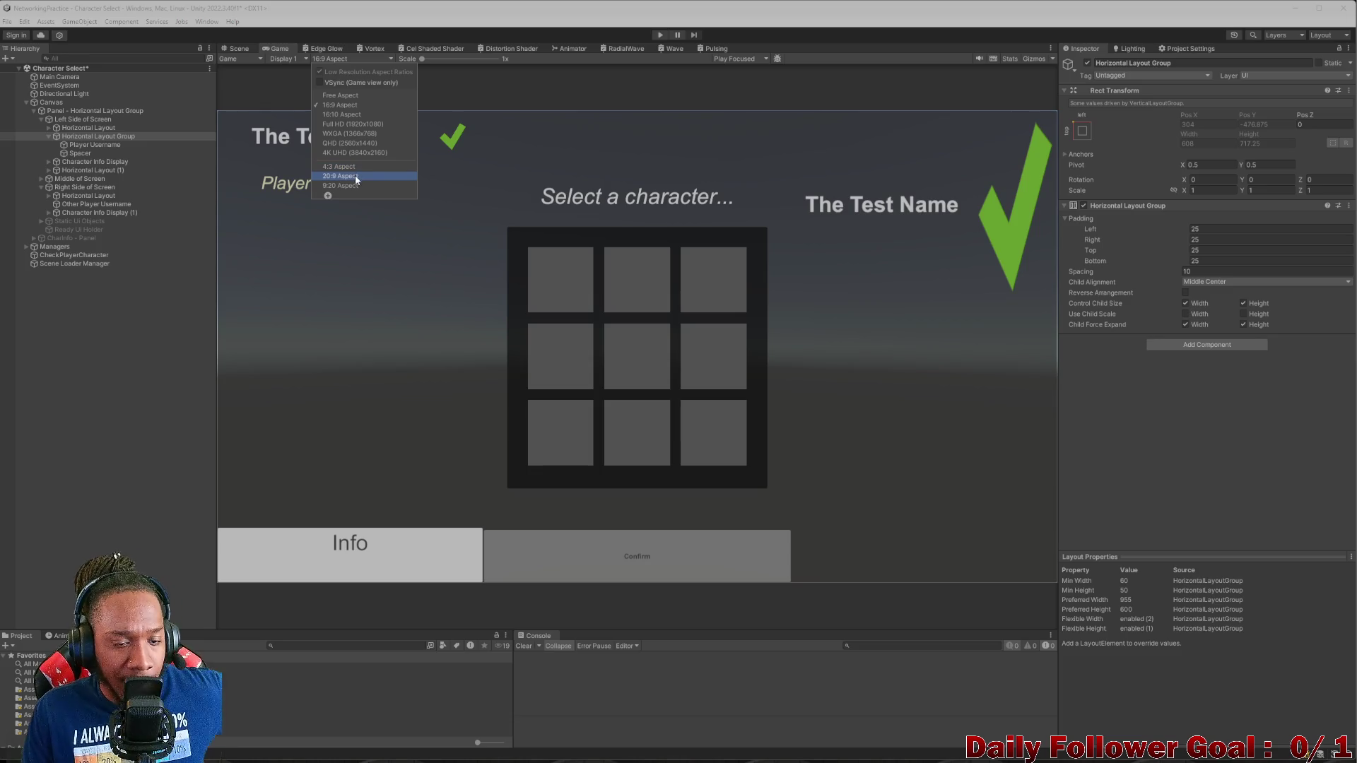
click(356, 166)
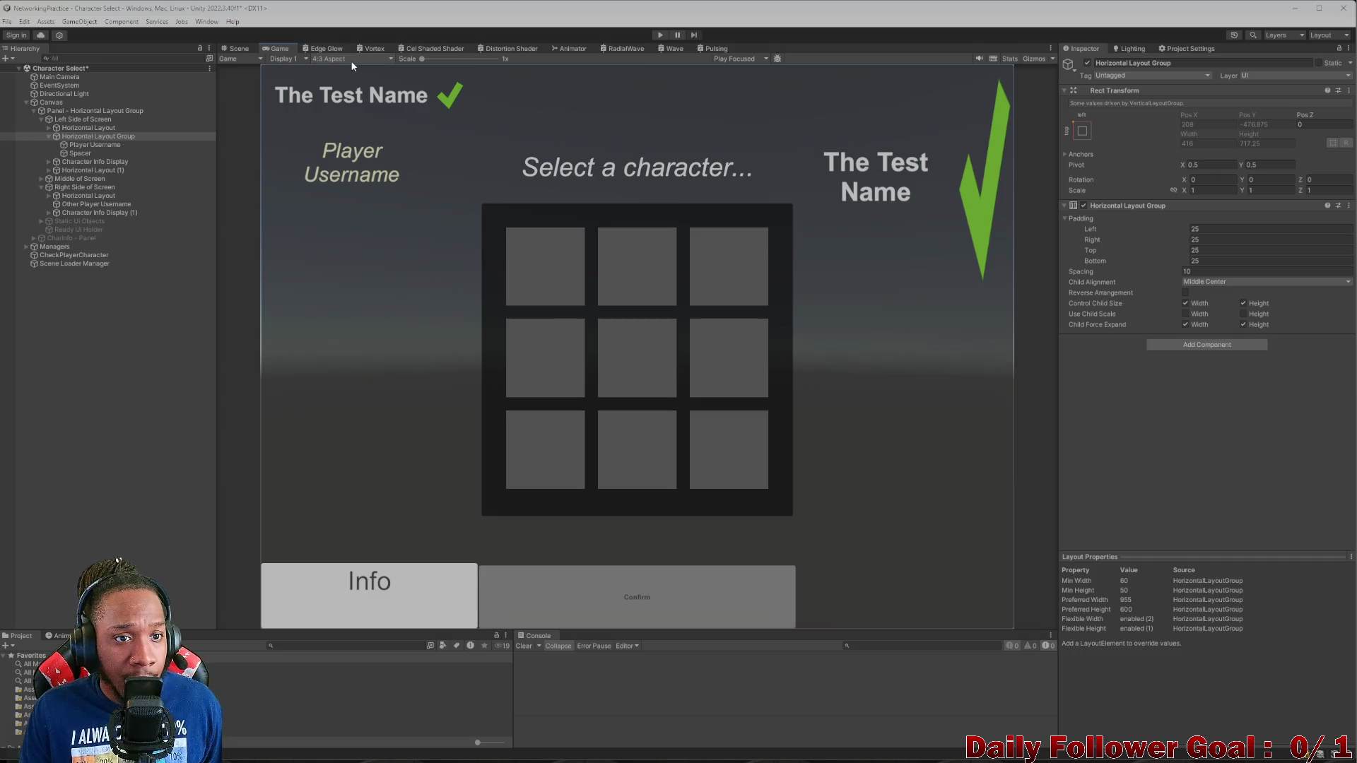
click(352, 61)
click(339, 170)
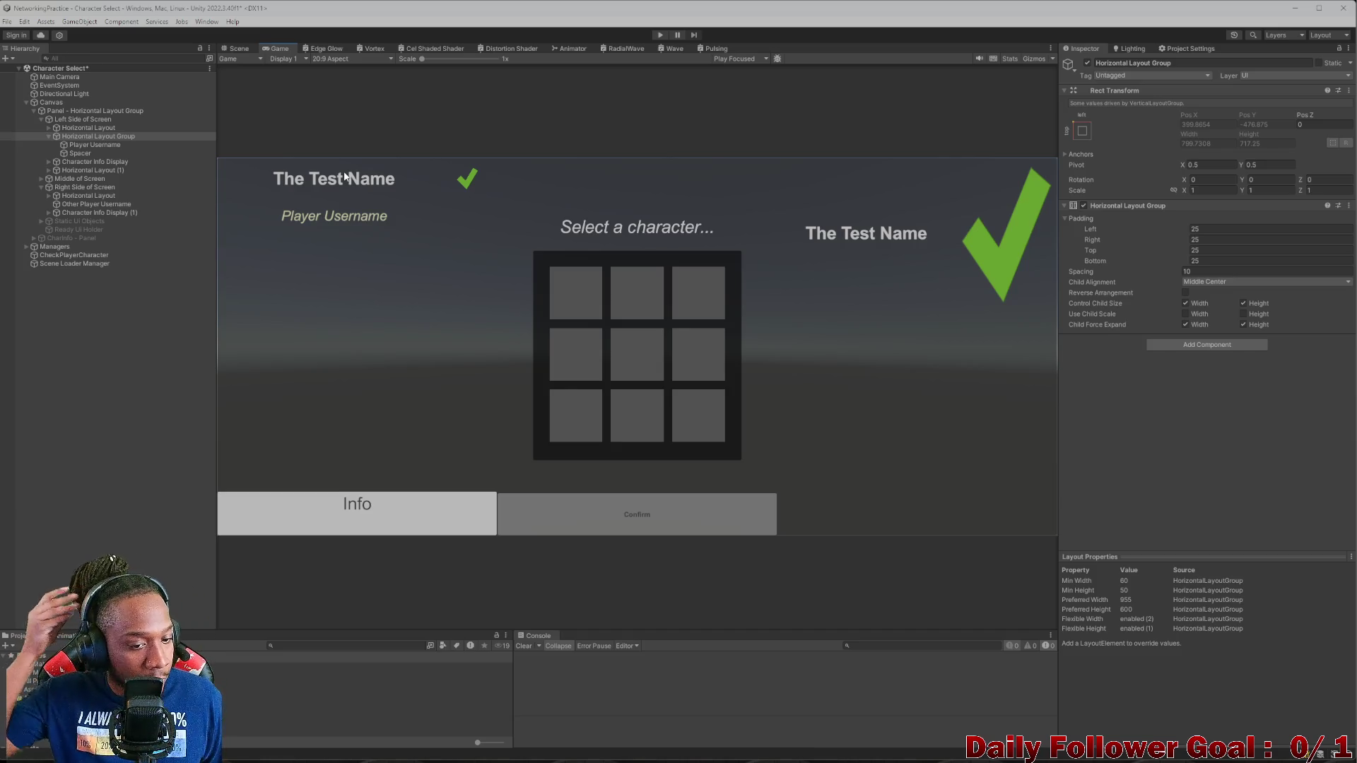
click(50, 136)
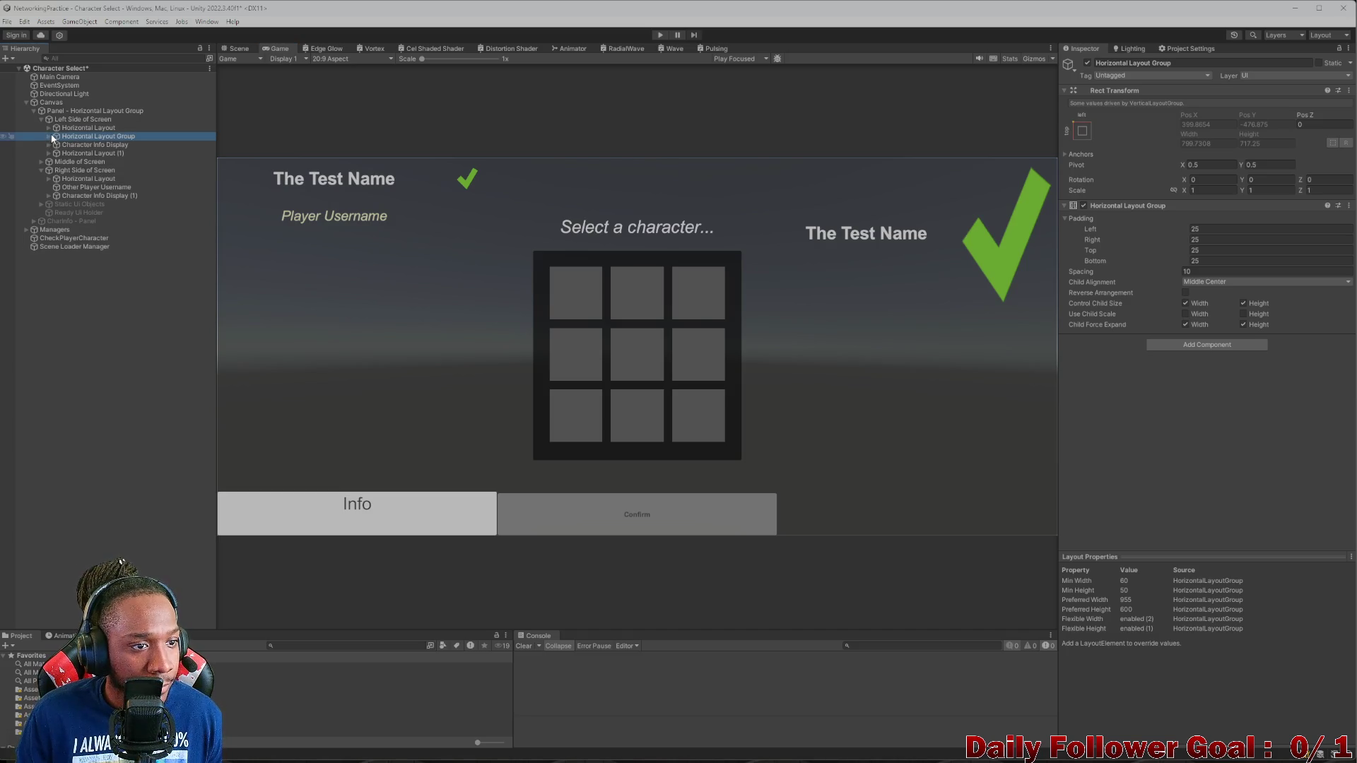
- Inspect the Character Info Display object and its Abilities child text
click(92, 145)
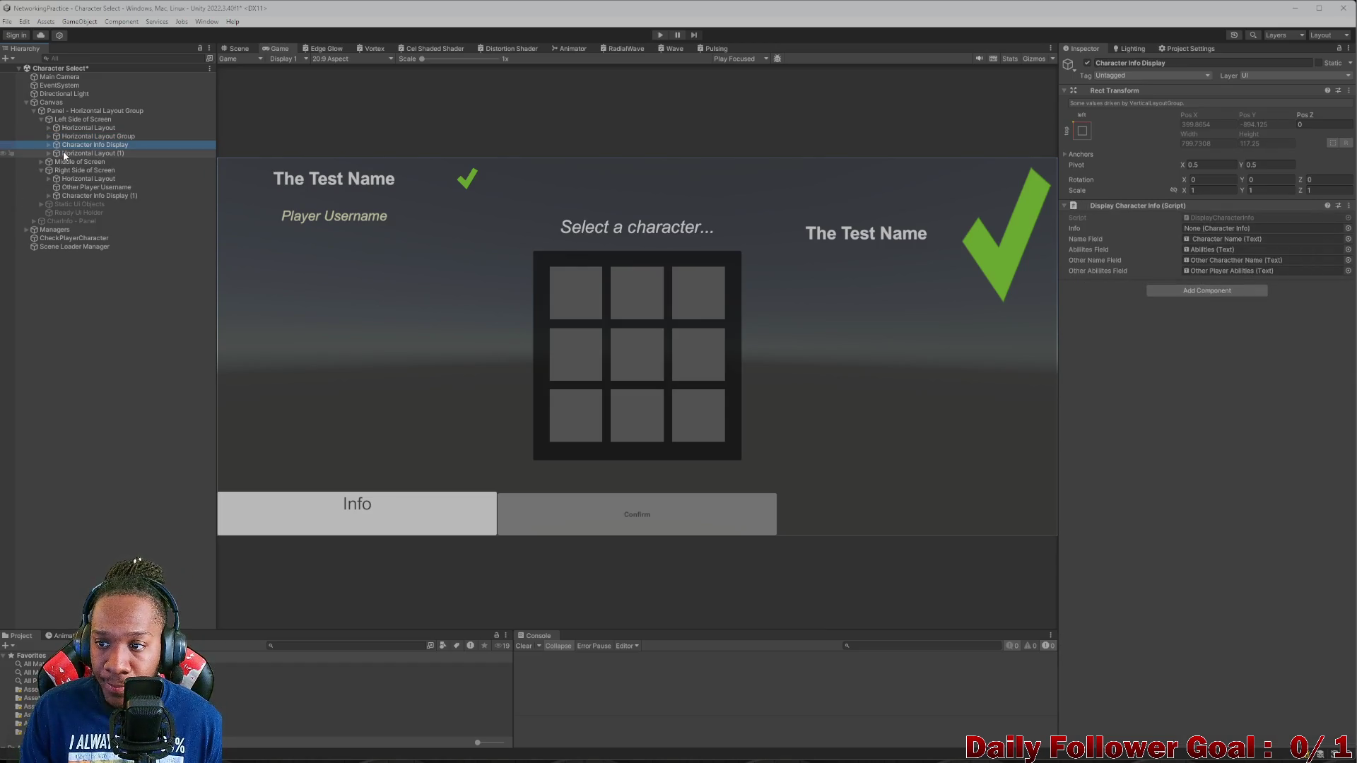
key(Right)
click(79, 153)
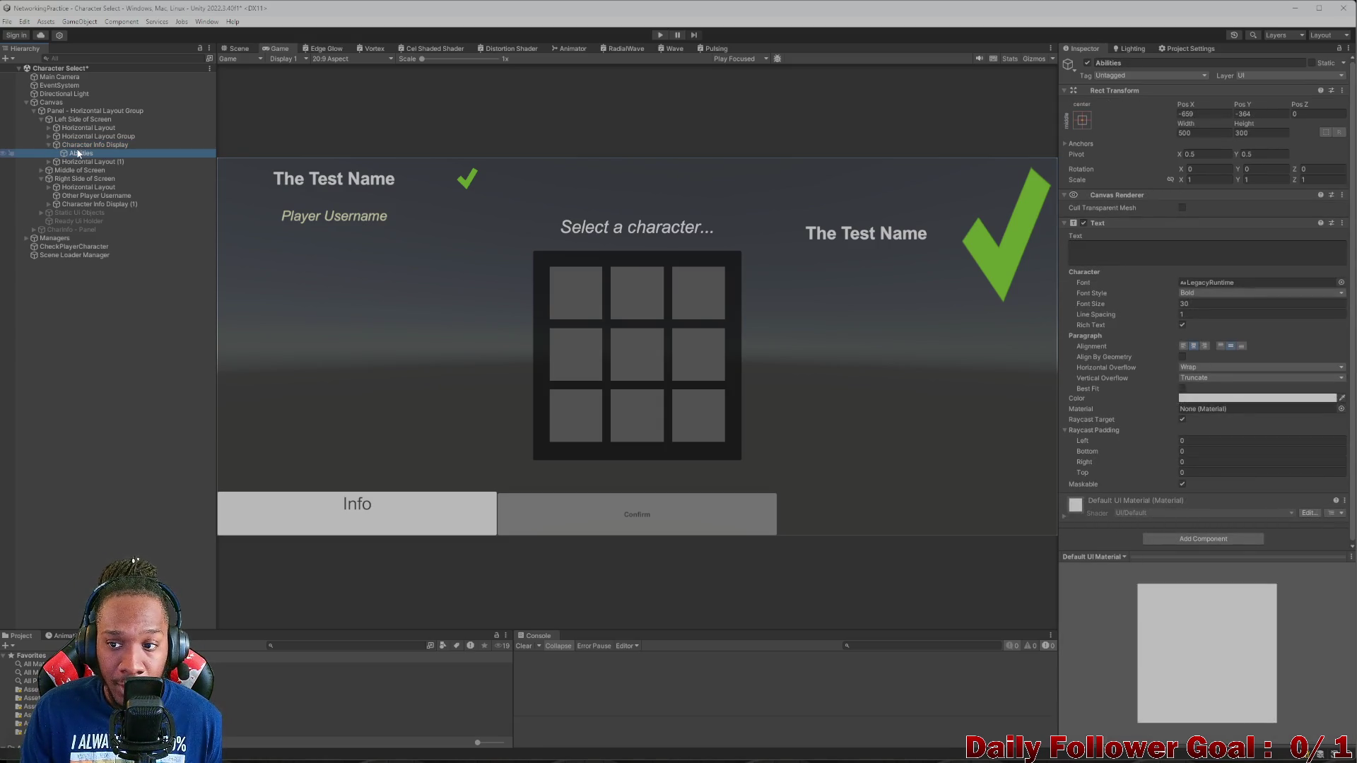
key(Up)
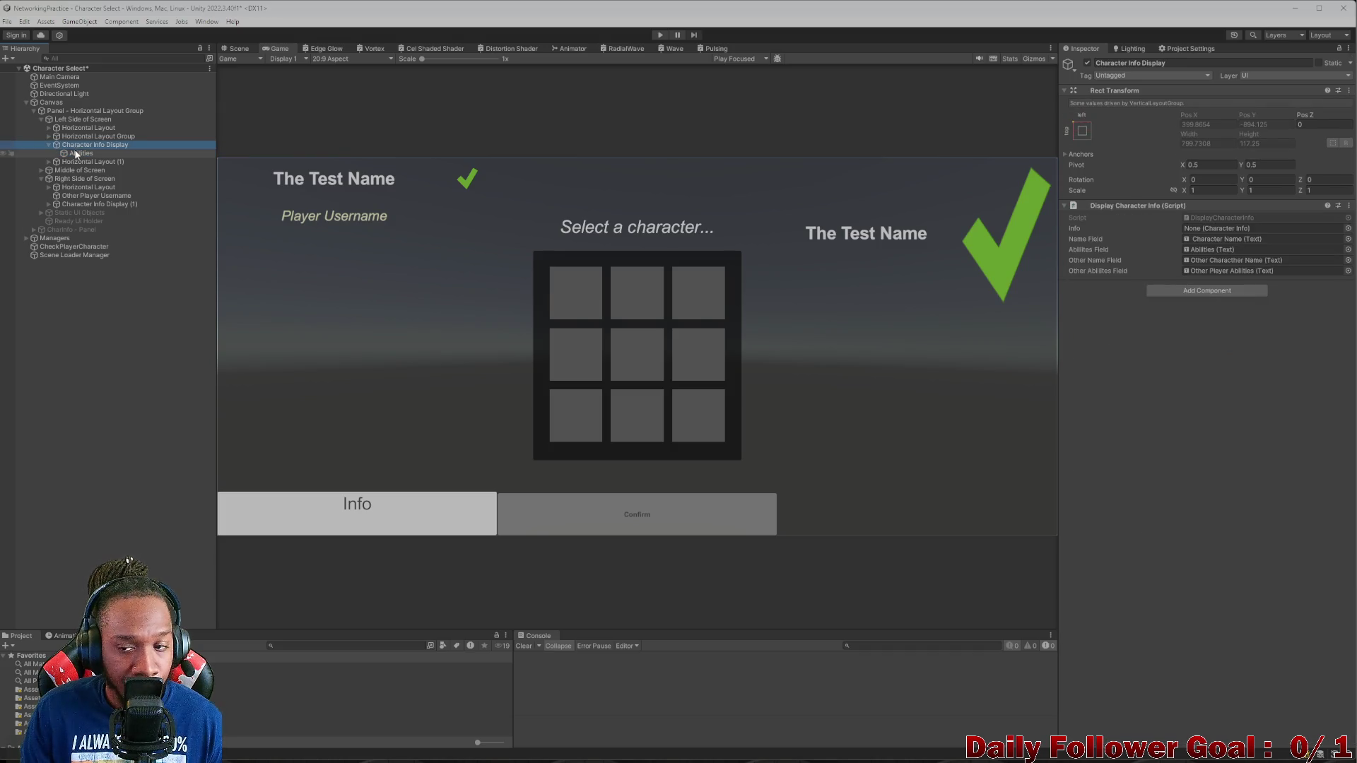
- Frame the canvas in the Scene view and reselect the username row's layout group
click(239, 48)
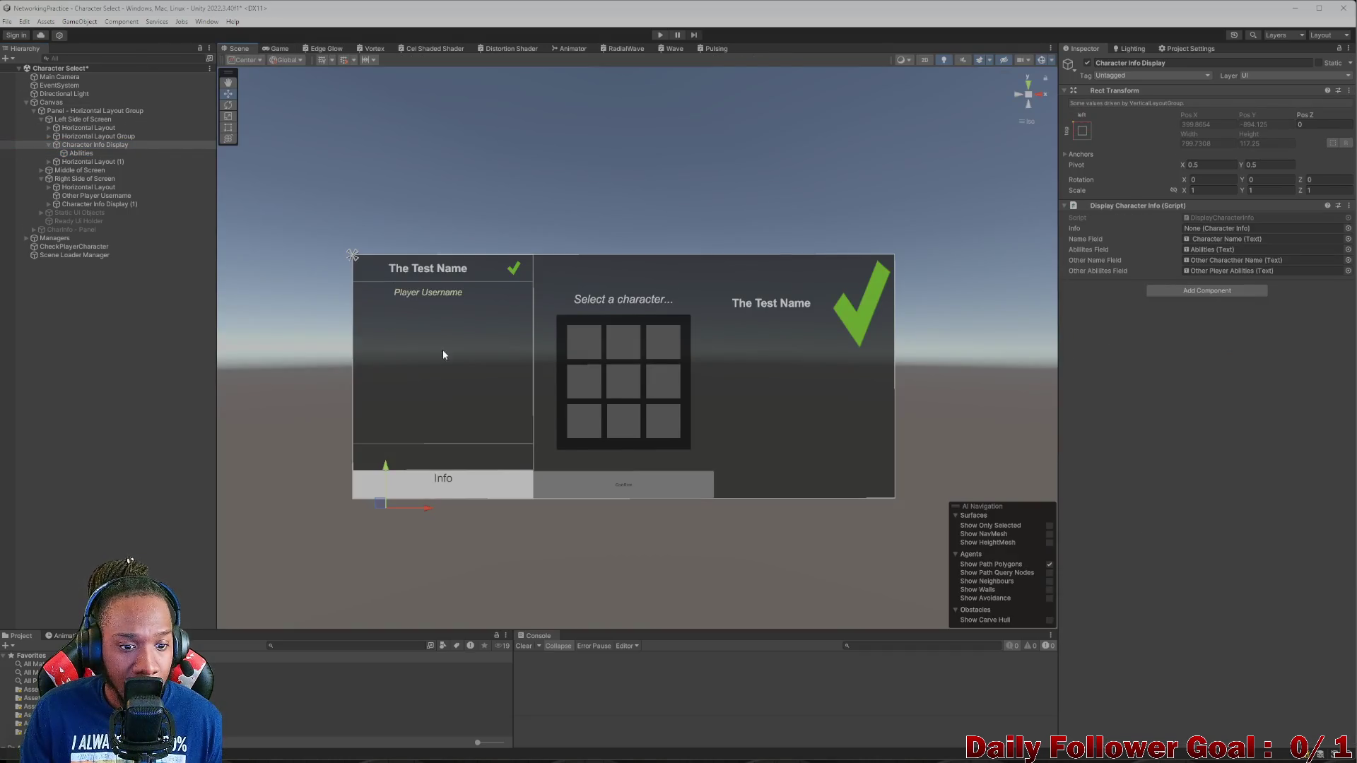
drag(415, 383, 581, 335)
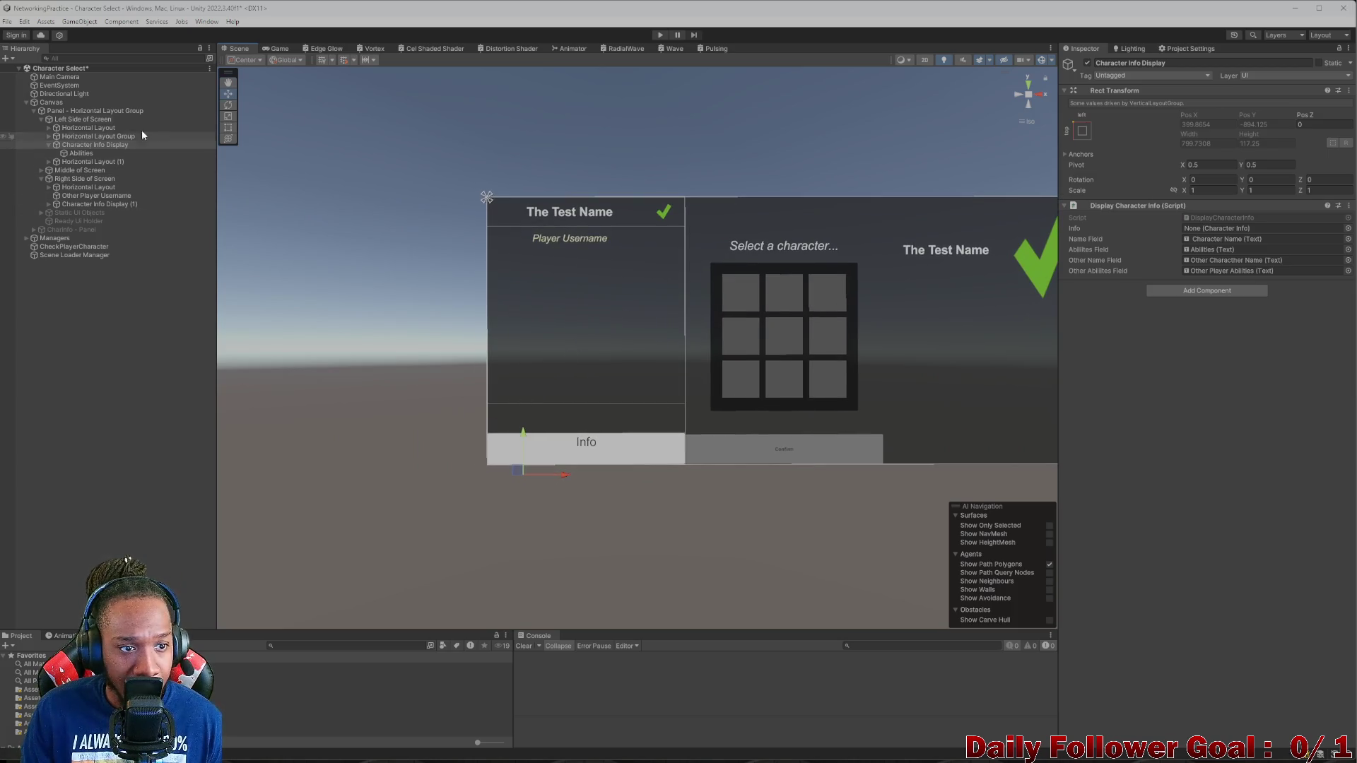
click(1089, 64)
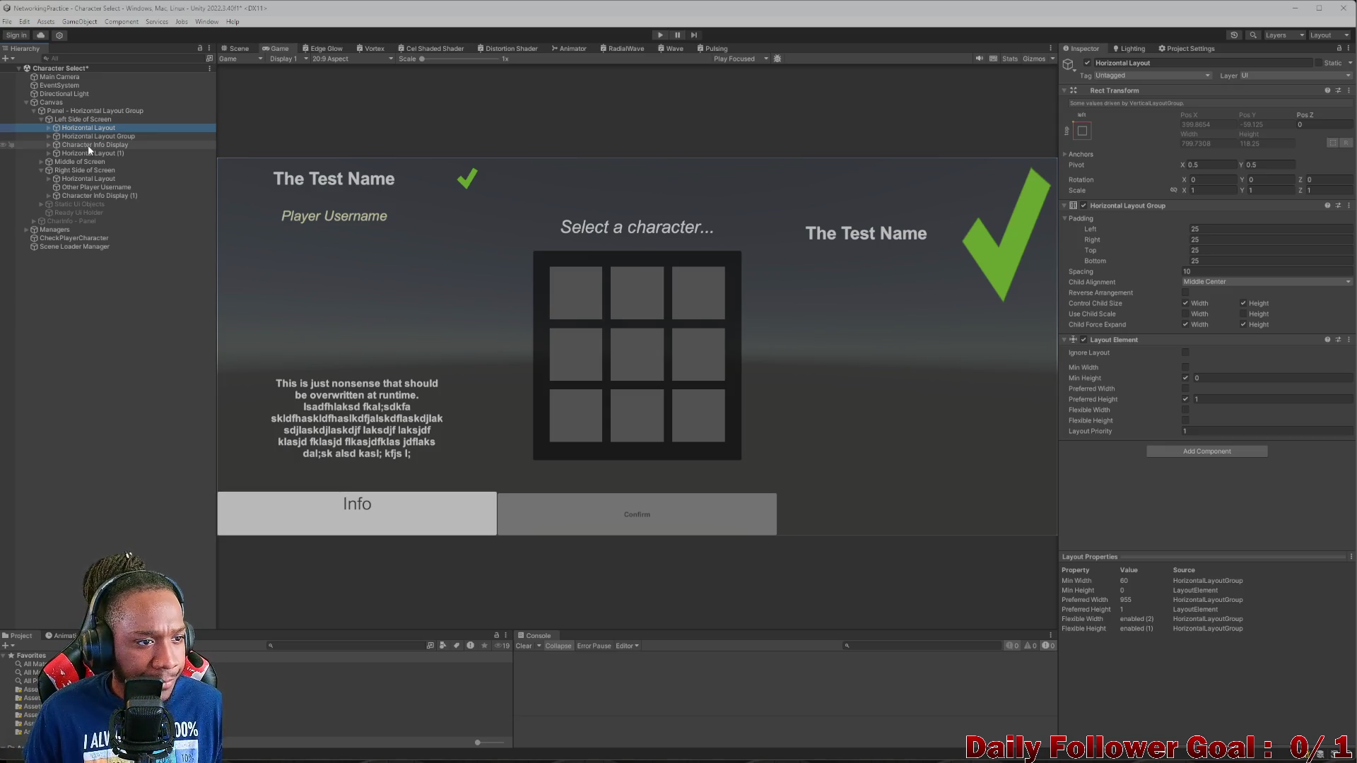
click(79, 144)
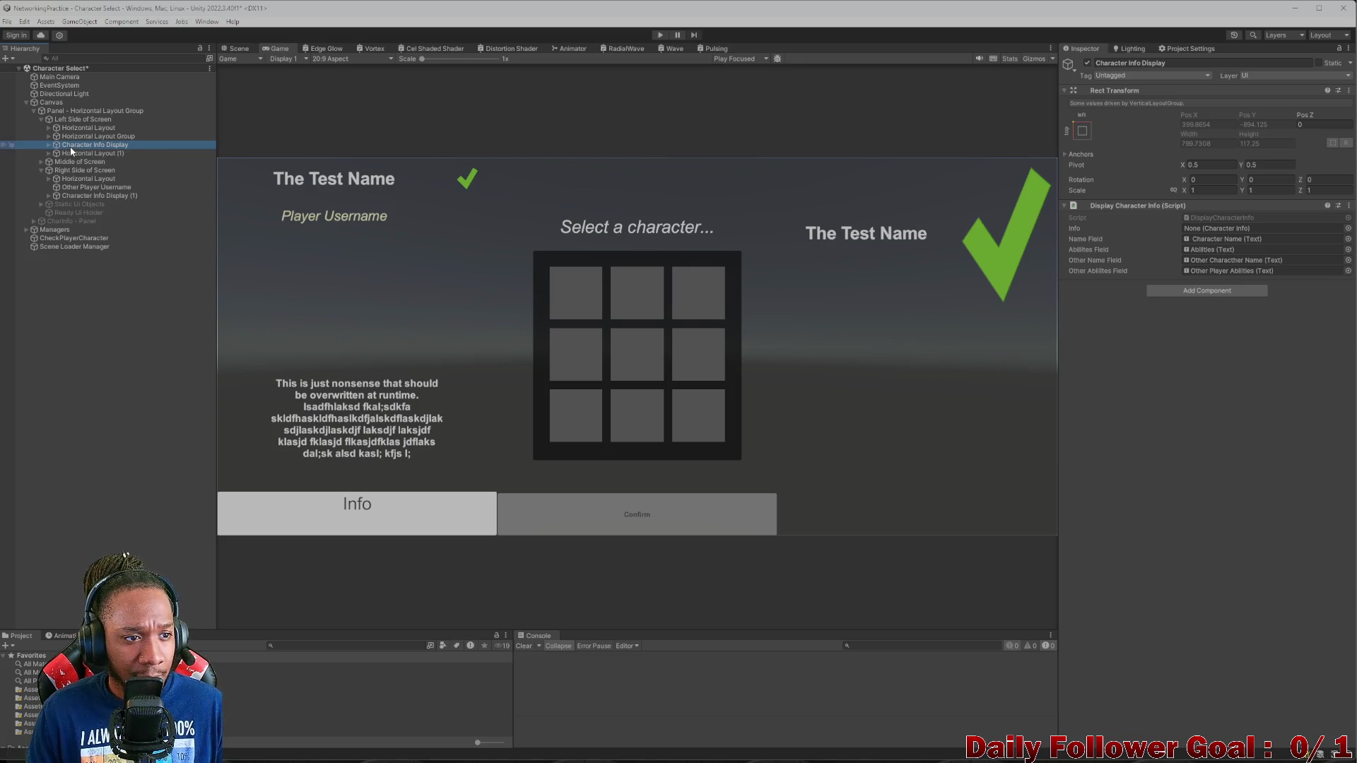
click(92, 136)
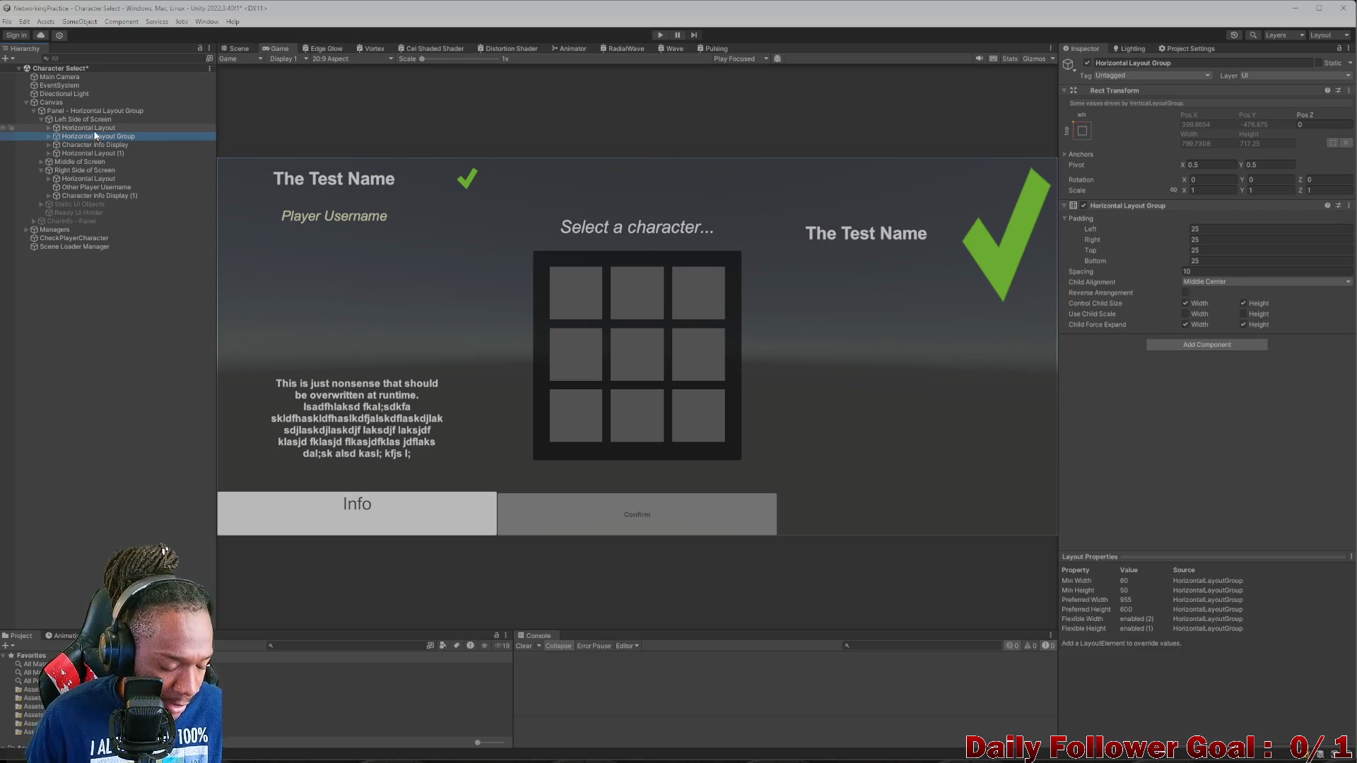
- Duplicate the username row, delete its Player Username copy, and move Abilities into it
key(ctrl+d)
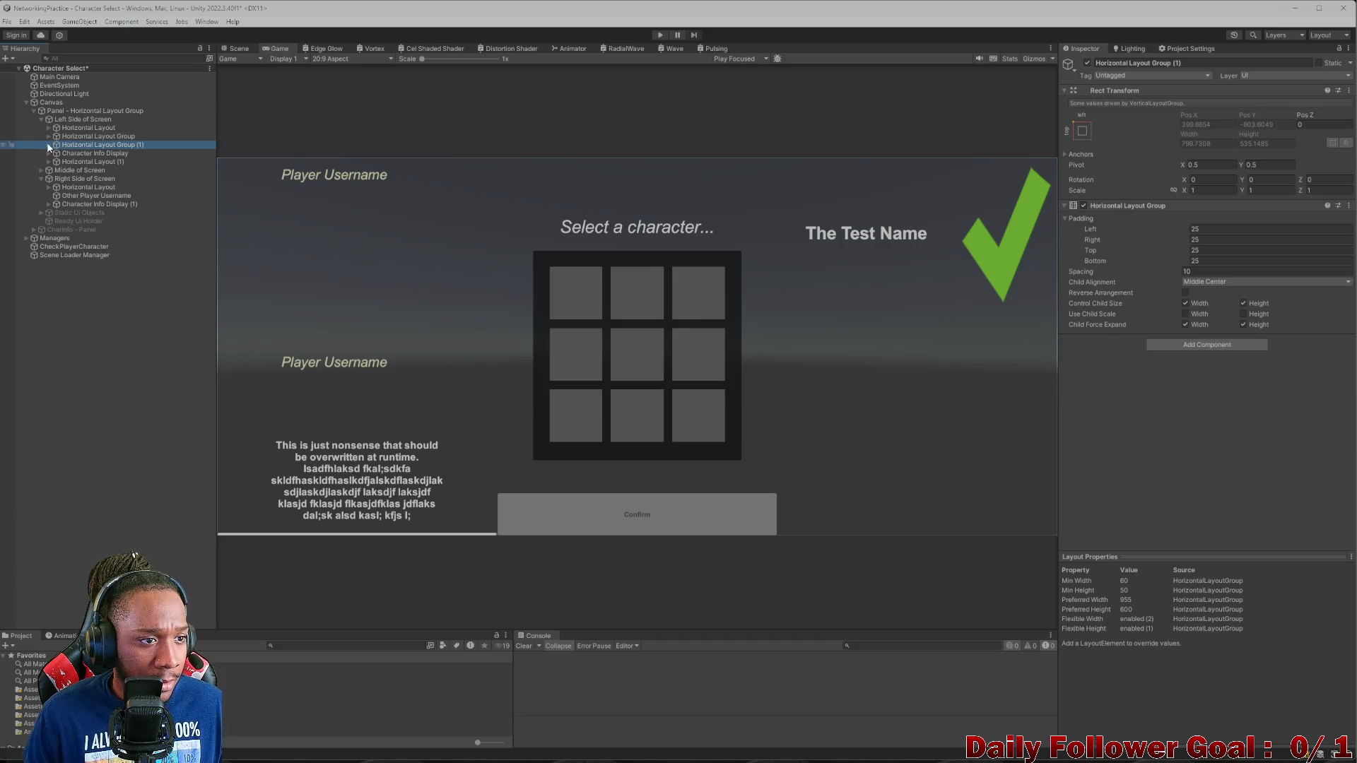
click(49, 145)
click(84, 153)
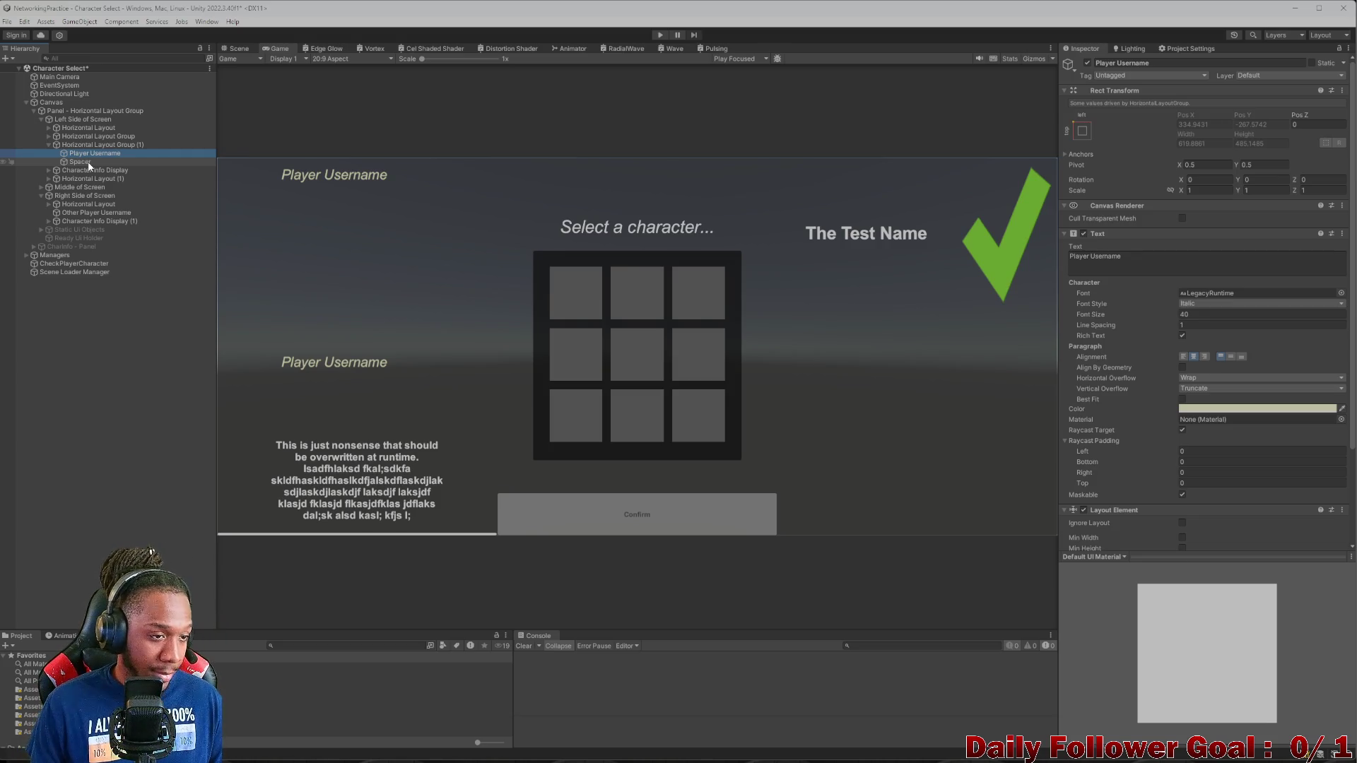
key(Delete)
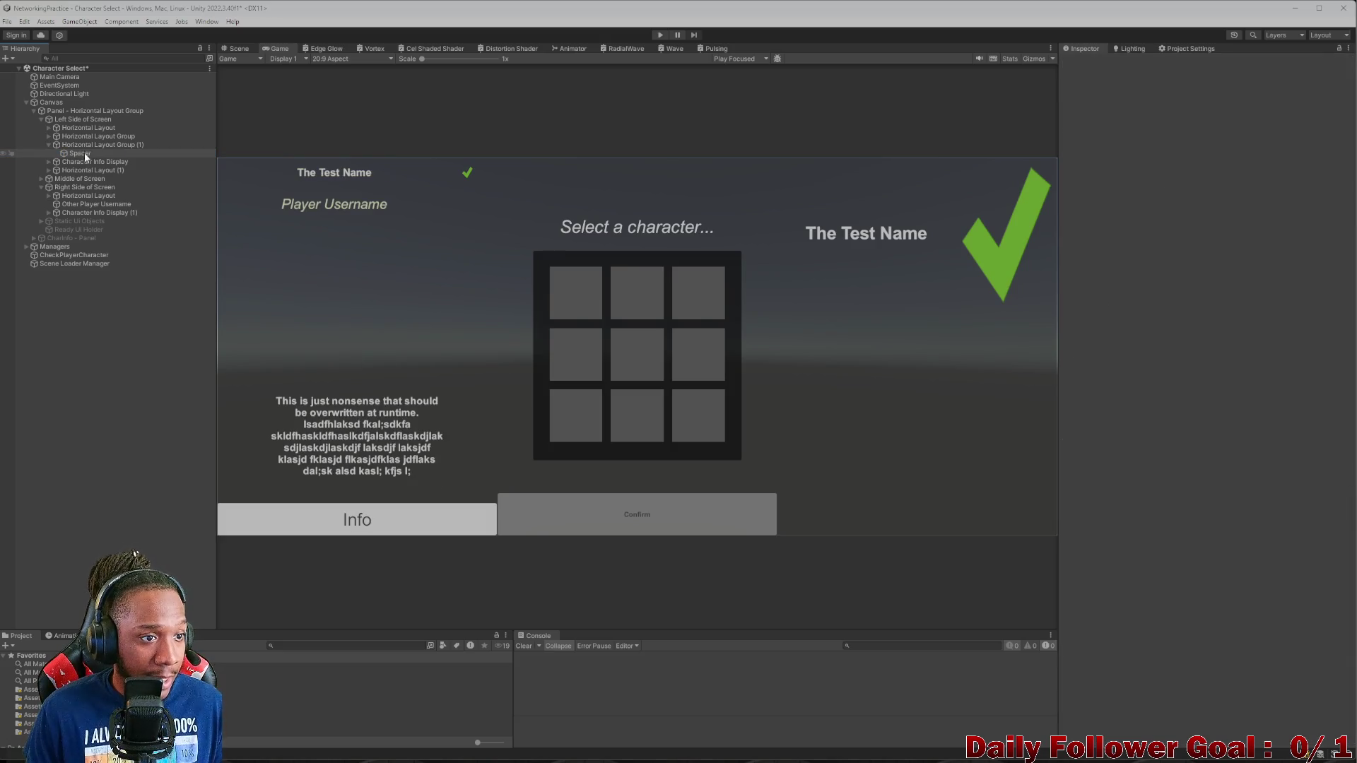
click(48, 161)
drag(80, 174, 84, 154)
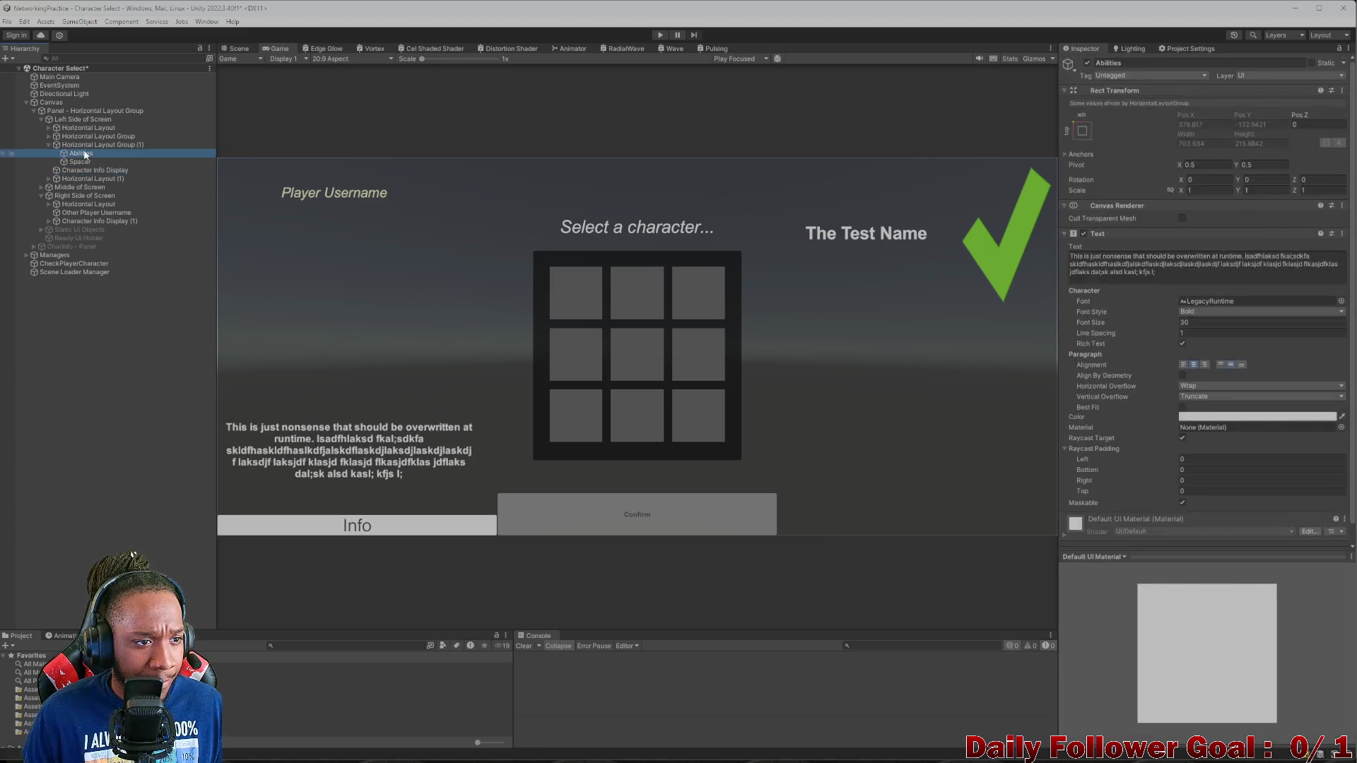
- Copy the Display Character Info component from Character Info Display and paste it onto the new abilities row
click(90, 171)
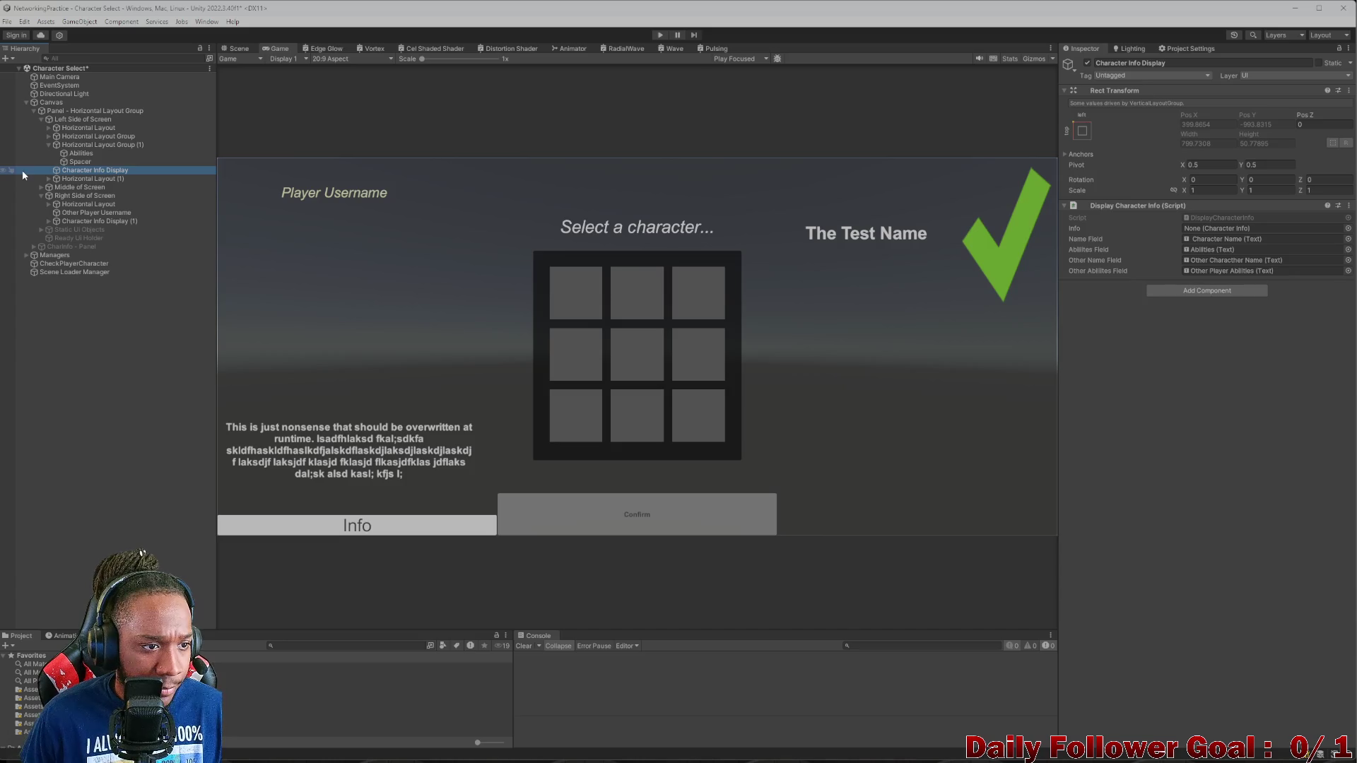
click(85, 154)
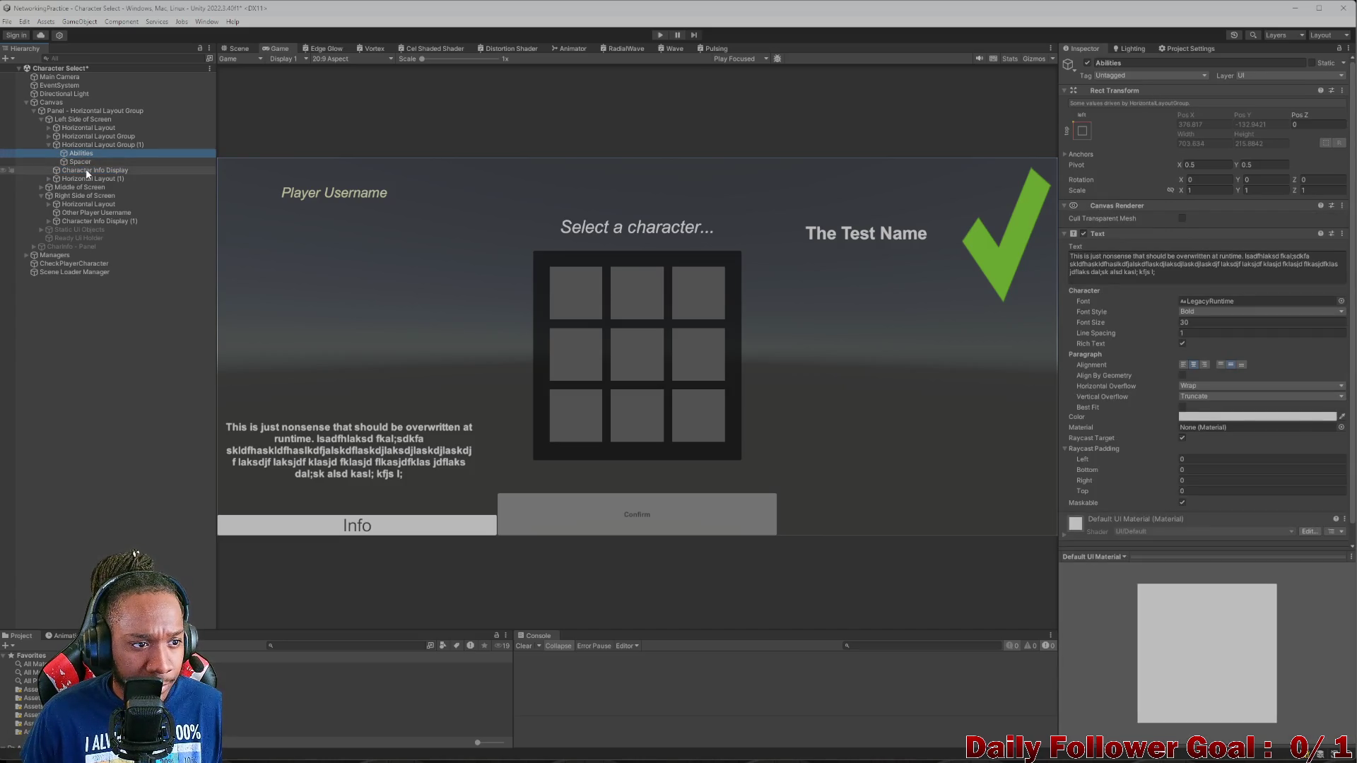
click(88, 172)
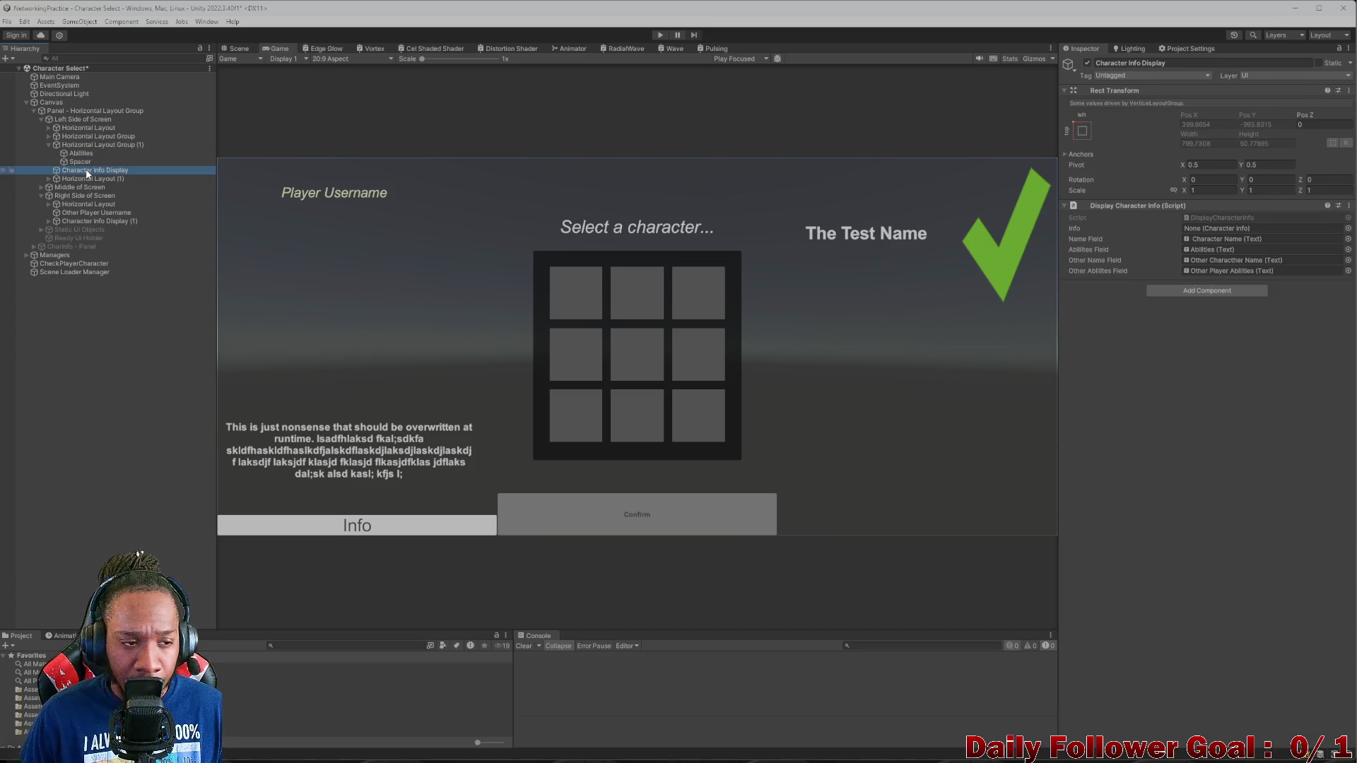
click(88, 145)
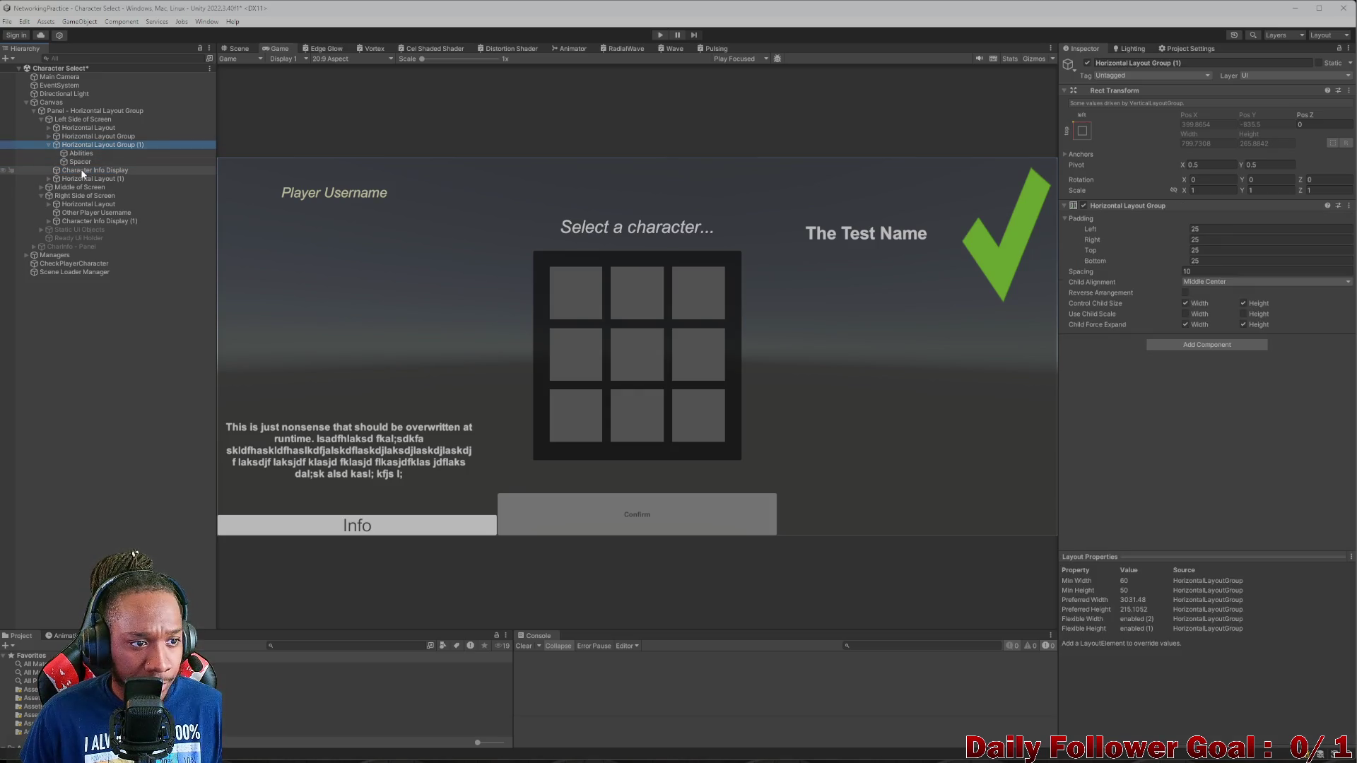
click(85, 136)
click(83, 145)
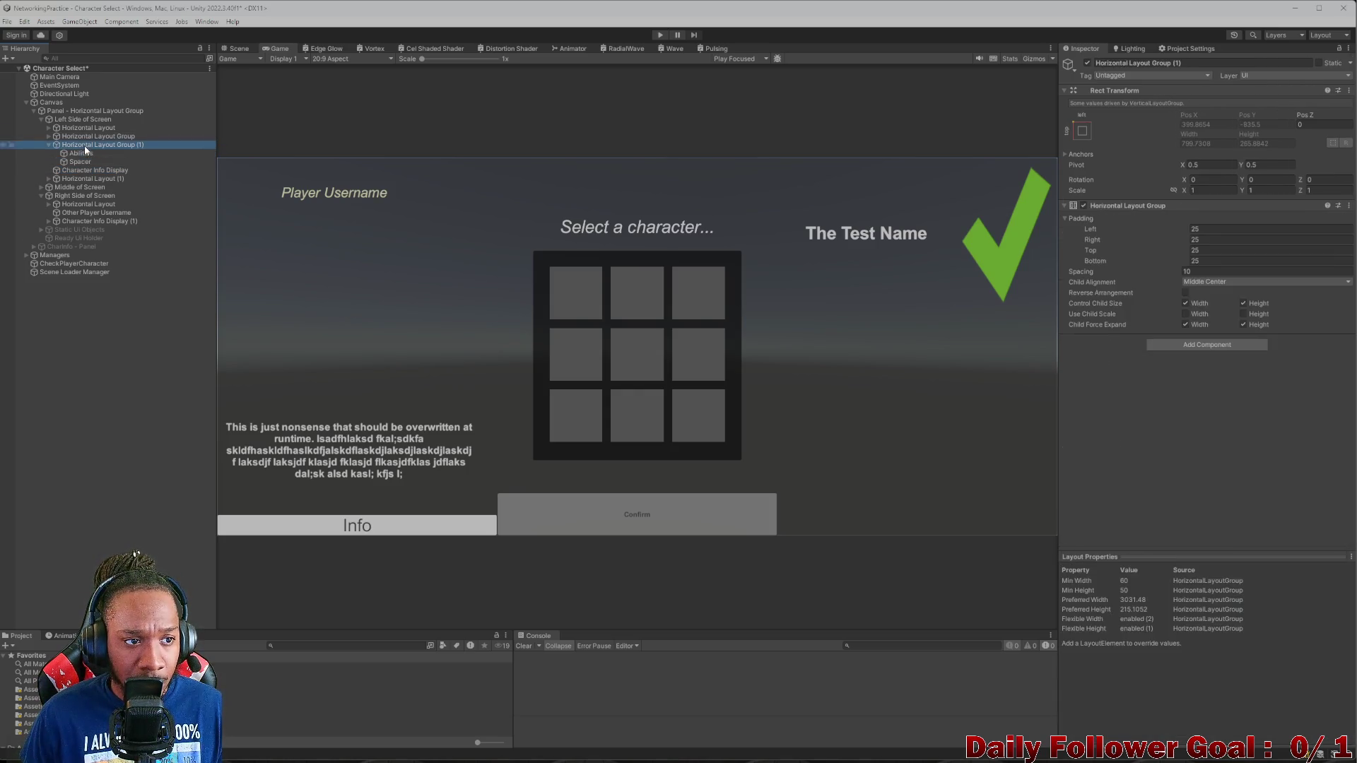
click(89, 171)
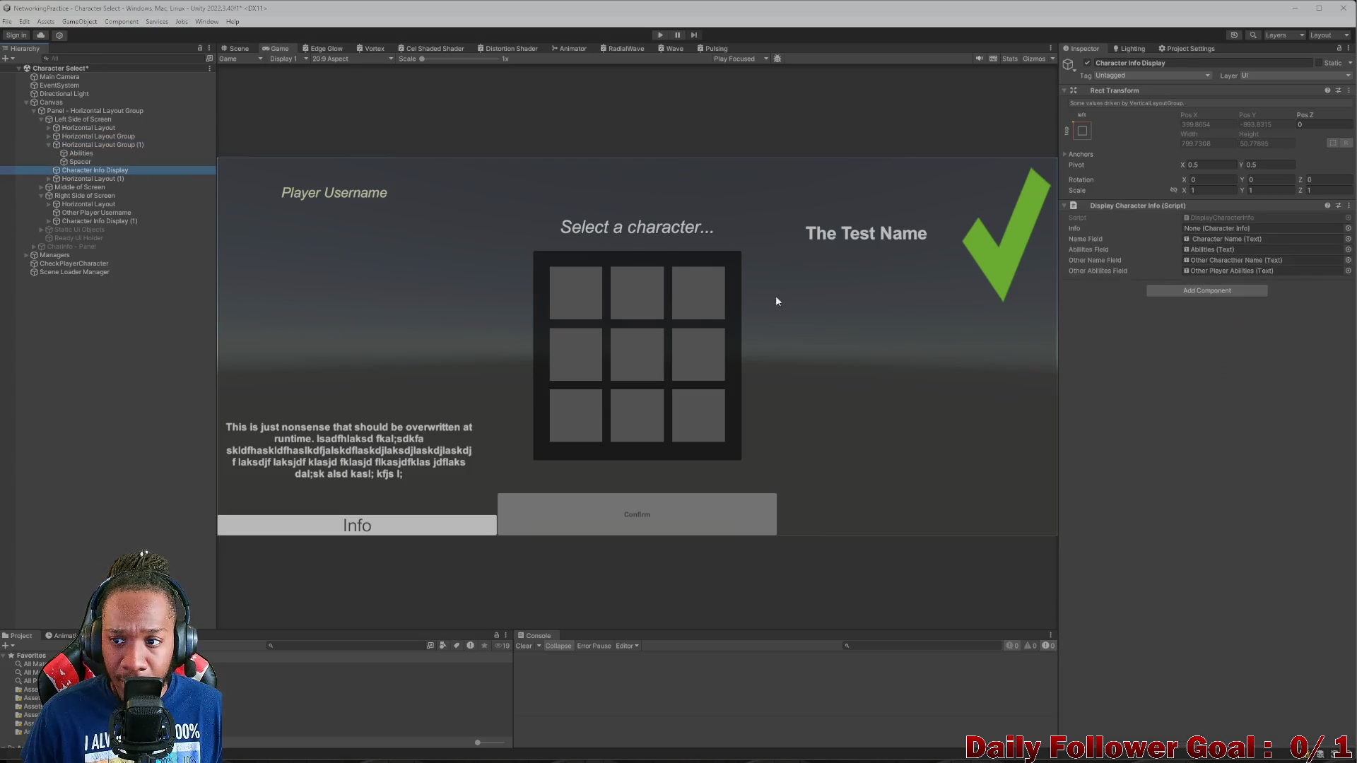
click(1352, 206)
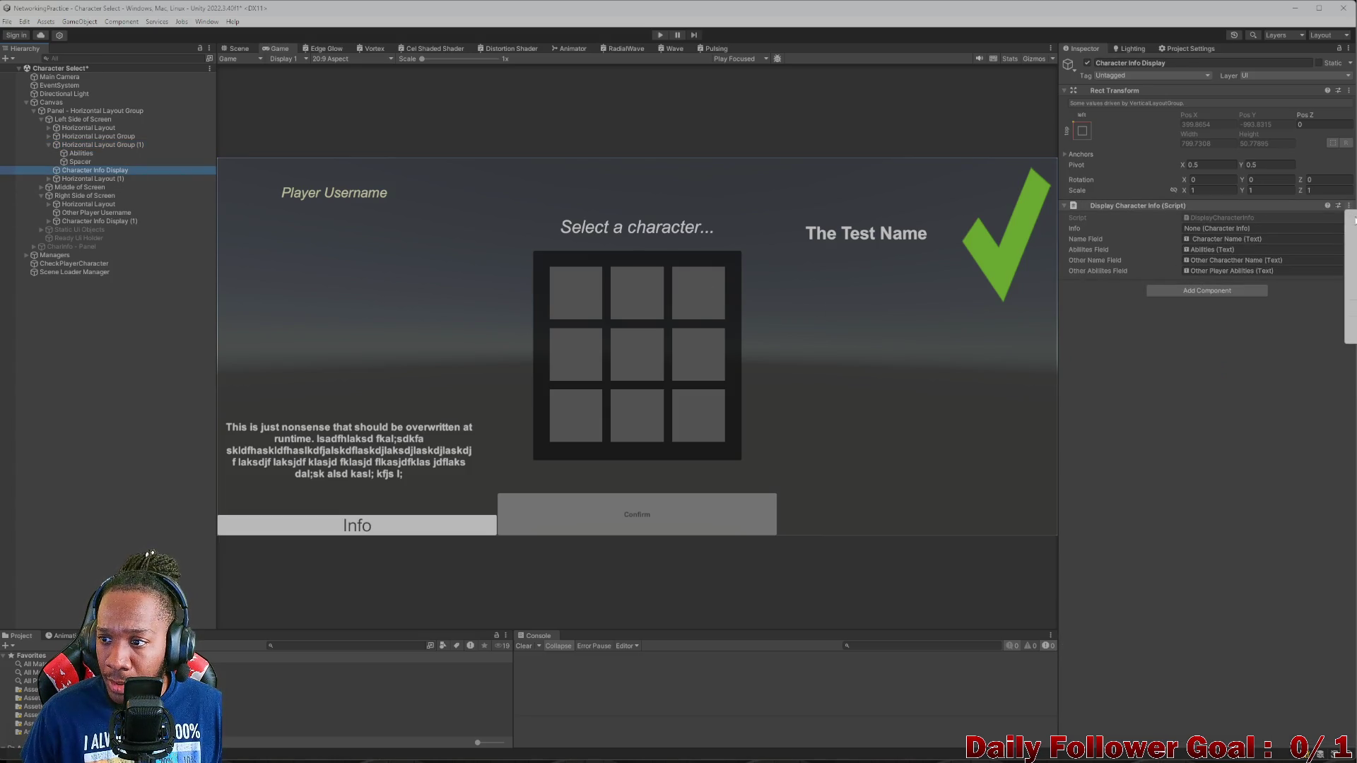
click(79, 146)
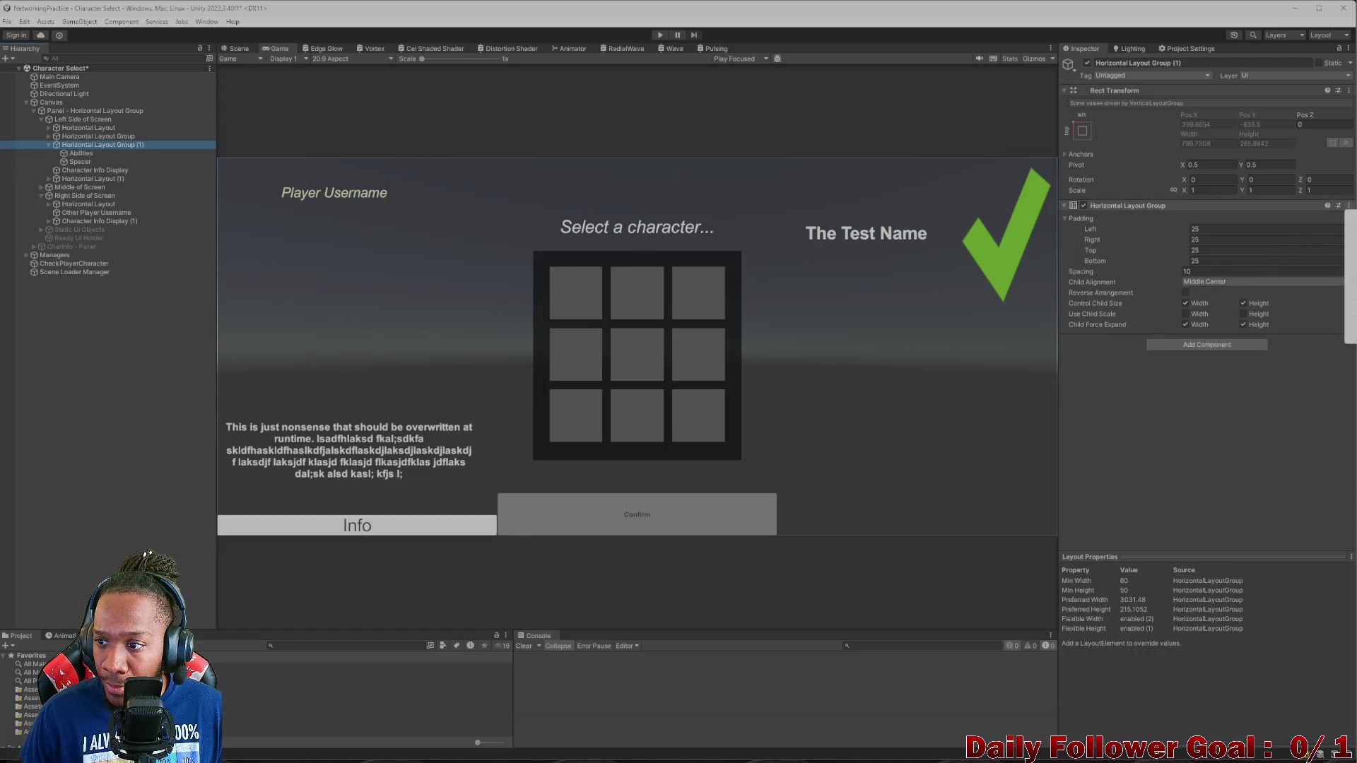
click(1272, 311)
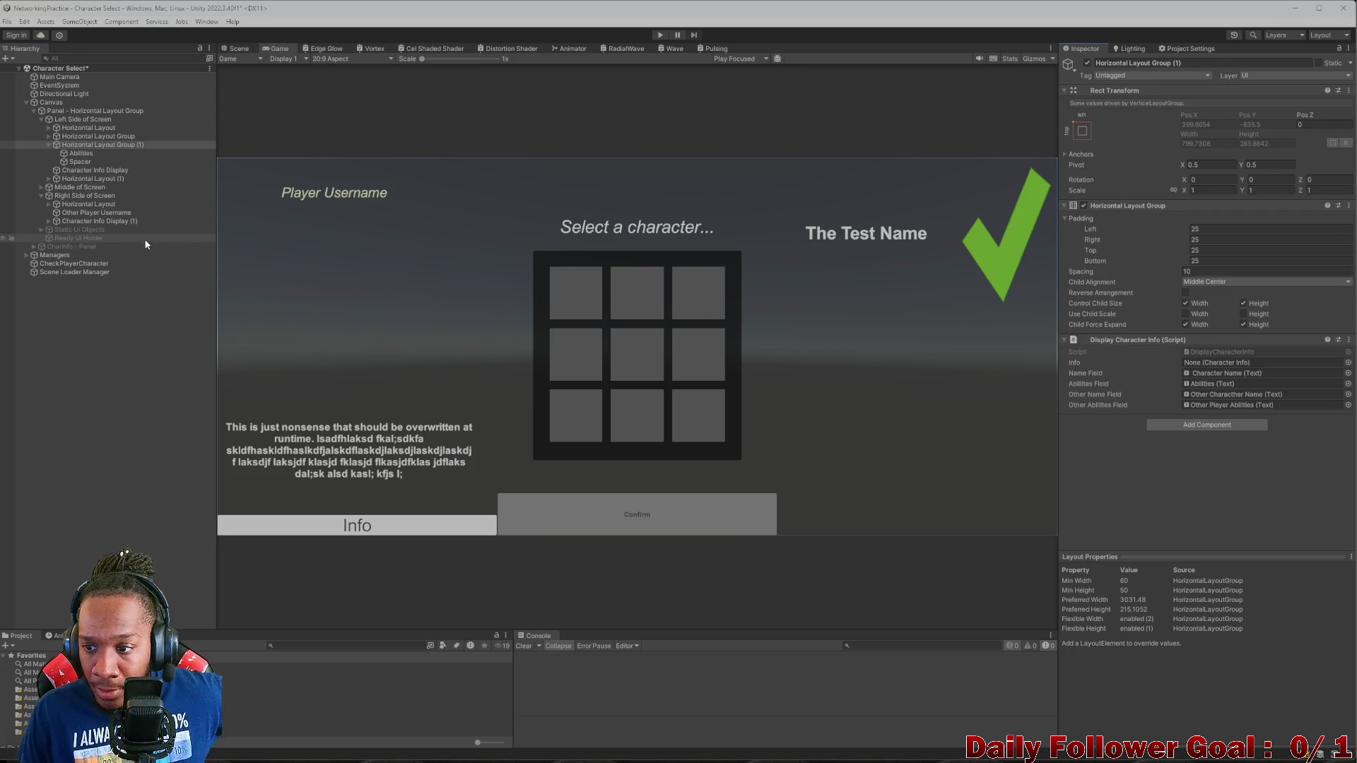
click(80, 171)
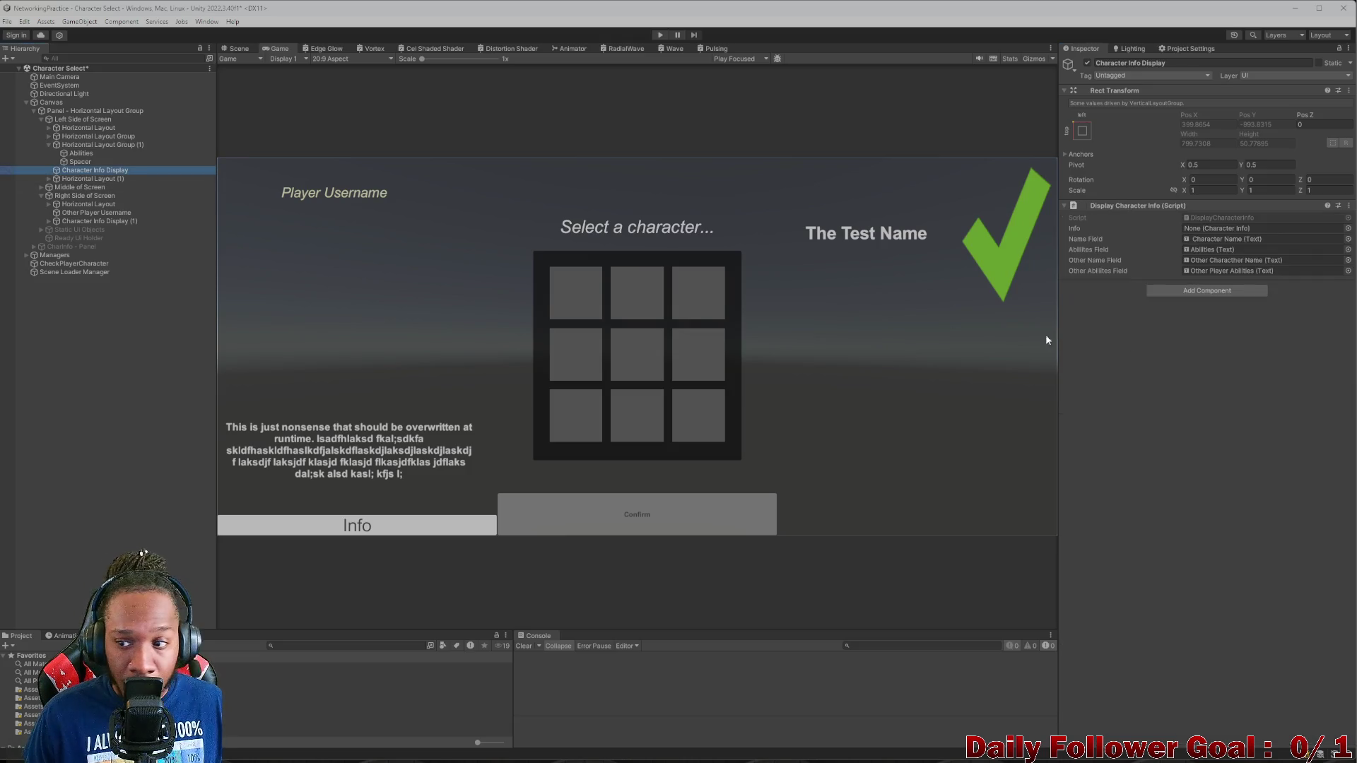
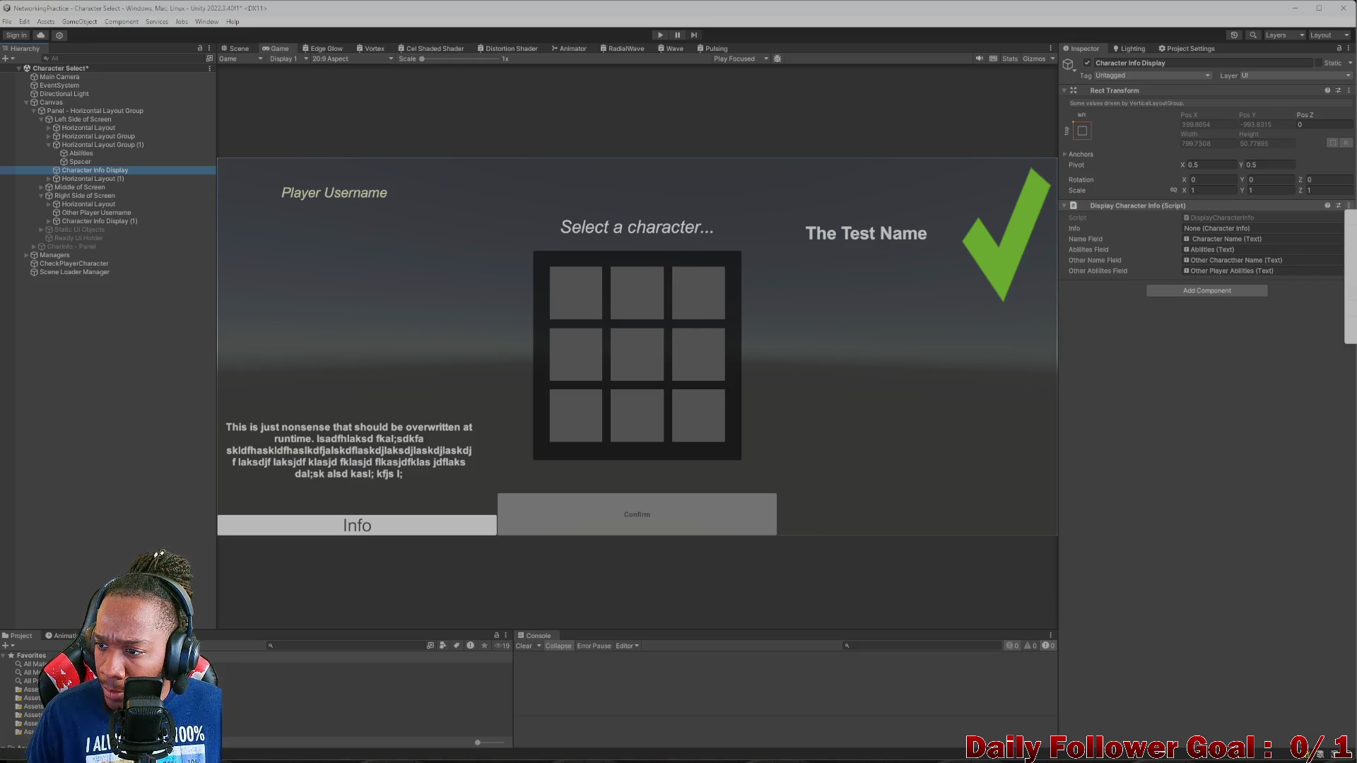
- Compare Horizontal Layout Group (1) with Character Info Display and its Abilities Field reference
click(1265, 270)
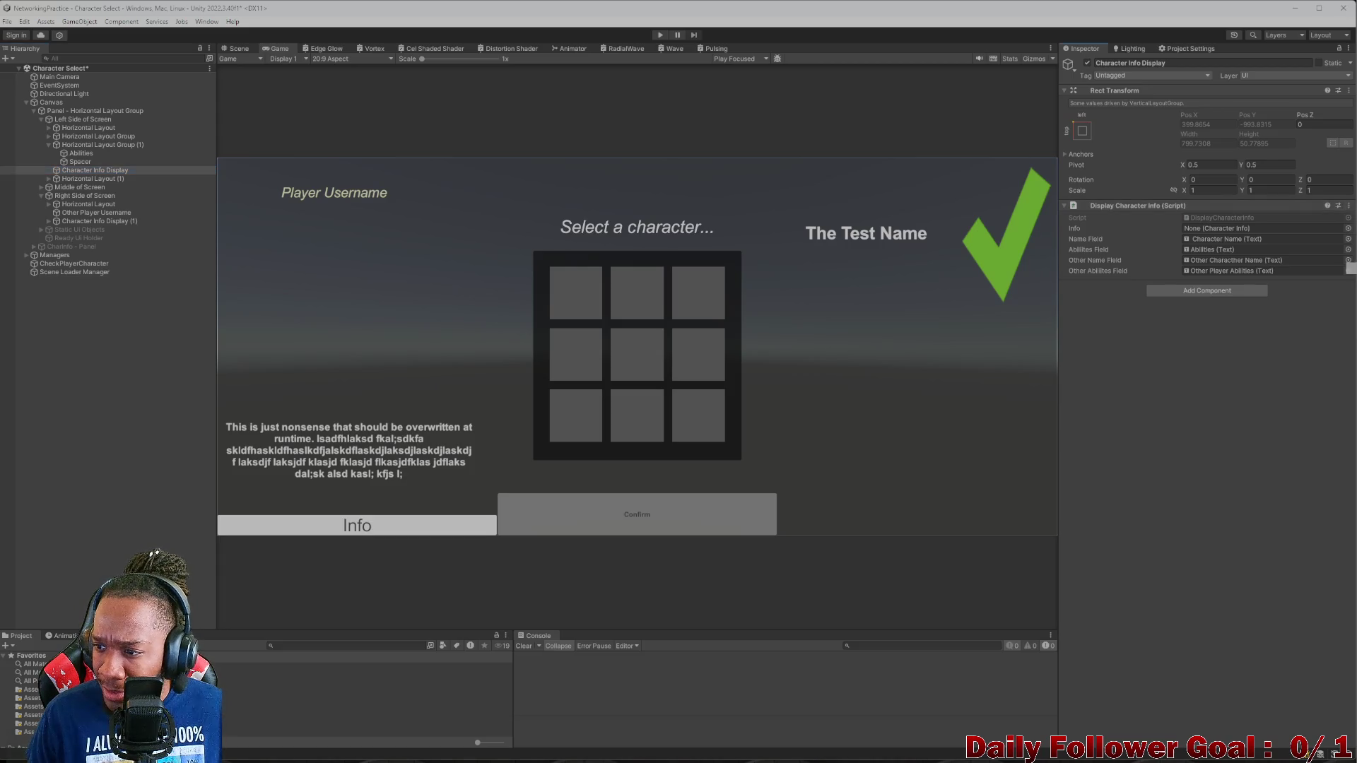
click(84, 145)
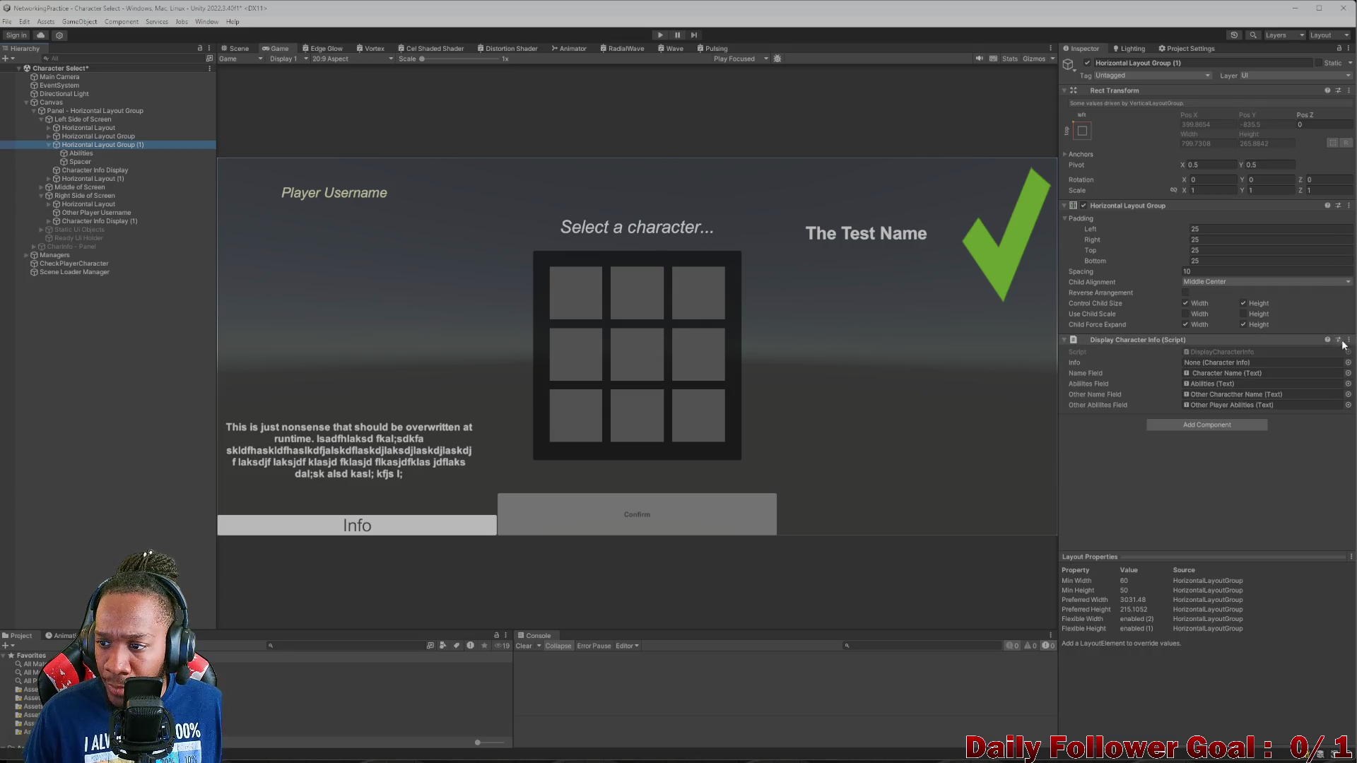
click(1348, 431)
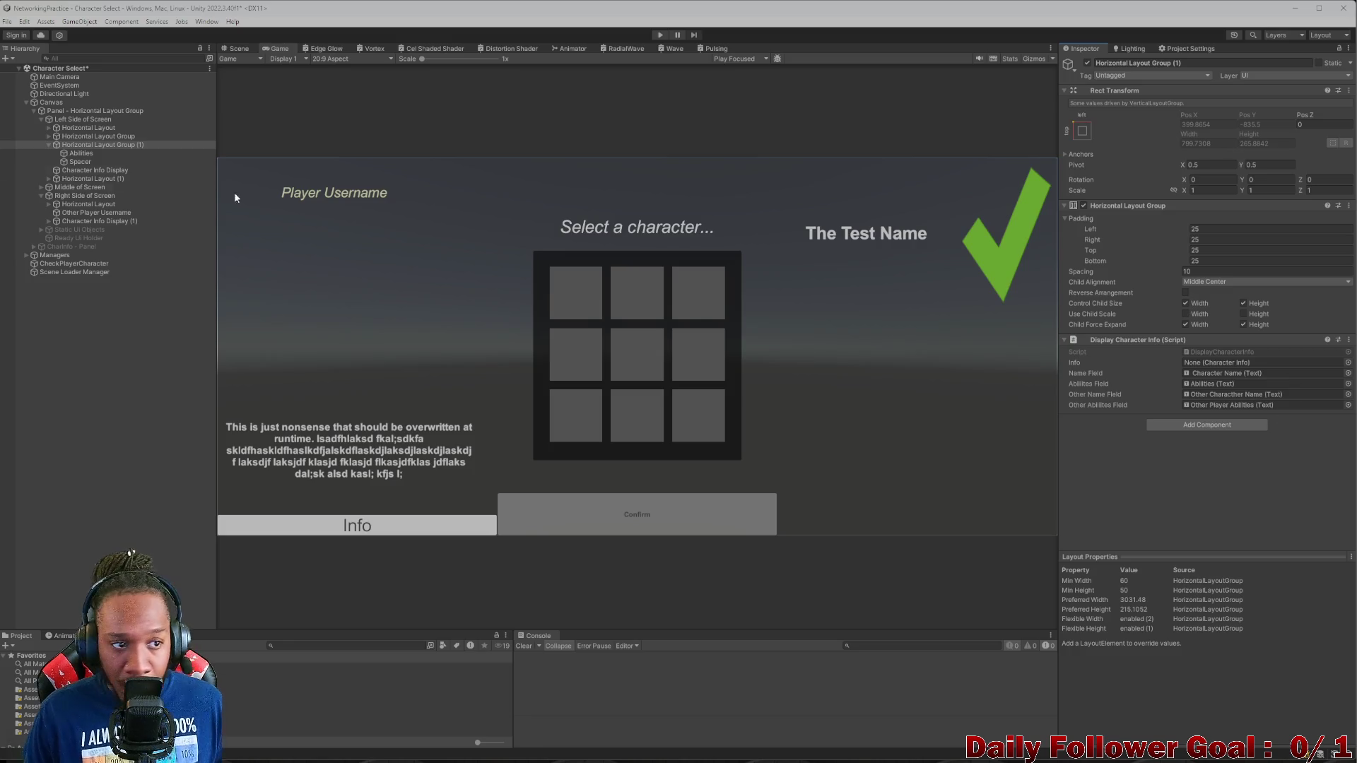
click(87, 171)
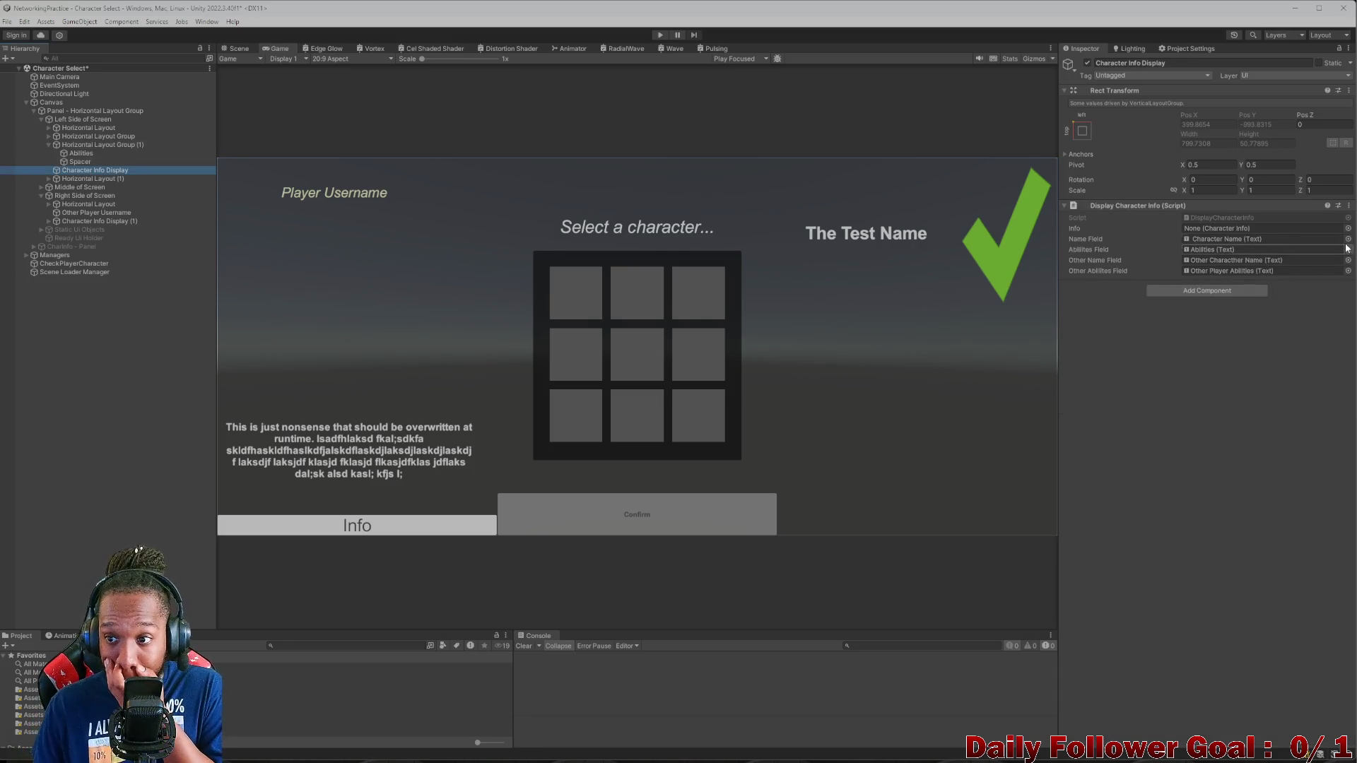
click(1226, 239)
click(1223, 249)
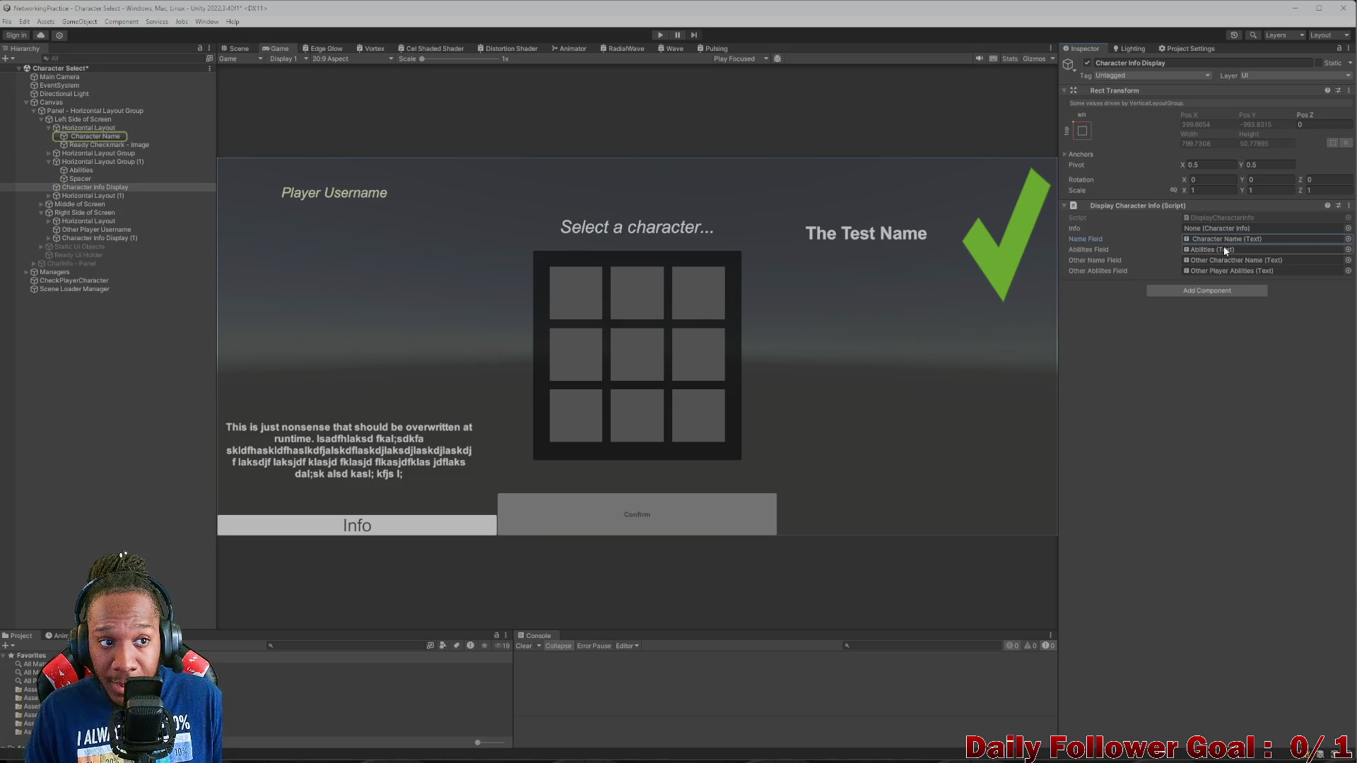
click(99, 162)
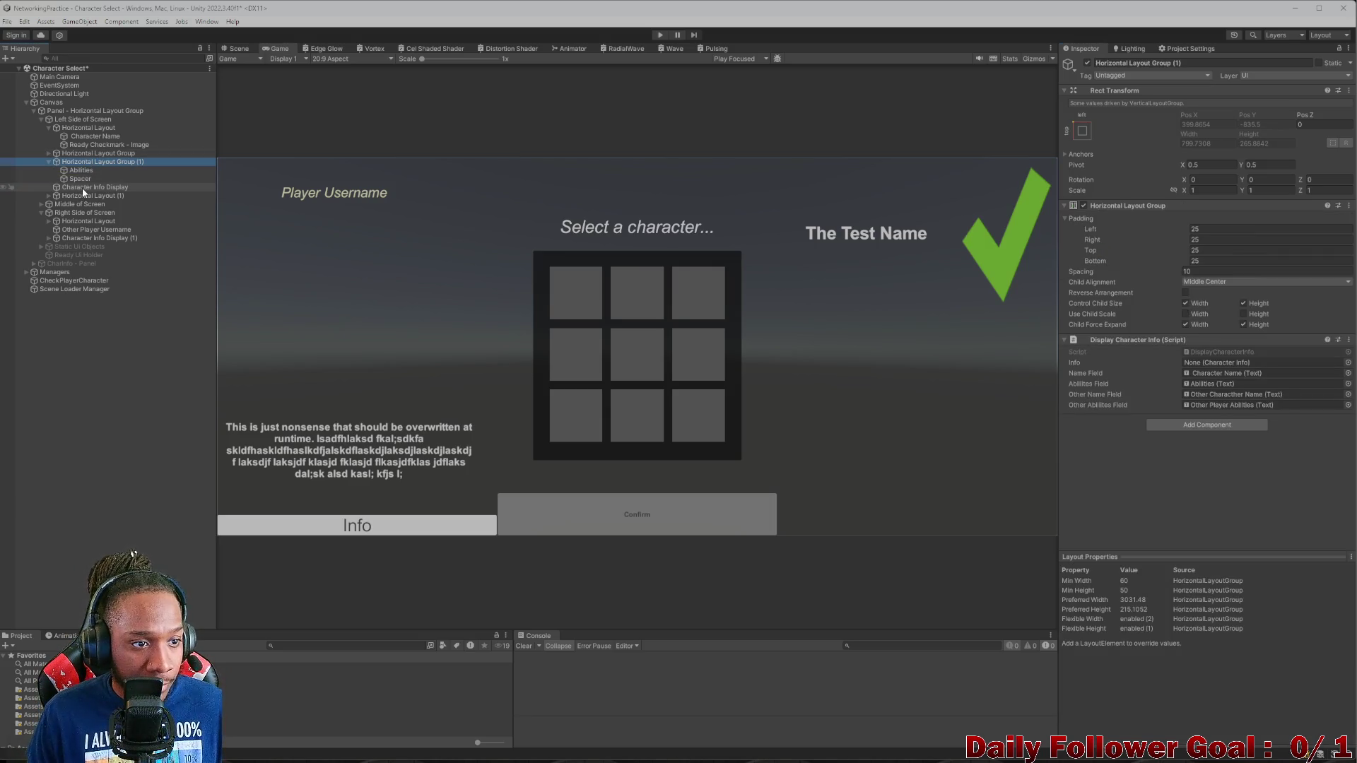
click(82, 188)
- Rename Horizontal Layout Group (1) to 'Character Info Display - Horizontal Layout Group'
click(1207, 63)
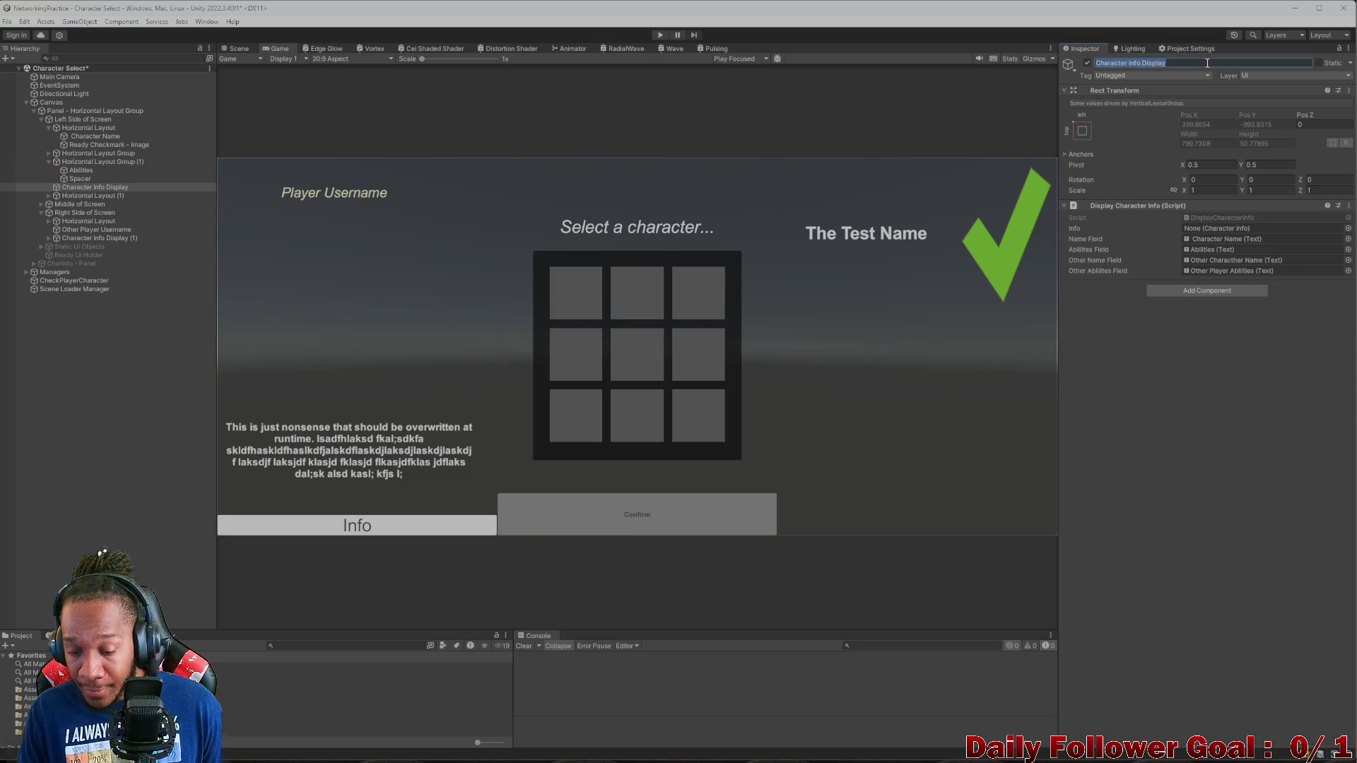
click(120, 161)
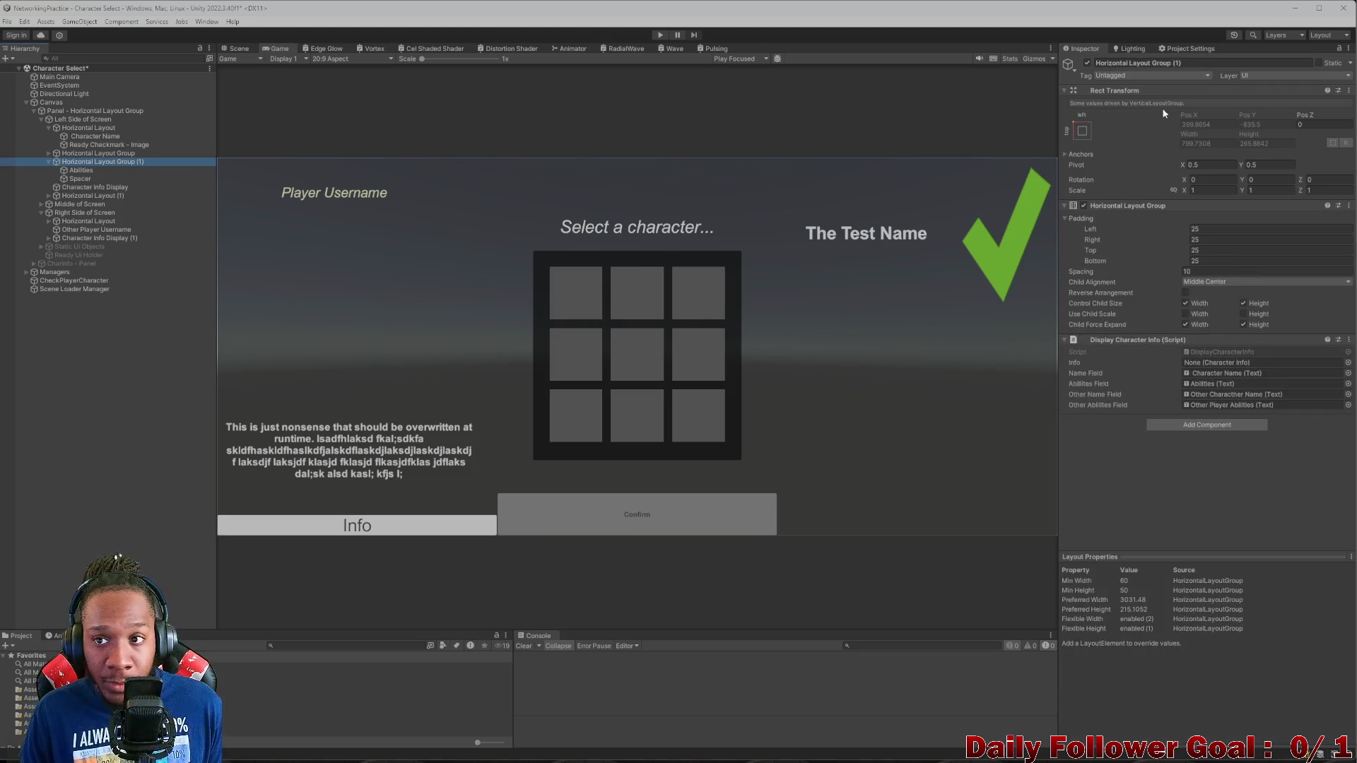
key(ctrl+z)
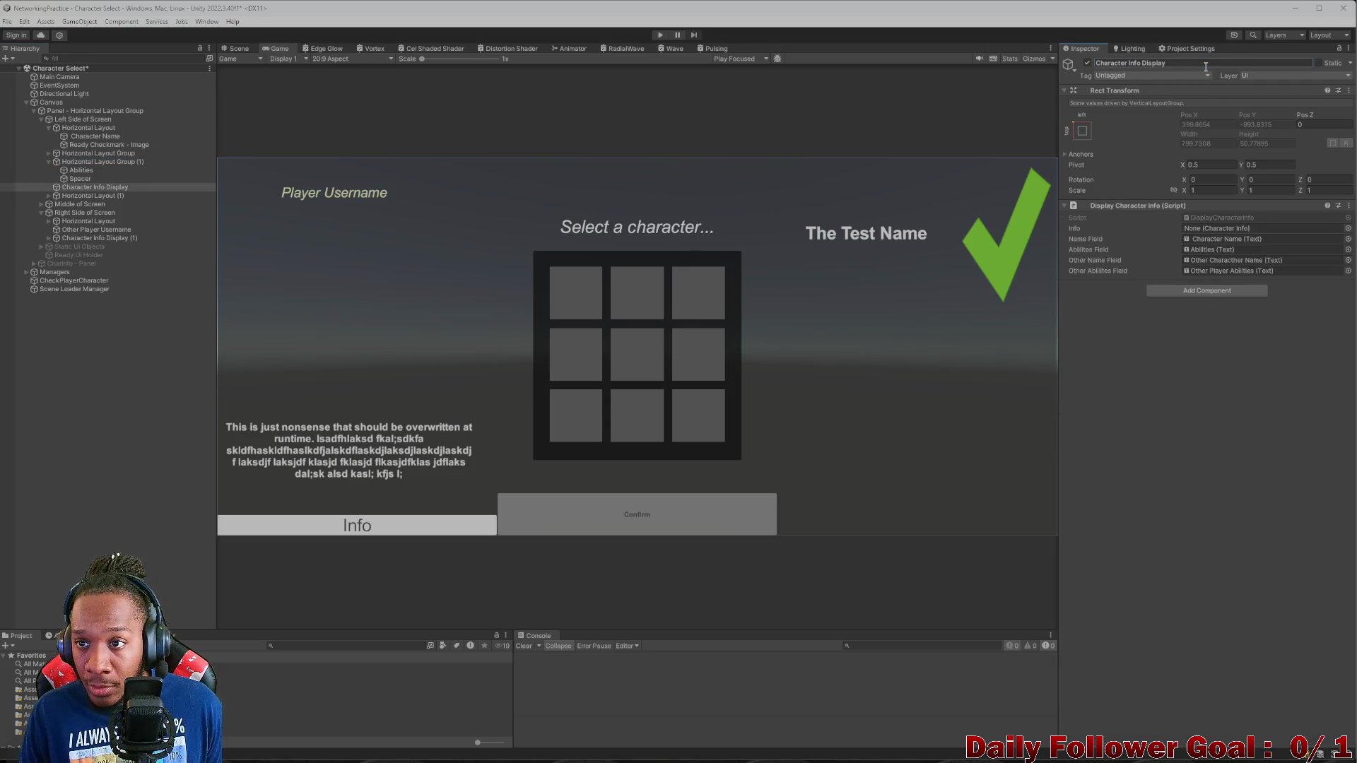
click(112, 161)
click(1233, 64)
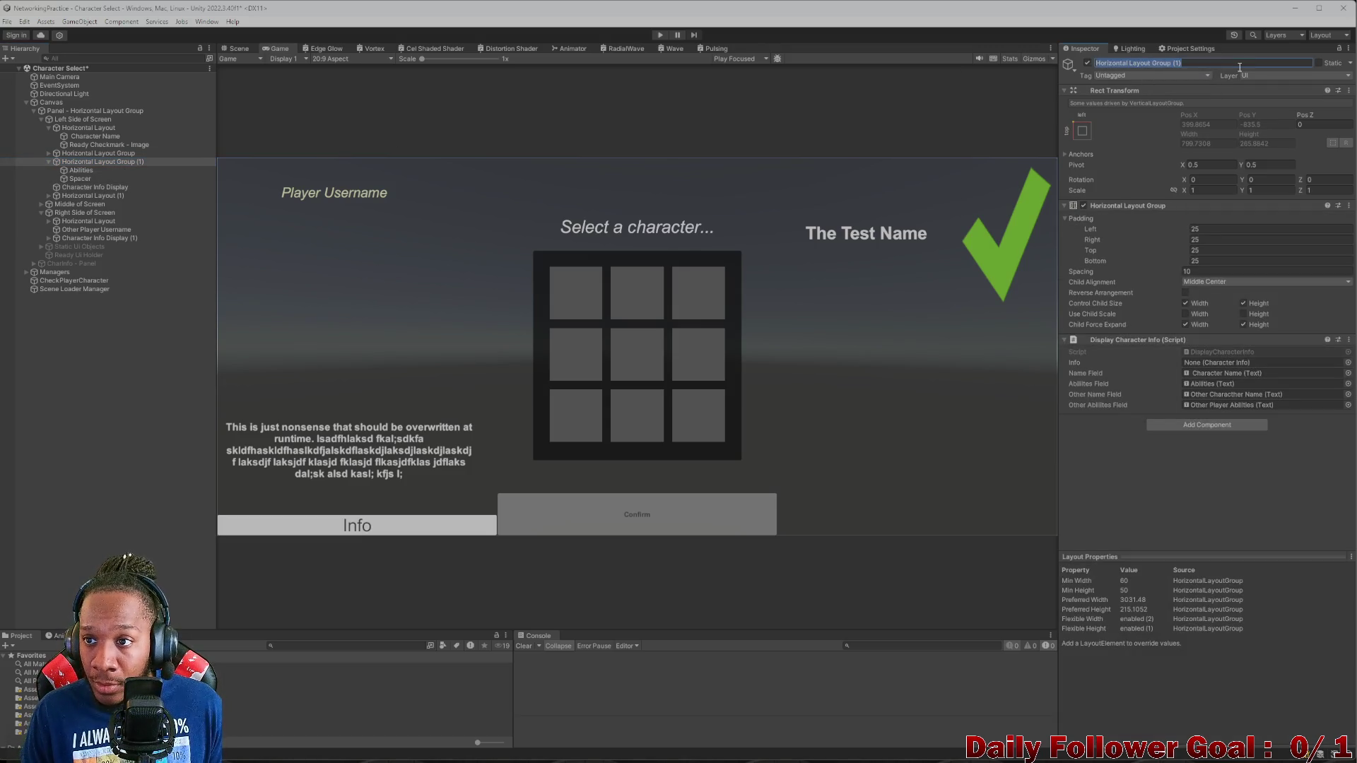
key(BackSpace)
key(BackSpace)
key(BackSpace)
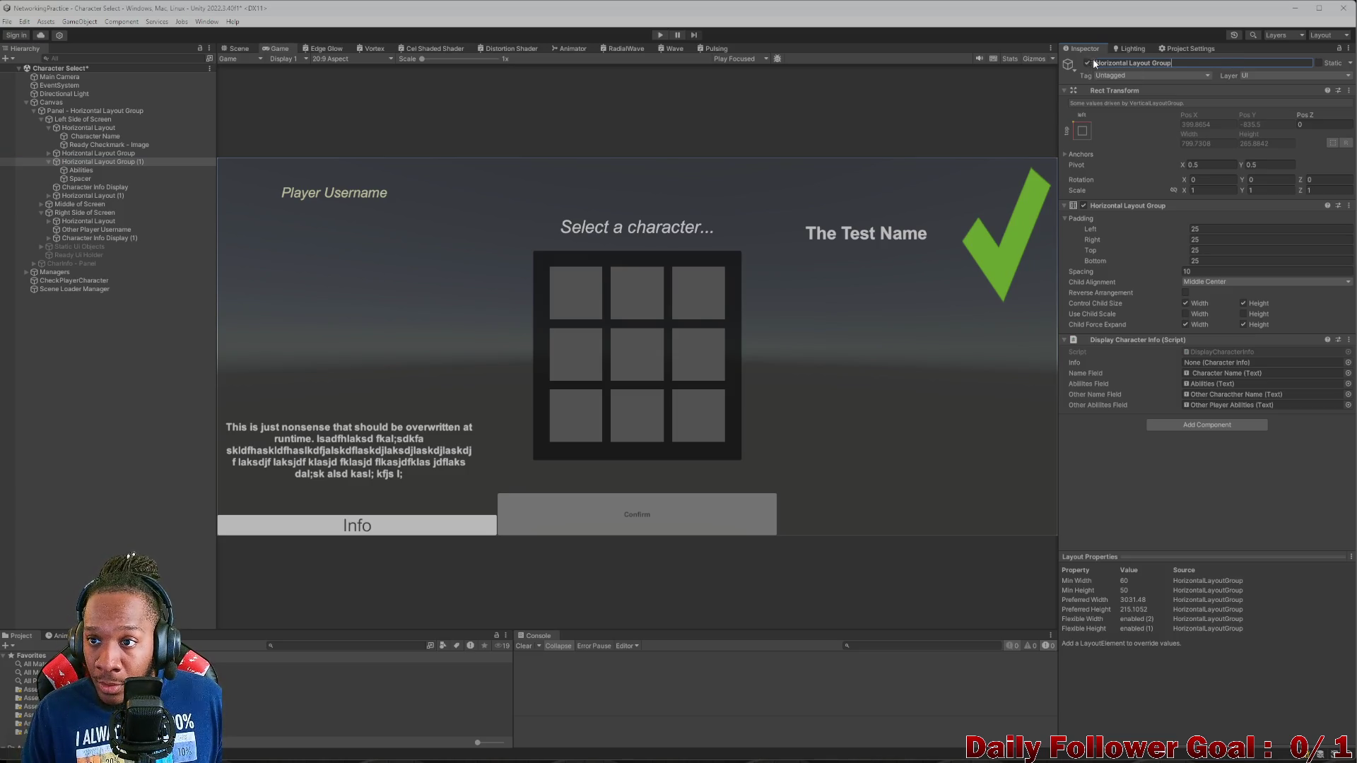
click(1095, 68)
text(Character Info Display)
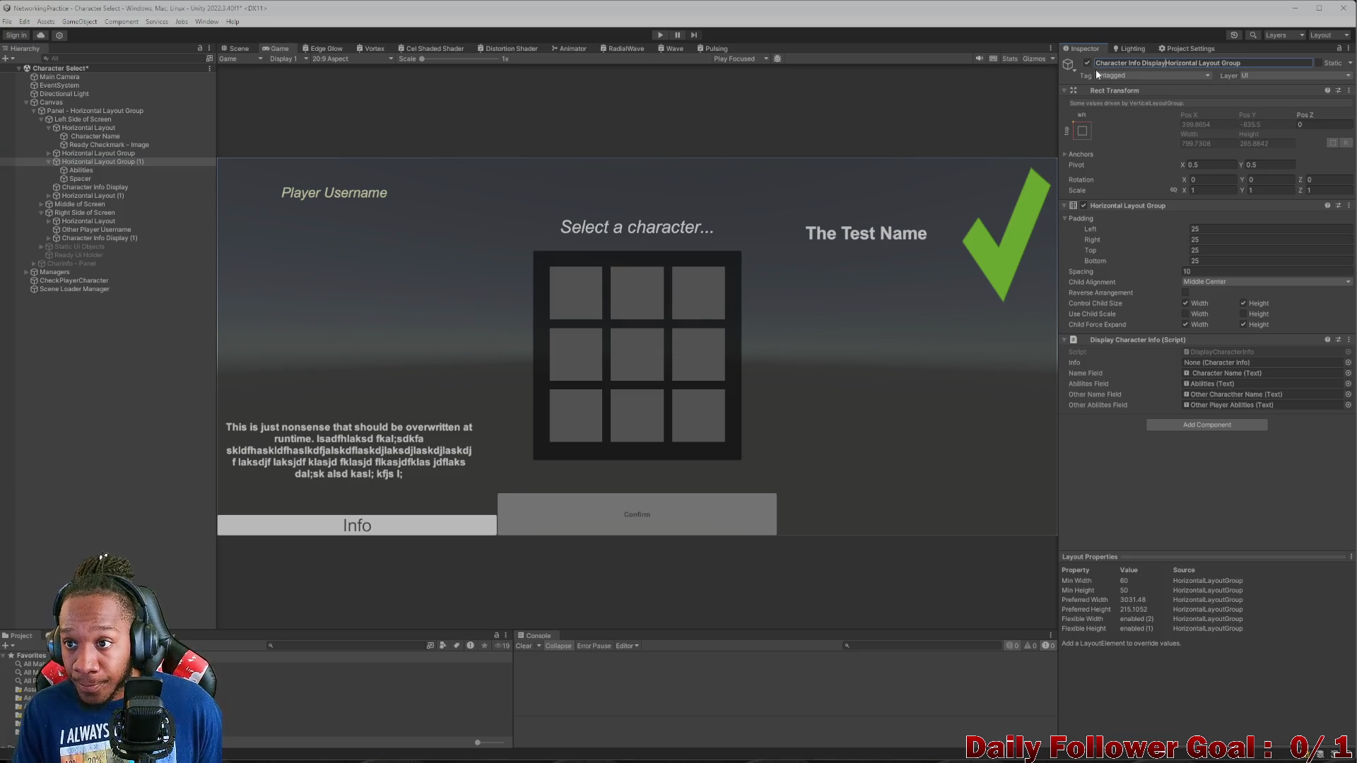
text(-)
key(Return)
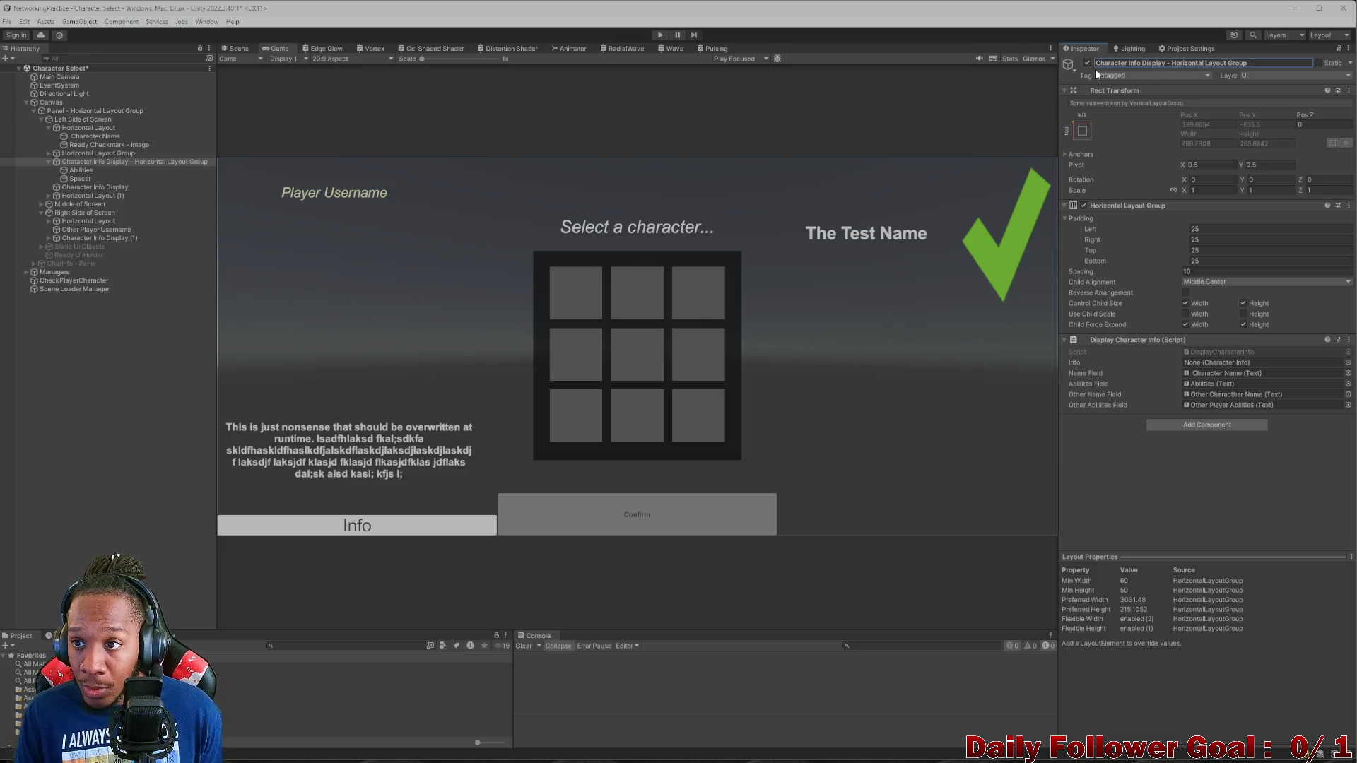
- Delete the old Character Info Display object and collapse the renamed layout group
click(94, 186)
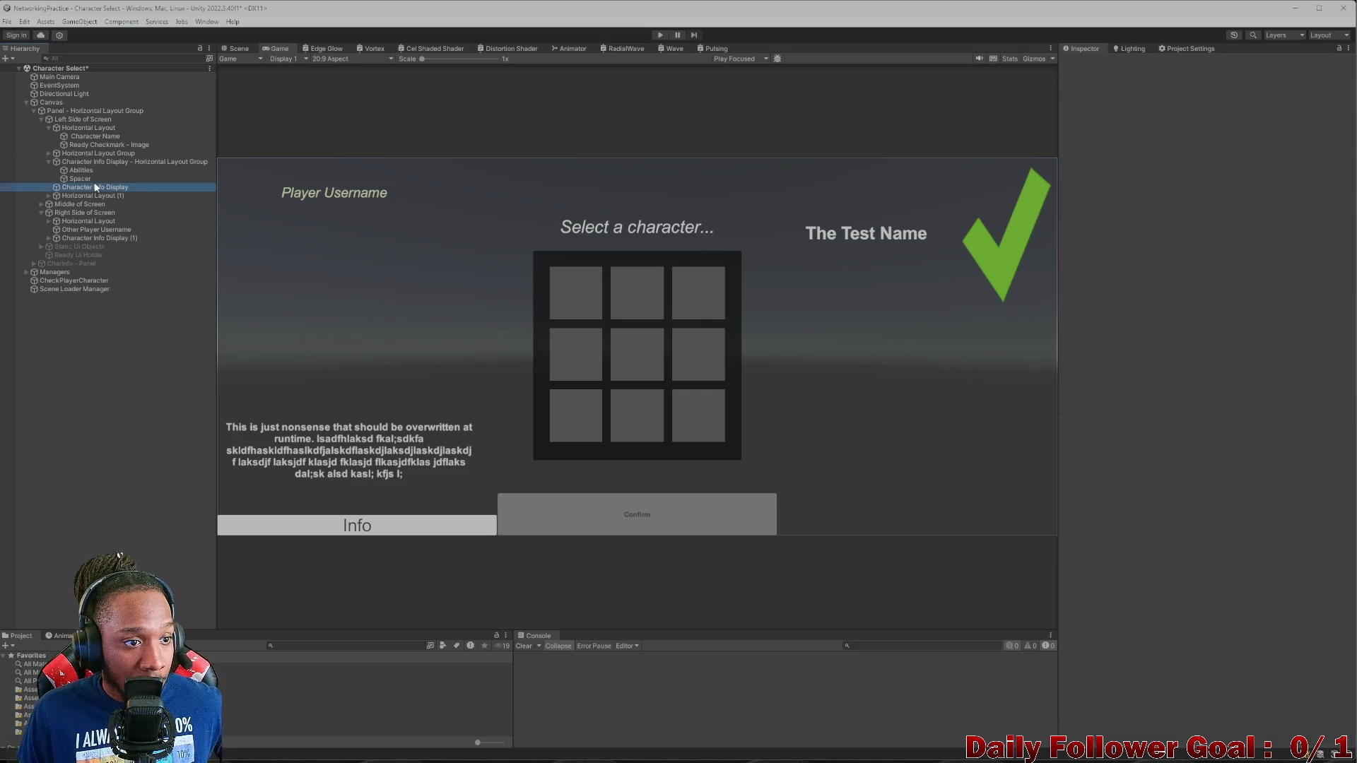
key(Delete)
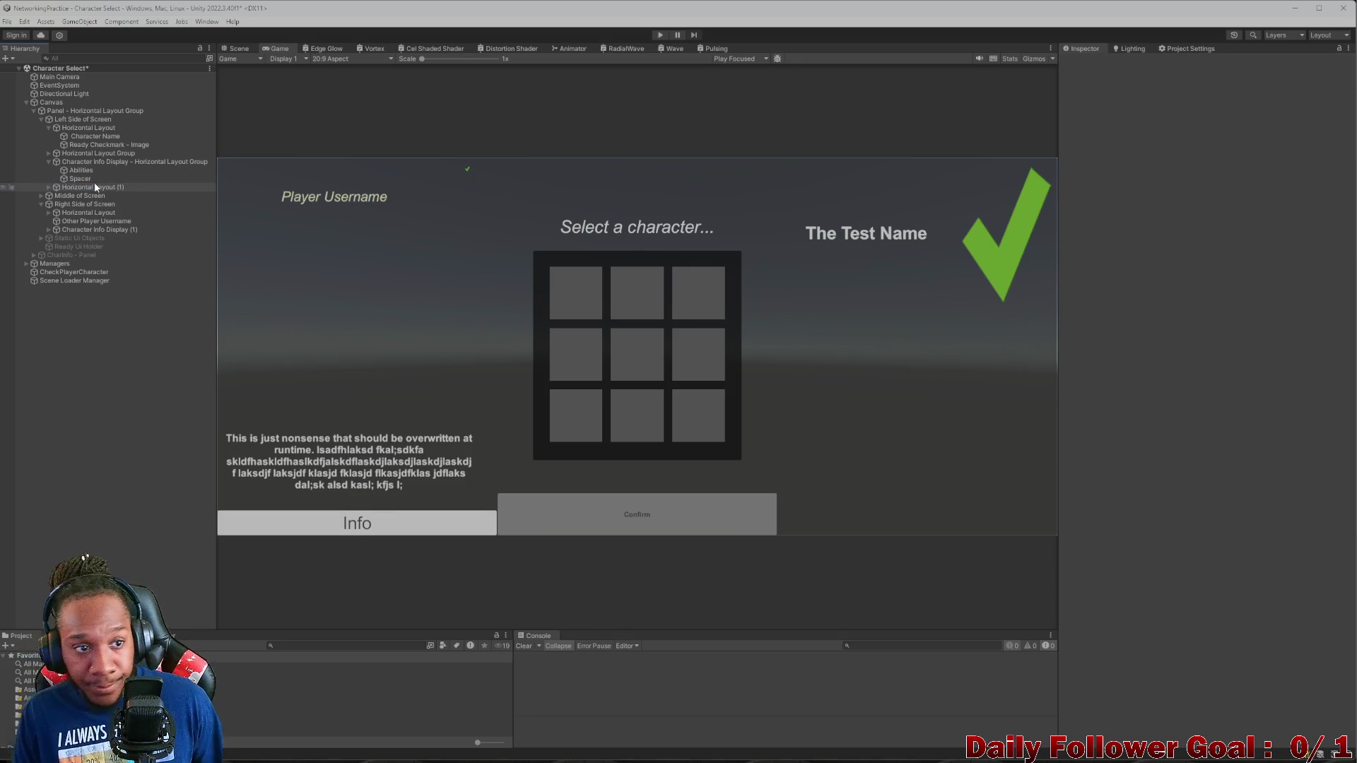
click(93, 161)
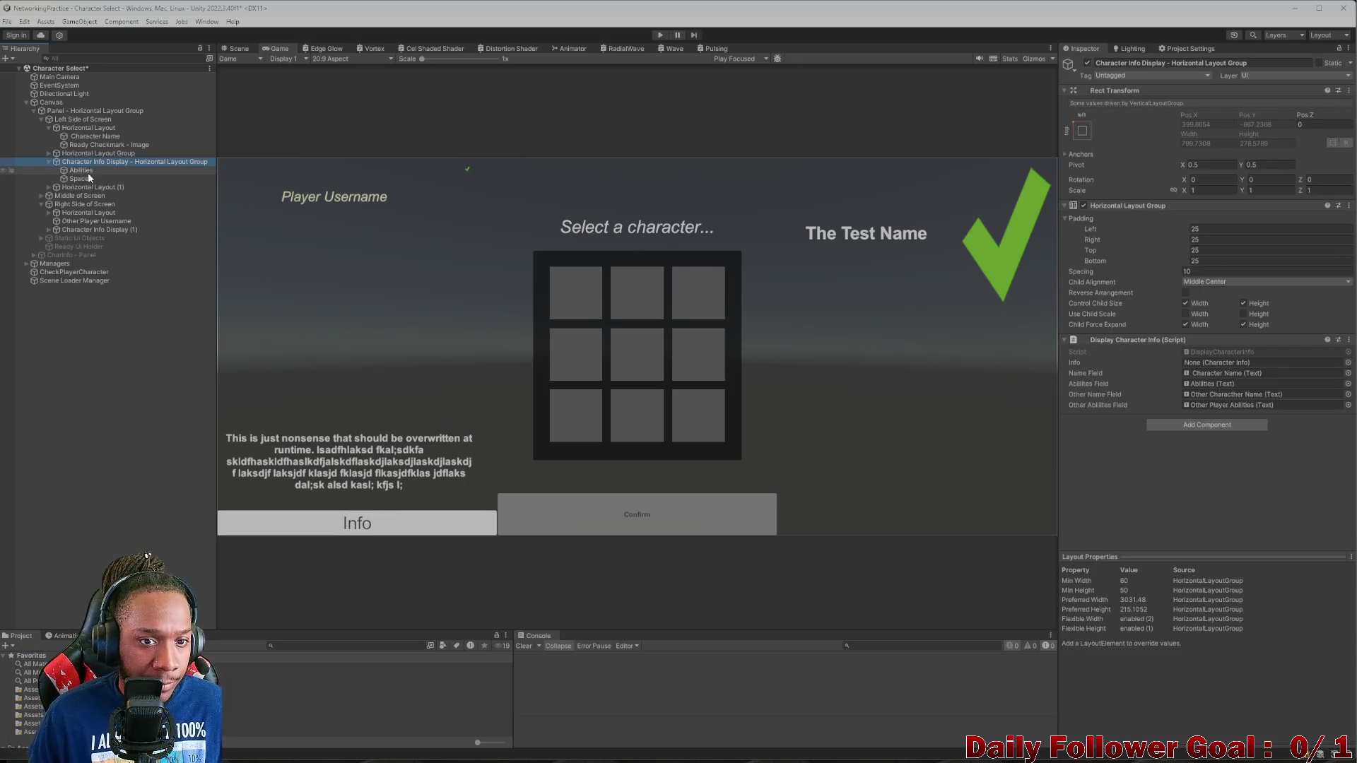
click(49, 162)
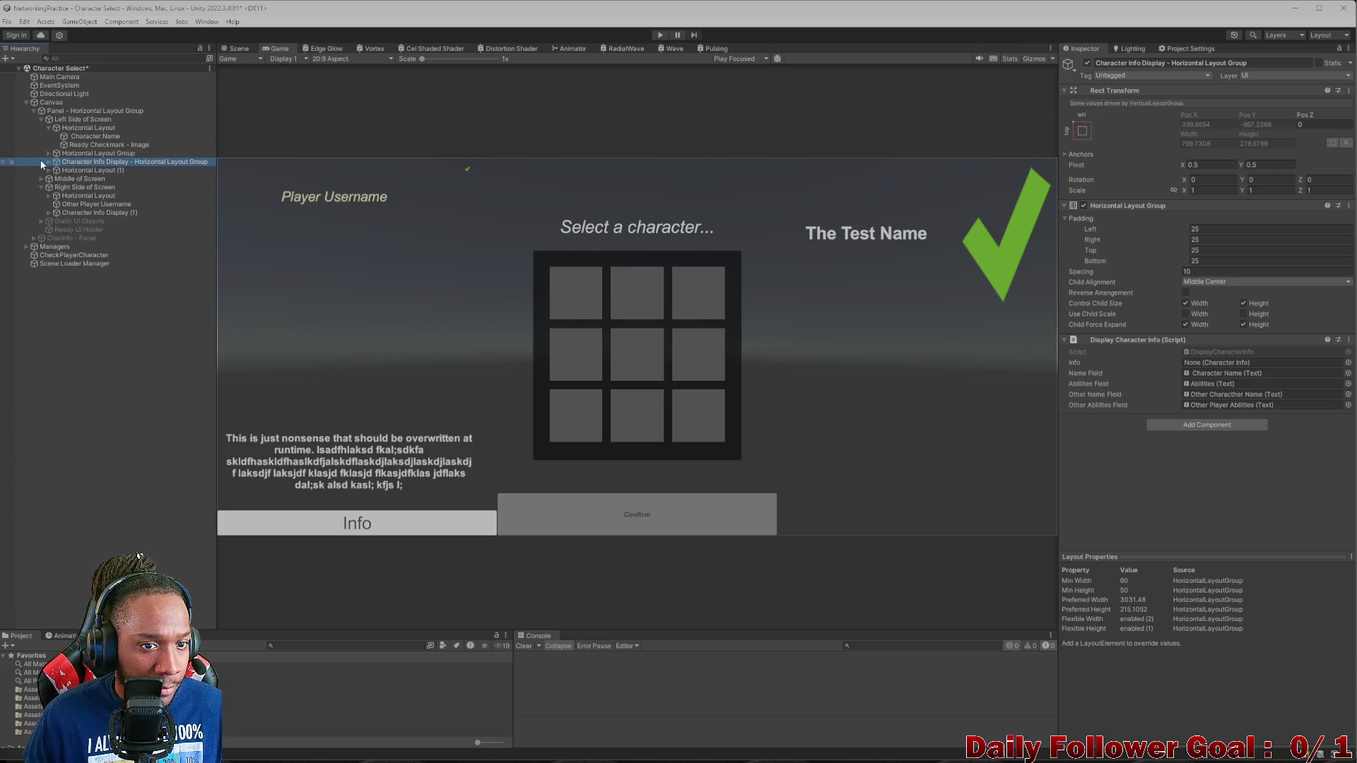
click(48, 161)
click(49, 162)
click(59, 170)
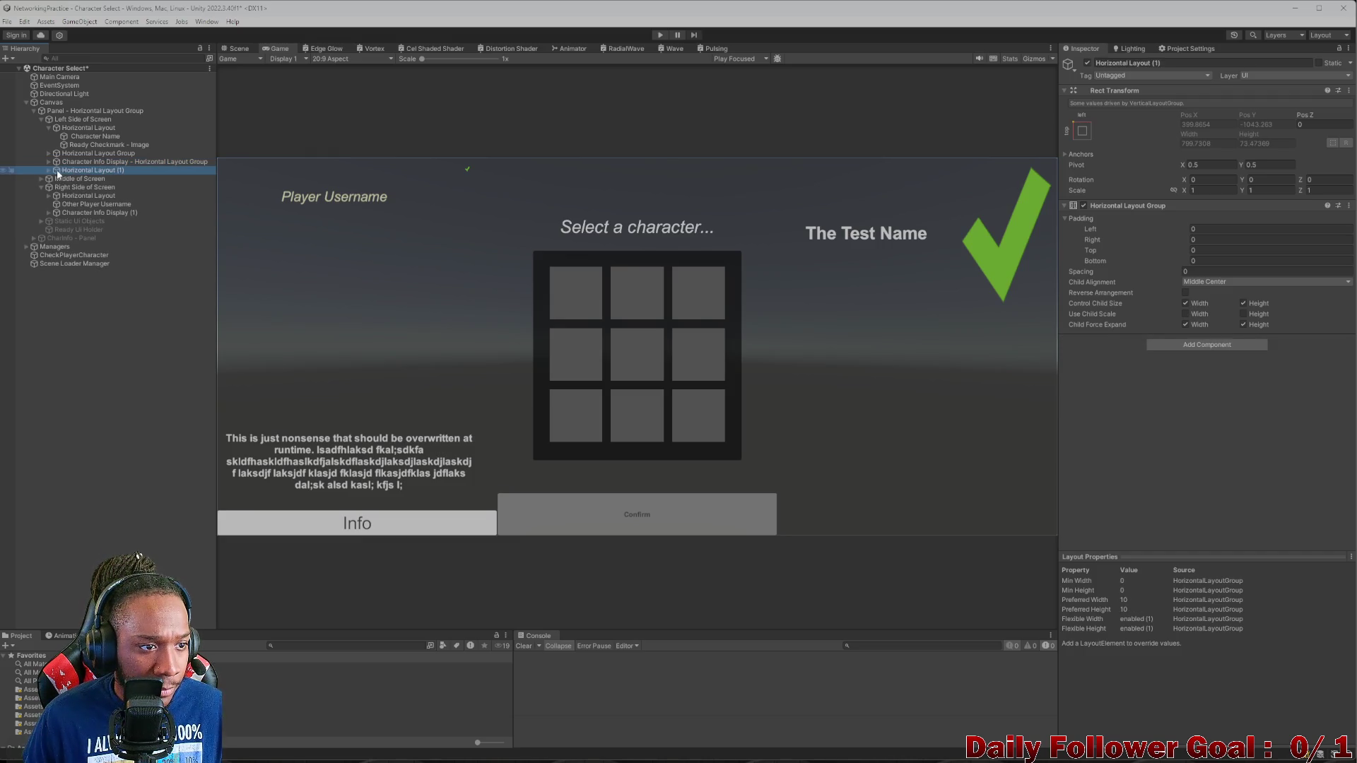
click(49, 171)
click(57, 179)
click(57, 179)
click(49, 170)
click(71, 163)
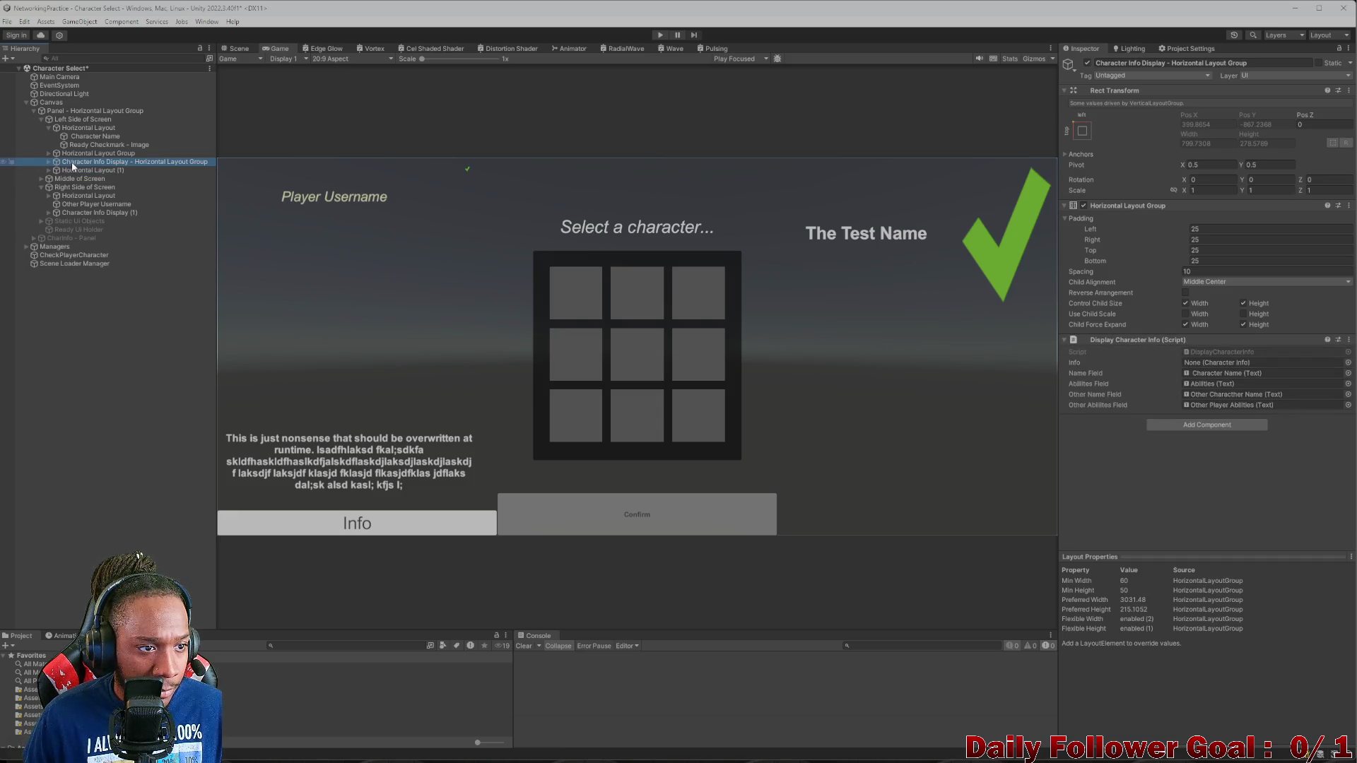
click(79, 154)
click(53, 162)
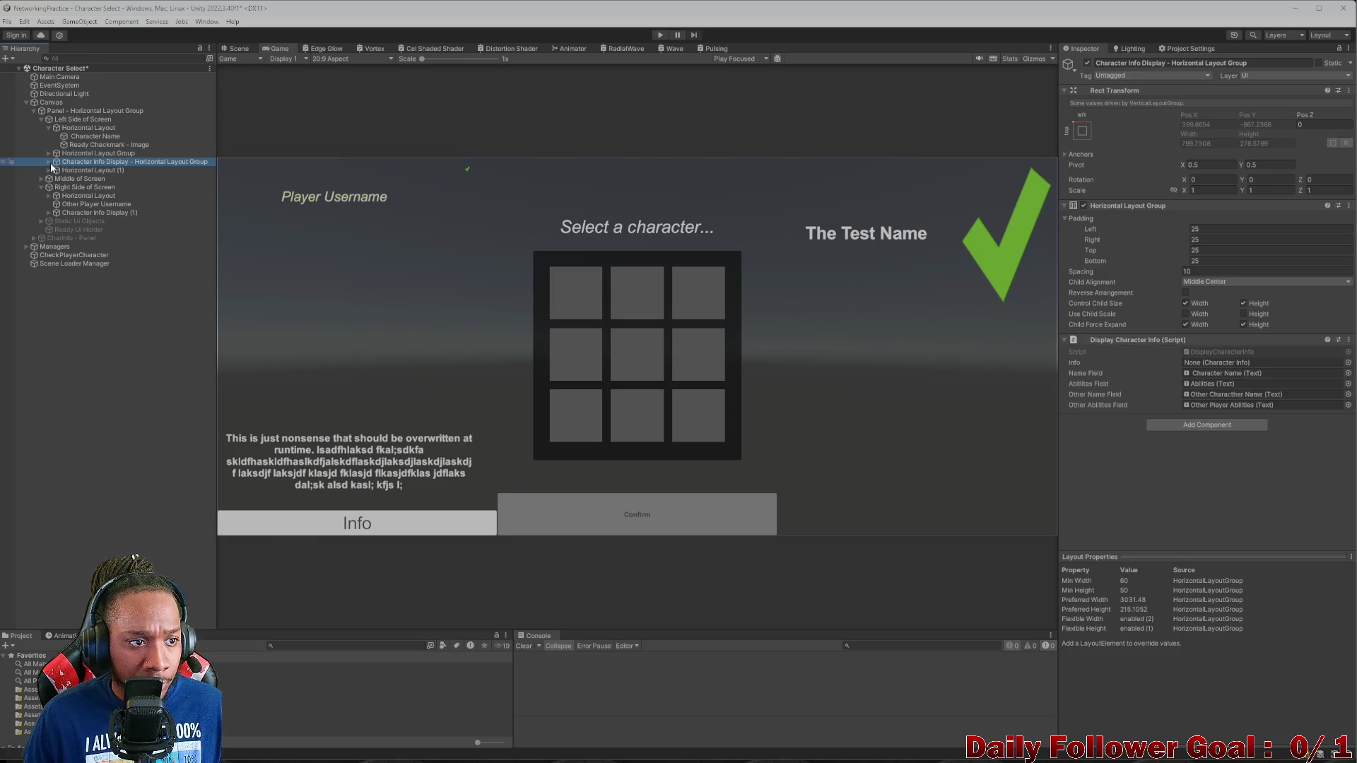
click(49, 162)
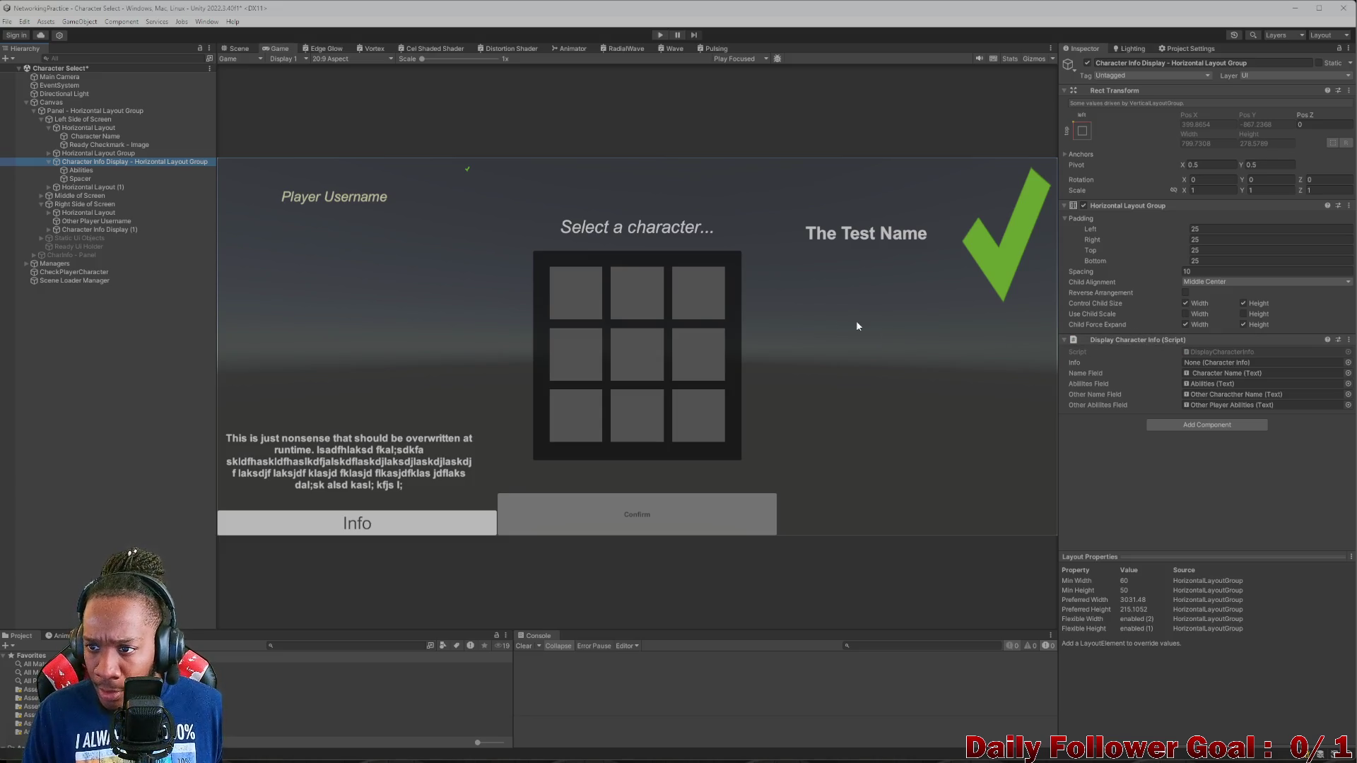
click(75, 171)
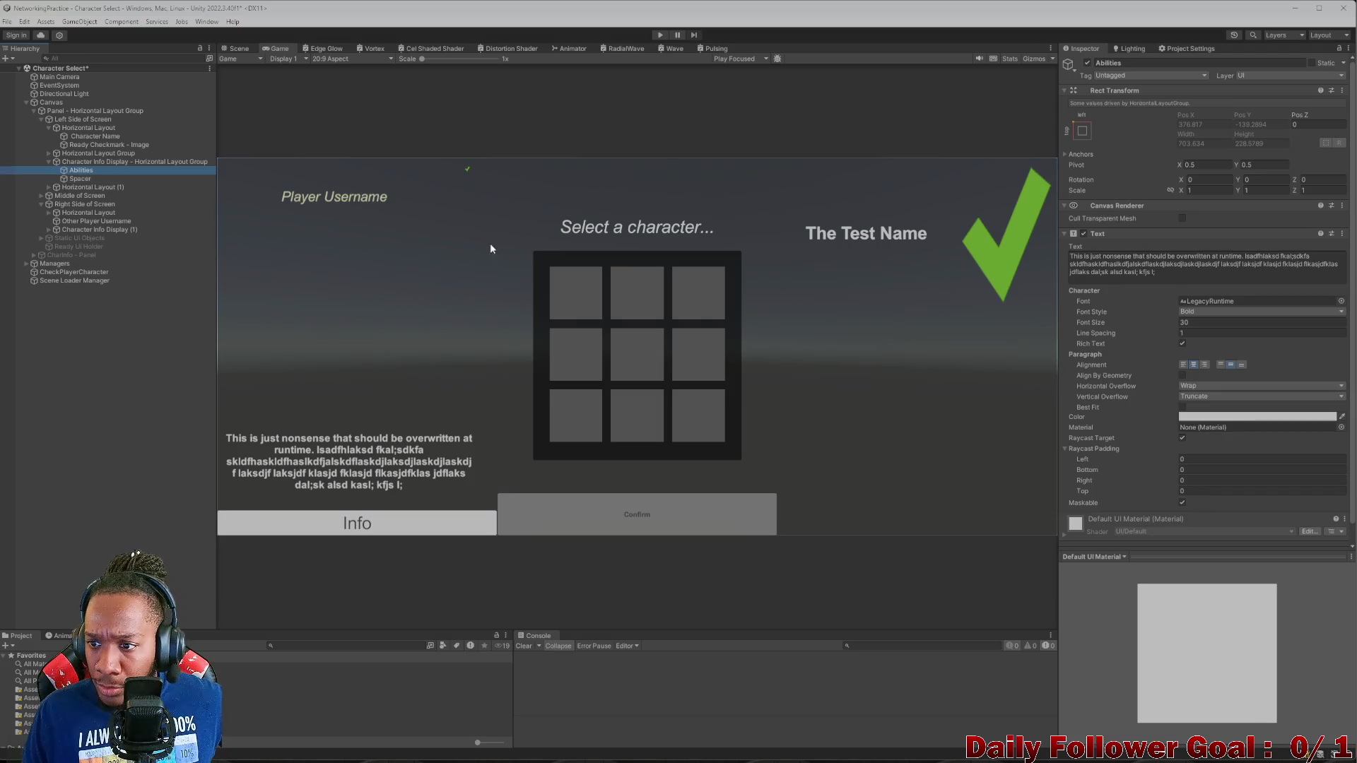
click(96, 160)
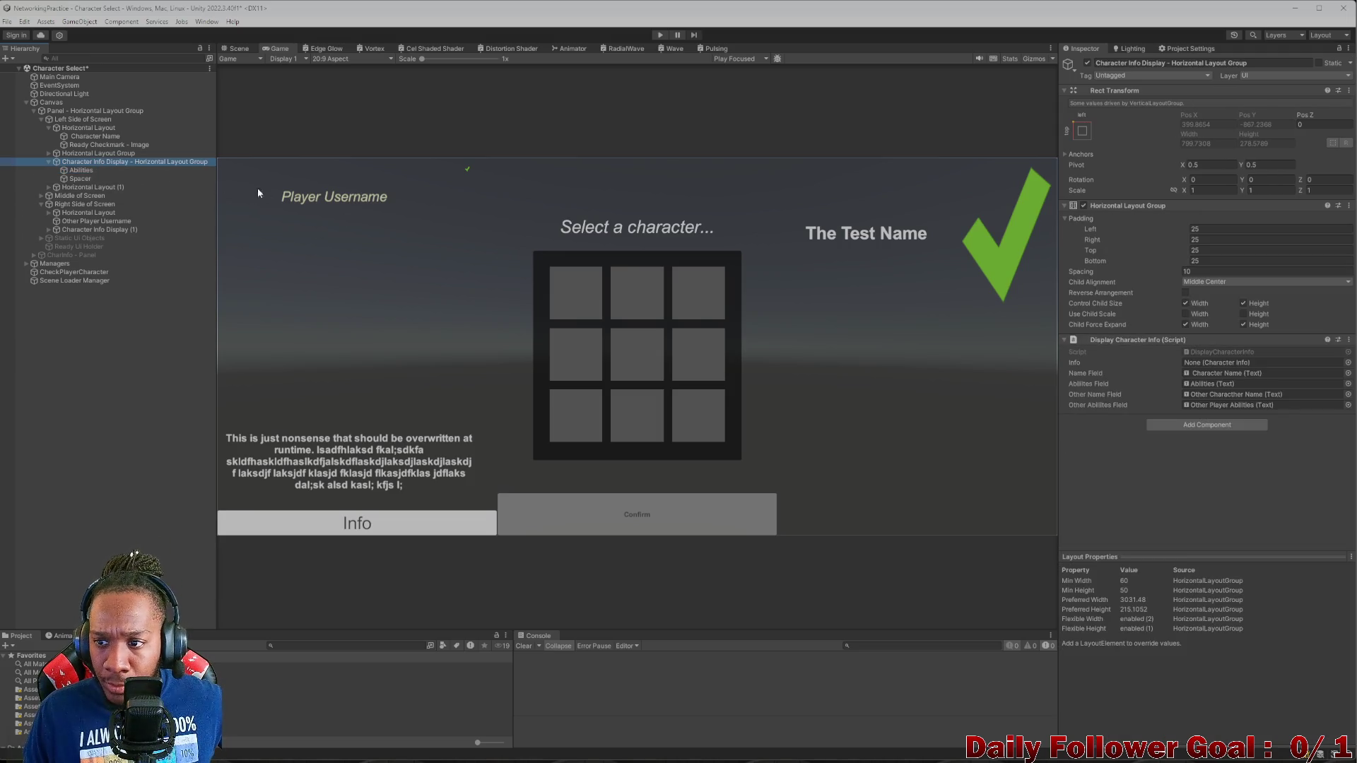
click(79, 171)
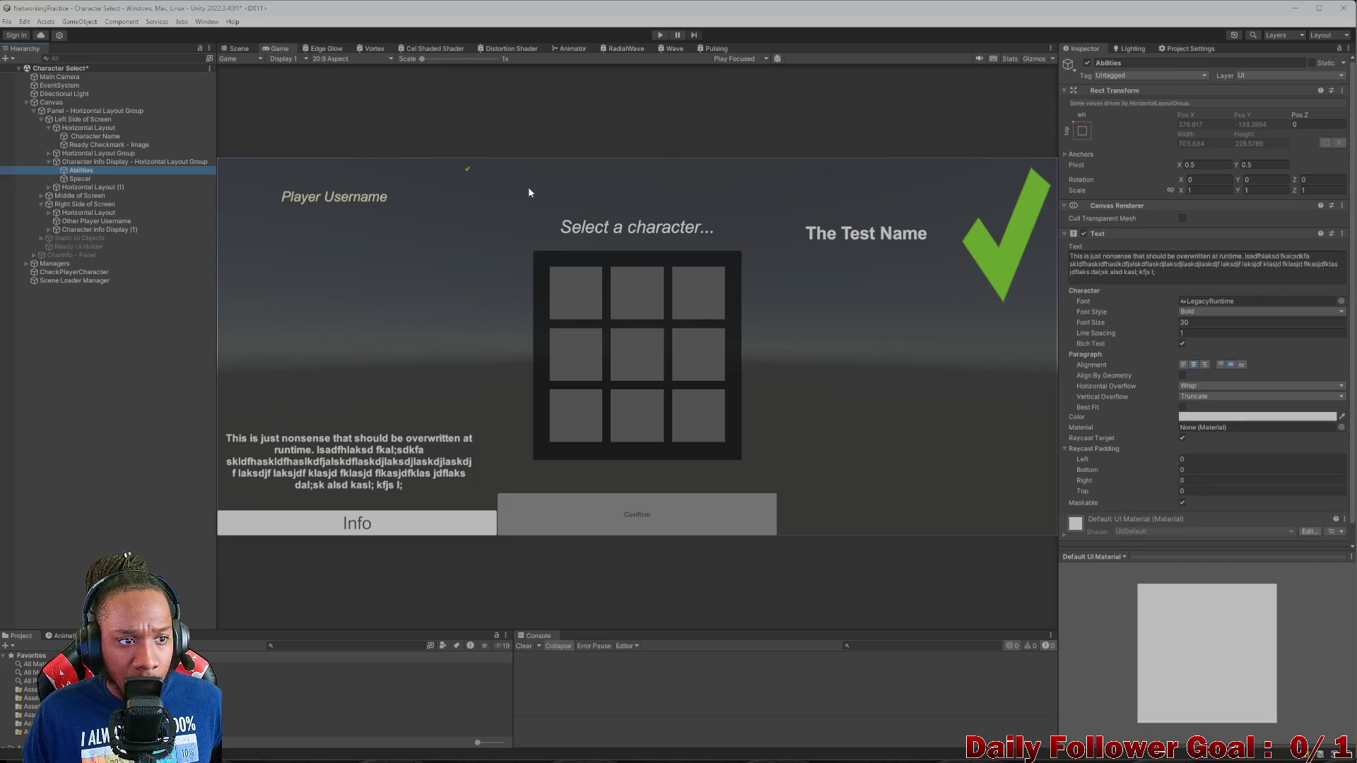
scroll(1188, 256, down, 1)
click(75, 179)
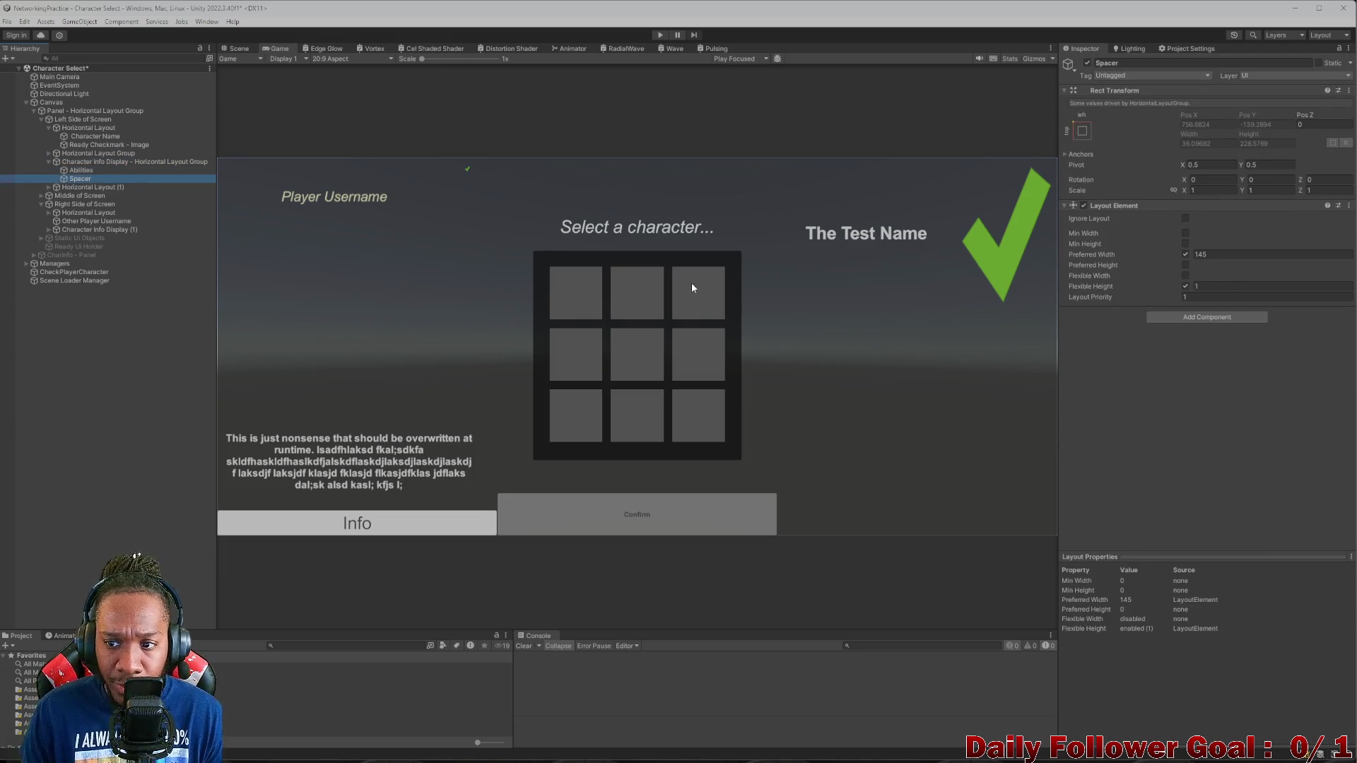
click(49, 161)
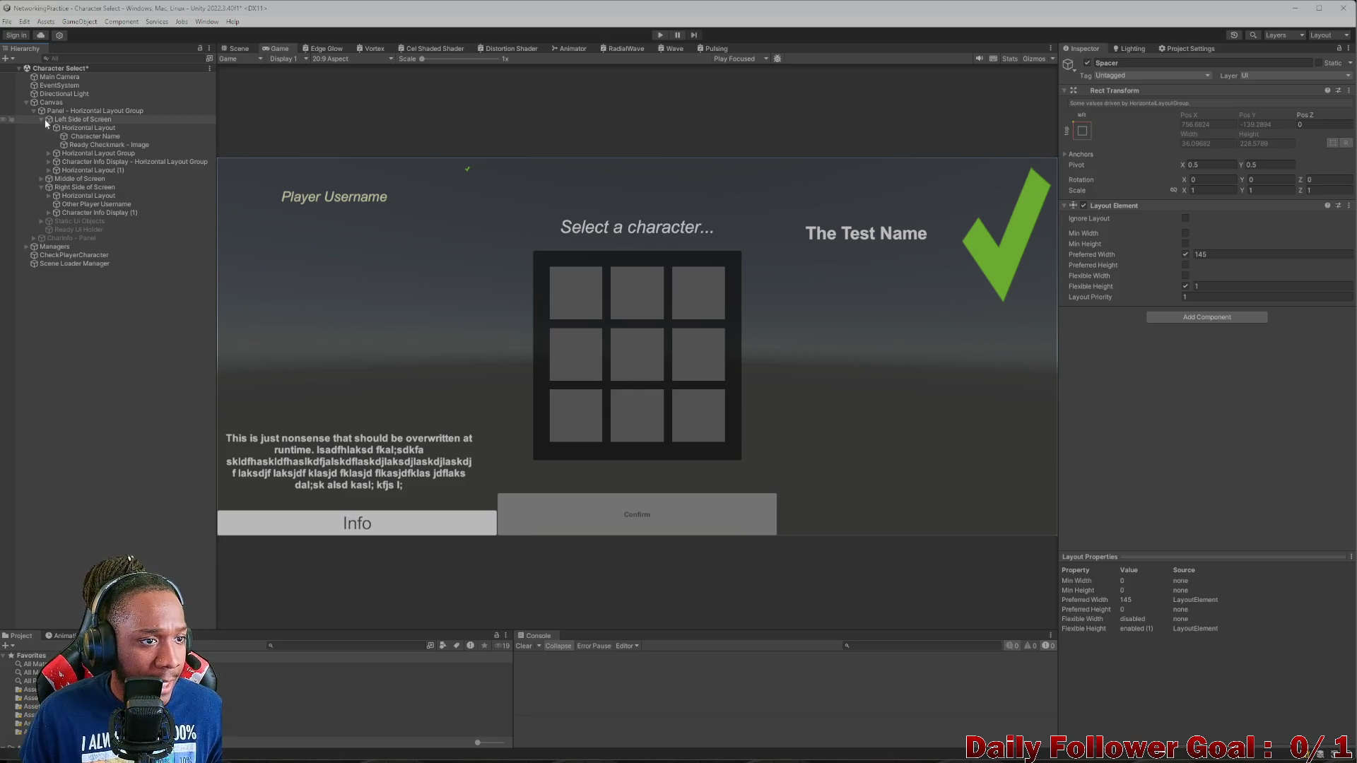
click(47, 127)
click(71, 136)
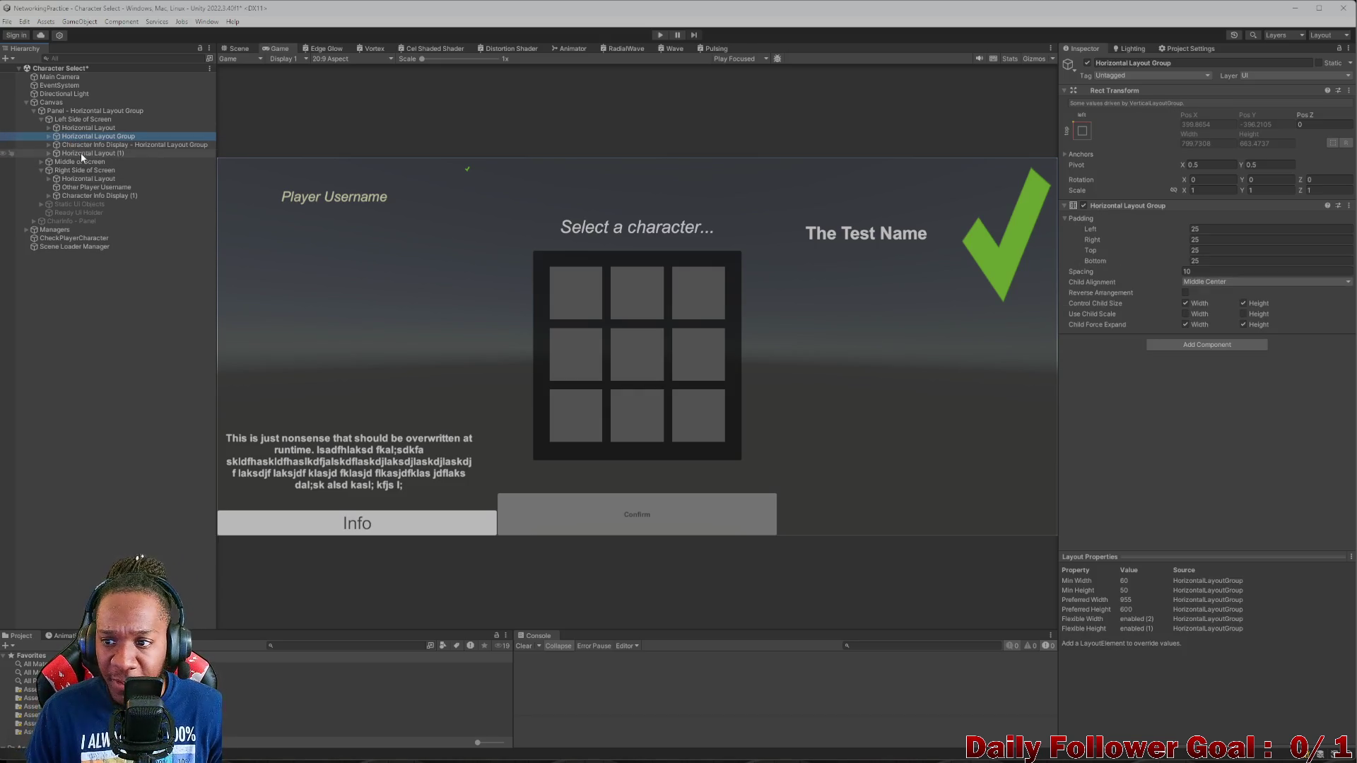
- Expand the left Horizontal Layout row and select its Character Name text
click(85, 127)
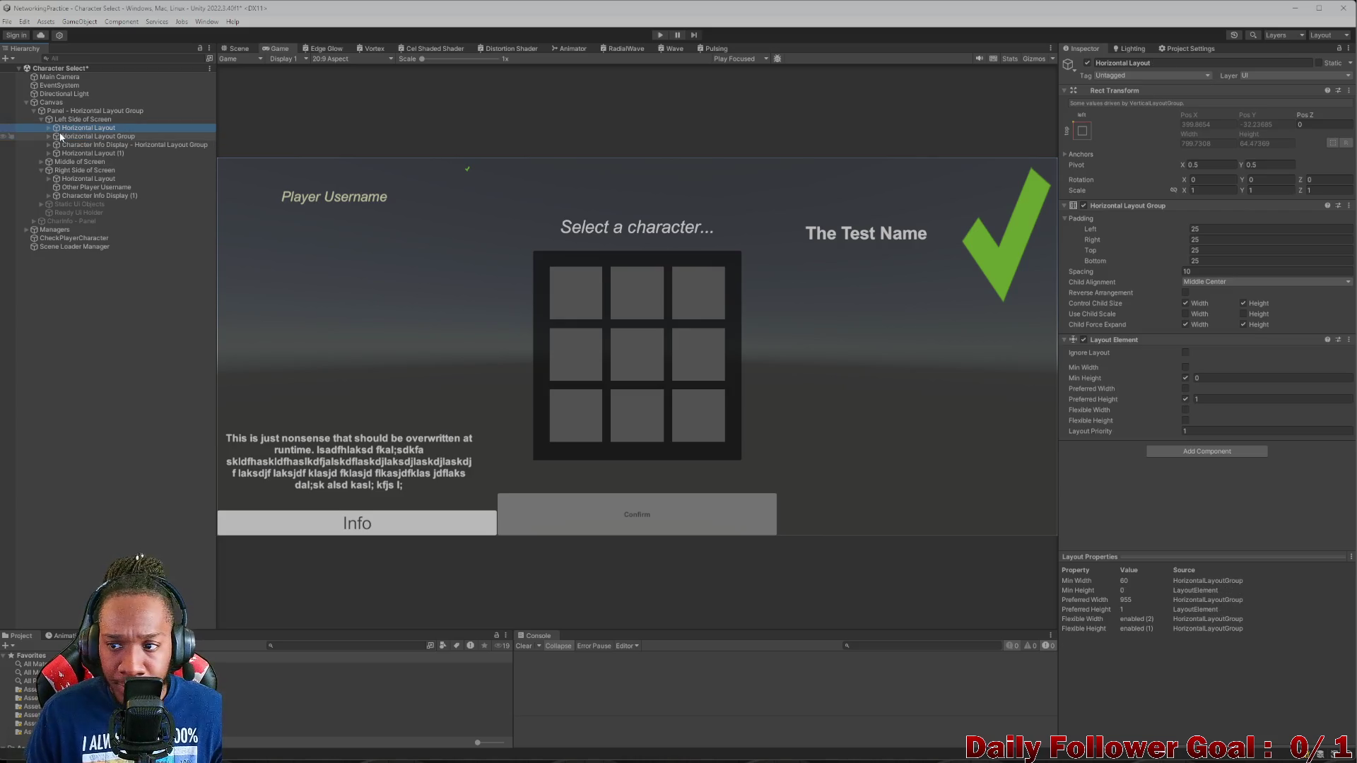
click(237, 48)
scroll(557, 231, up, 3)
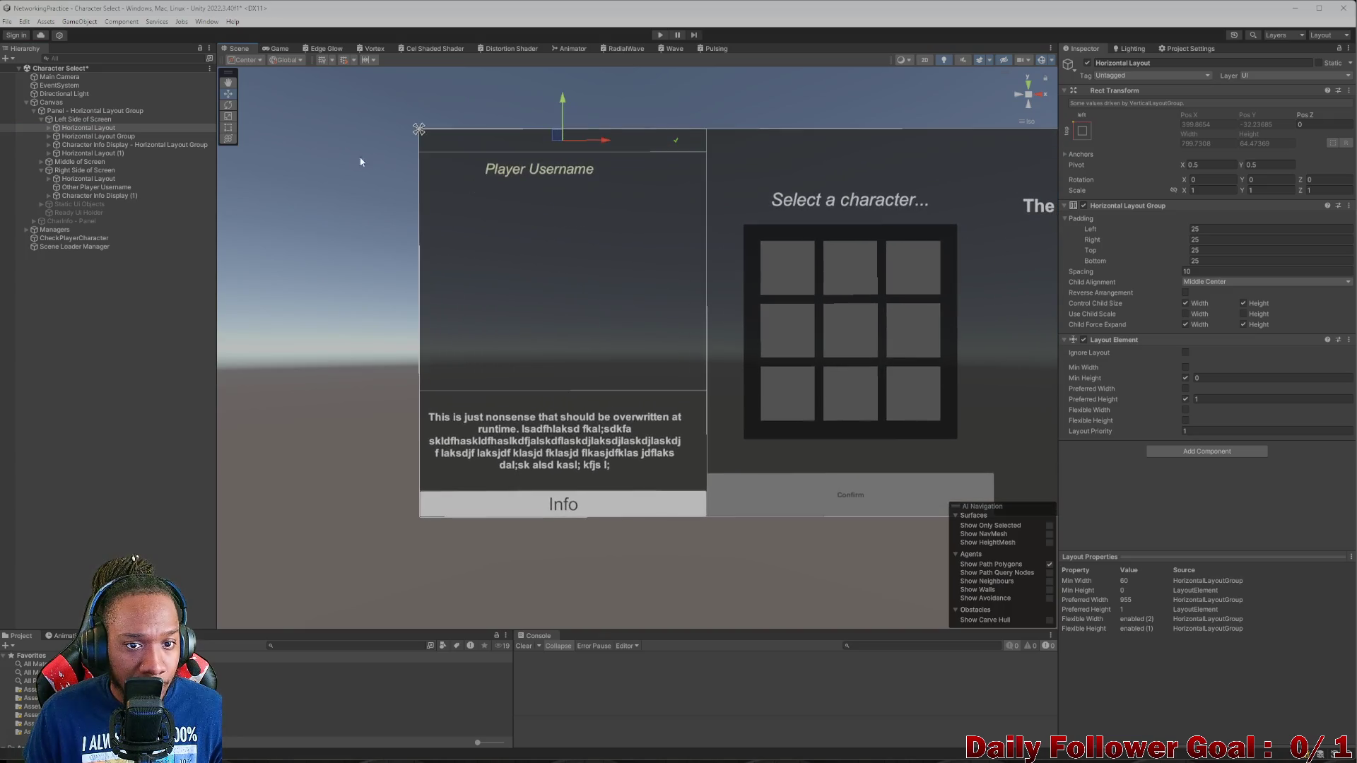
click(277, 48)
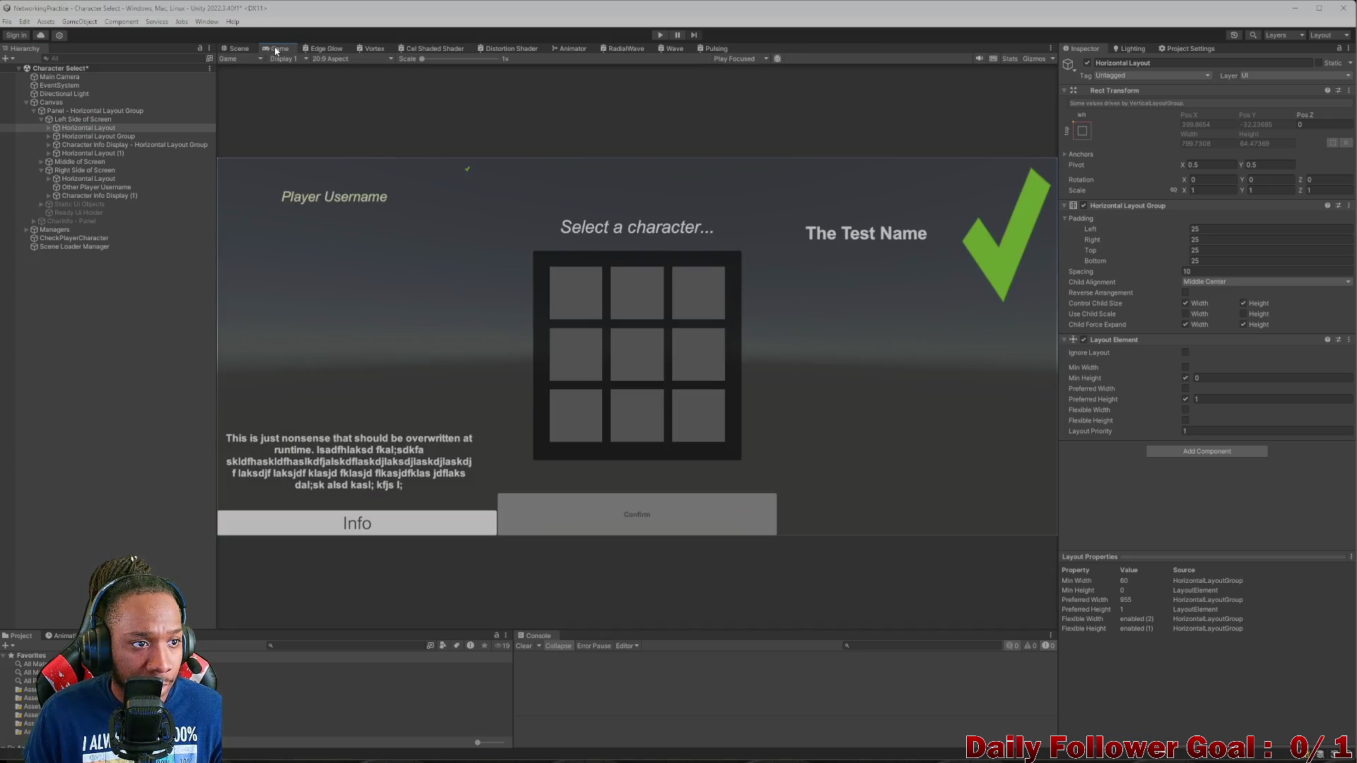
click(49, 128)
click(92, 136)
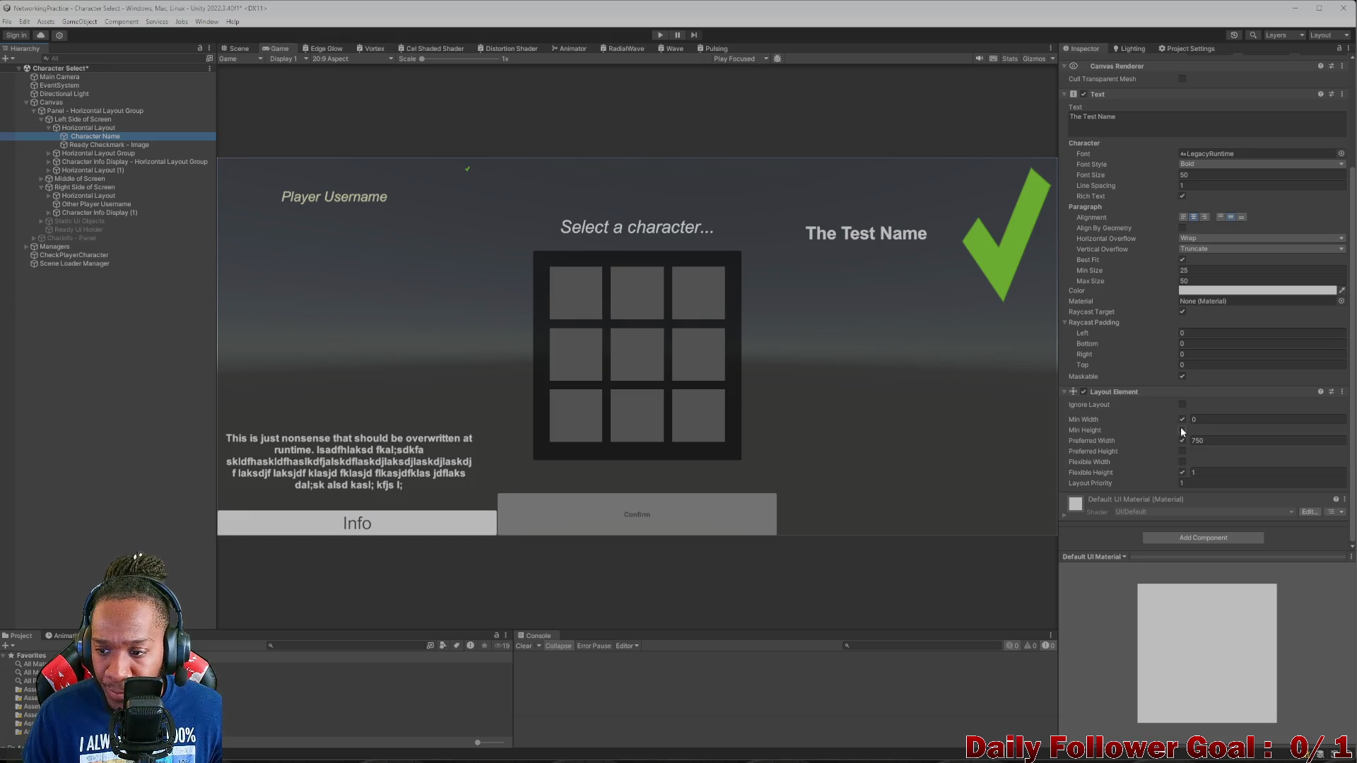
- Try min and preferred height 100 on Character Name, then undo both overrides
click(1181, 430)
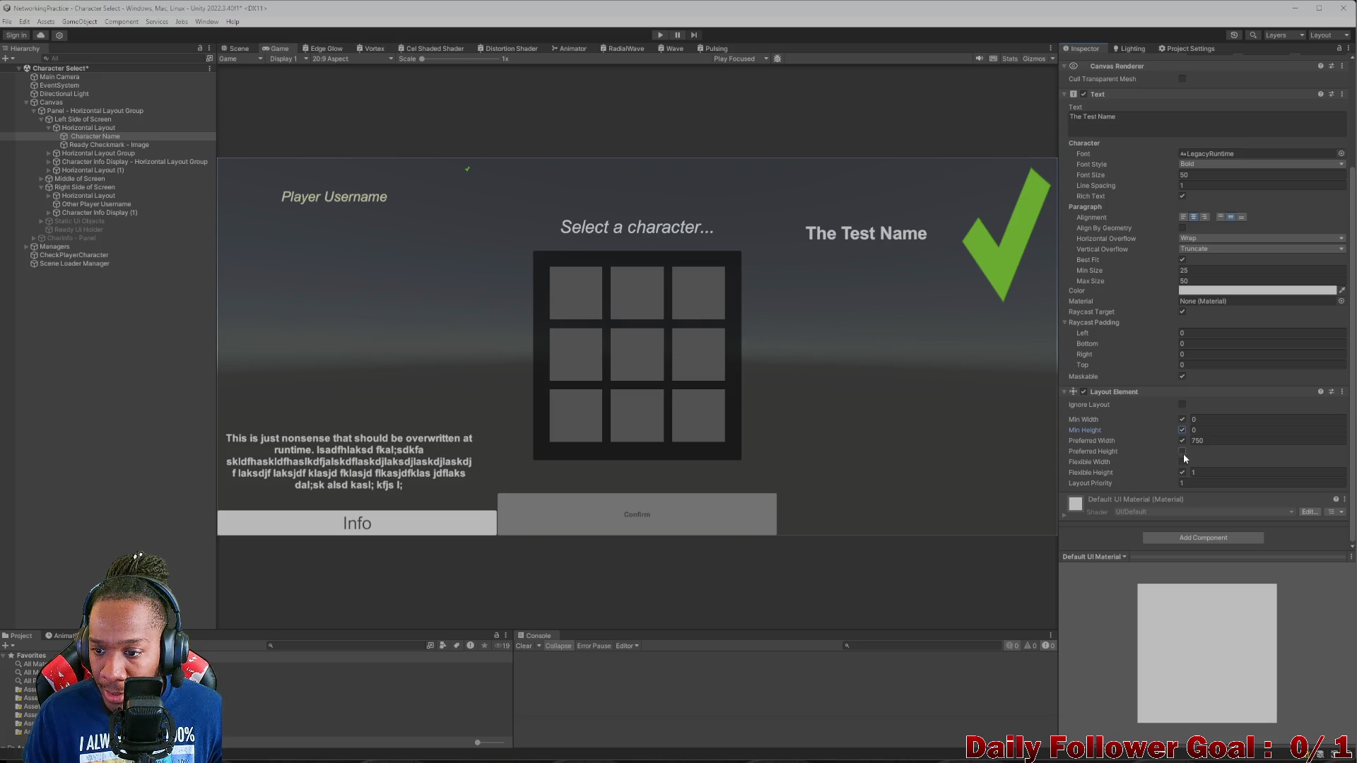
click(1183, 452)
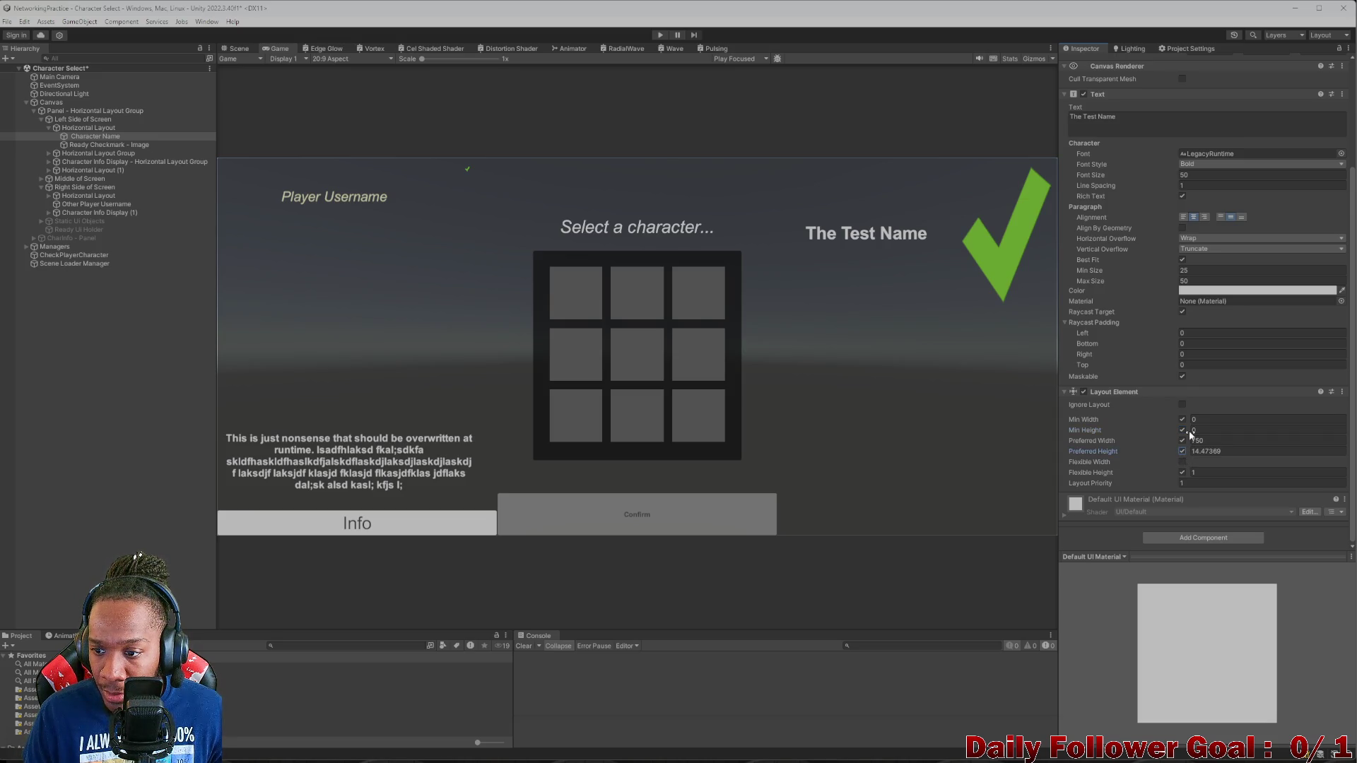
drag(1191, 433, 1313, 426)
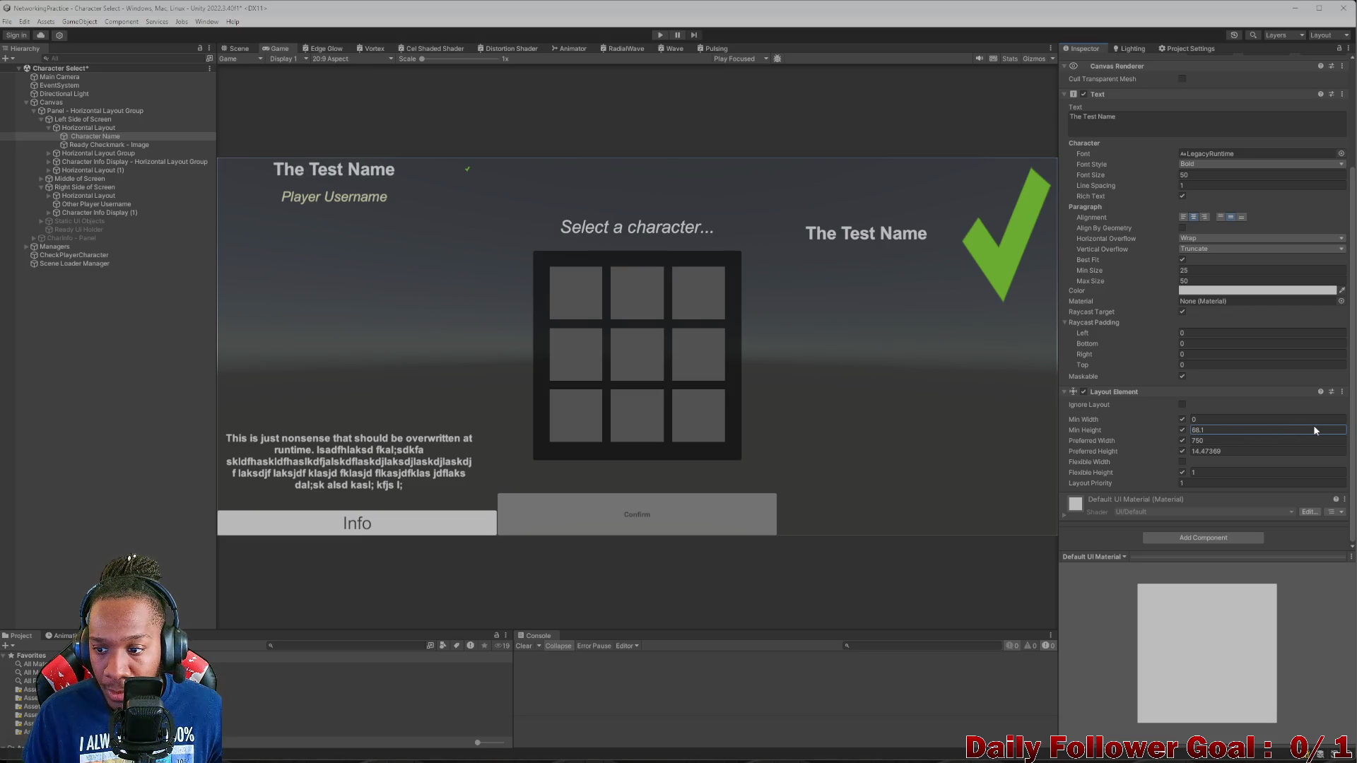
text(100)
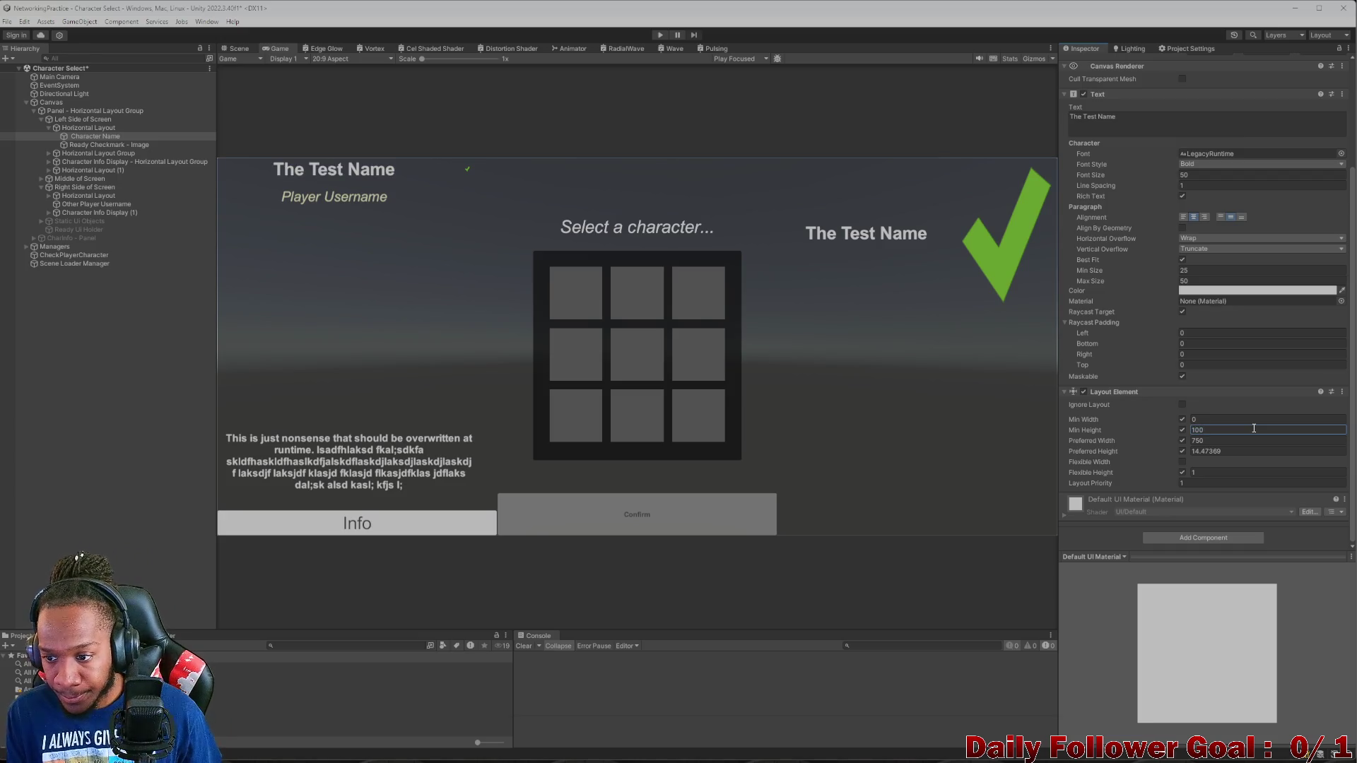
click(1211, 451)
text(100)
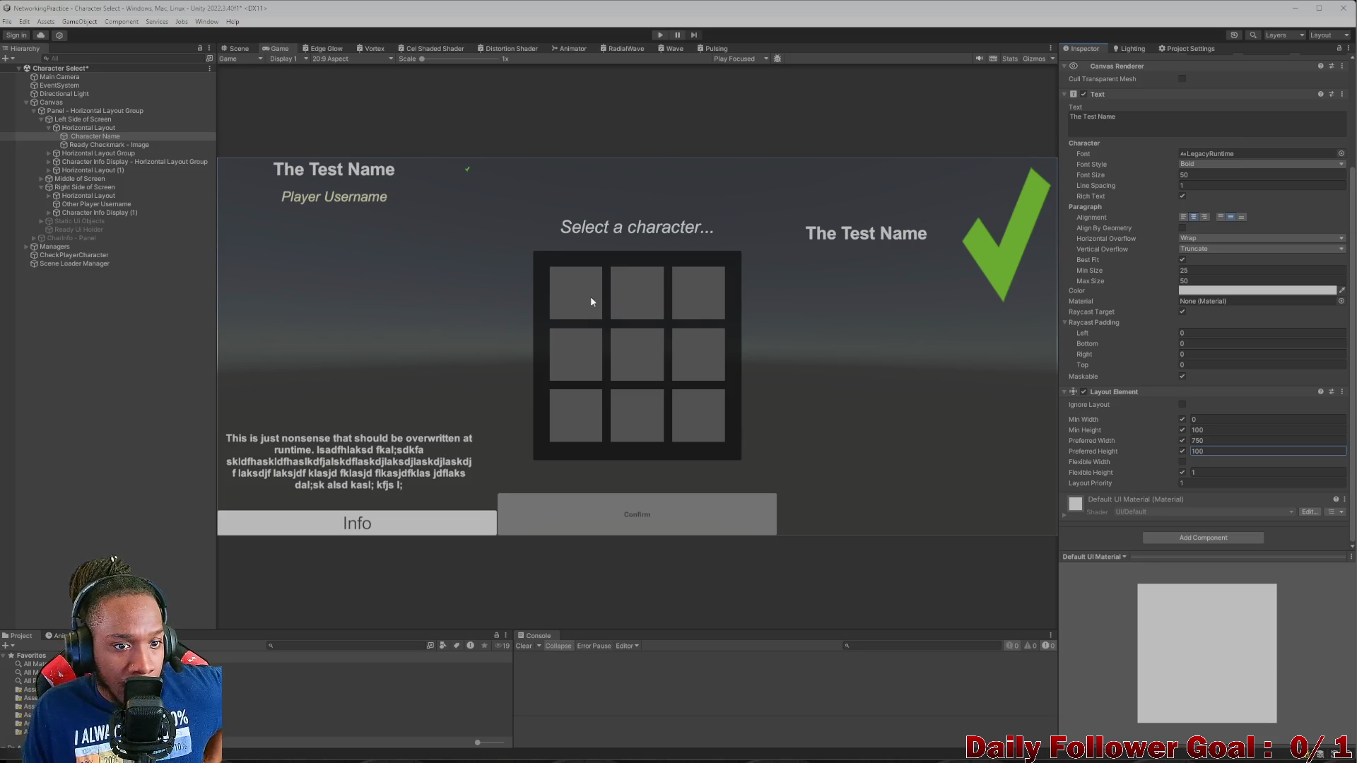
click(99, 128)
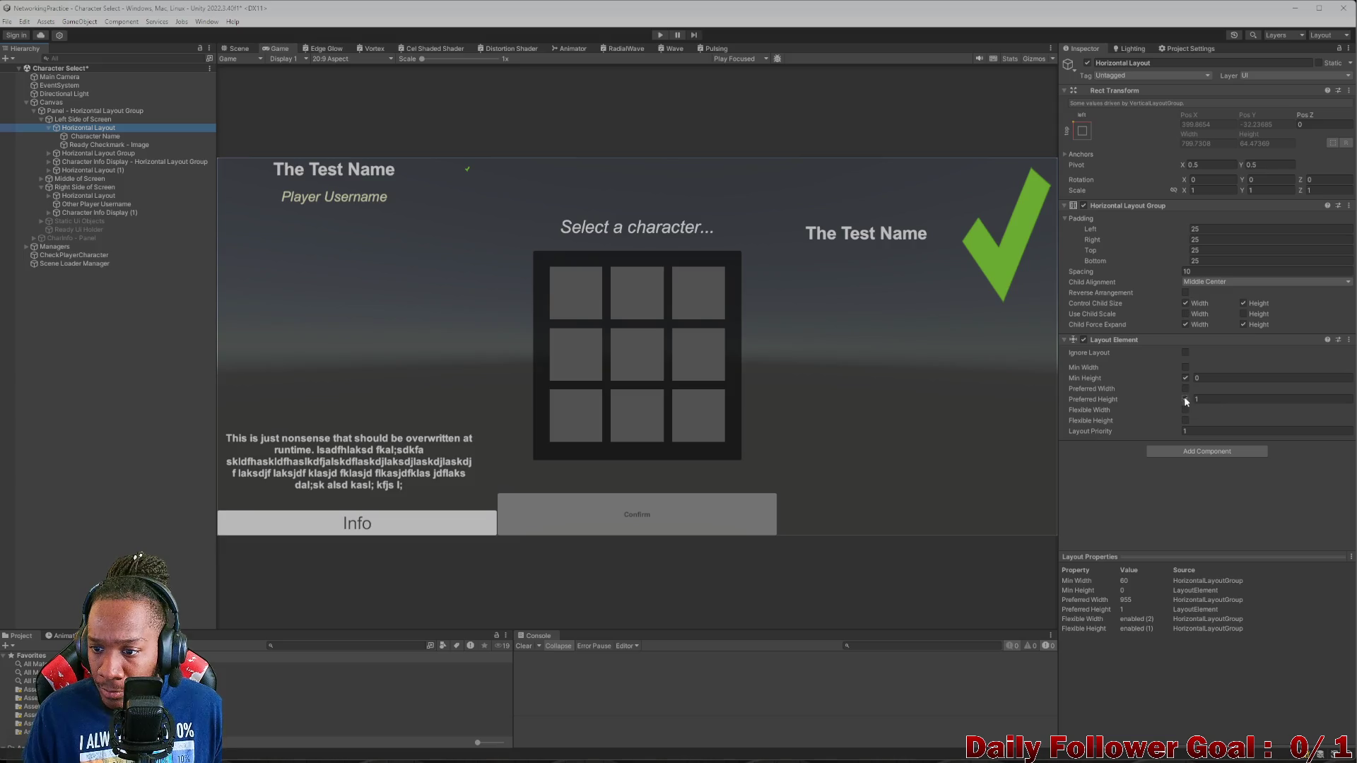
key(Down)
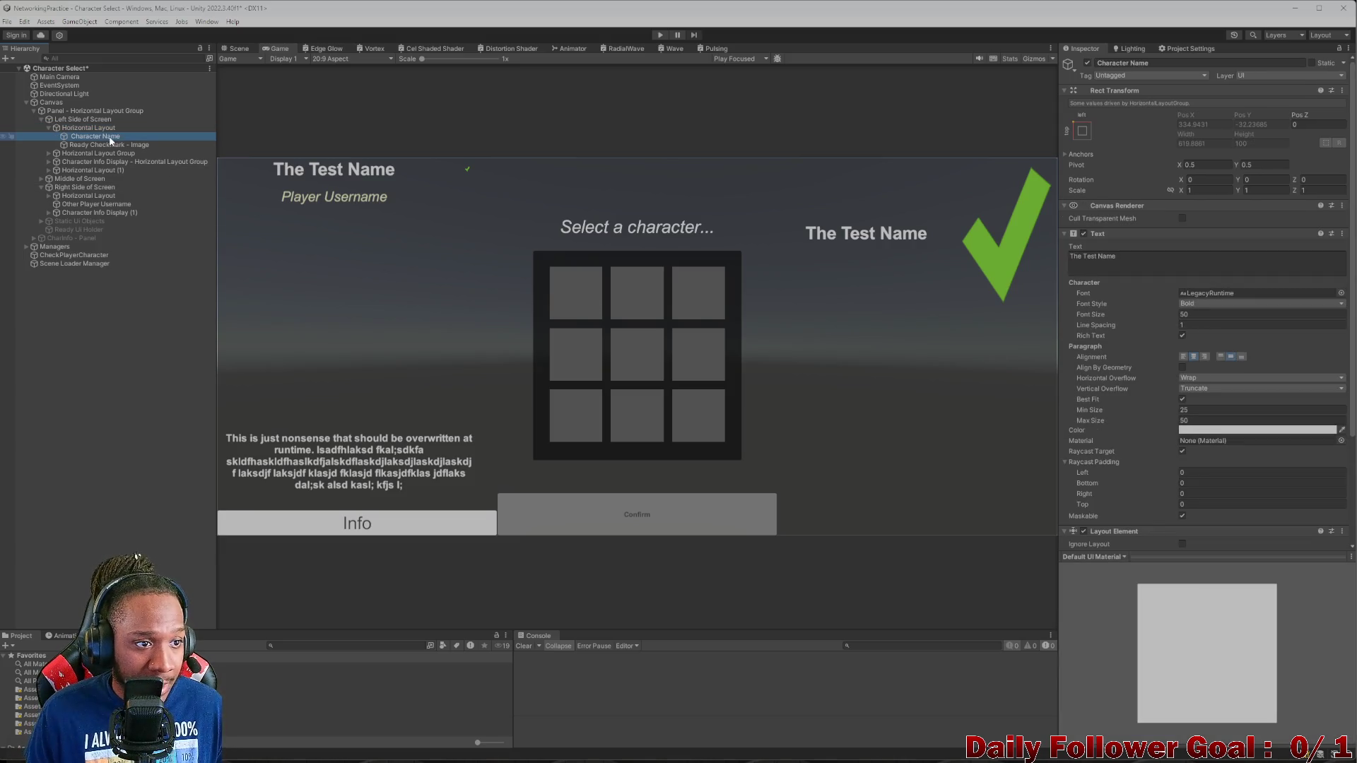
scroll(1170, 424, down, 3)
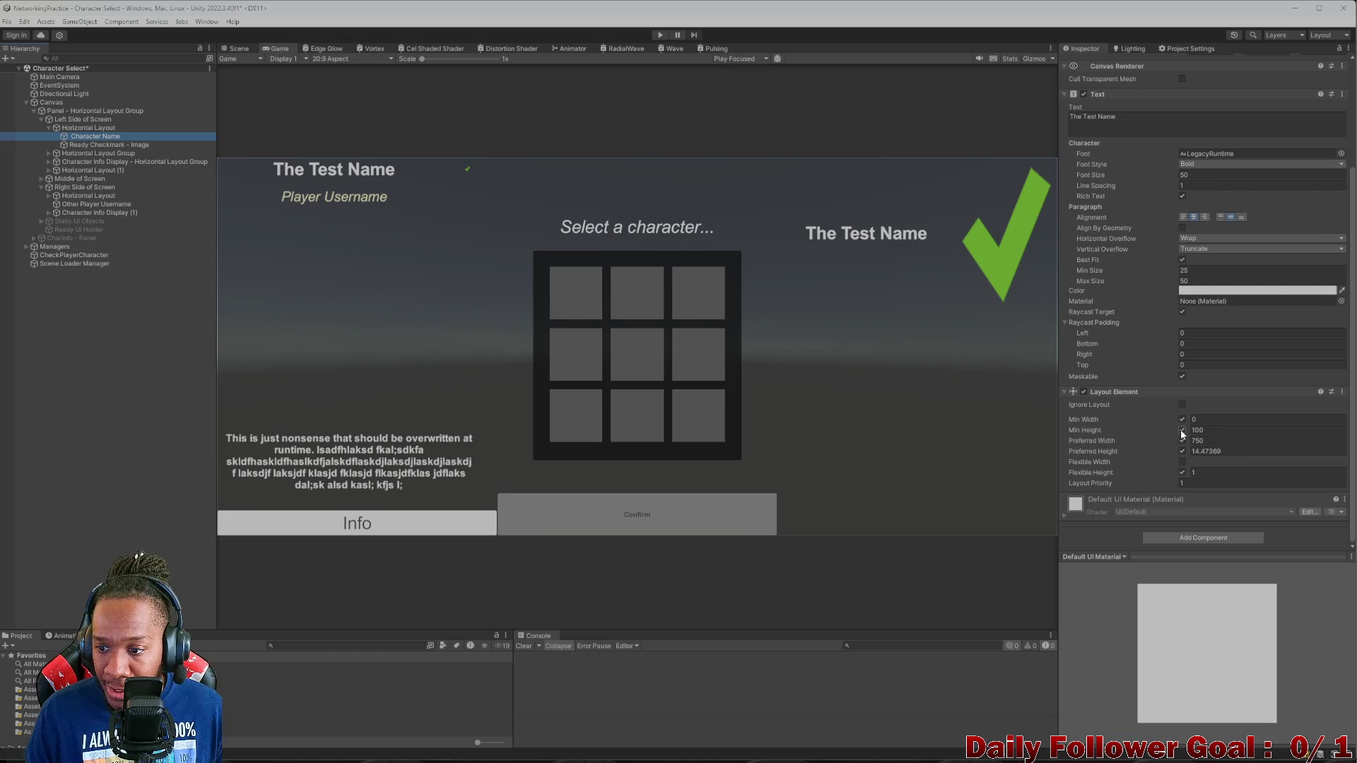
key(ctrl+z)
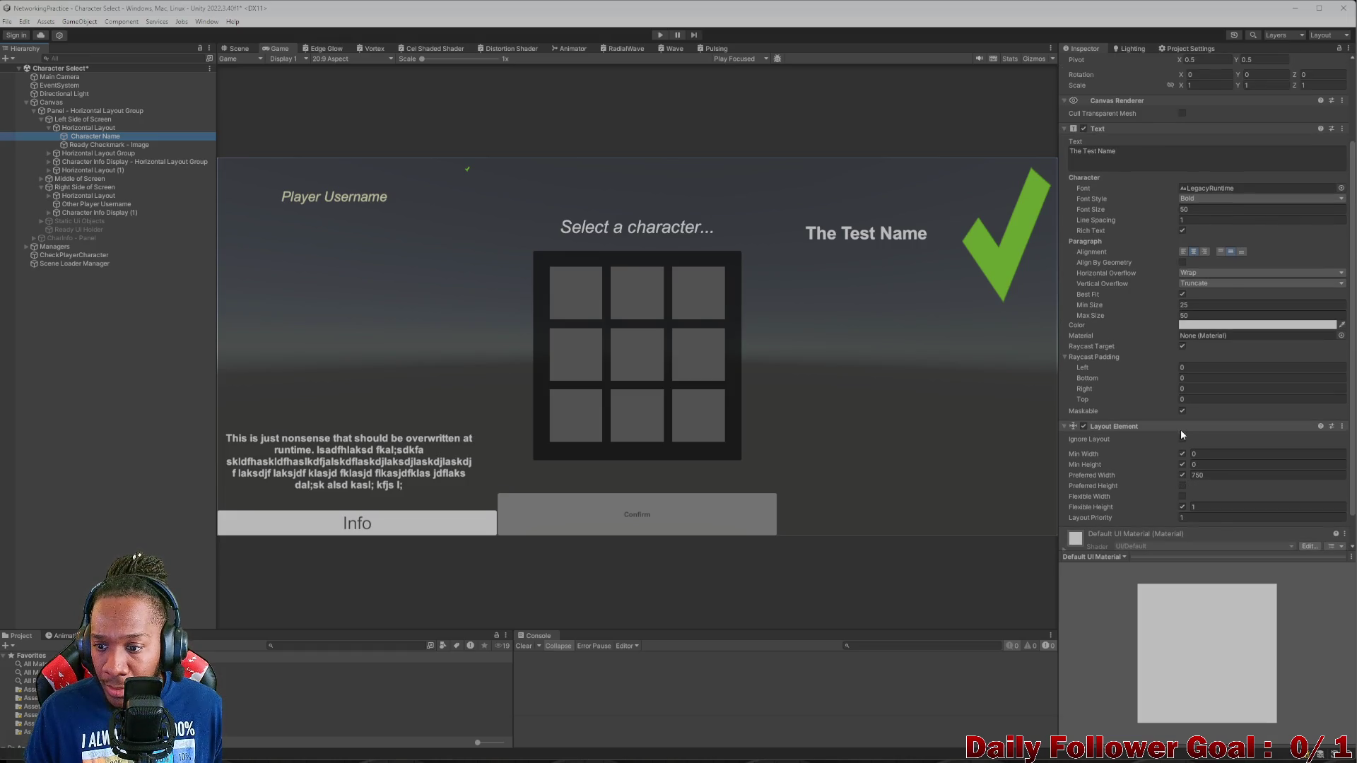
key(ctrl+z)
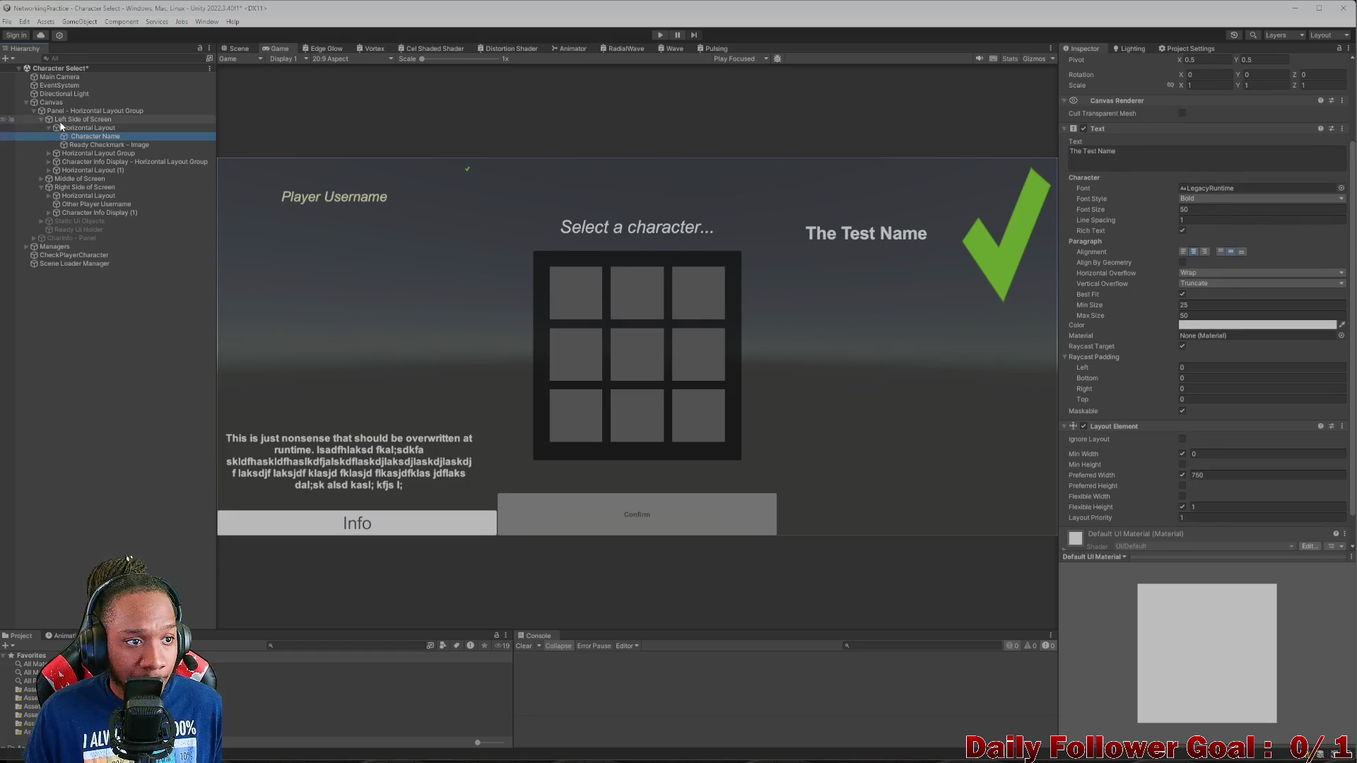
- Set the Horizontal Layout row's min and preferred height to 75 and save the scene
click(88, 127)
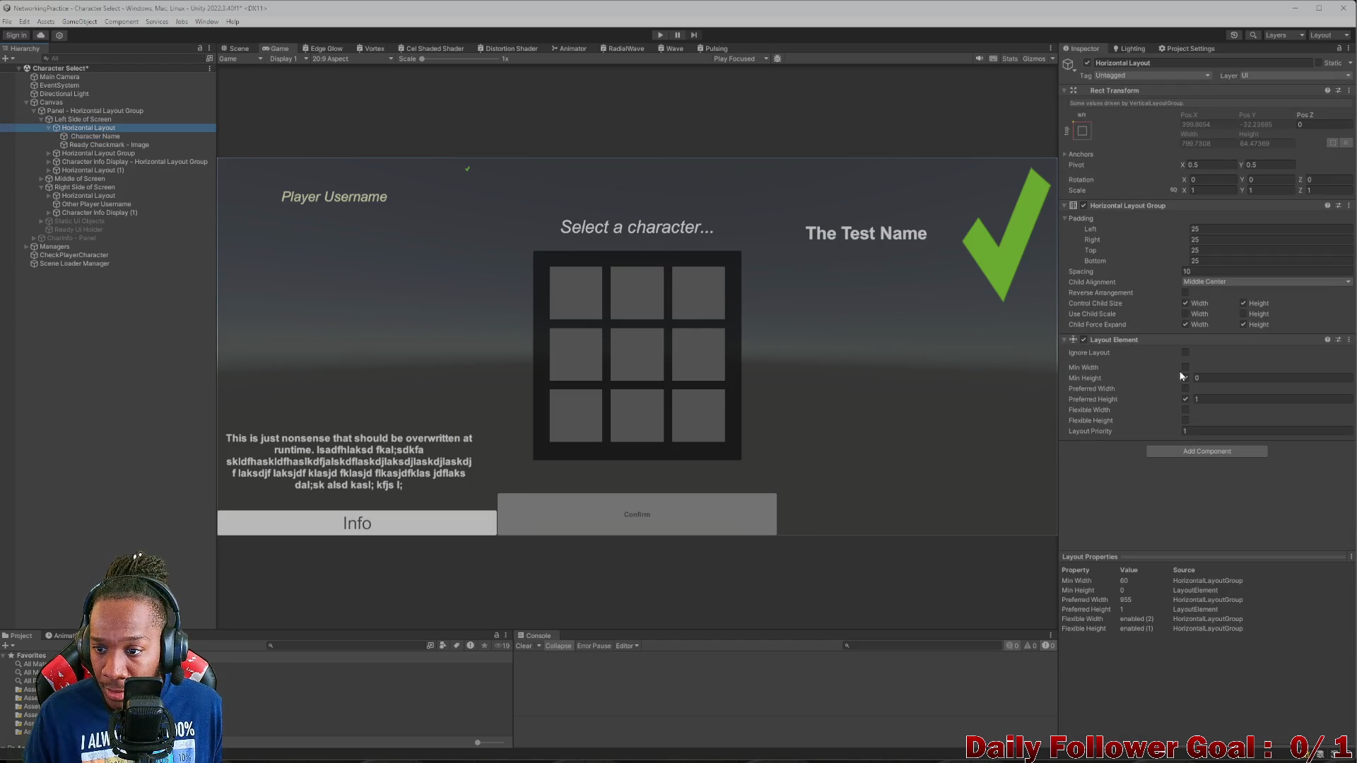
click(1197, 400)
text(00)
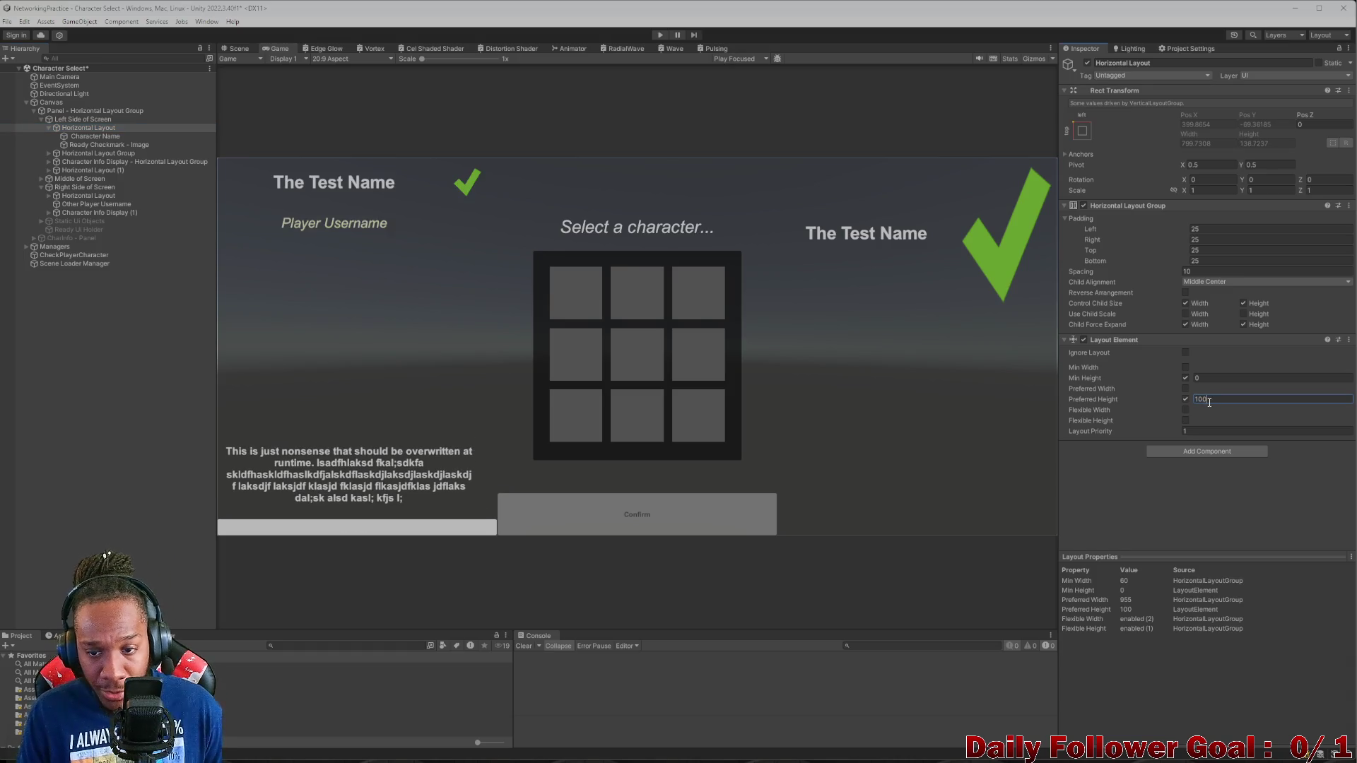
click(1214, 376)
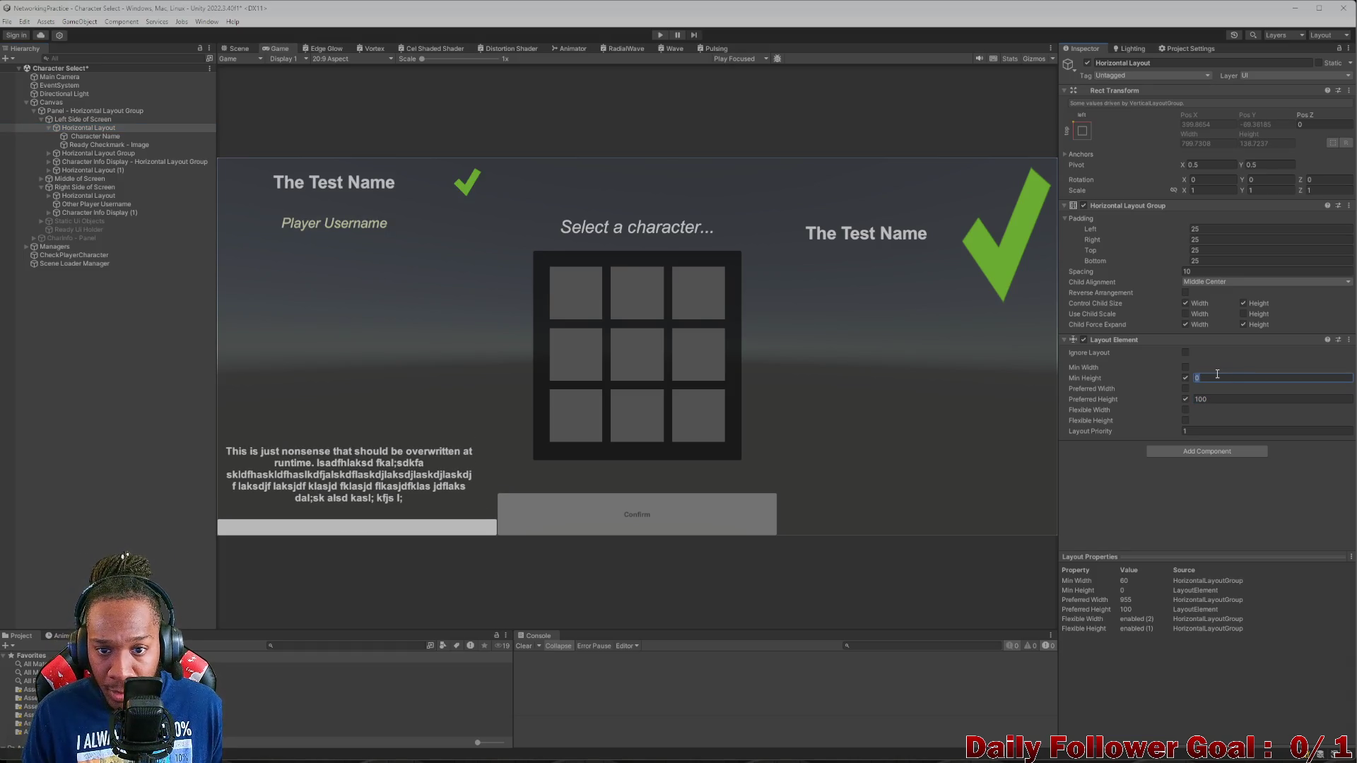
text(100)
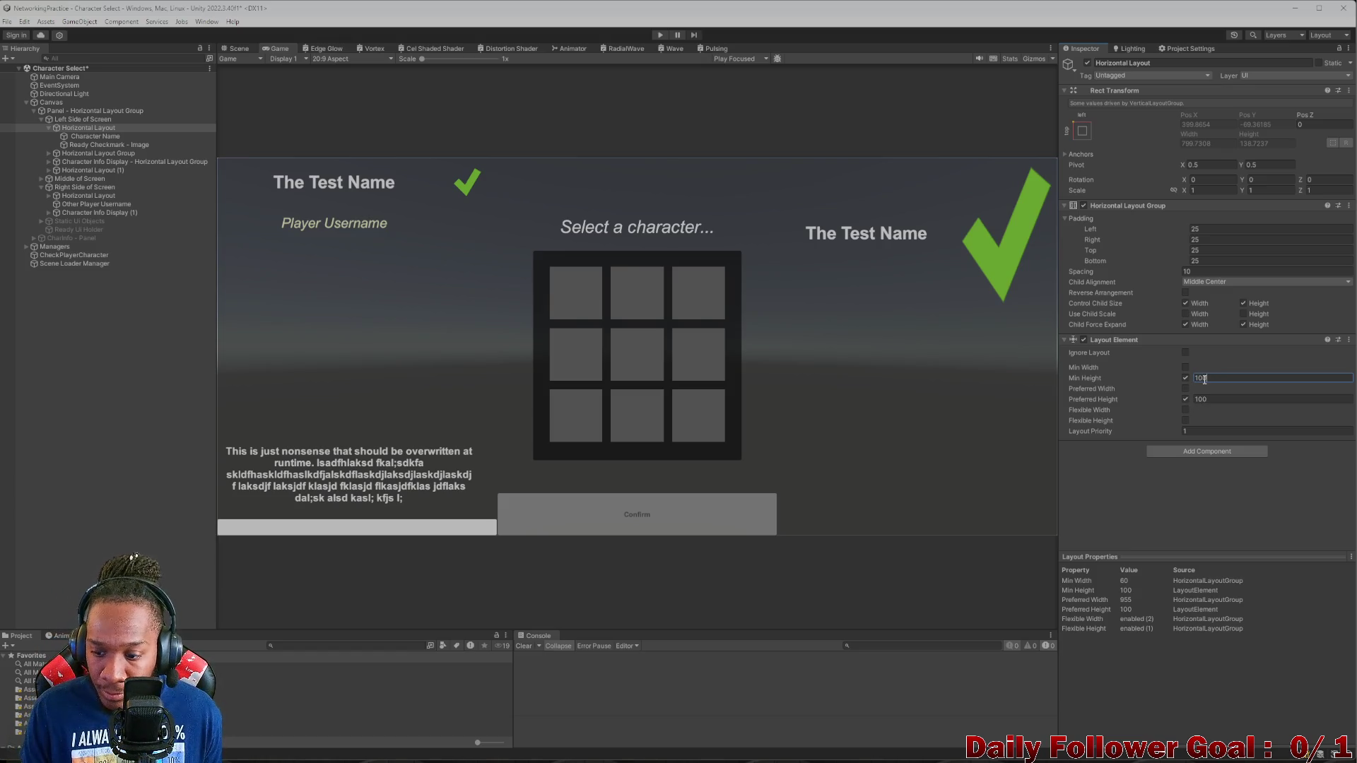
text(50)
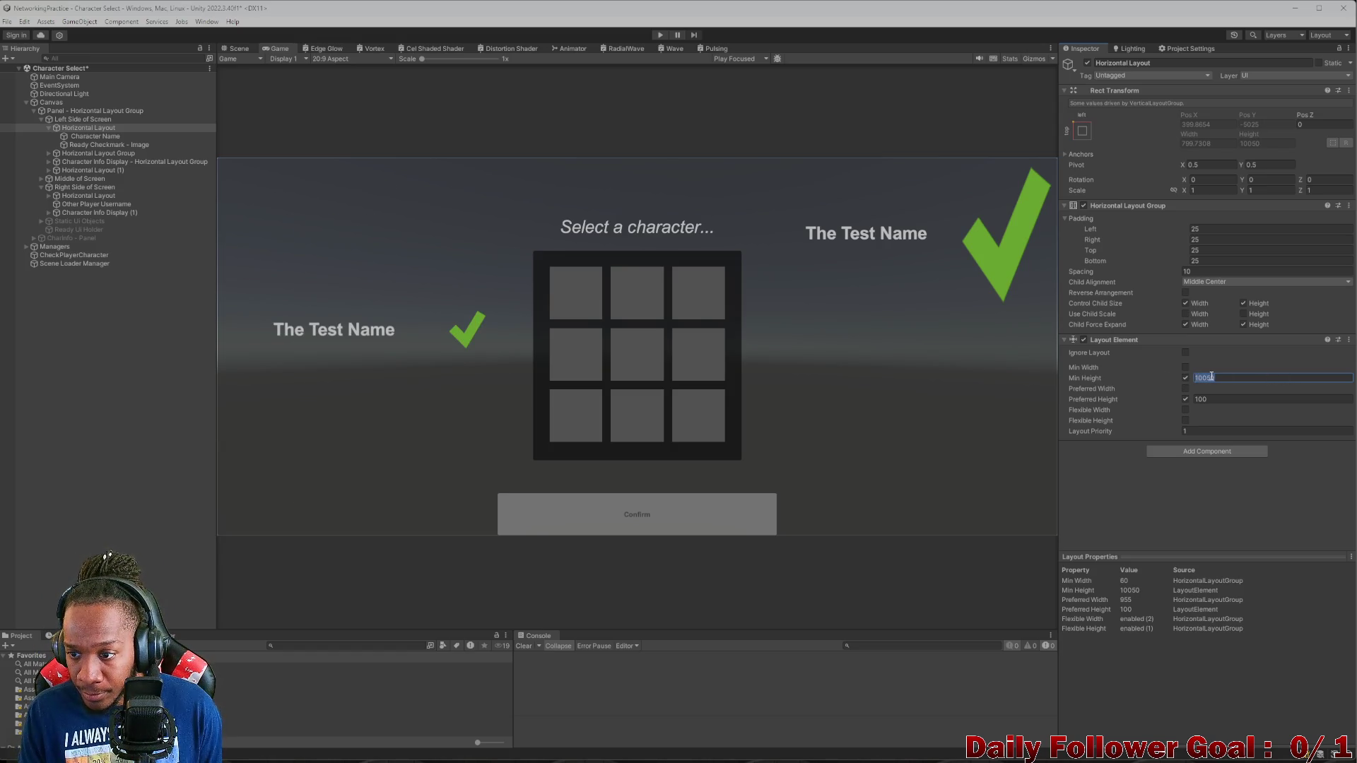
key(BackSpace)
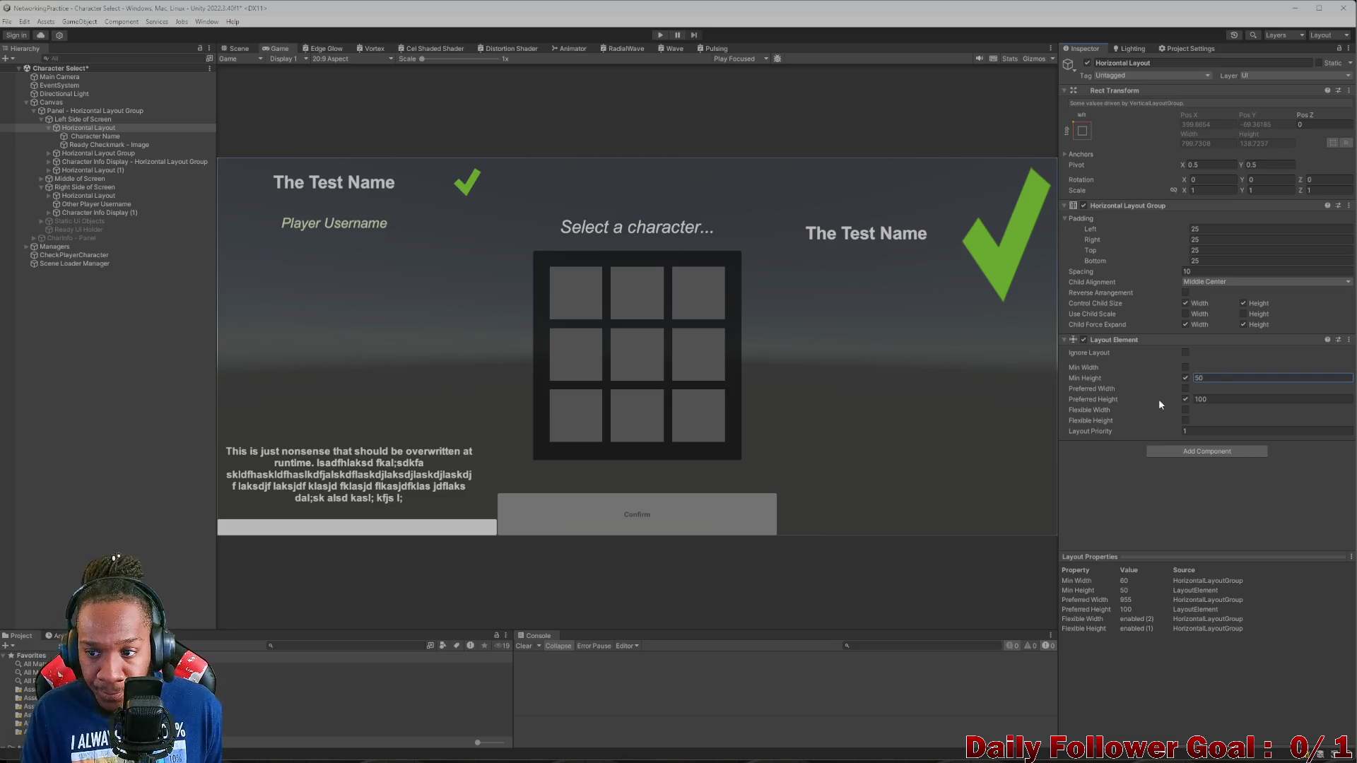
mouse_move(1191, 398)
mouse_down()
mouse_move(915, 379)
mouse_move(511, 317)
mouse_move(586, 308)
mouse_move(520, 307)
mouse_move(571, 313)
mouse_up()
click(1221, 378)
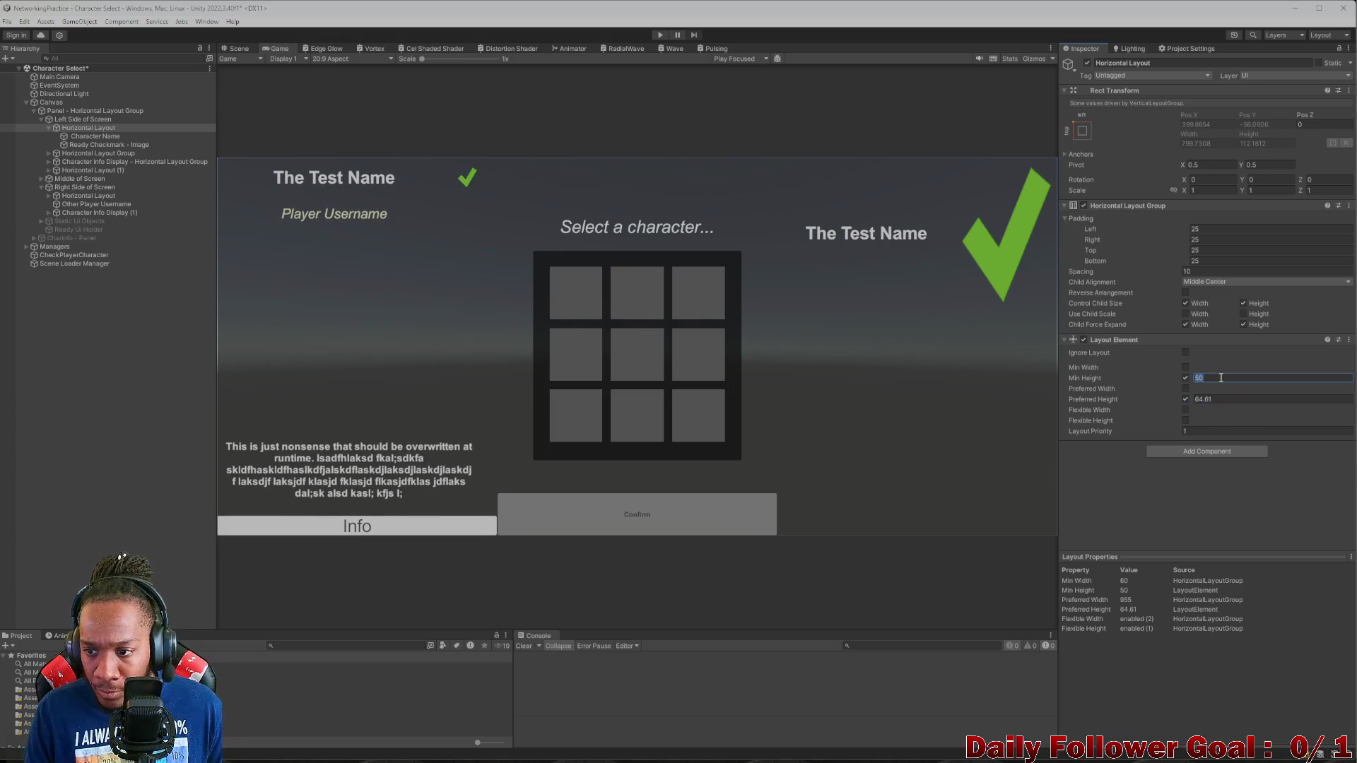
text(75)
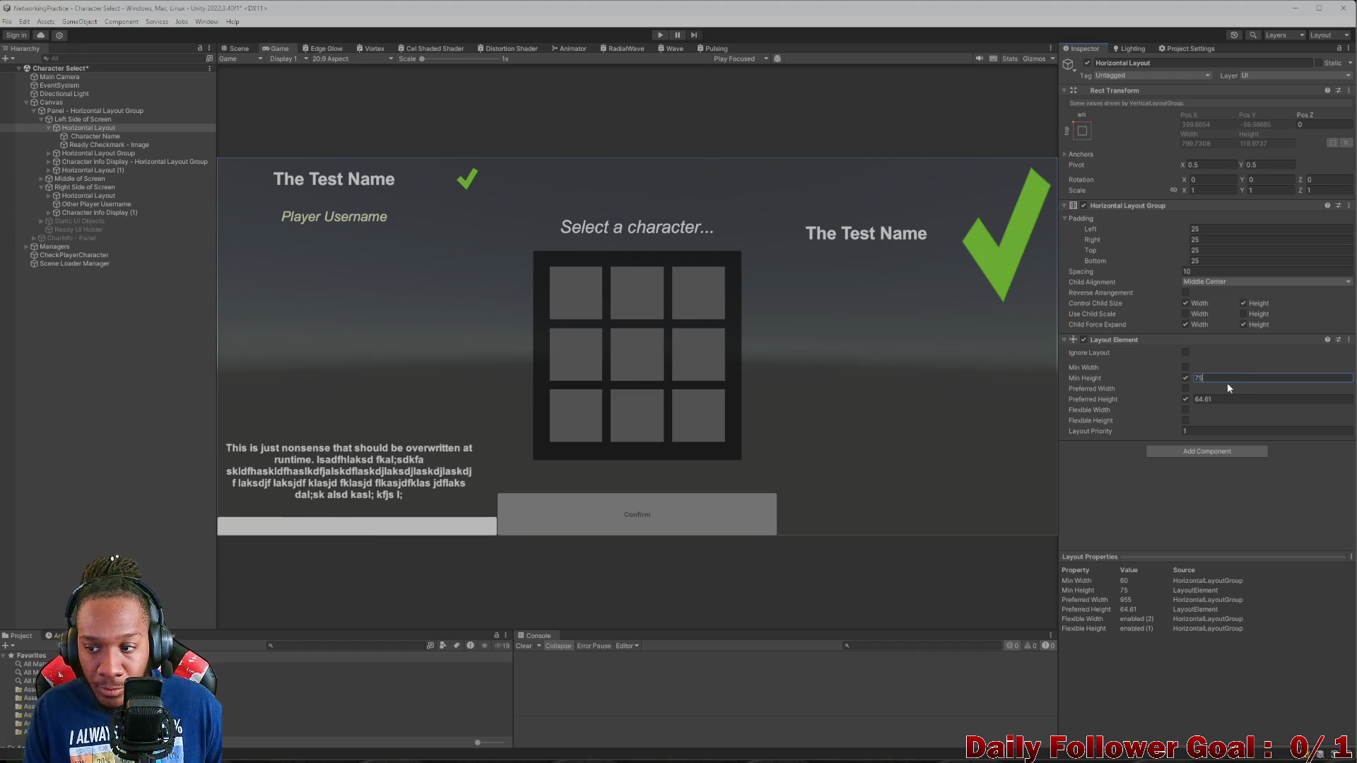
click(1222, 399)
text(75)
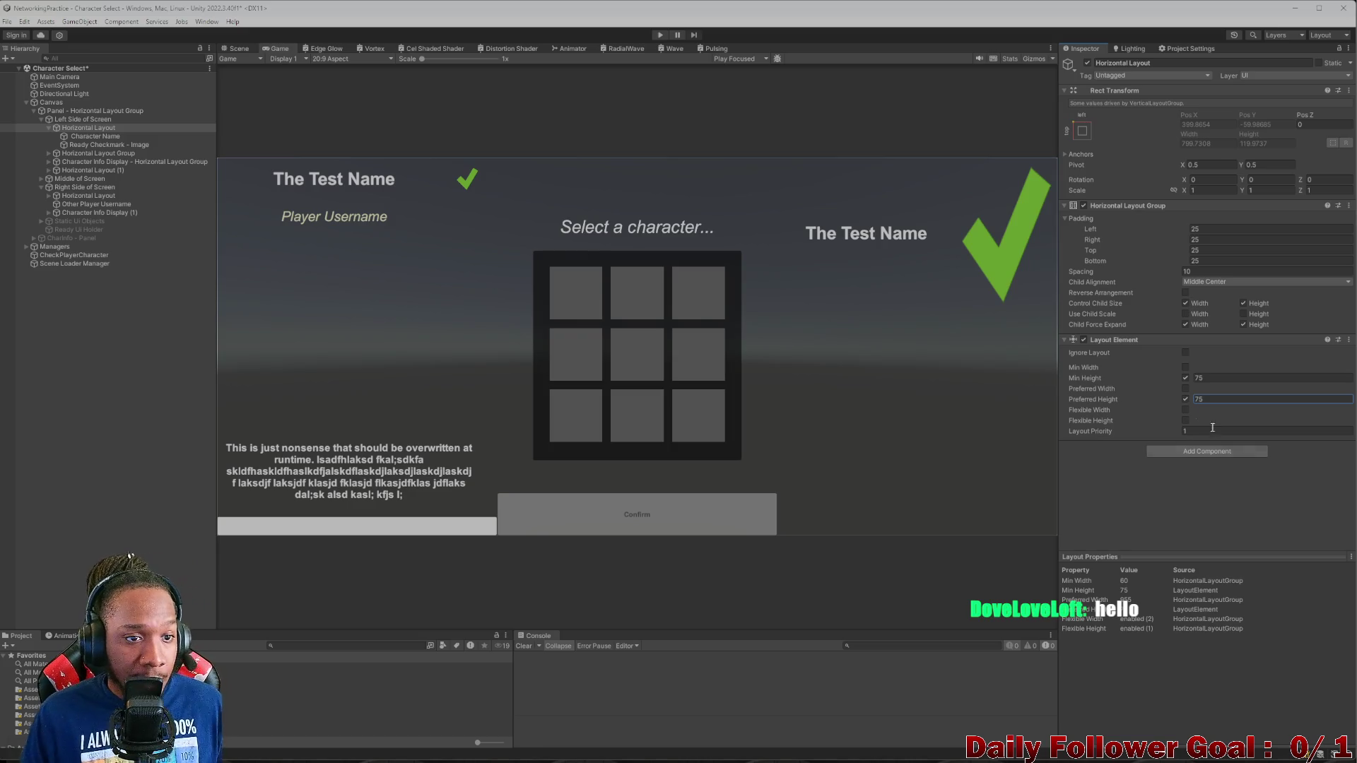
key(ctrl+s)
click(97, 138)
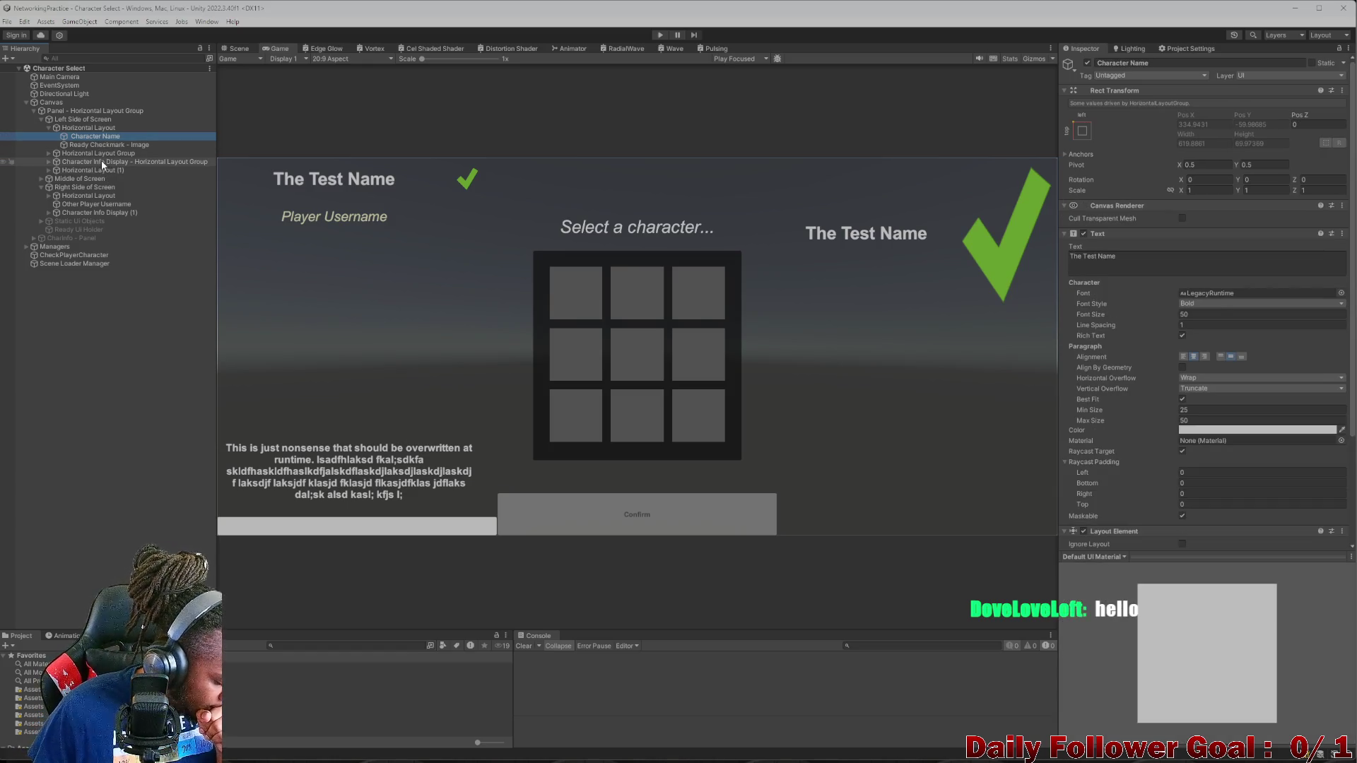
- Check the name row in Scene and Game views, then select the username Horizontal Layout Group
click(97, 145)
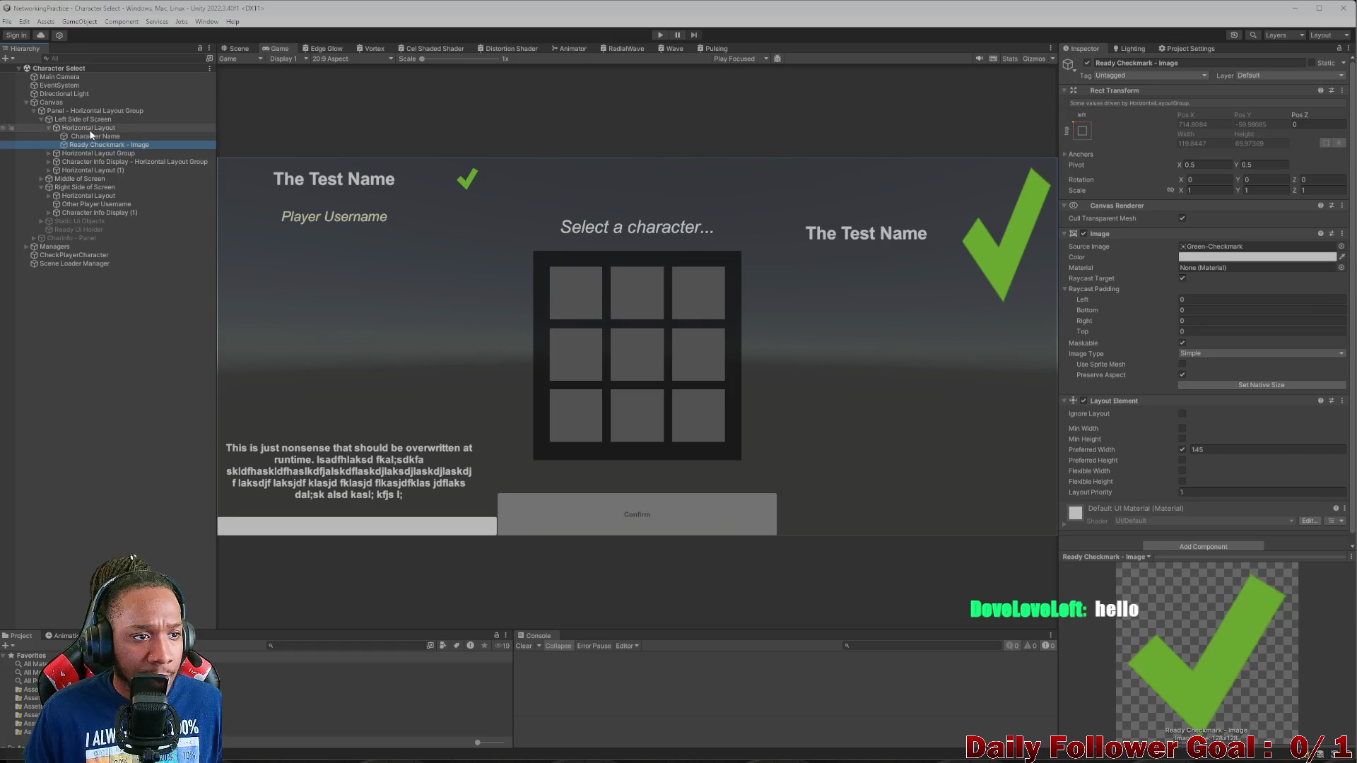
click(96, 137)
click(236, 48)
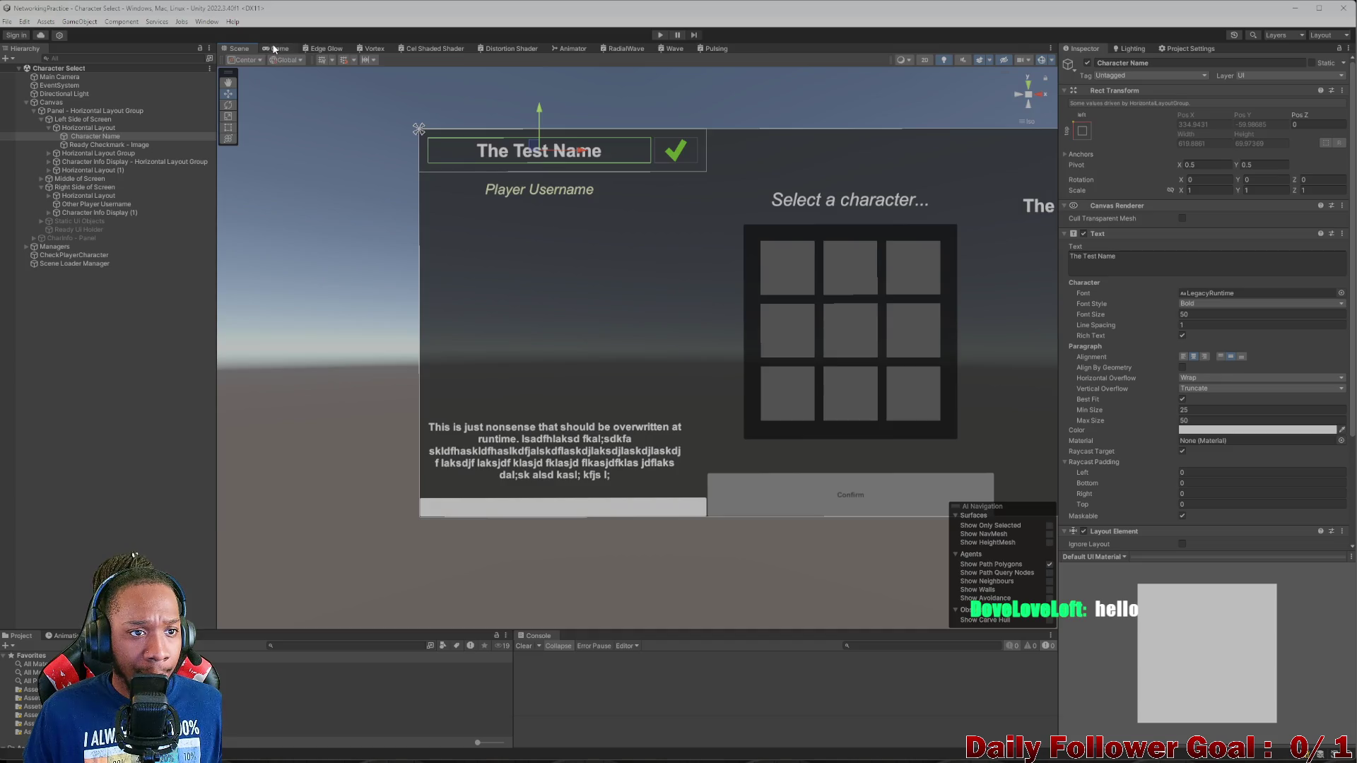
click(275, 49)
click(241, 49)
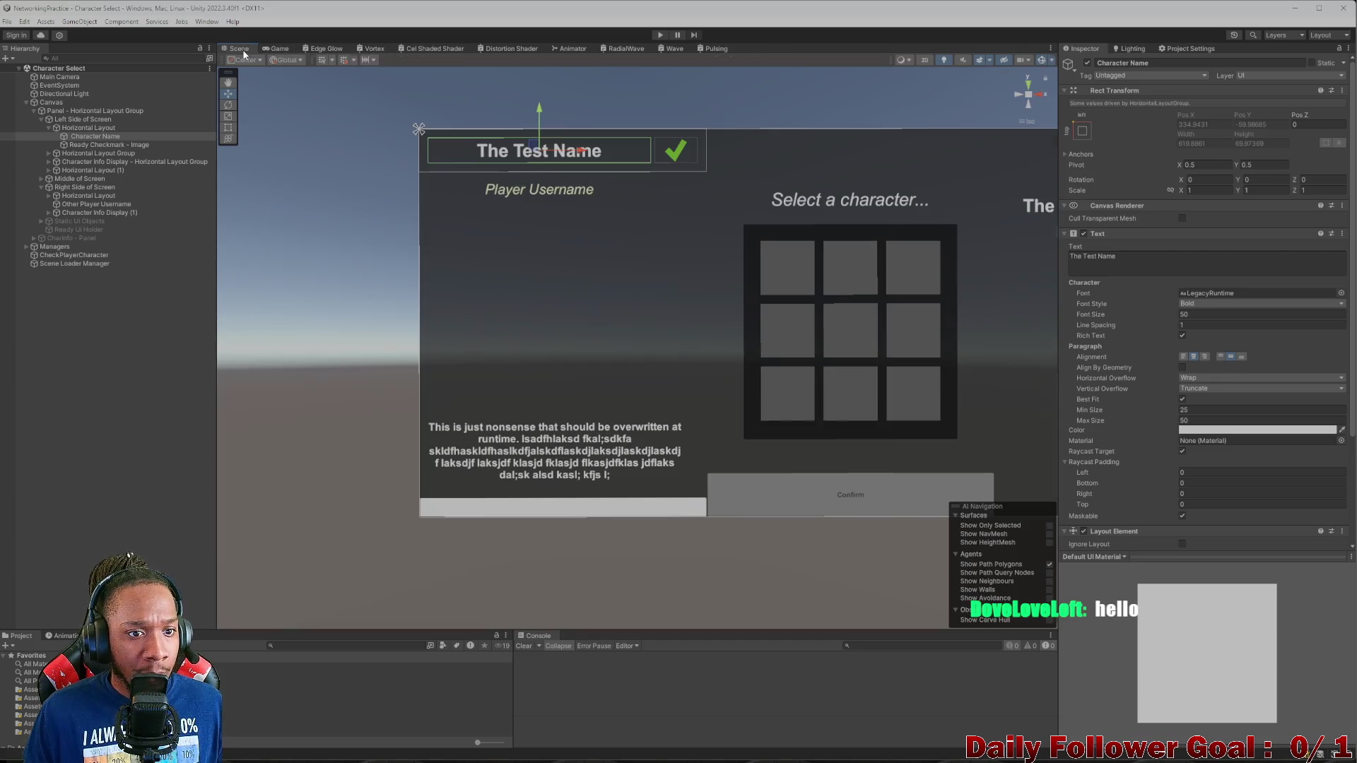
click(279, 50)
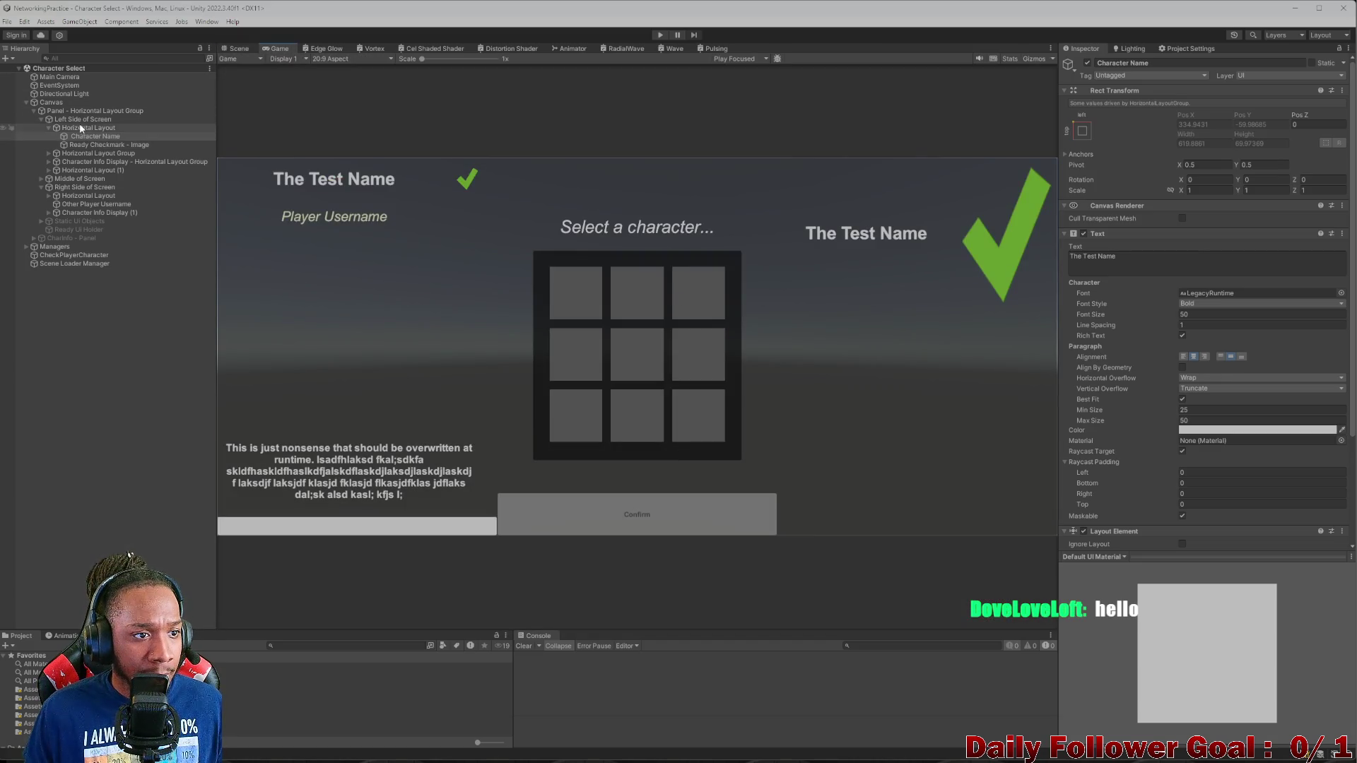
click(63, 128)
click(49, 128)
click(71, 136)
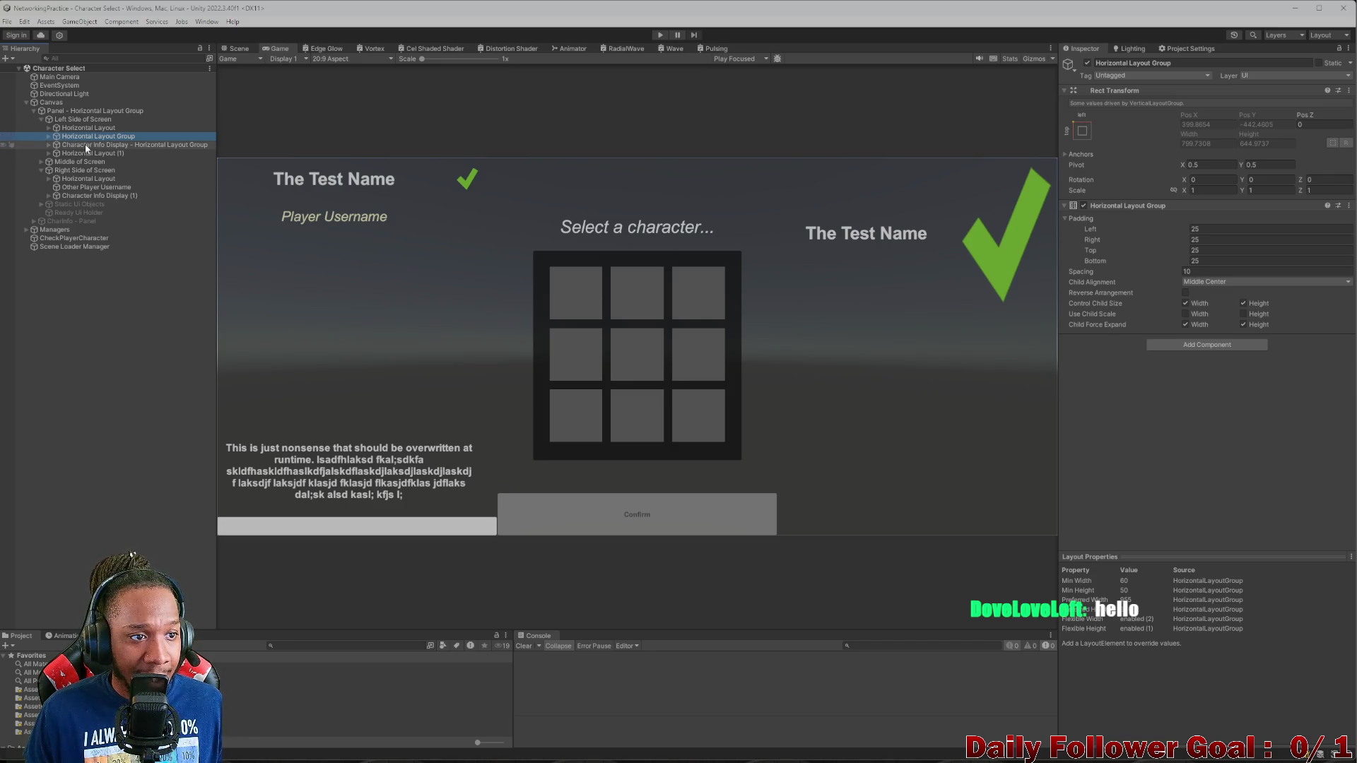
- Rename the username layout group to 'Player Username Parent - Horizontal Layout Group'
click(49, 136)
click(49, 136)
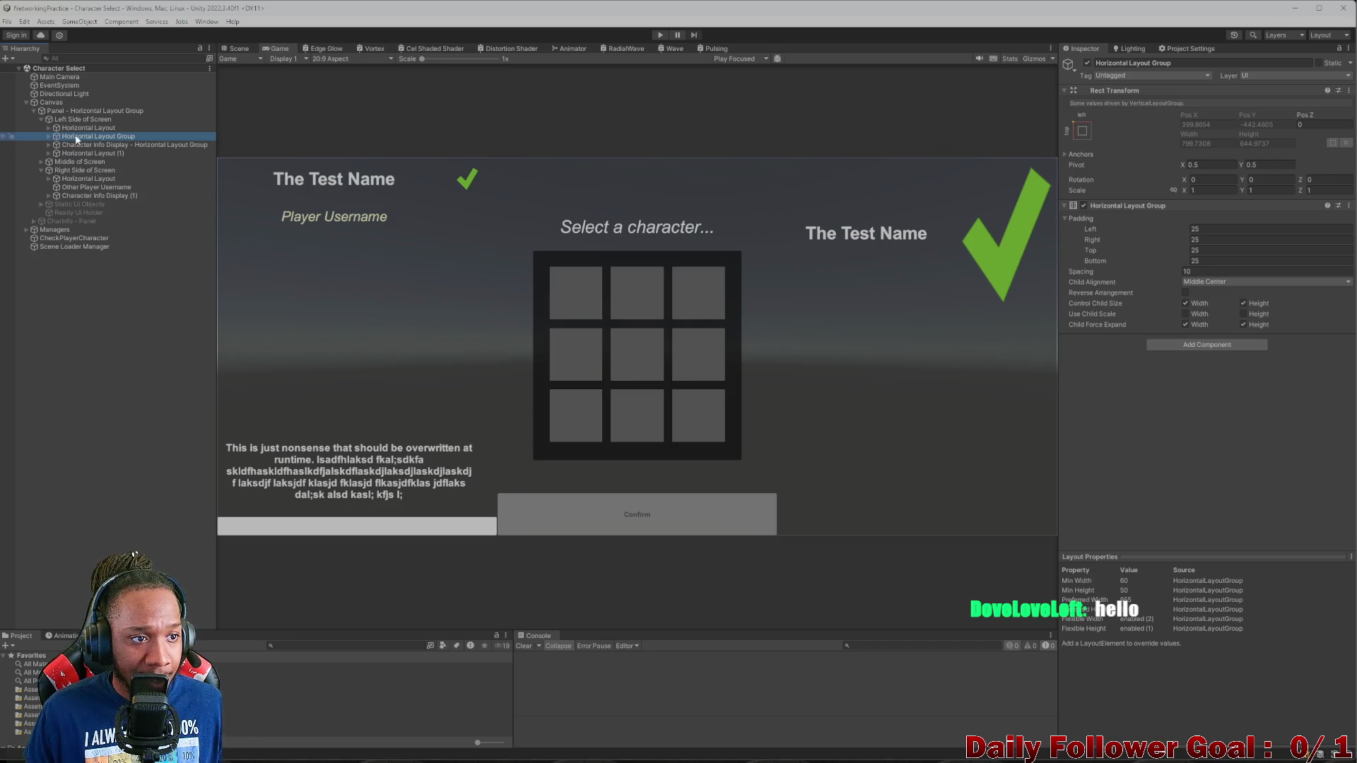
click(1170, 63)
text(PLa)
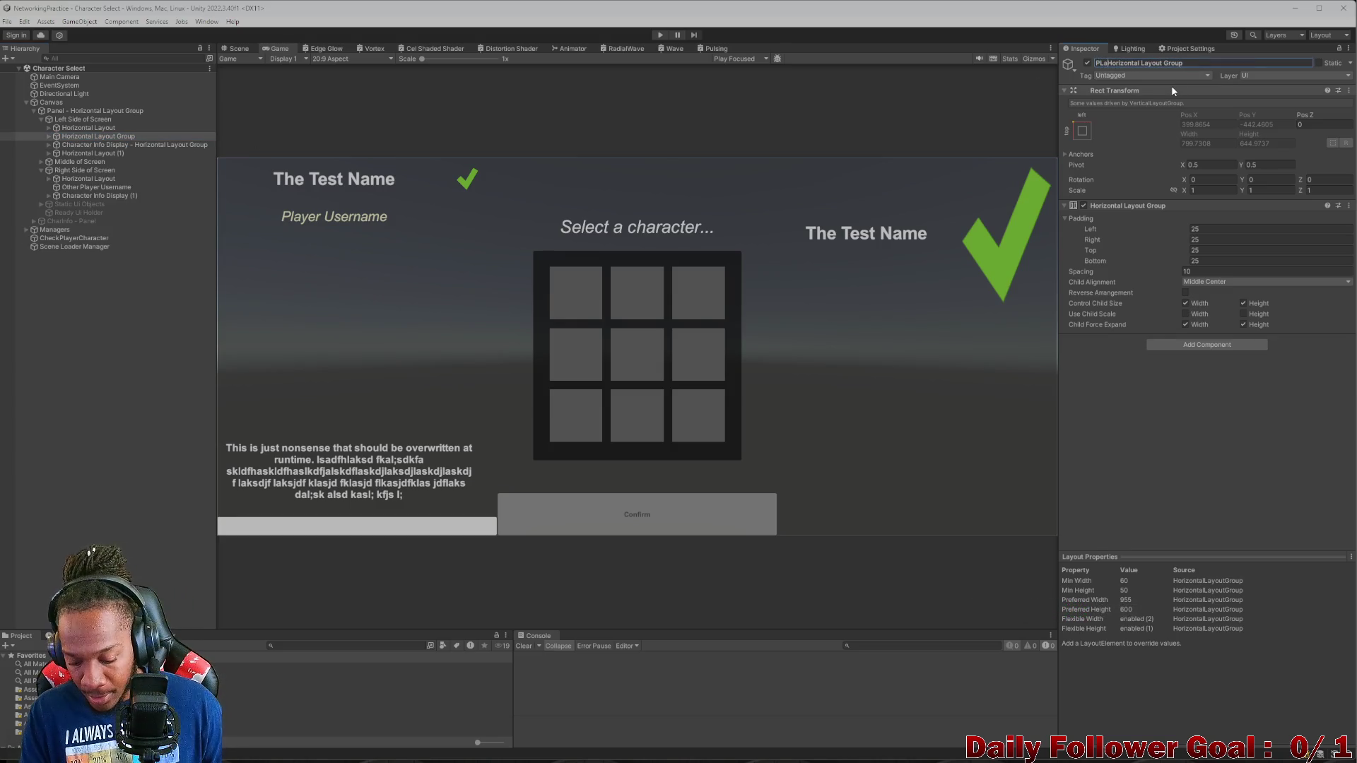
key(BackSpace)
key(BackSpace)
text(layer User)
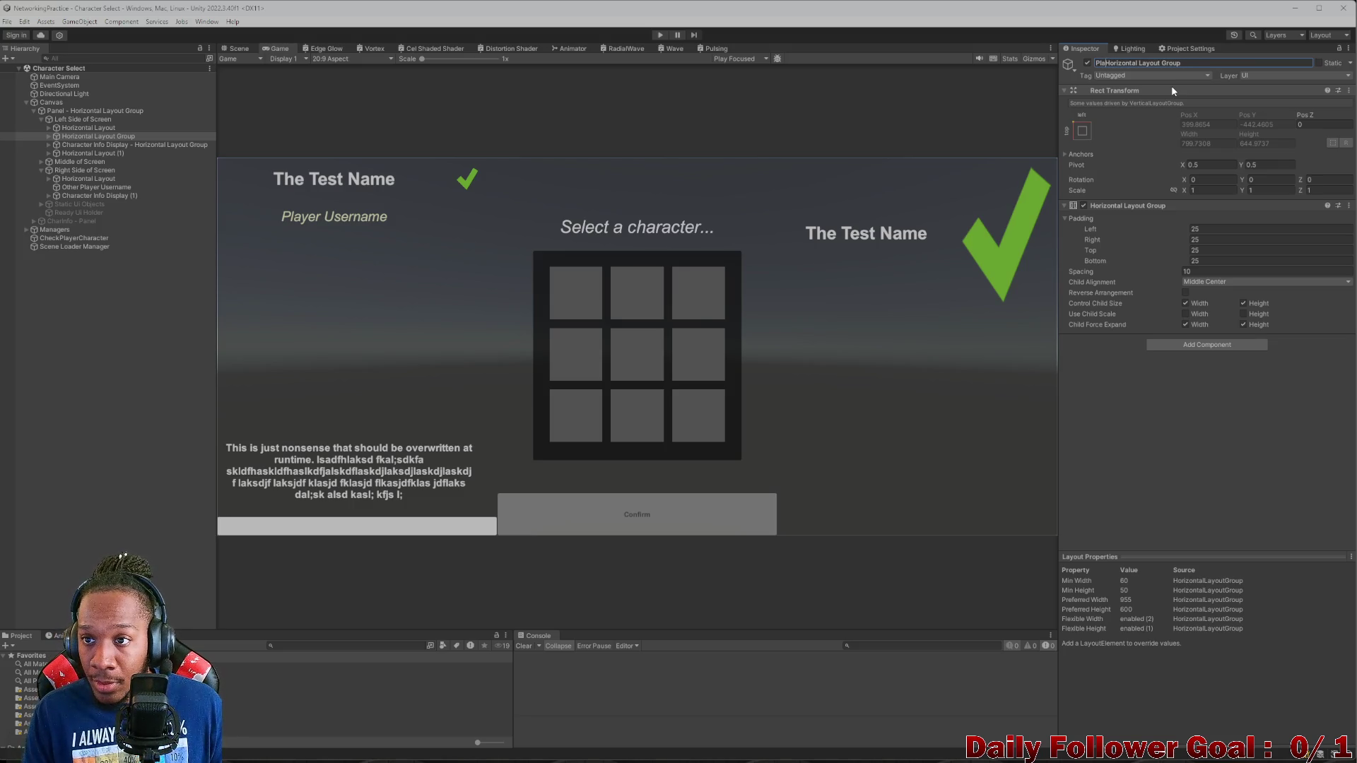
text(name -)
key(Return)
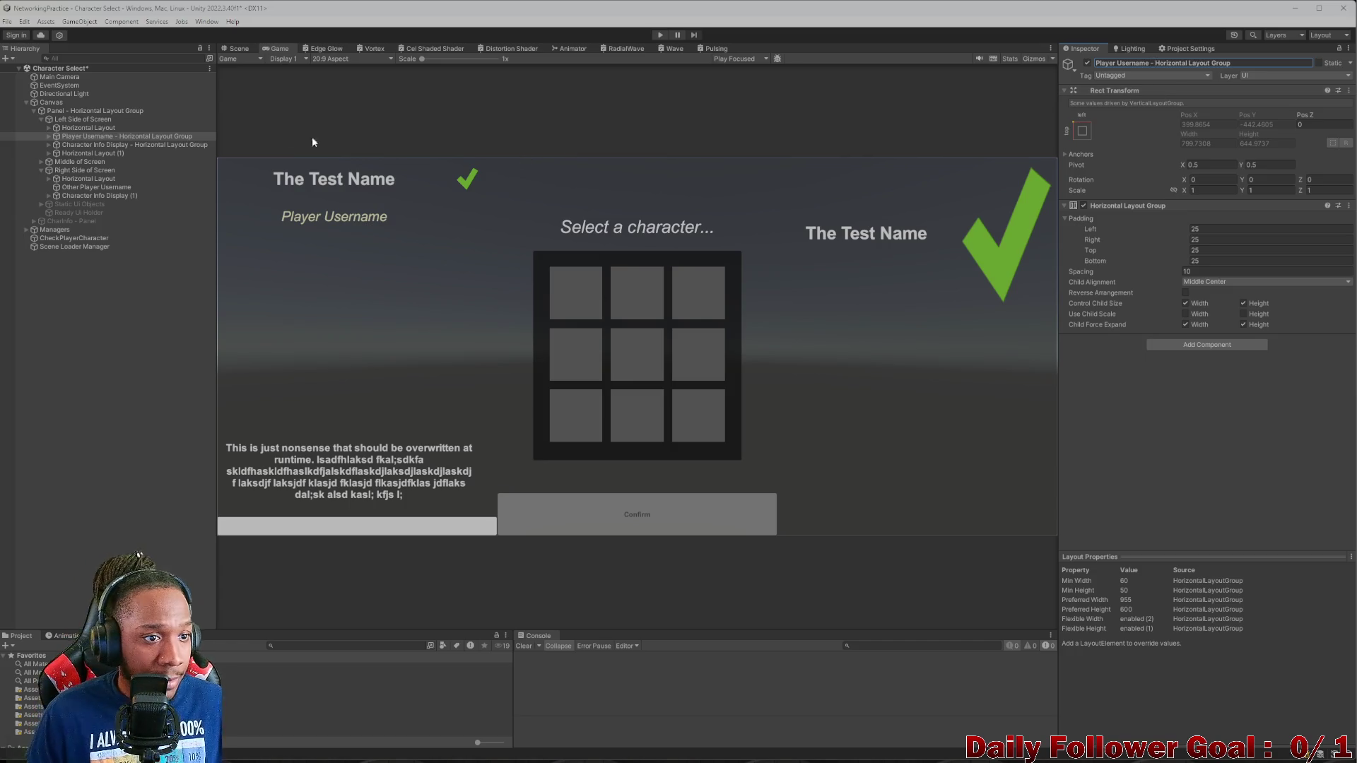
click(110, 146)
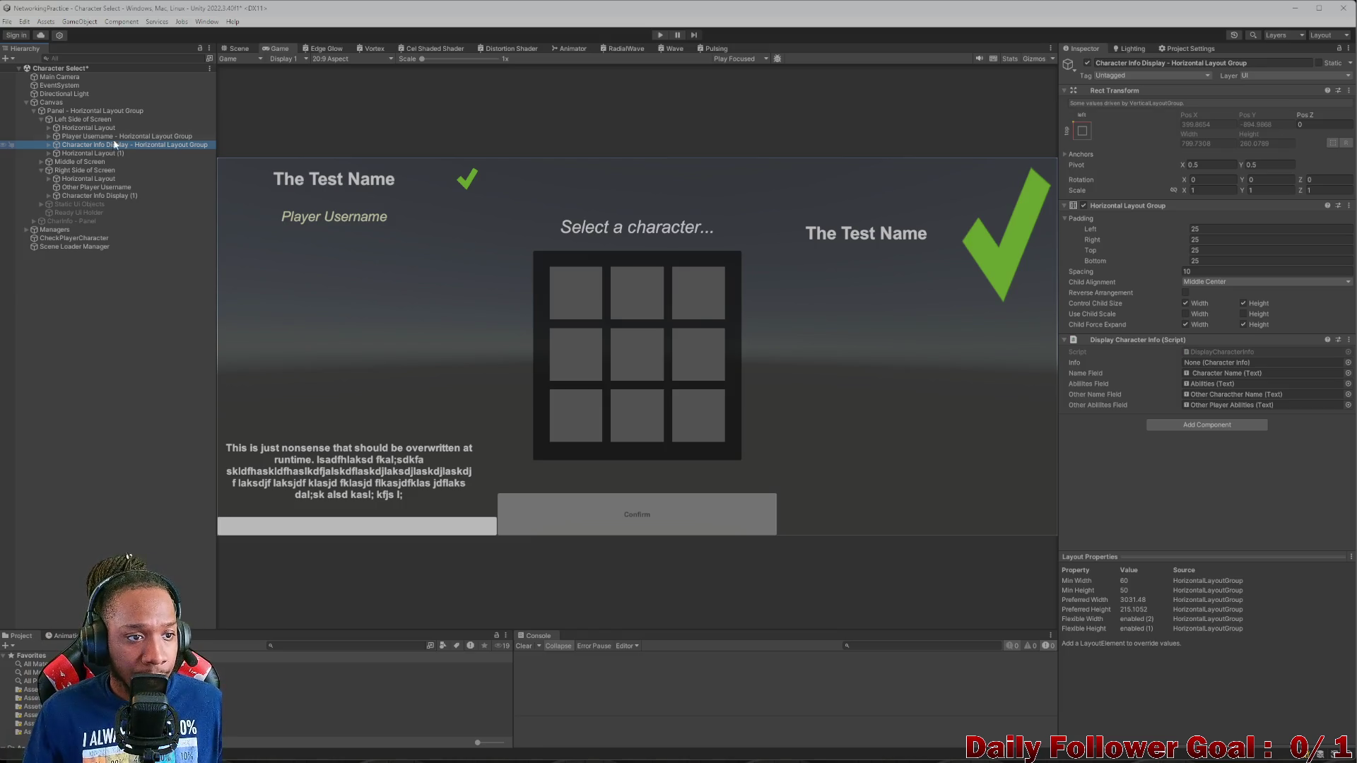
click(124, 137)
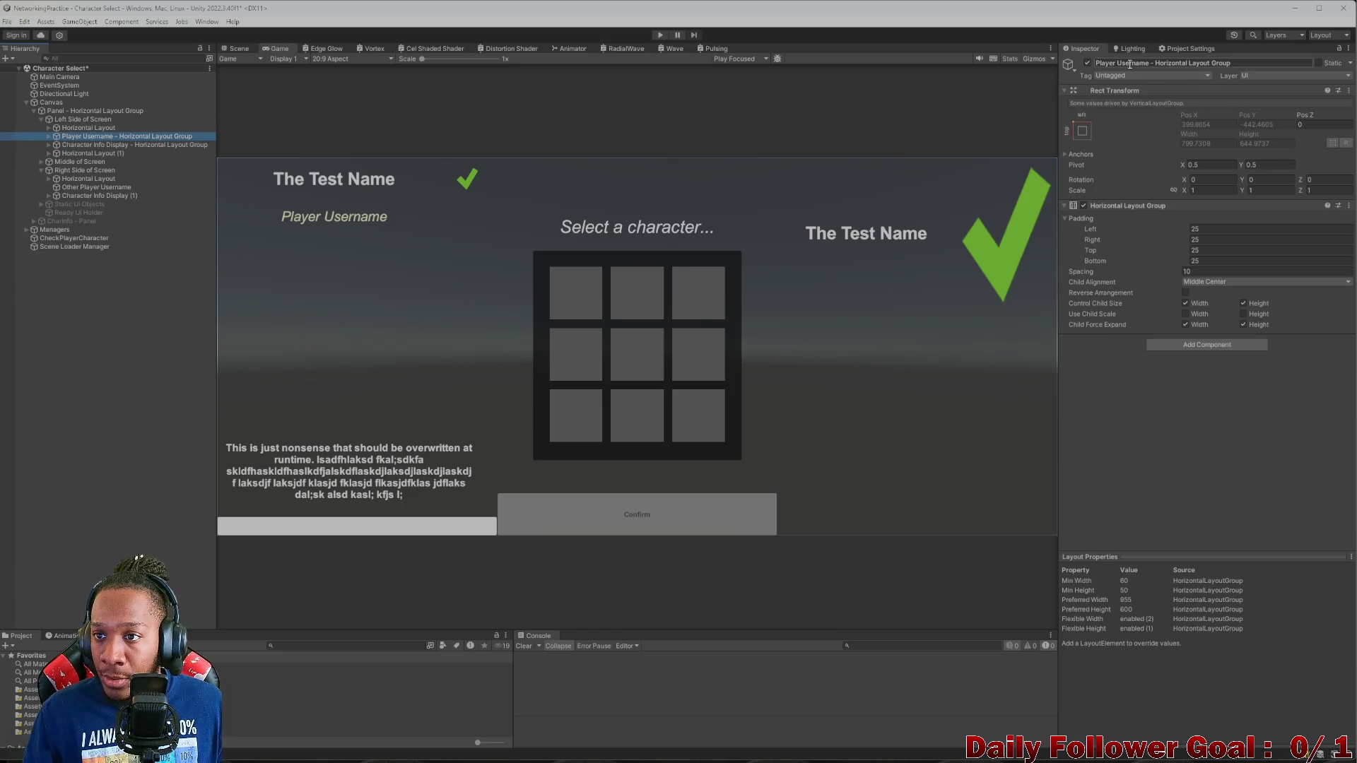
click(1153, 63)
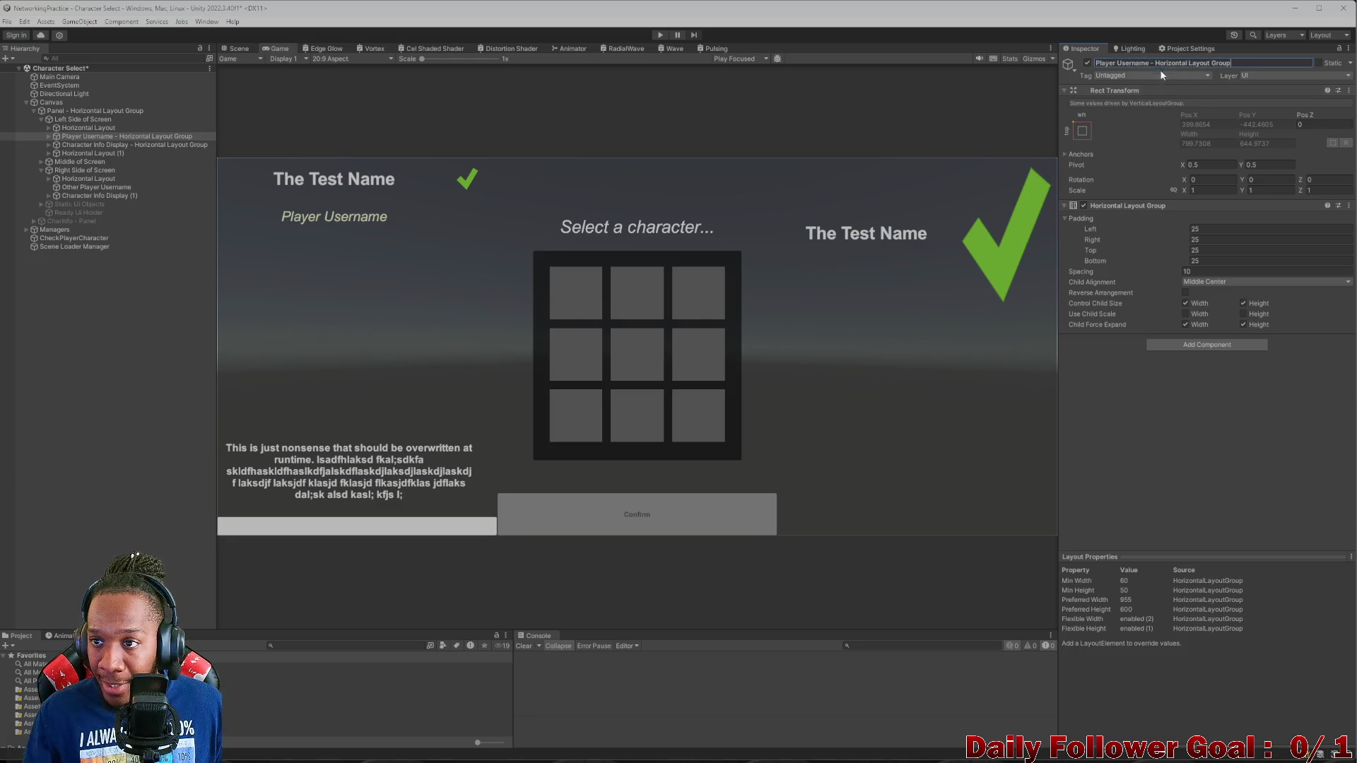
text(Parent)
key(Return)
click(1171, 63)
click(1172, 63)
key(Return)
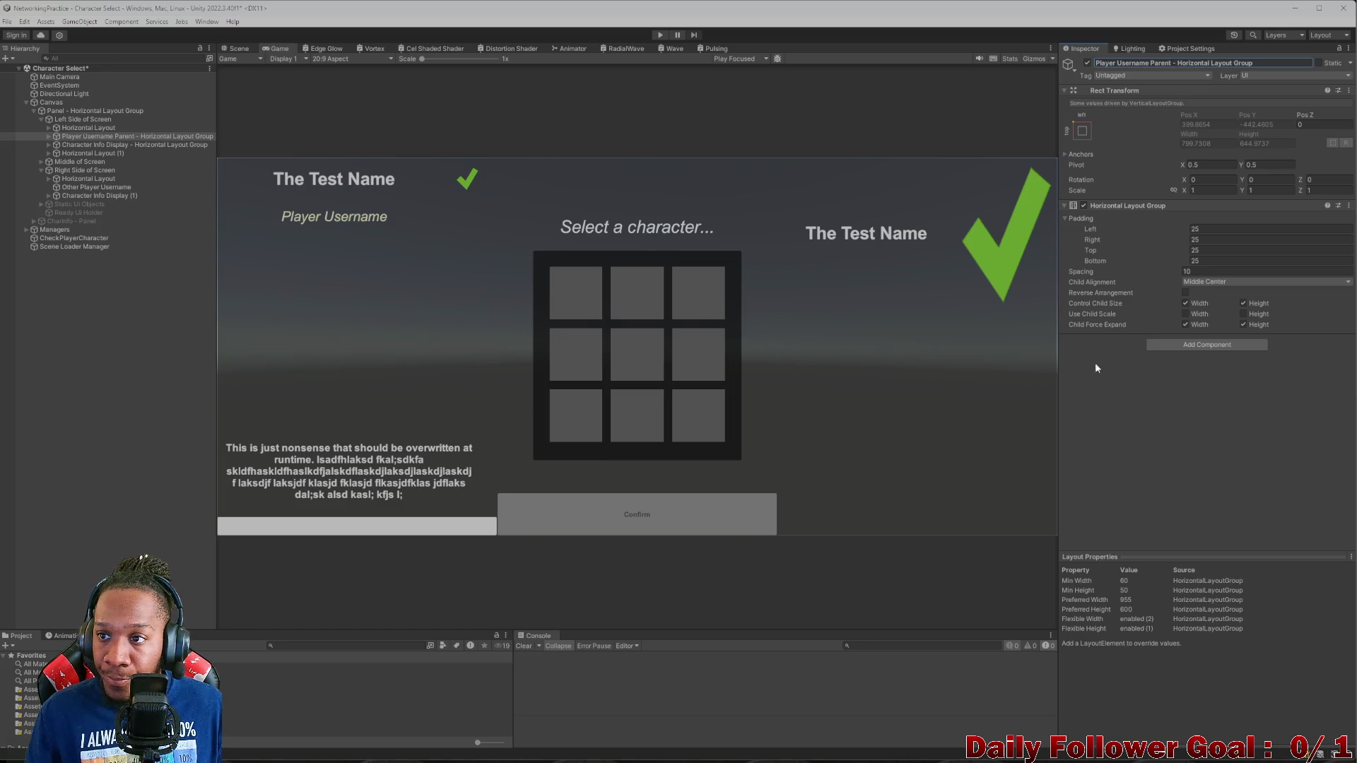
- Expand Character Info Display and select its Abilities text object
click(103, 145)
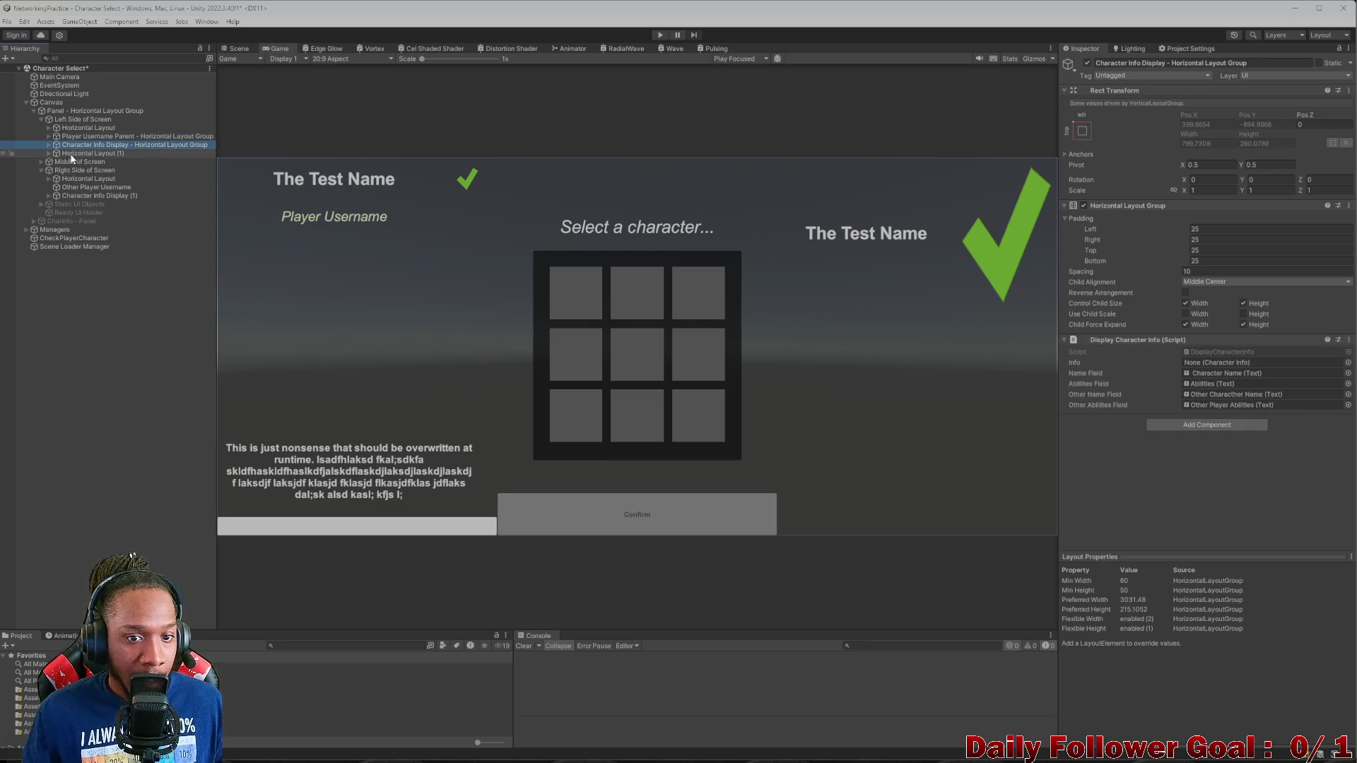
click(48, 145)
click(48, 144)
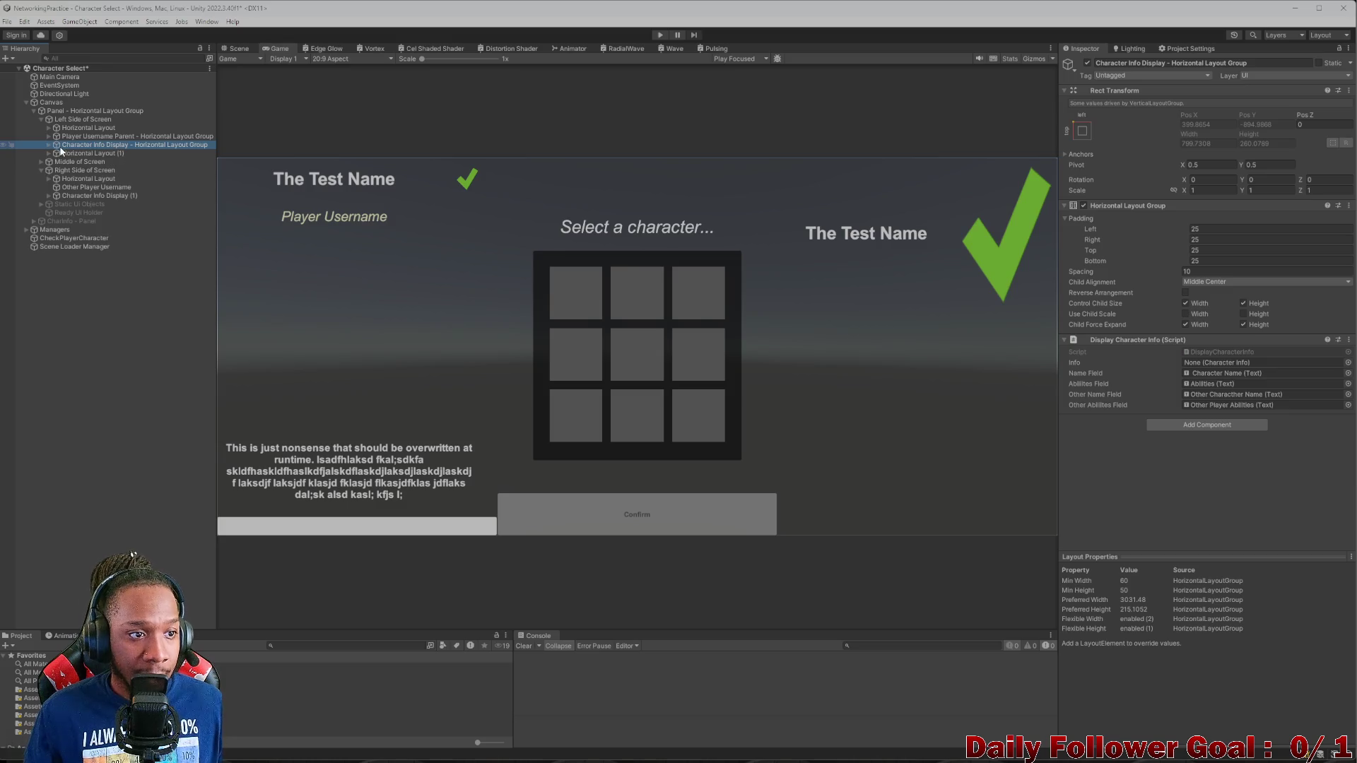
click(54, 138)
click(54, 144)
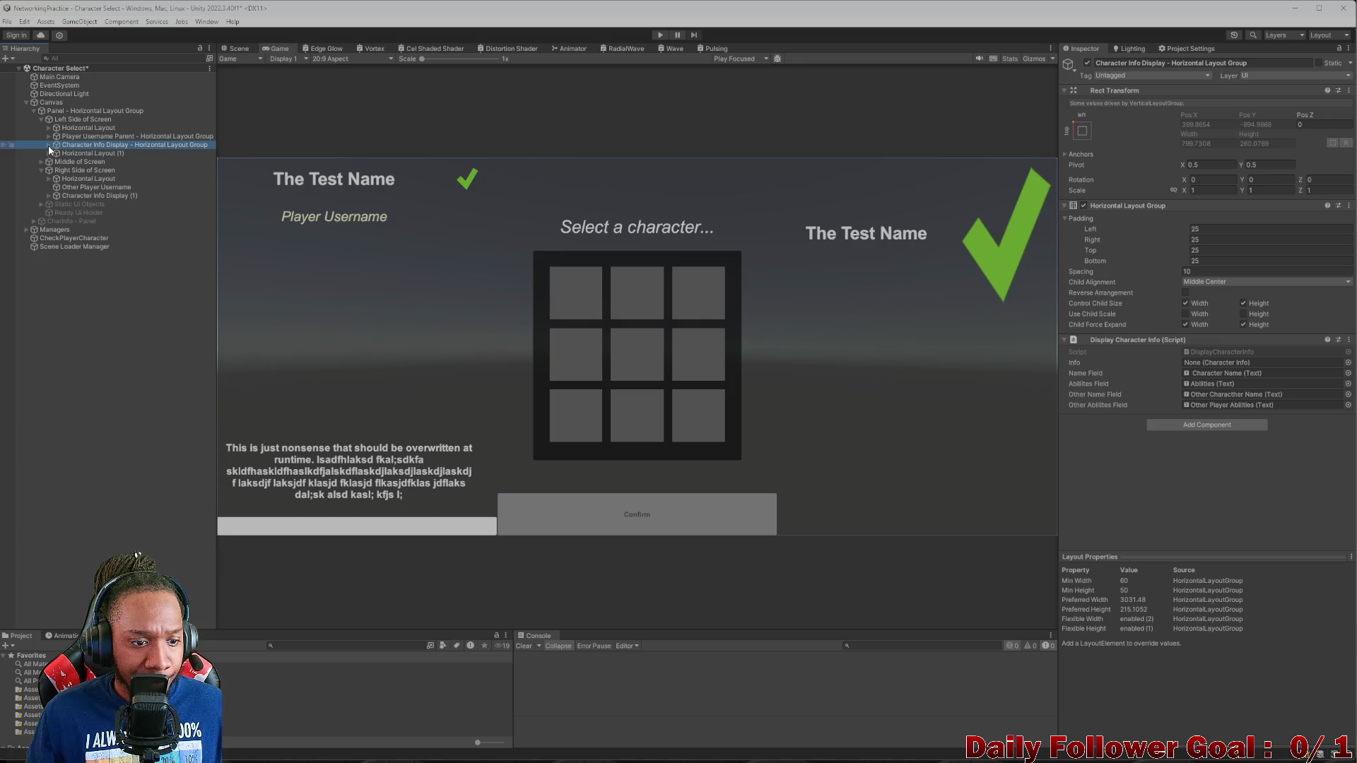
click(48, 144)
click(89, 154)
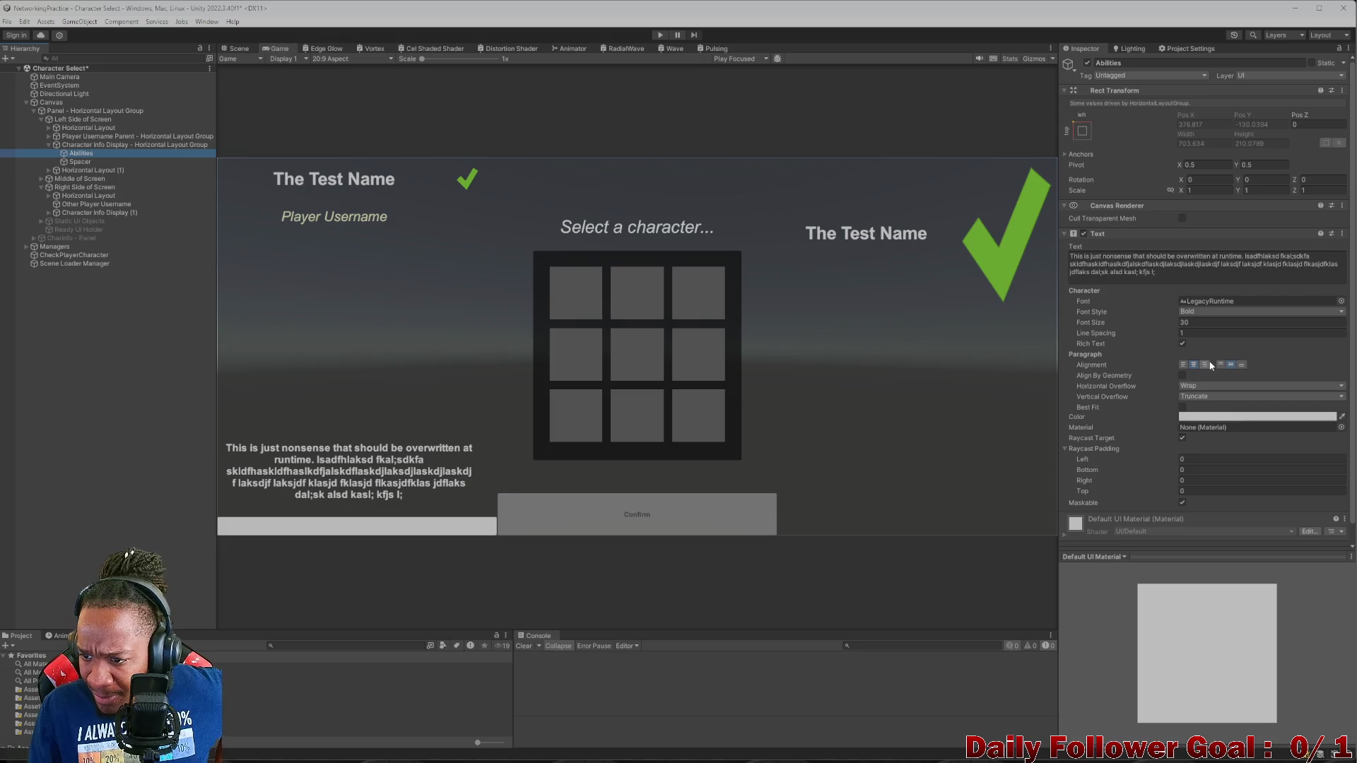
- Append a long run of 'sdf' filler characters to the Abilities paragraph
scroll(1211, 416, down, 1)
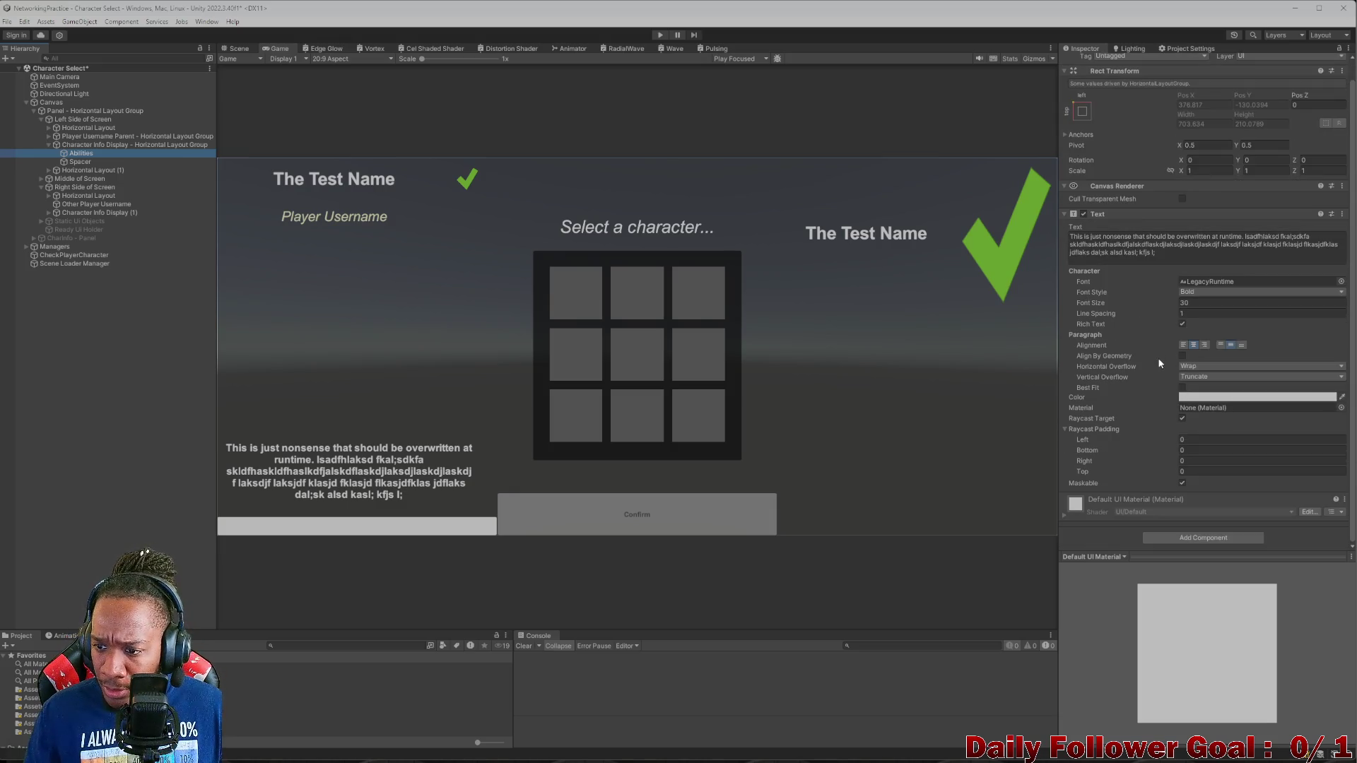
click(106, 145)
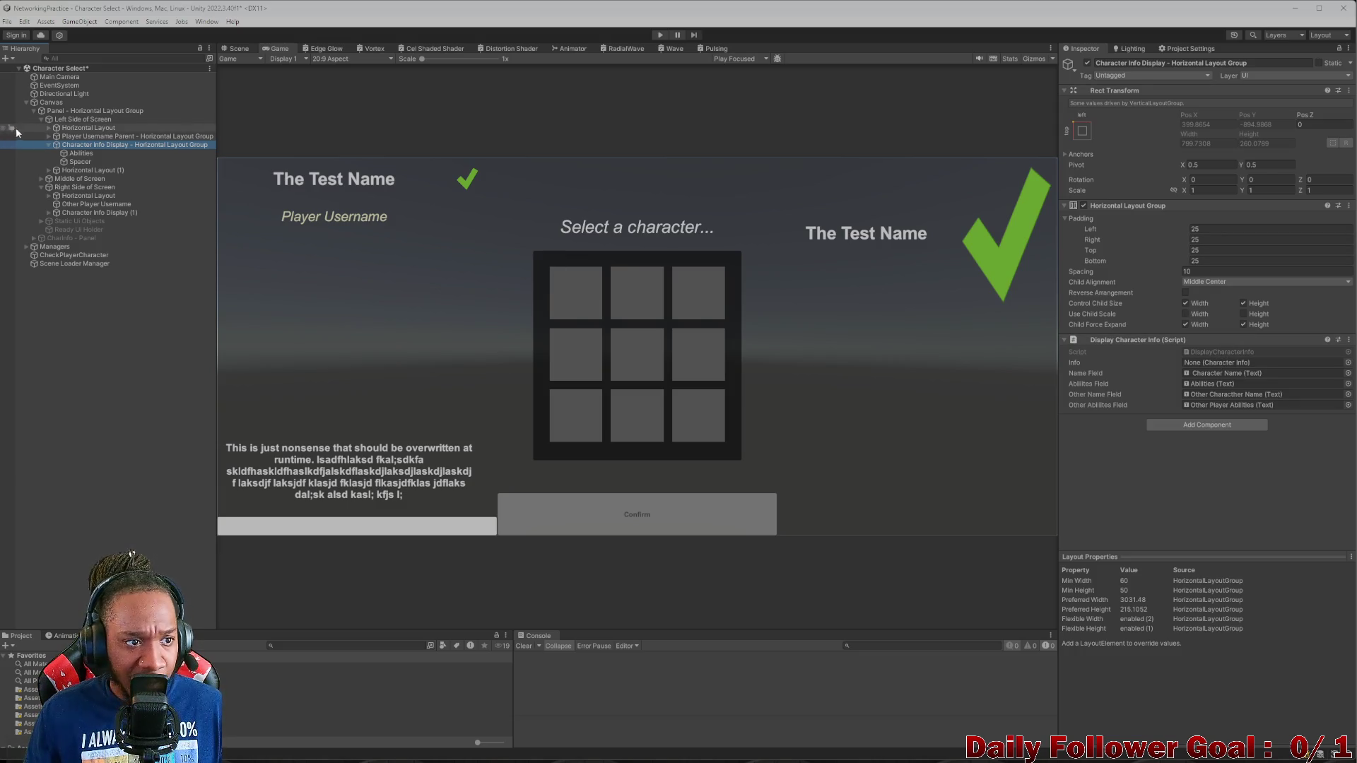
click(106, 154)
click(1184, 271)
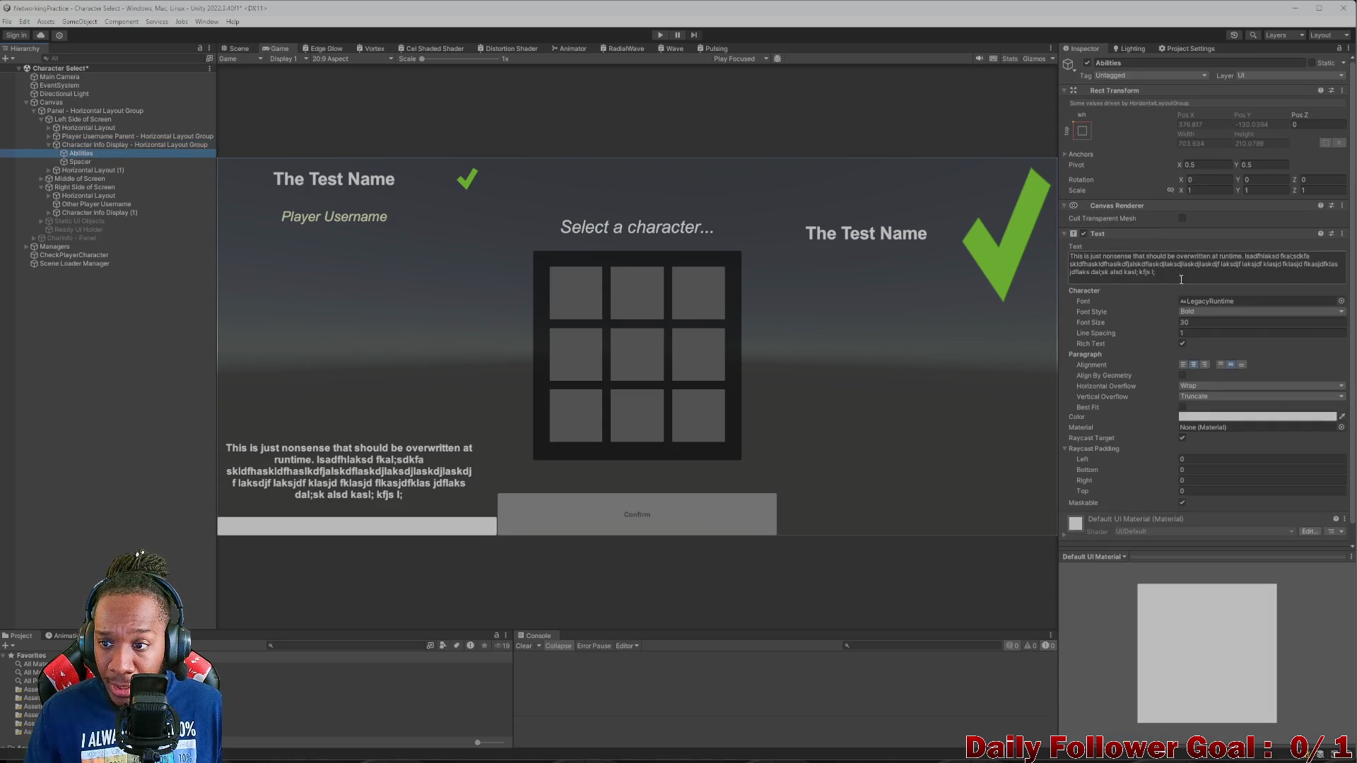
click(1187, 270)
text(sedfs f sdf s)
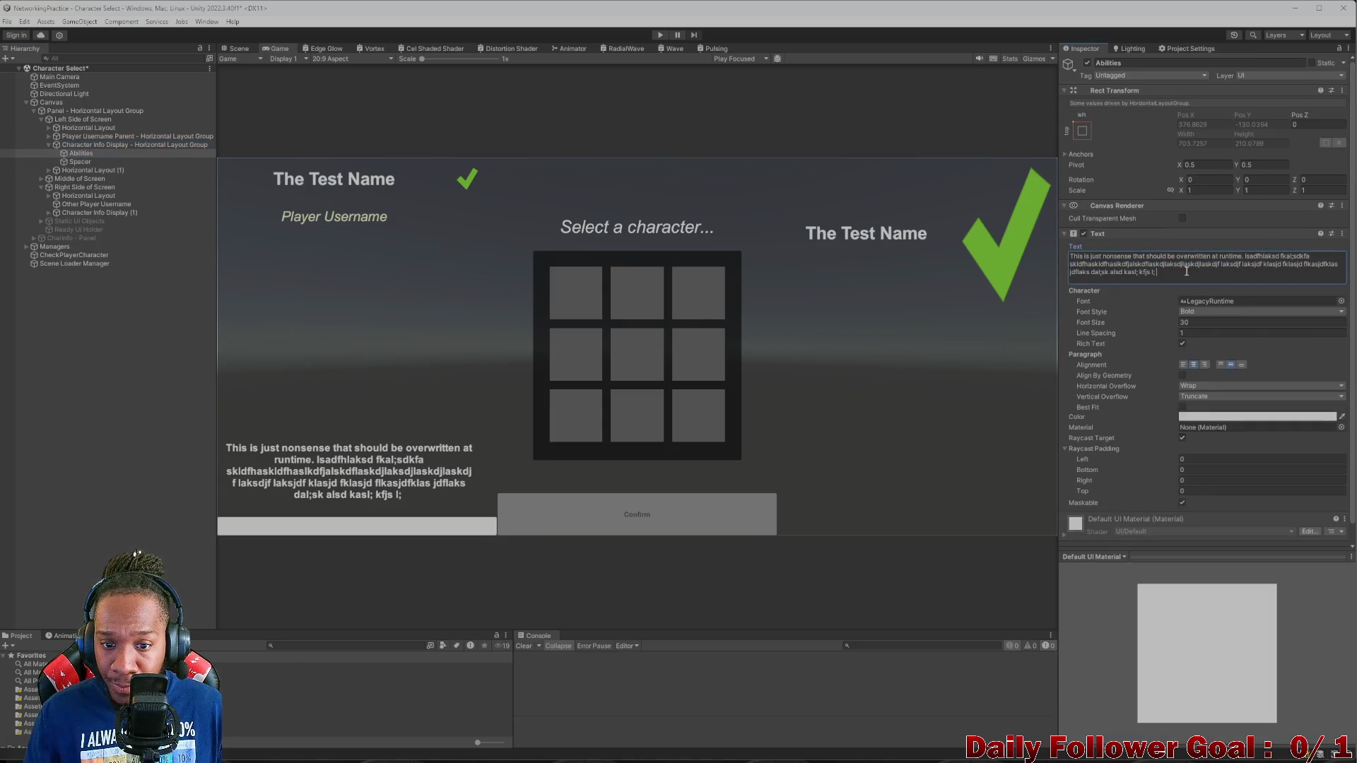
text(df sdf sdf sd fsd f)
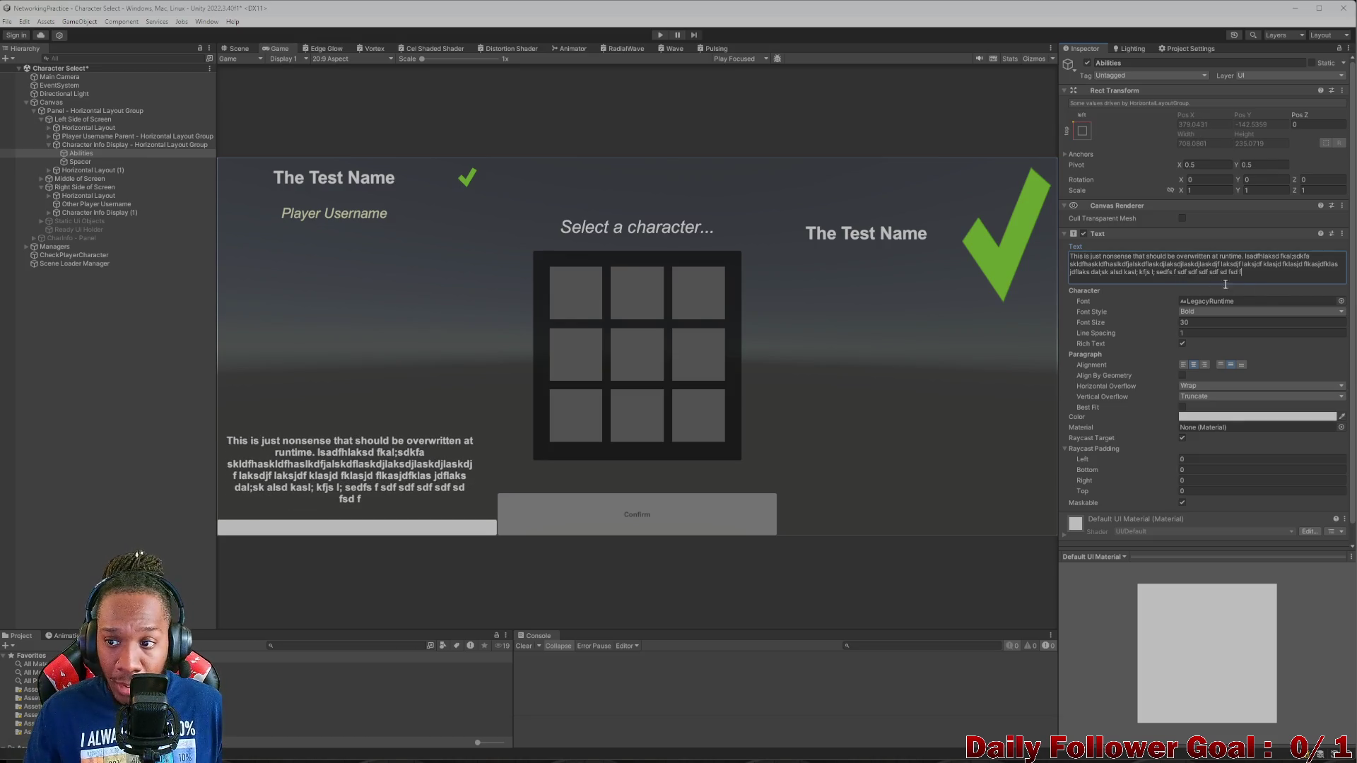
text( sdf sdf s)
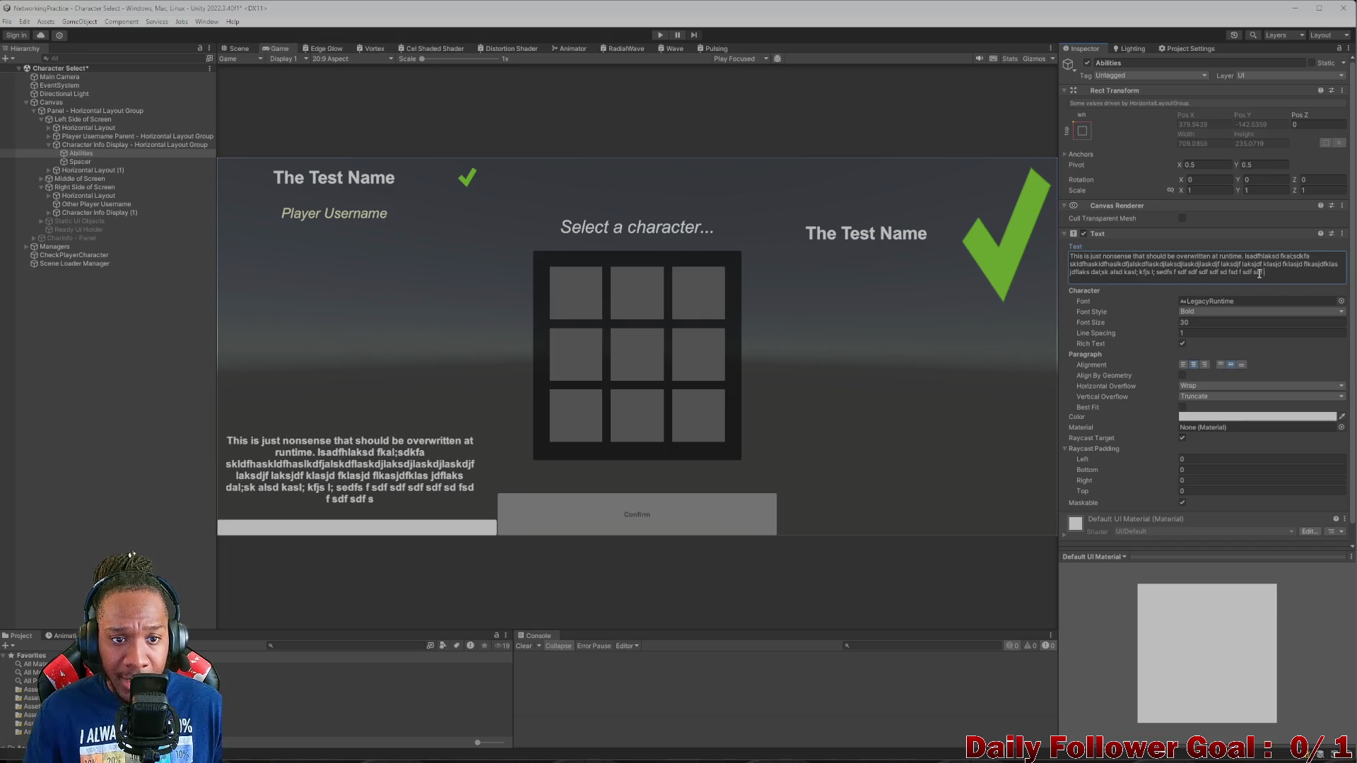
text(df sdf sdf sd fs dfs df sdf s)
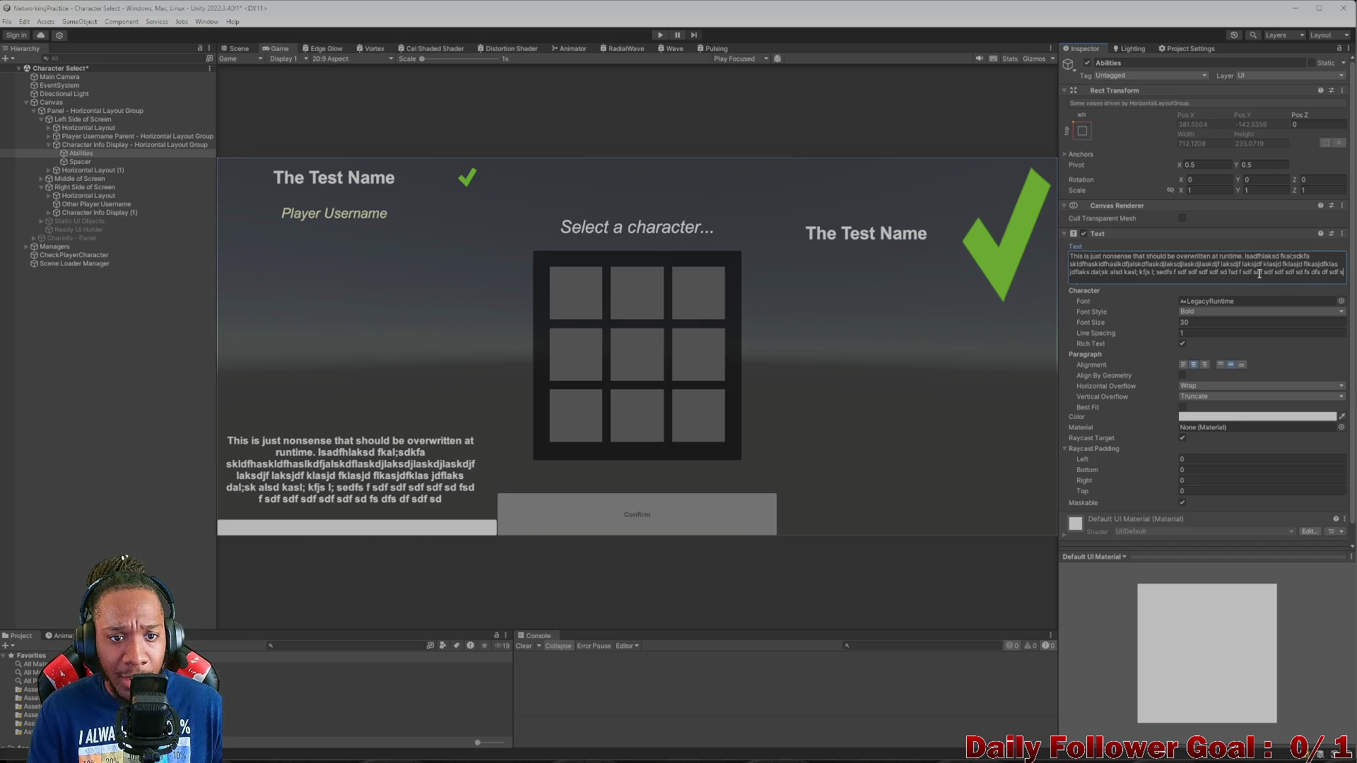
text(d fs dfsd fsdf sd fs df)
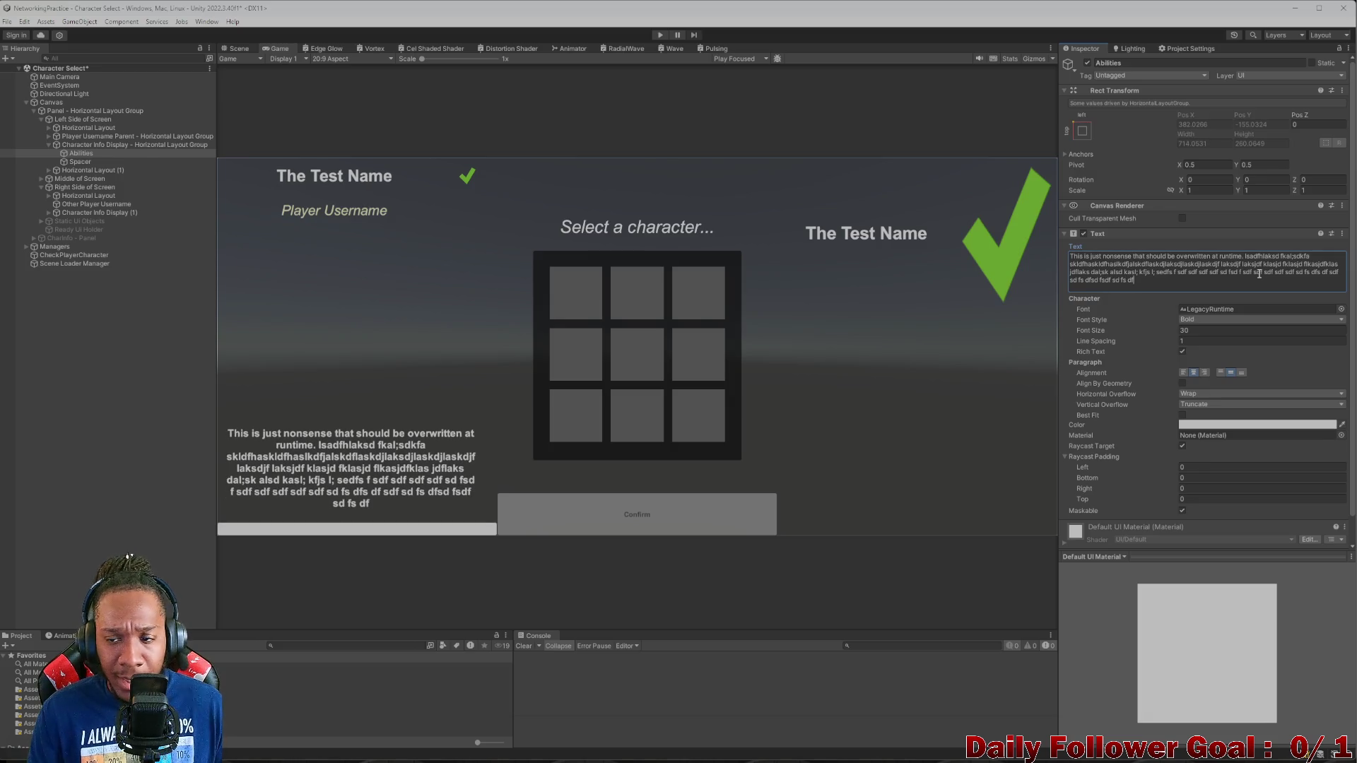
drag(1172, 286, 1058, 260)
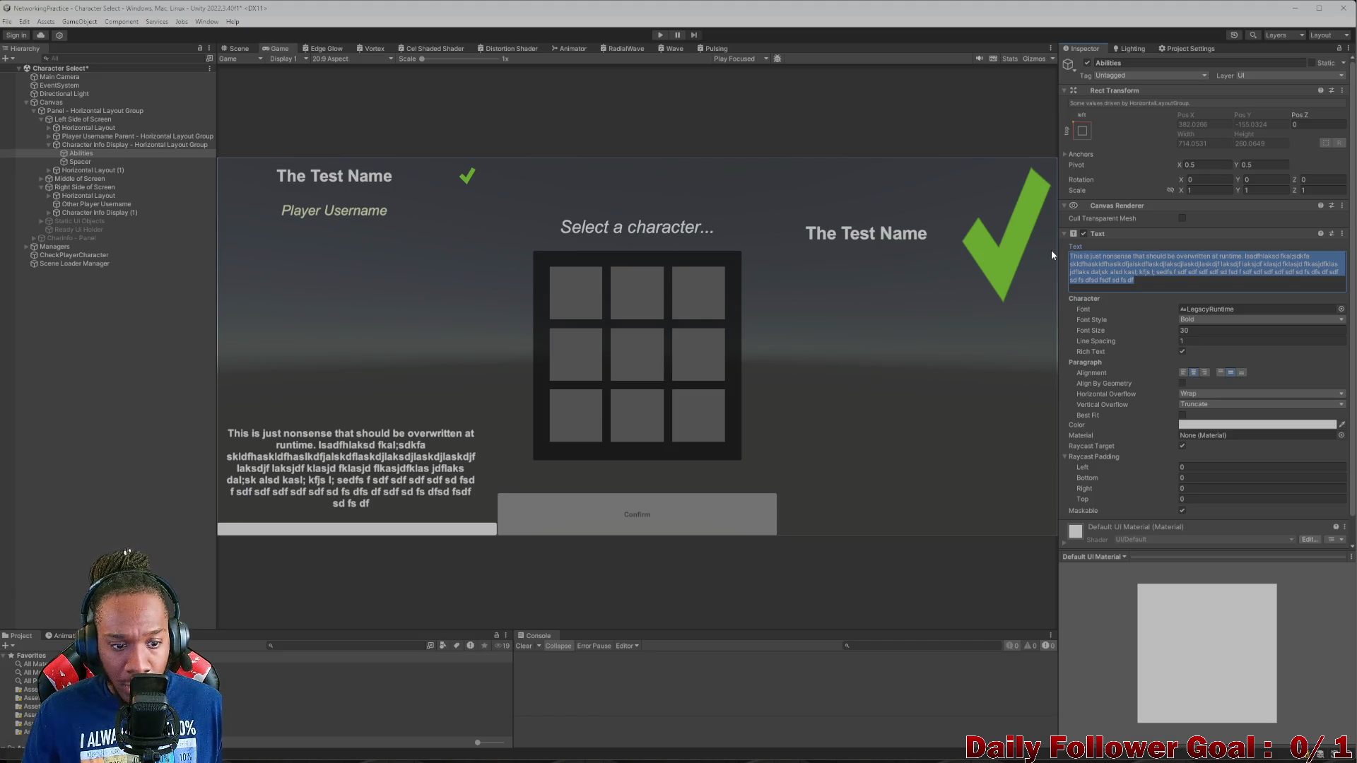
key(BackSpace)
text(asdfsd)
key(ctrl+z)
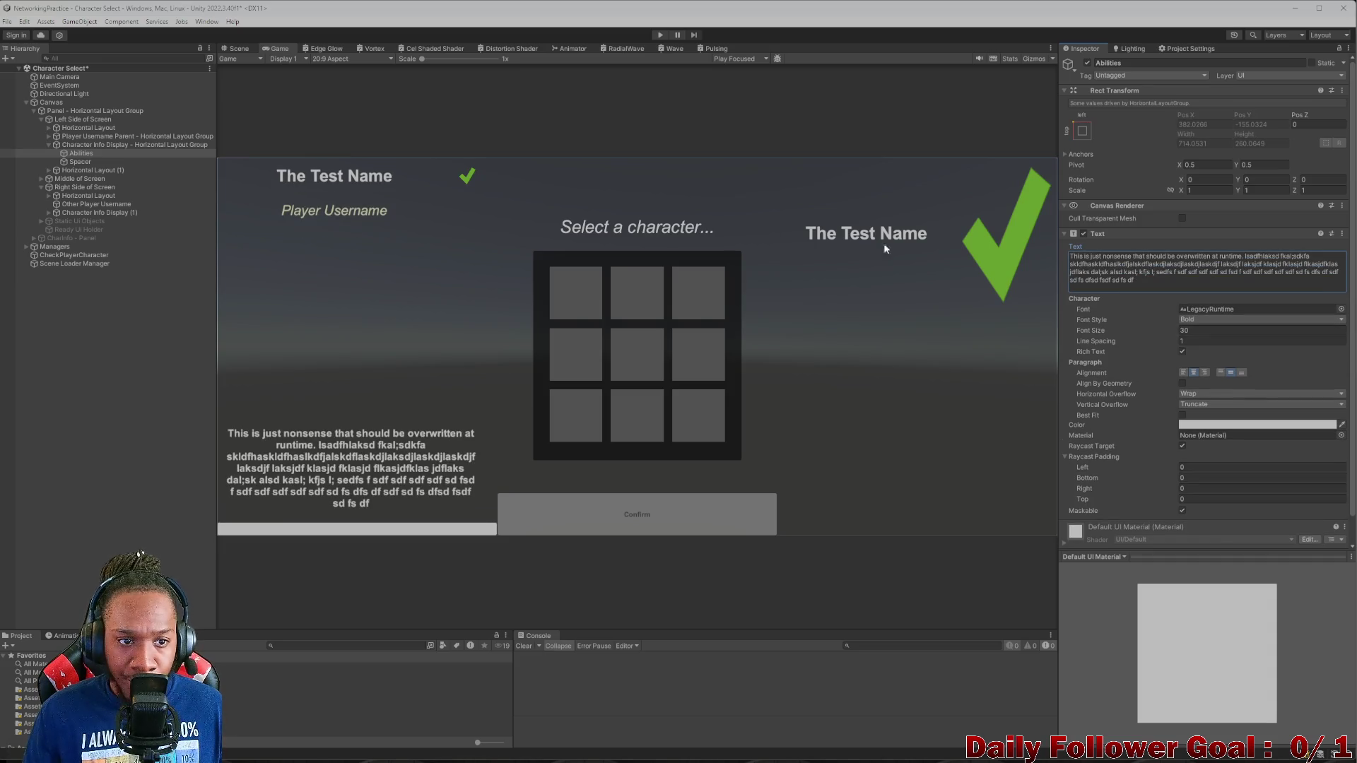
- Raise the Horizontal Layout row's Min and Preferred Height from 75 to 150
click(84, 127)
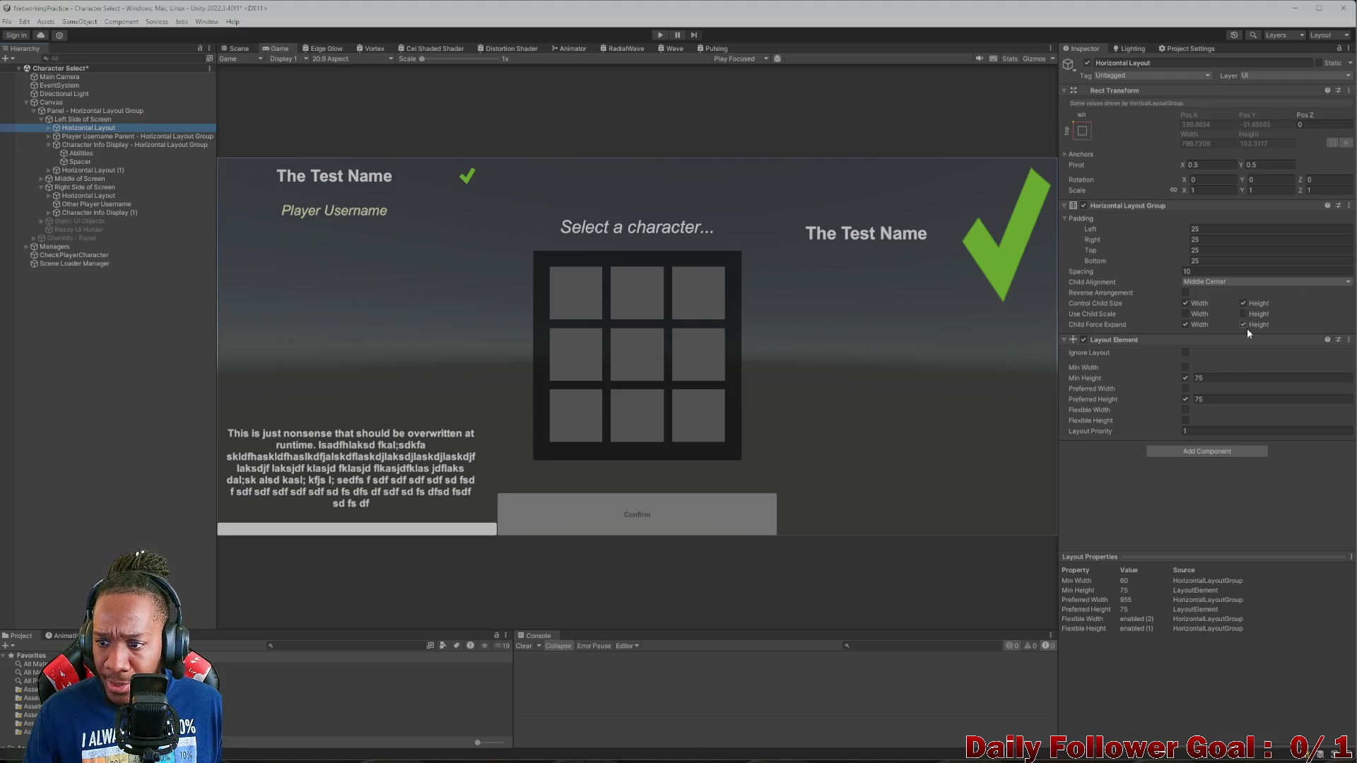
click(1218, 376)
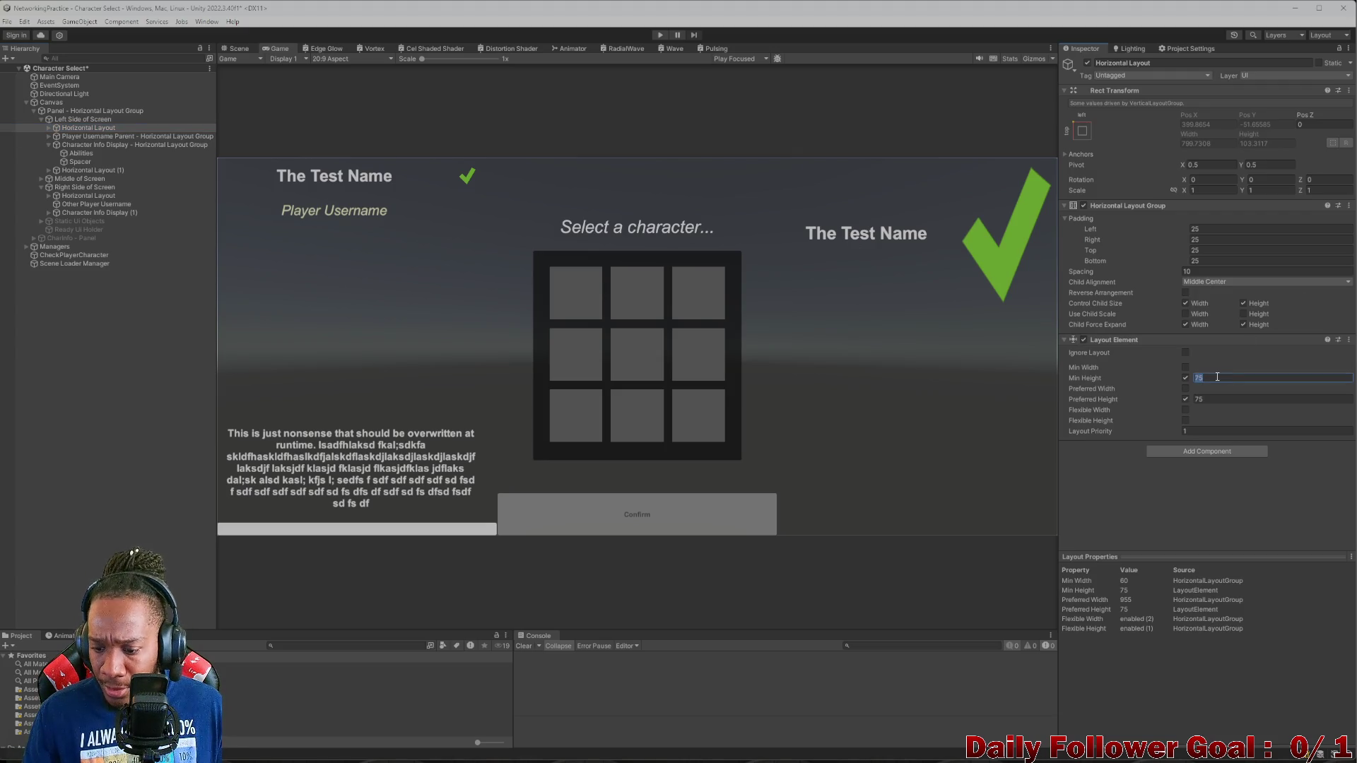
text(100)
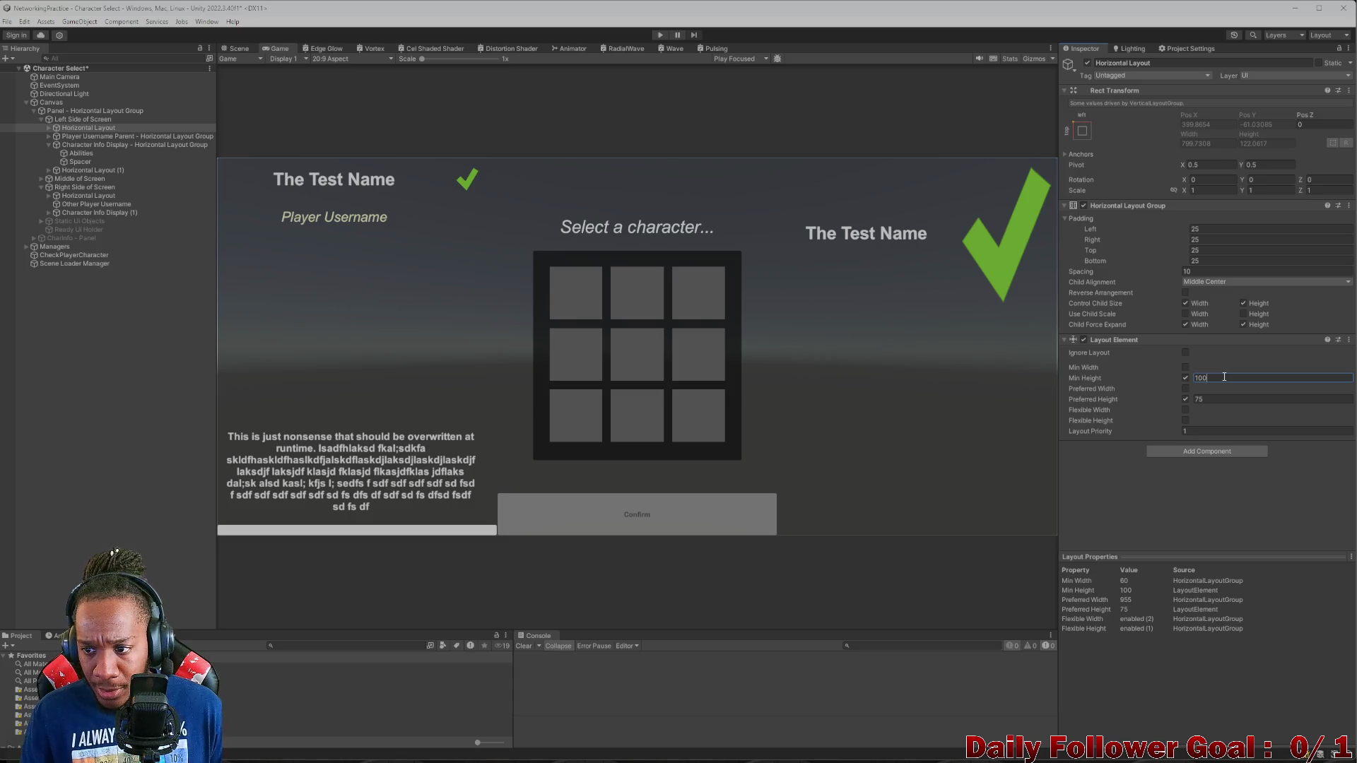
key(BackSpace)
key(BackSpace)
text(50)
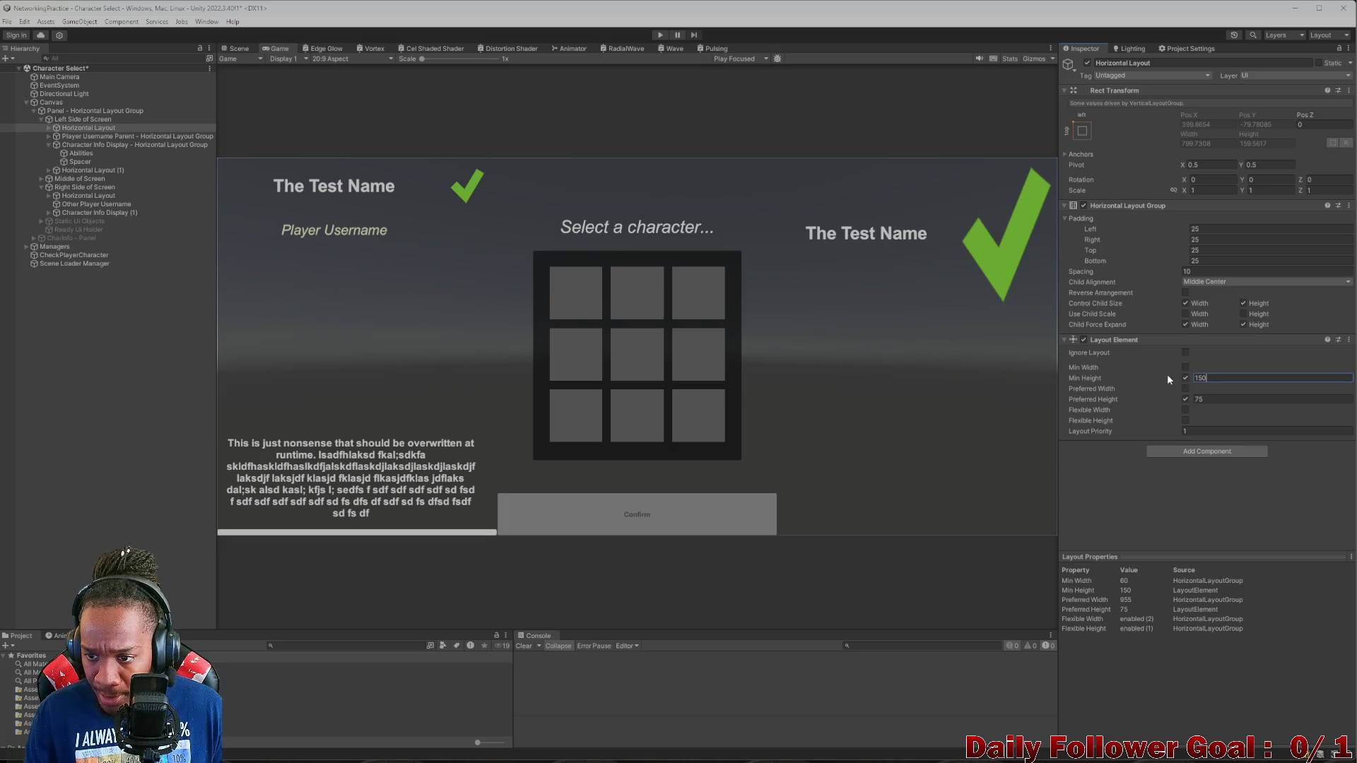
click(1230, 399)
text(150)
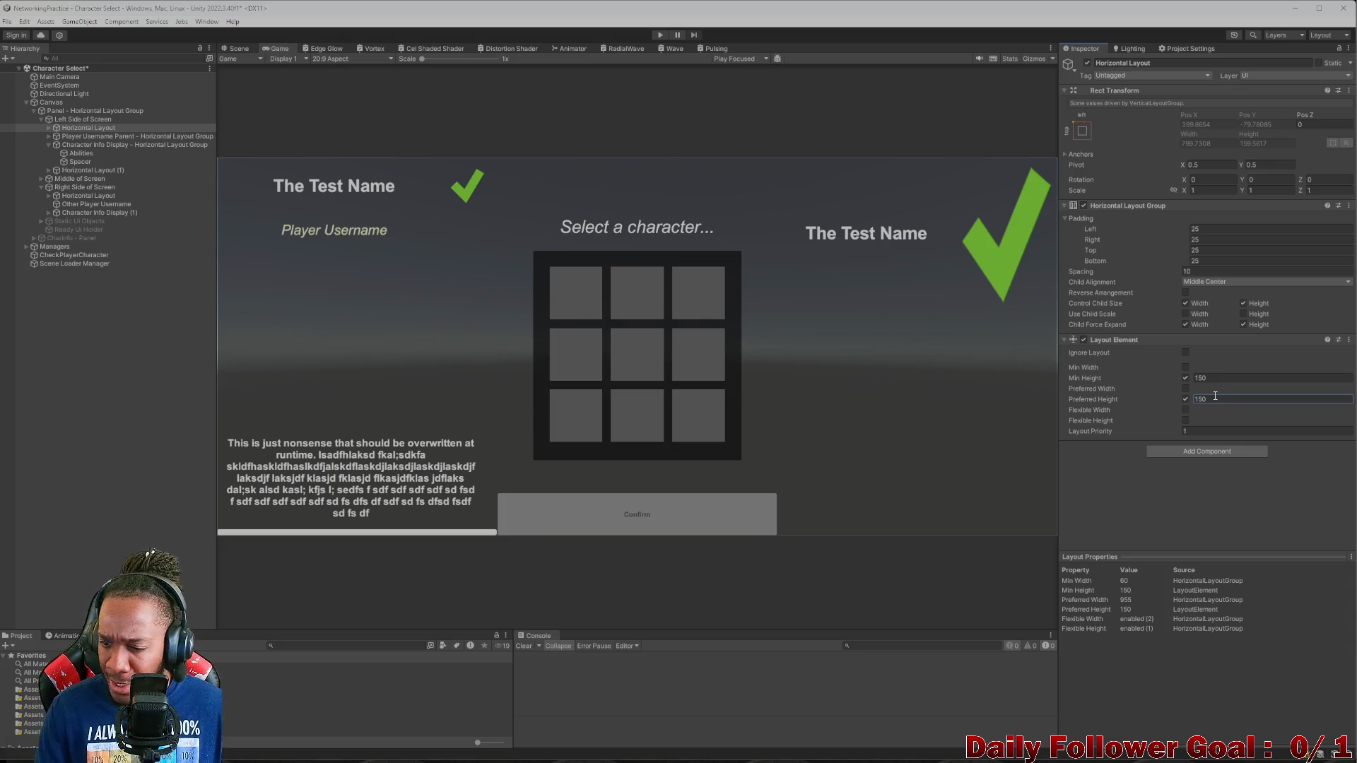
click(48, 128)
click(96, 137)
scroll(1151, 344, down, 5)
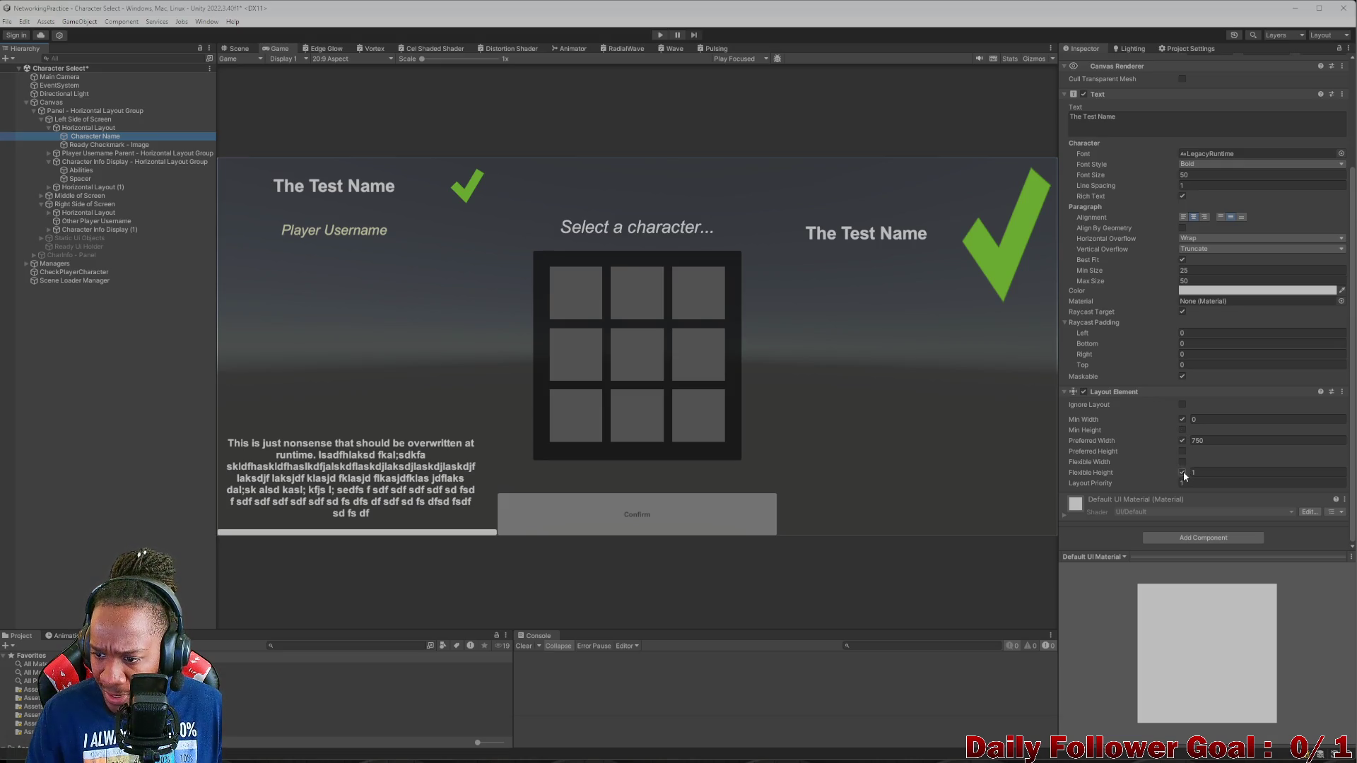
- Uncheck Character Name's Min Width and toggle its Preferred Width off and back on
click(1183, 420)
click(1182, 440)
click(1182, 441)
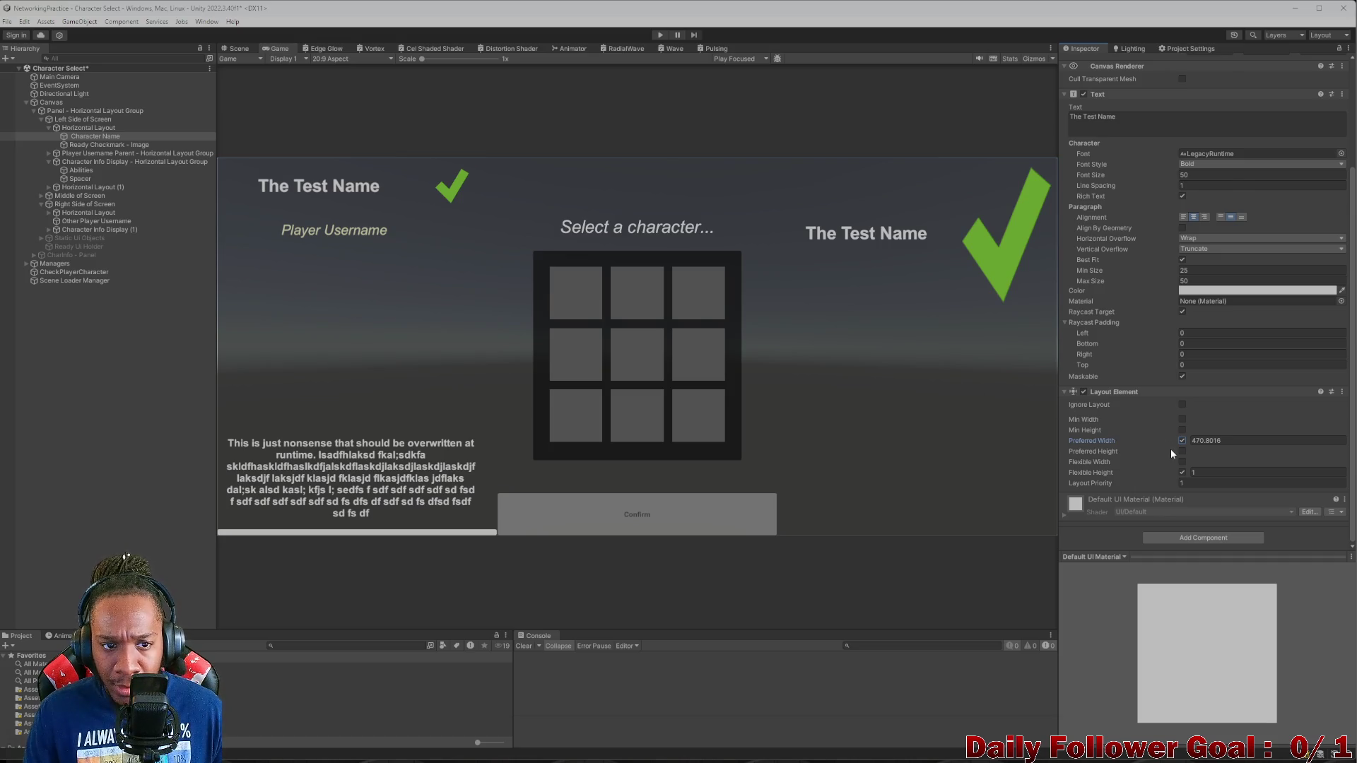
scroll(1170, 448, up, 1)
key(ctrl+z)
key(ctrl+z)
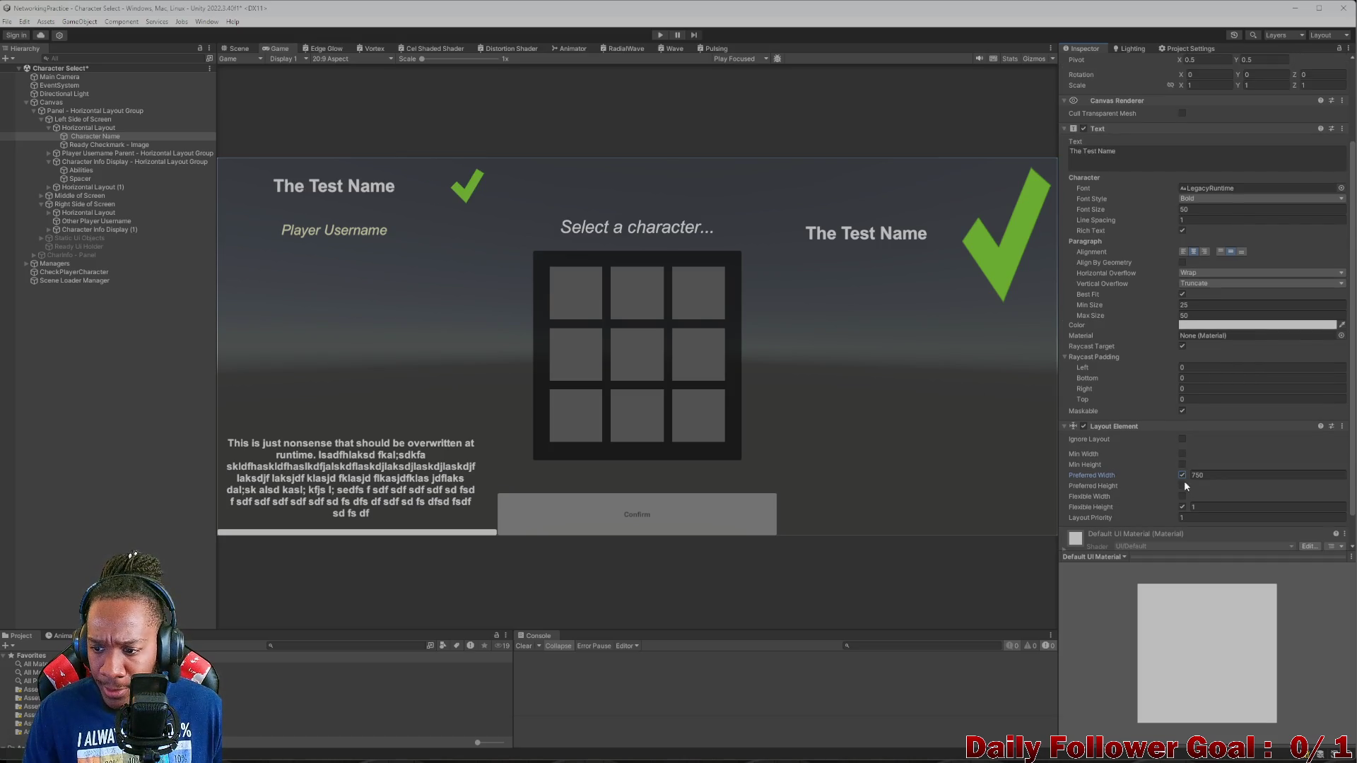
- Collapse the left and right column branches and place the cursor in the Abilities Text field
click(88, 145)
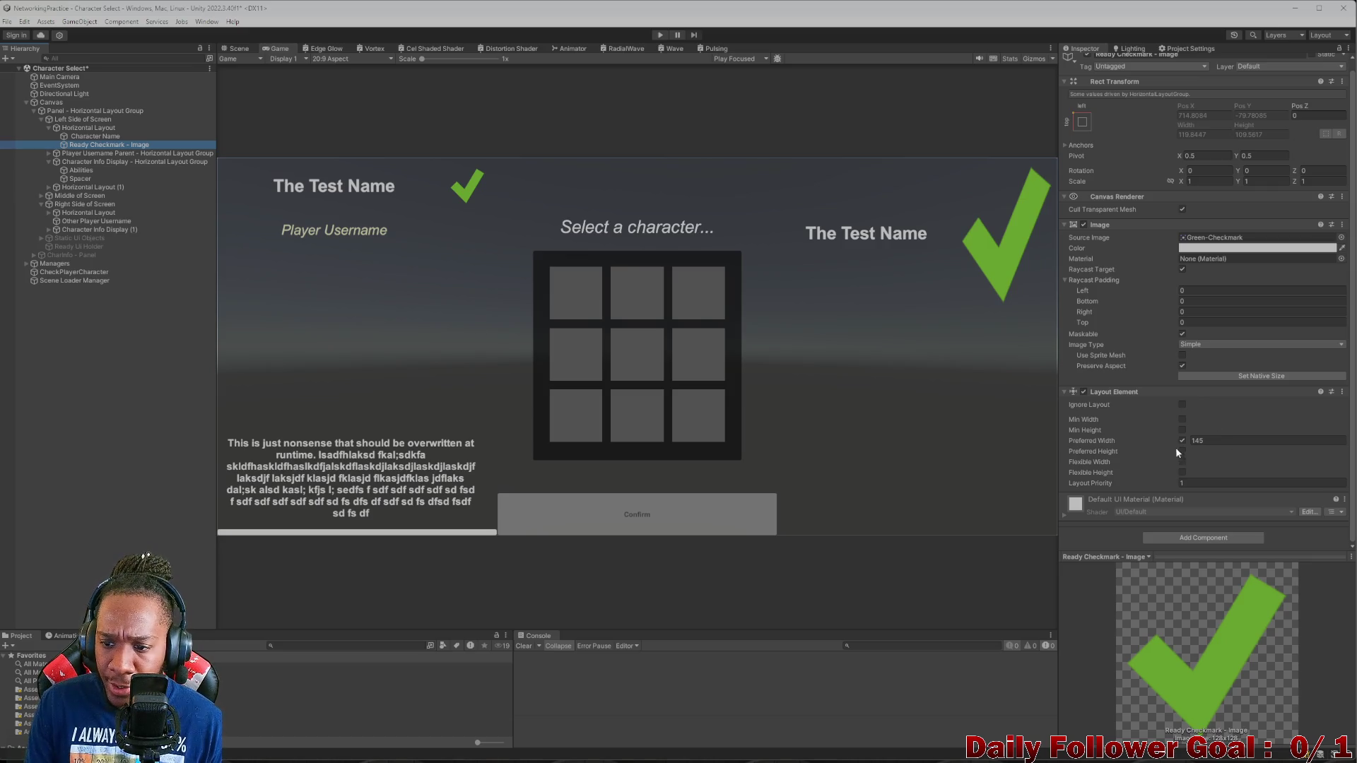
click(72, 129)
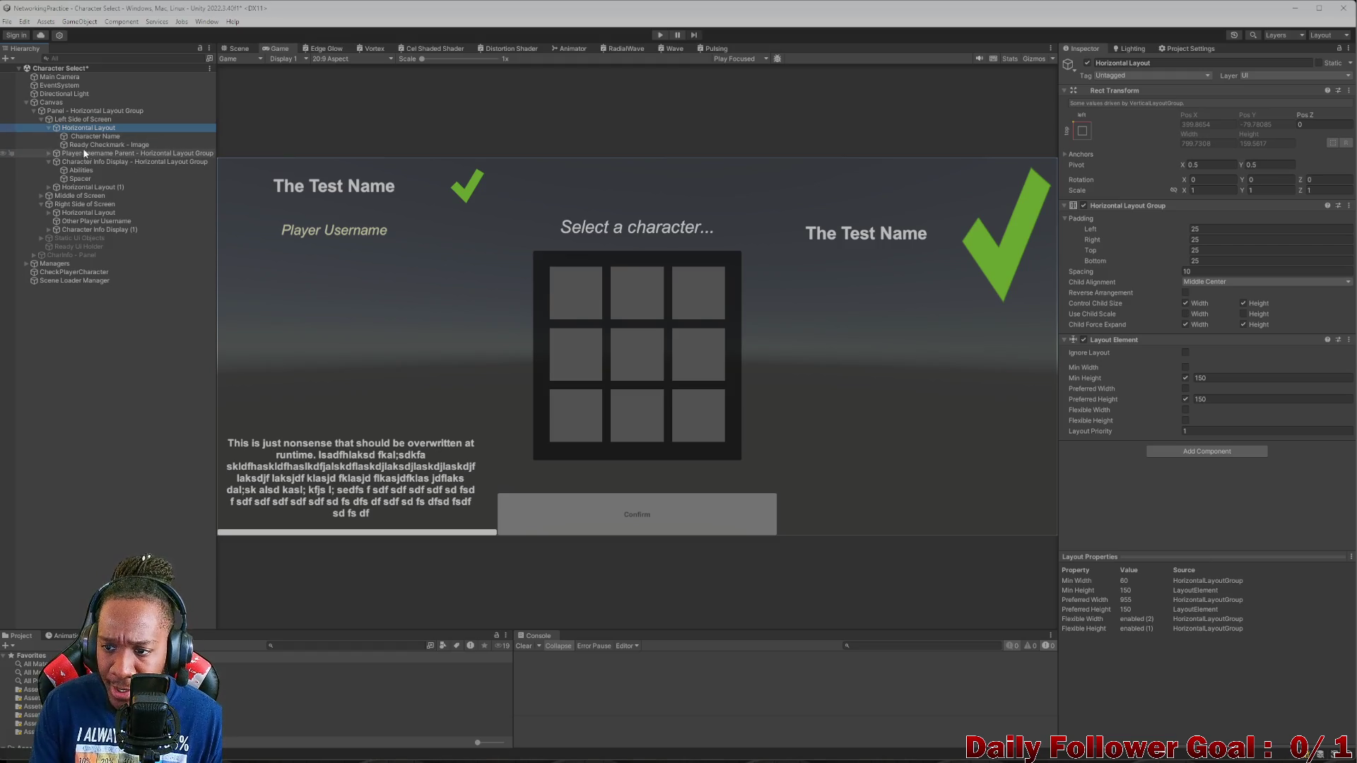
click(48, 128)
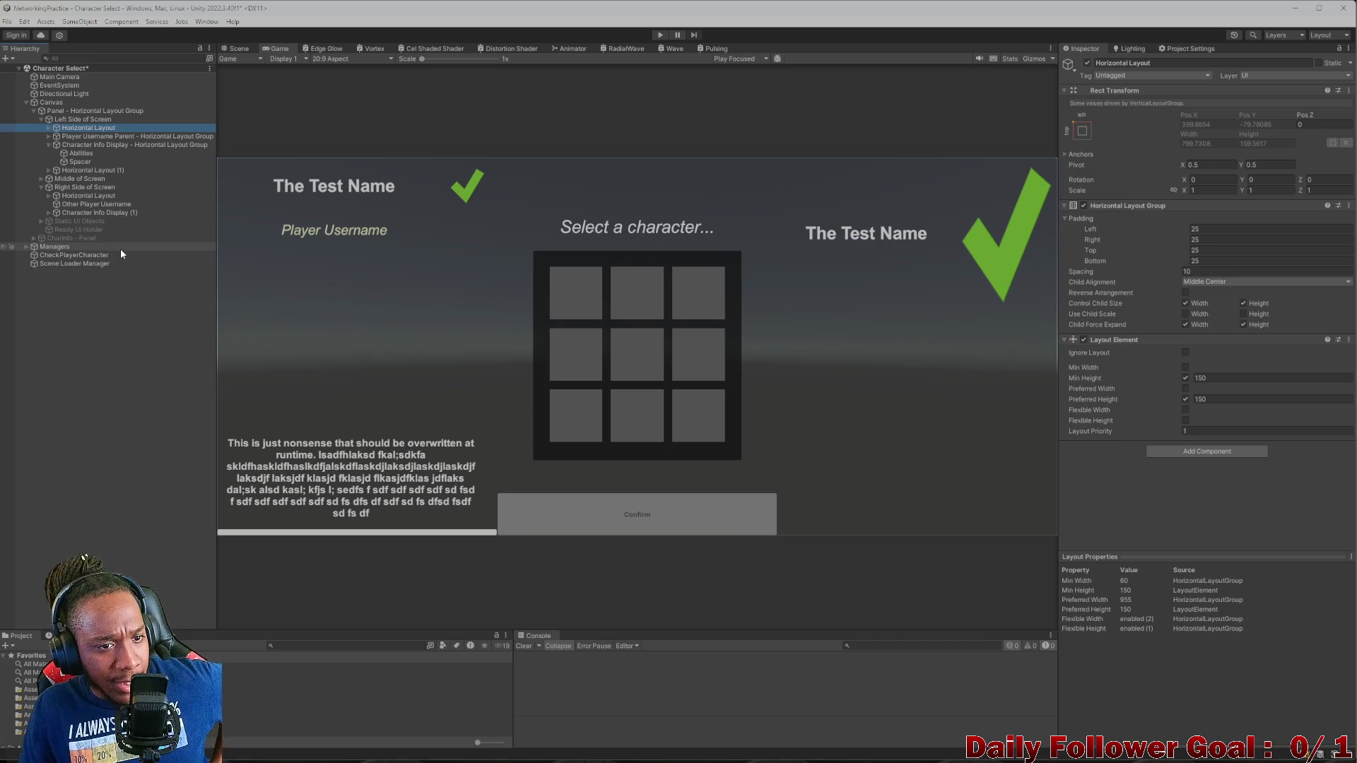
click(94, 120)
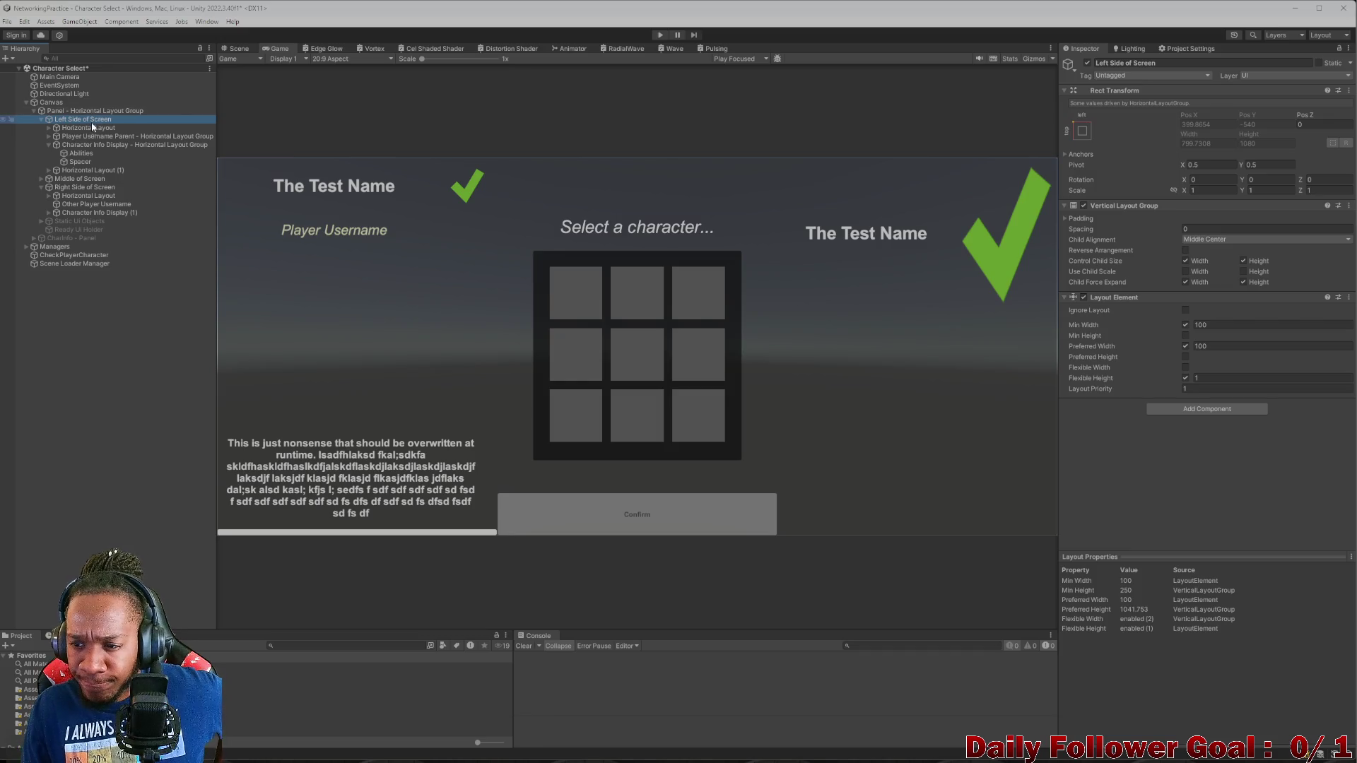
click(78, 196)
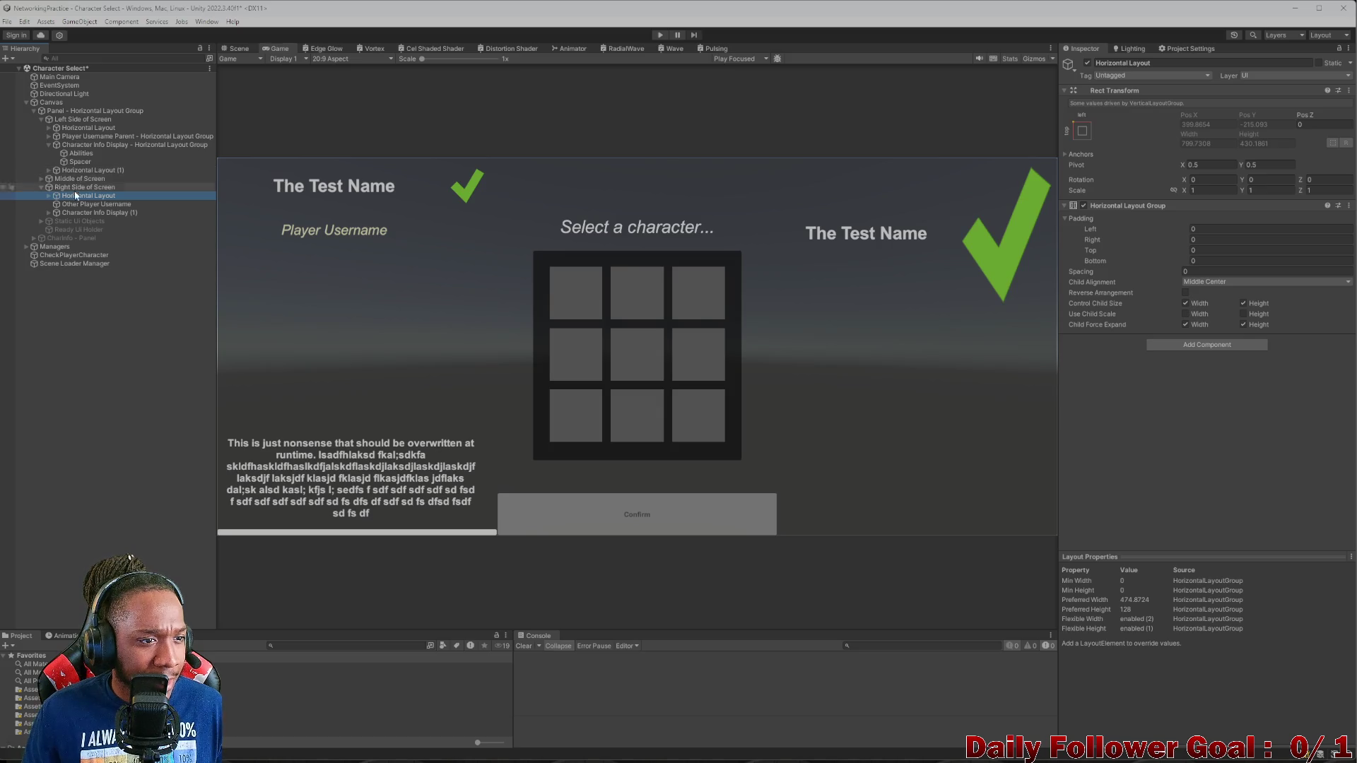
key(Left)
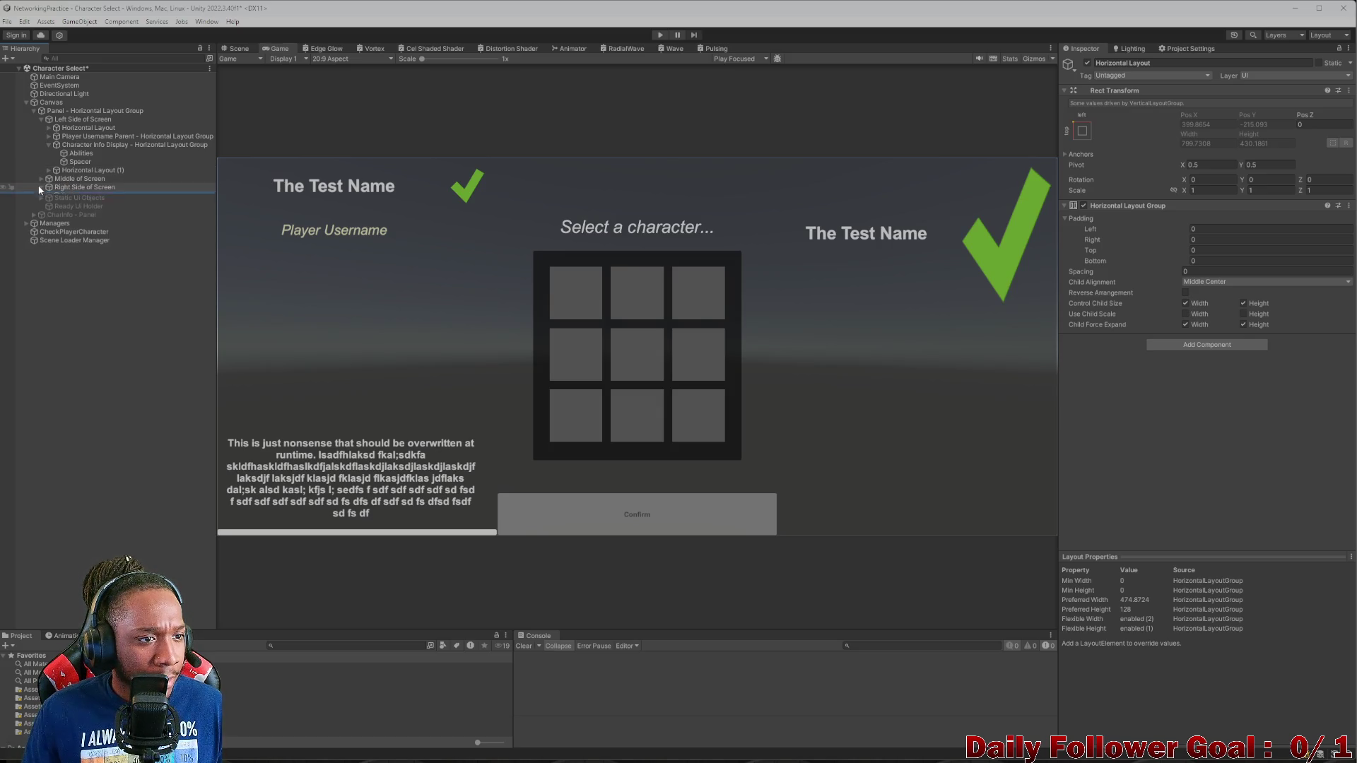
click(41, 187)
click(77, 153)
mouse_move(1164, 272)
mouse_down()
mouse_move(973, 257)
mouse_move(1016, 277)
mouse_up()
key(ctrl+c)
click(1154, 285)
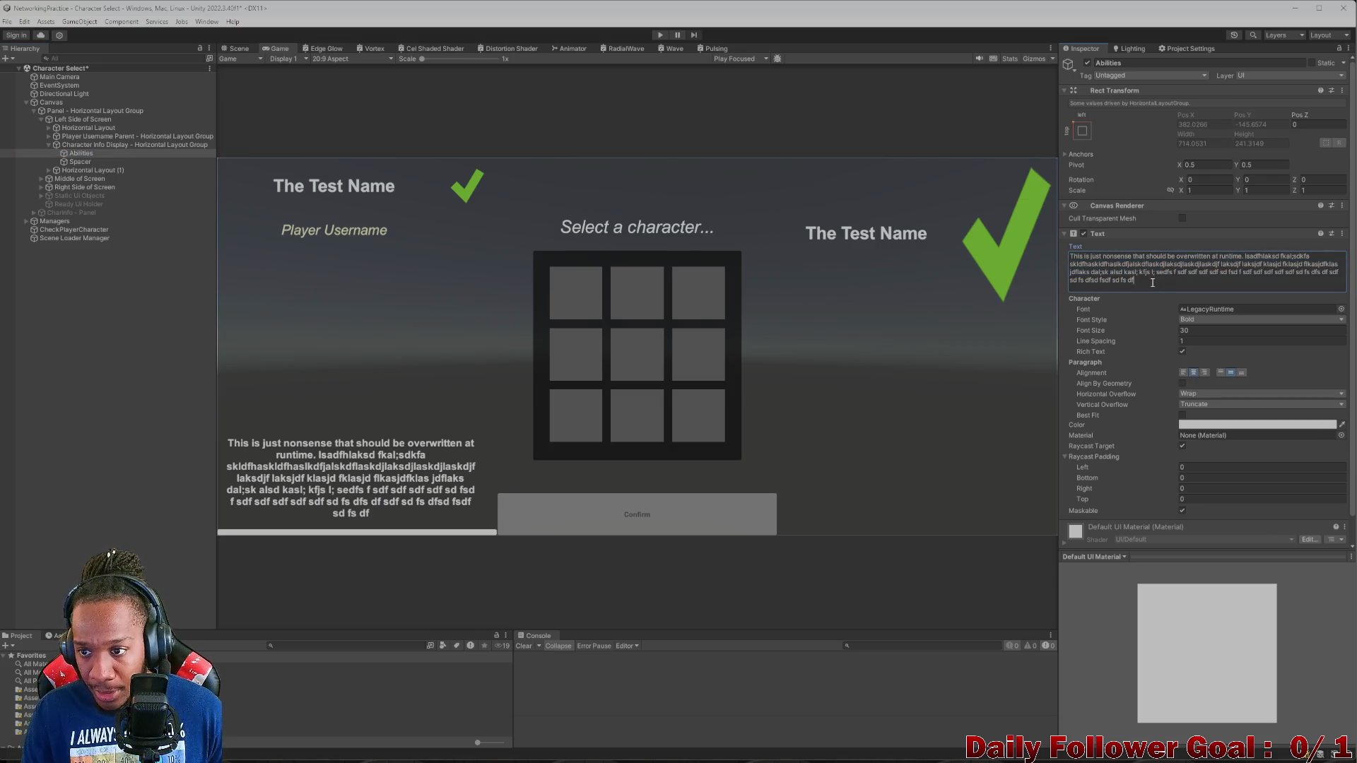
- Paste several extra copies of the filler text onto the end of the Abilities paragraph
key(ctrl+v)
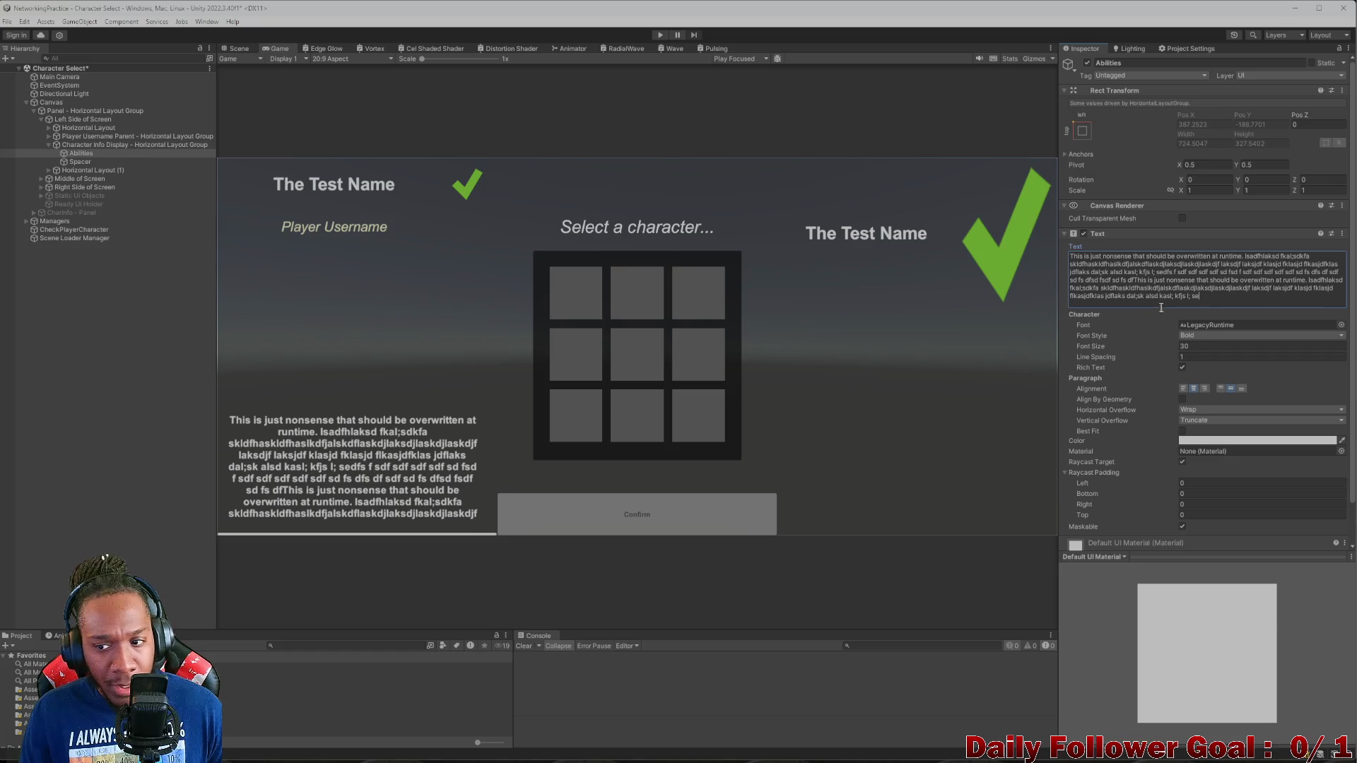
key(ctrl+v)
key(ctrl+v)
key(ctrl+v)
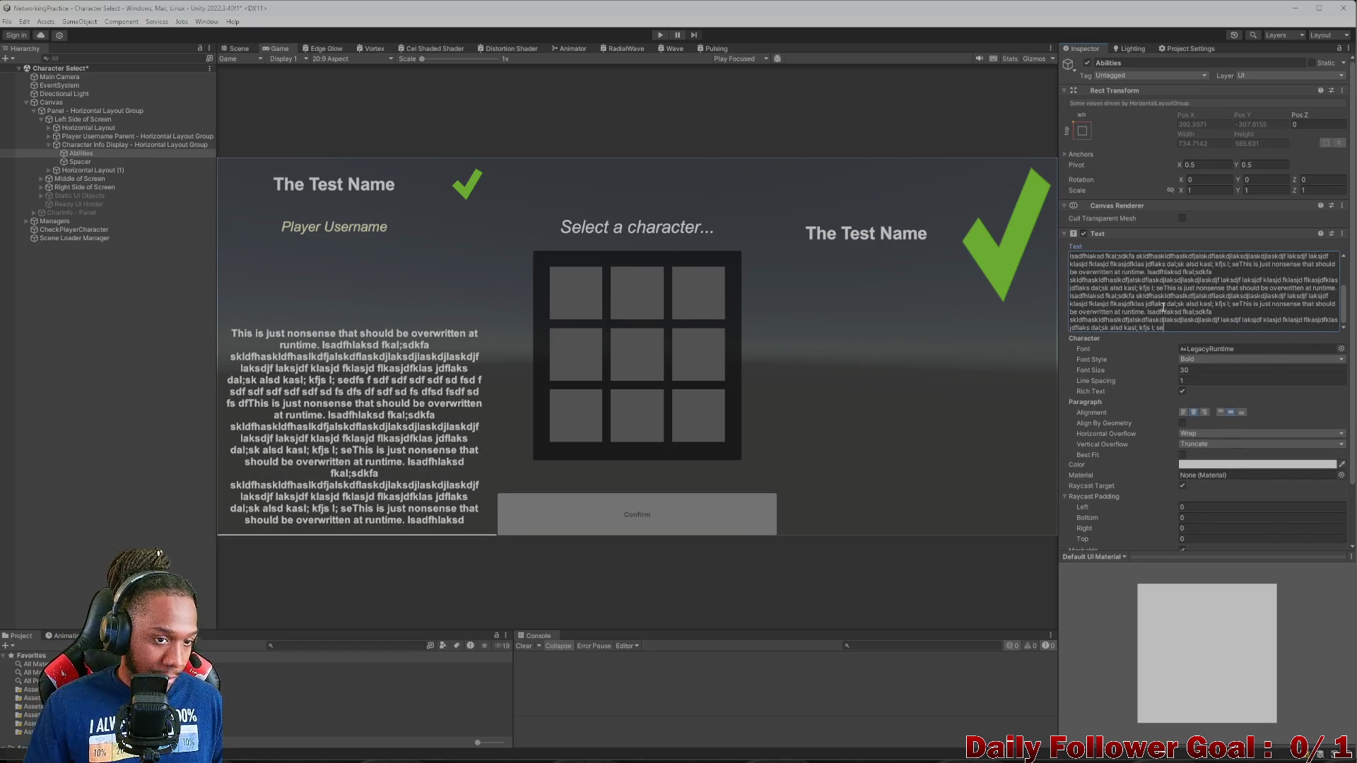
key(ctrl+z)
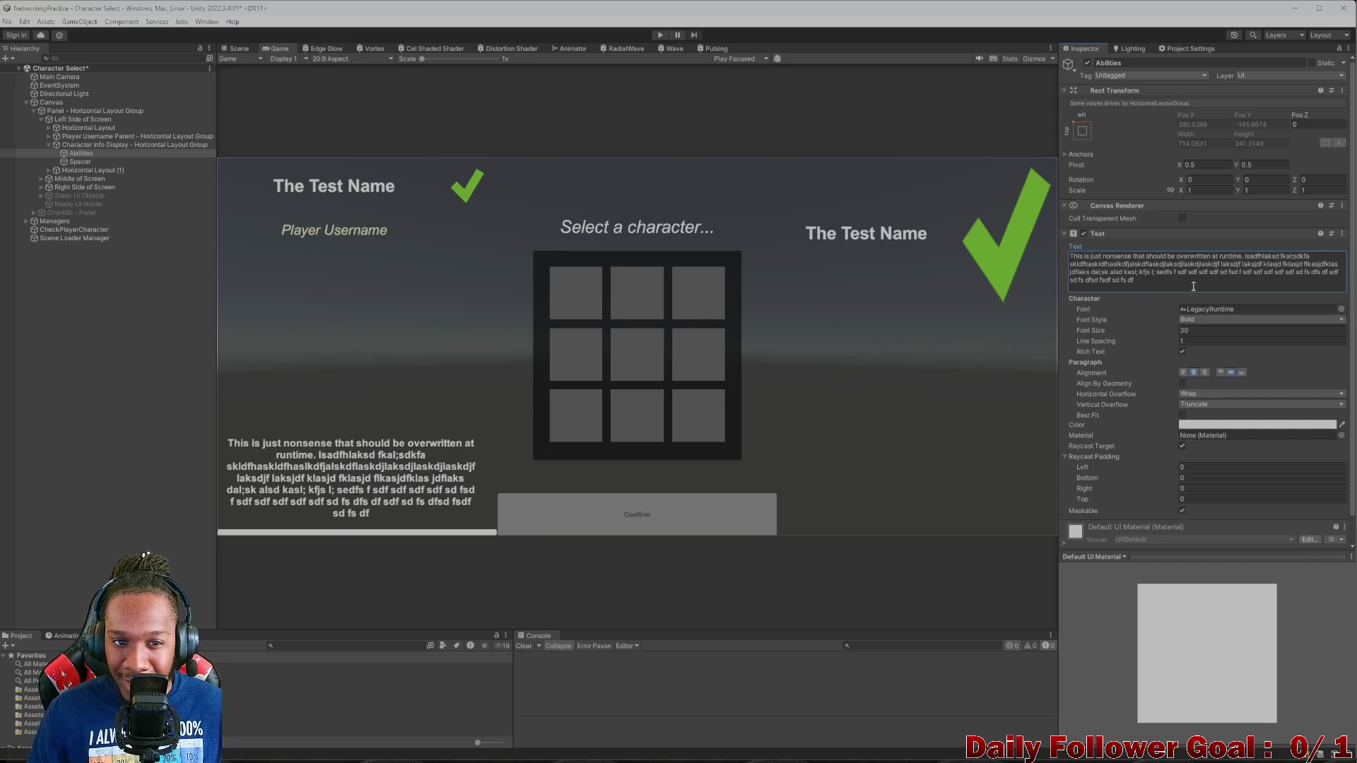
click(1159, 278)
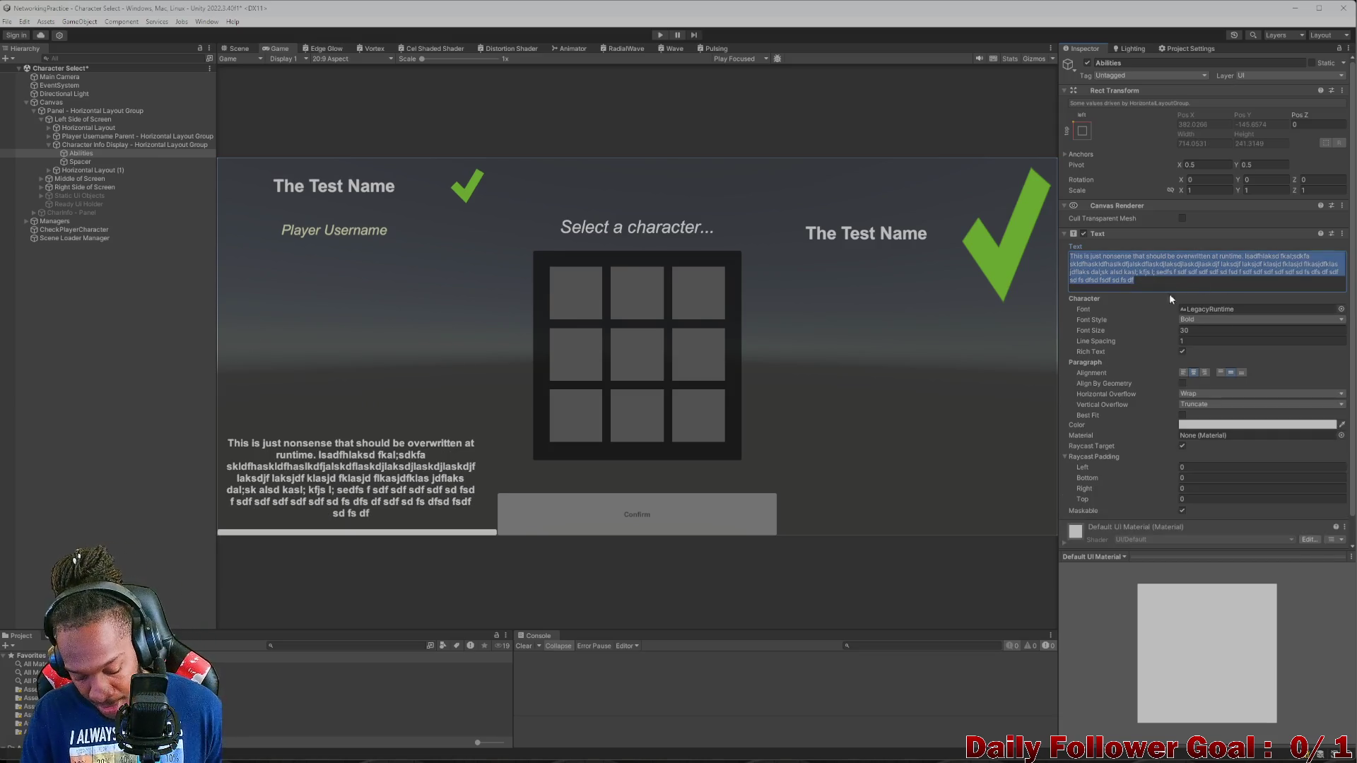
key(End)
key(ctrl+v)
key(ctrl+v)
key(ctrl+v)
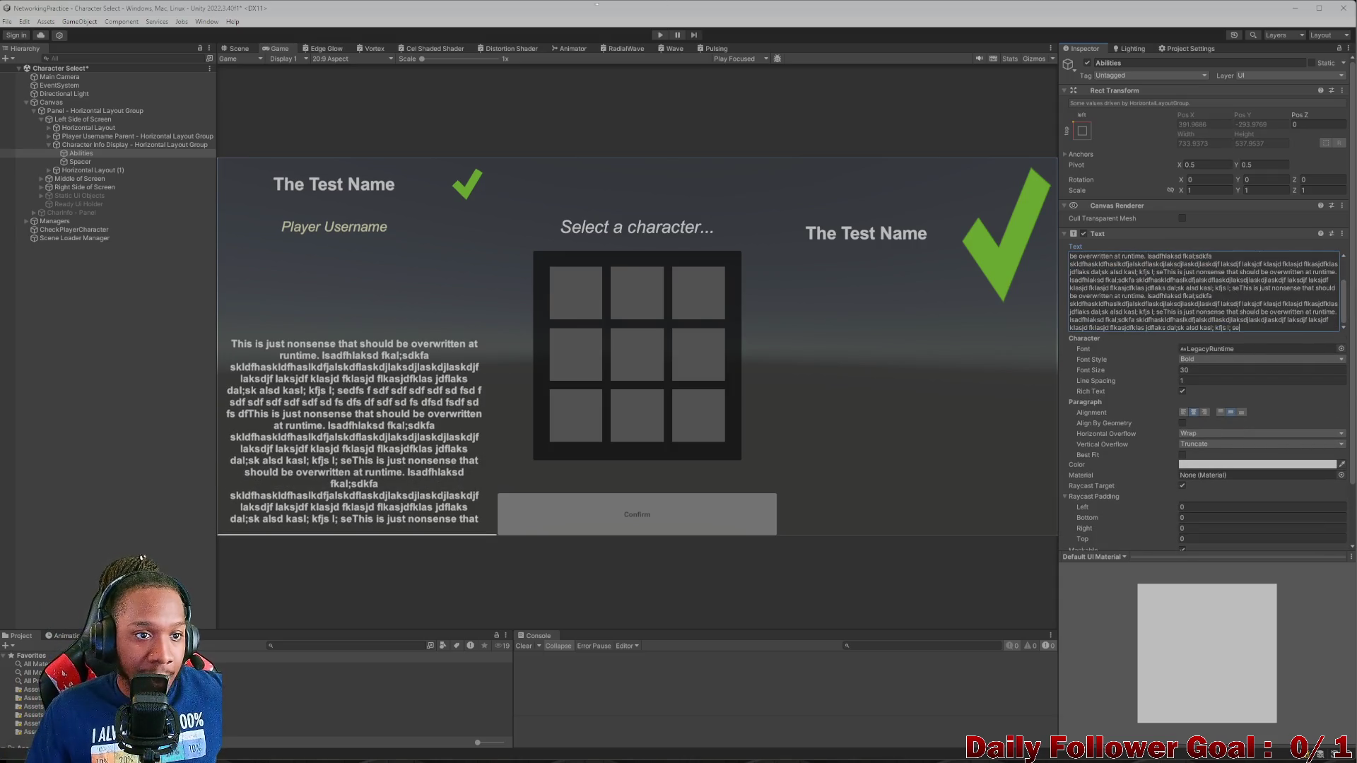
- Preview the layout at 4:3 and 16:9 aspect ratios, then return to 20:9
click(333, 59)
click(337, 164)
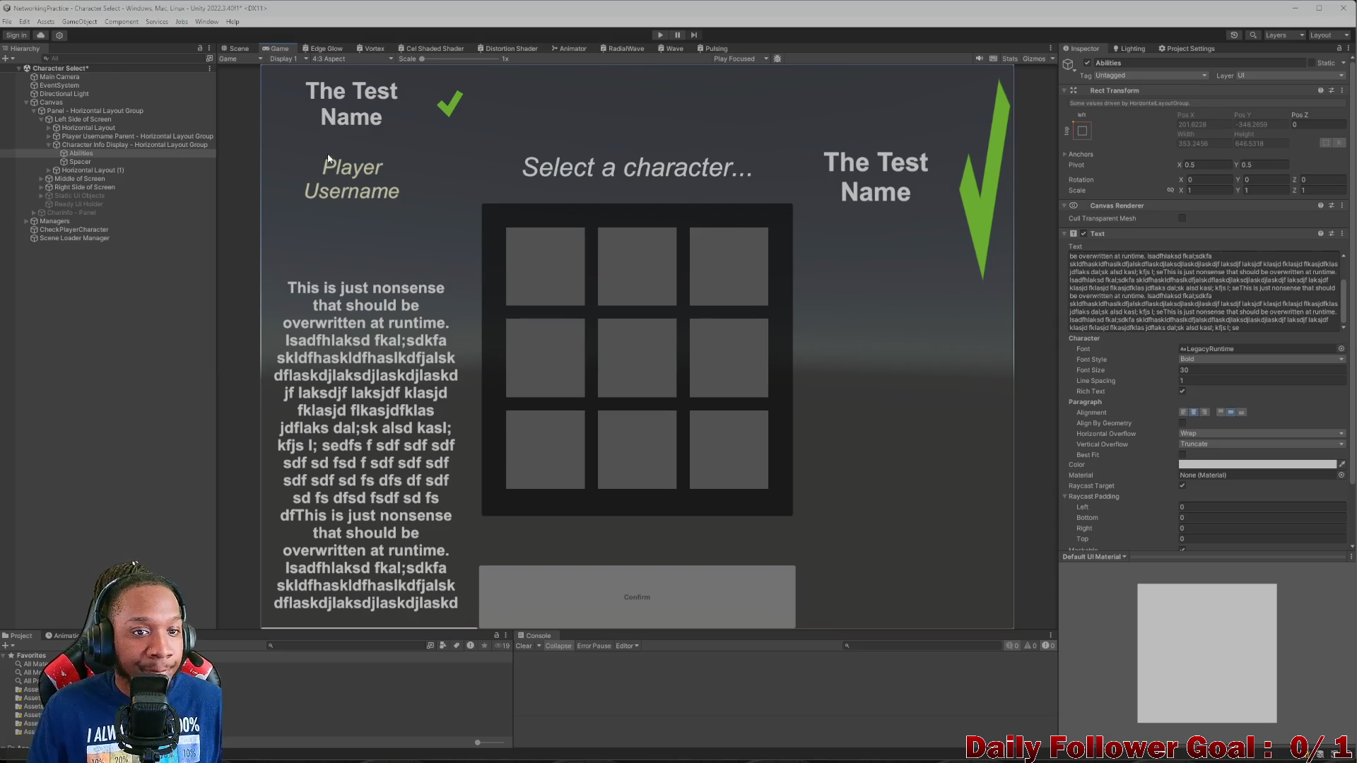
click(335, 59)
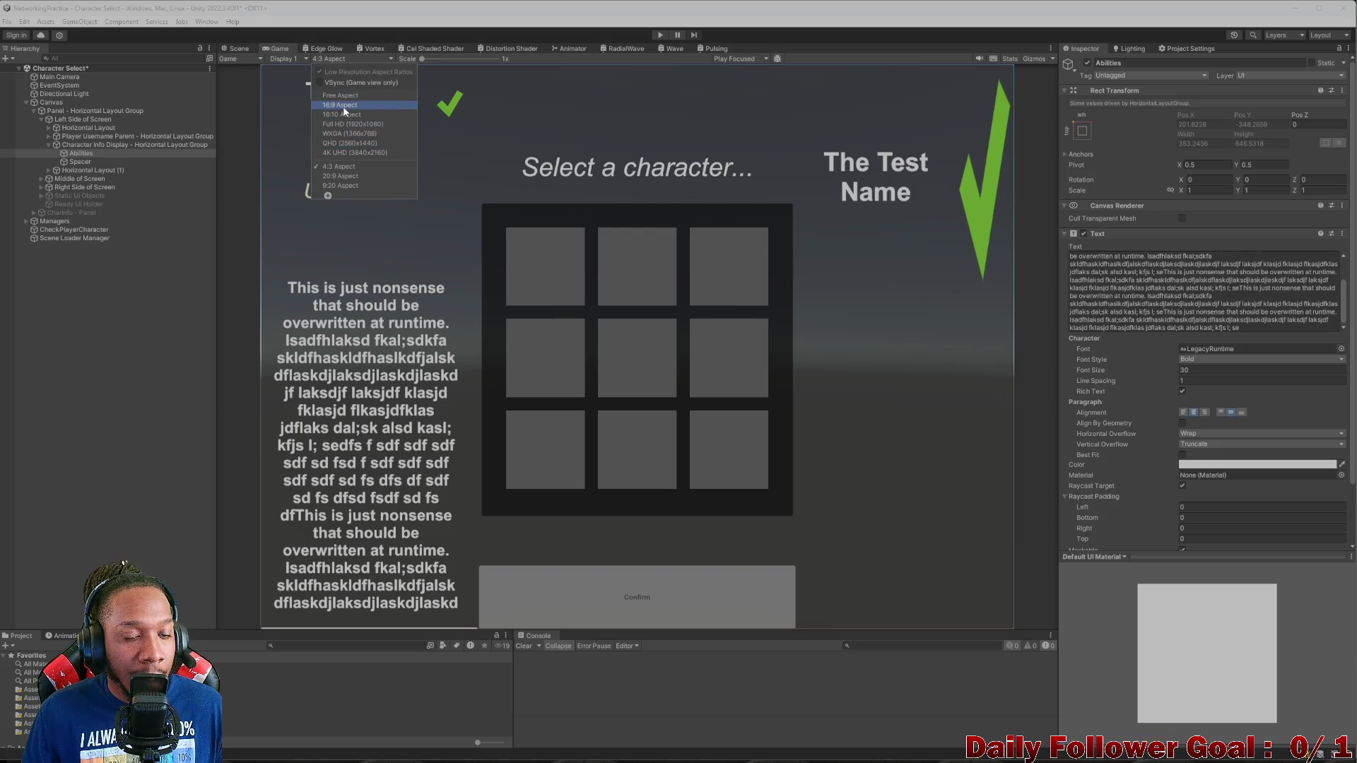
click(342, 106)
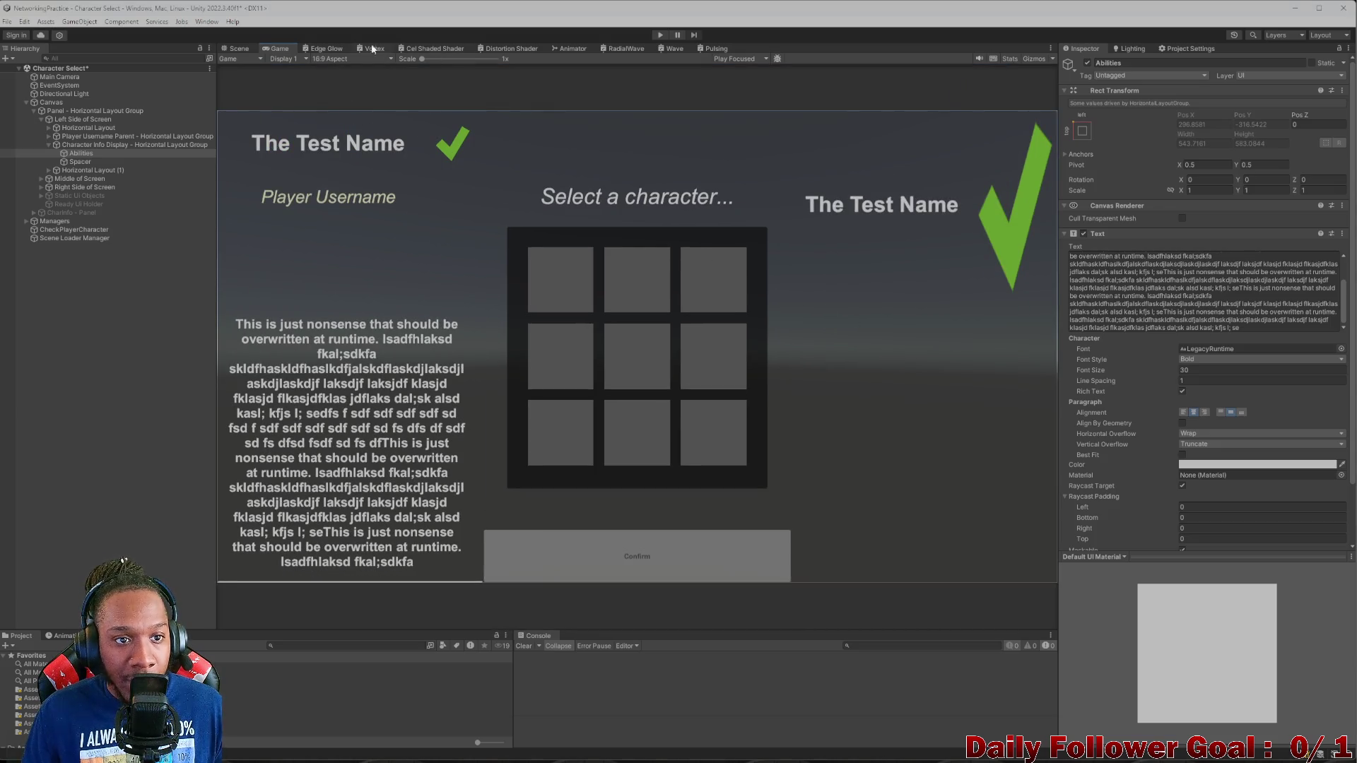
click(340, 59)
click(363, 168)
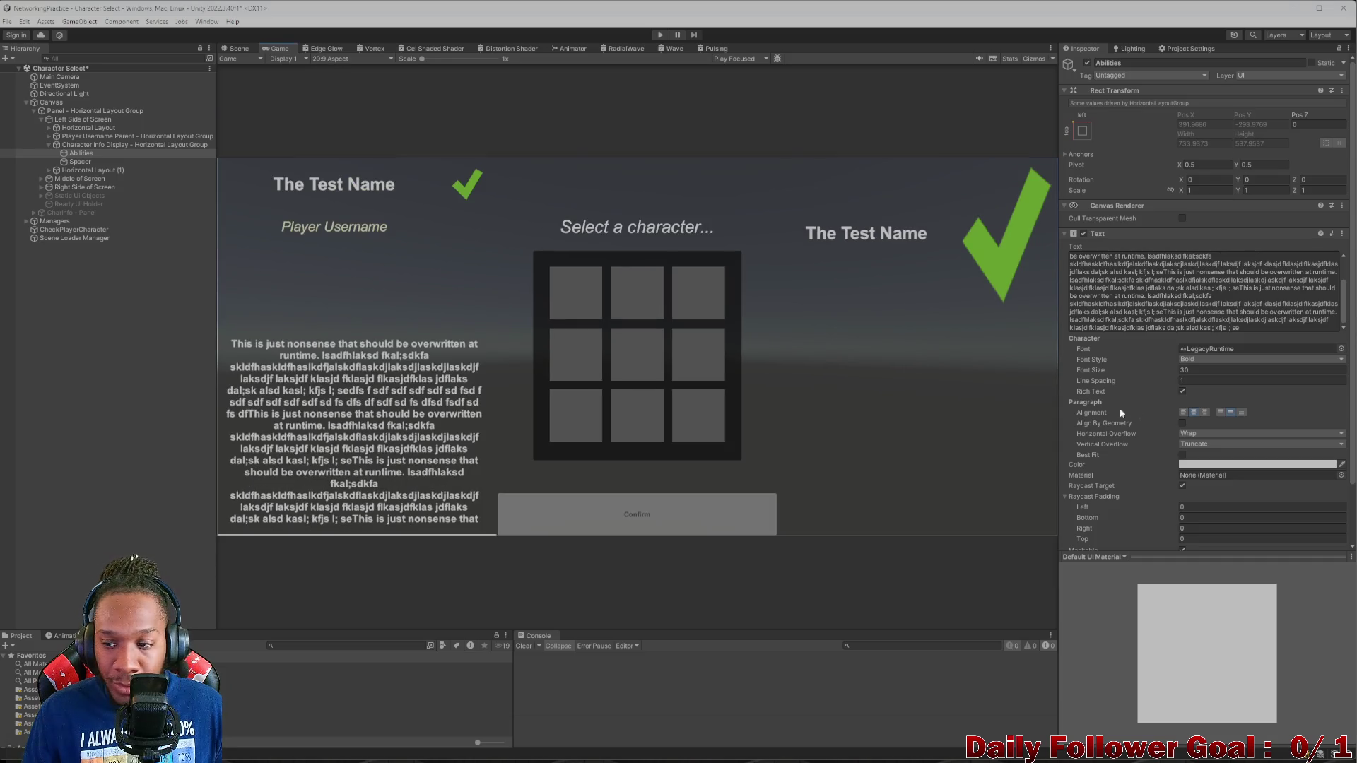
- Delete the extra filler so the Abilities text ends at 'seThis is'
drag(1252, 320, 1042, 282)
key(BackSpace)
drag(1272, 319, 939, 293)
key(BackSpace)
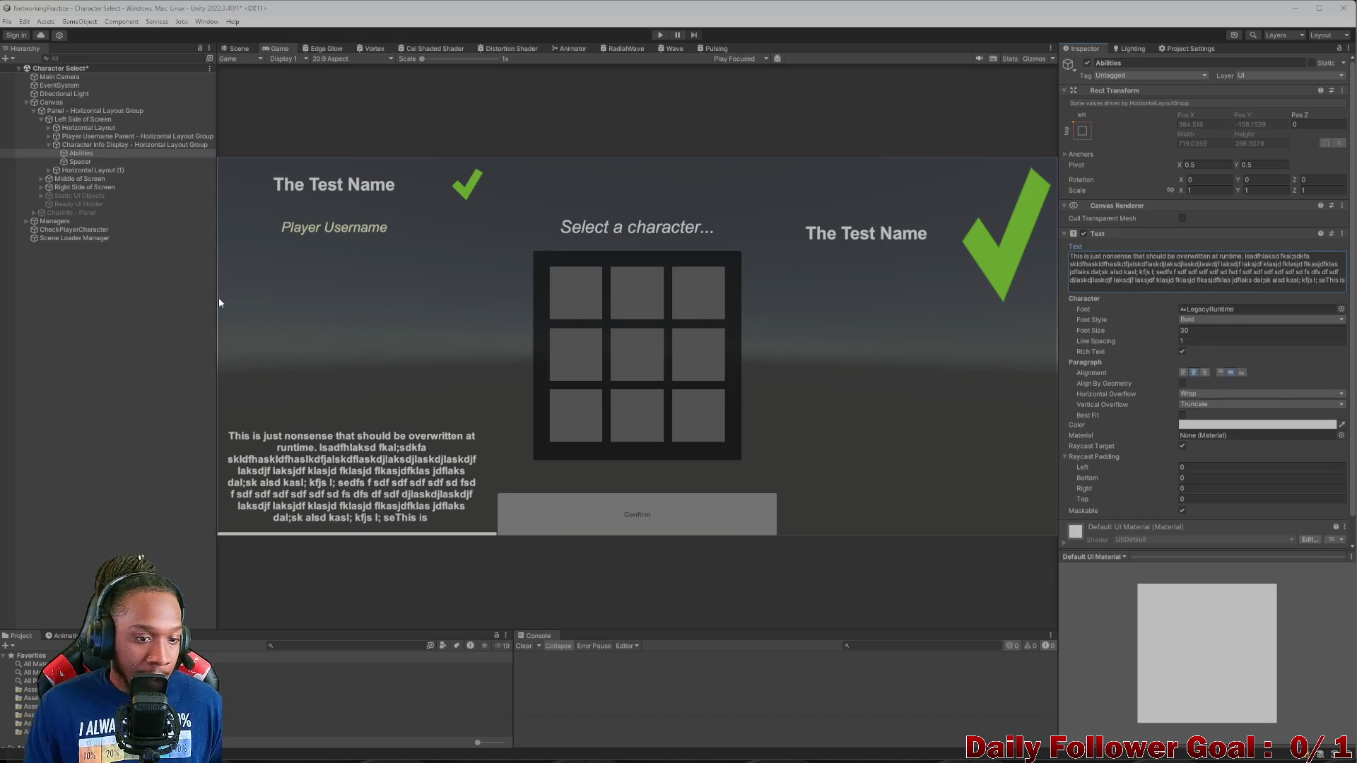
click(33, 352)
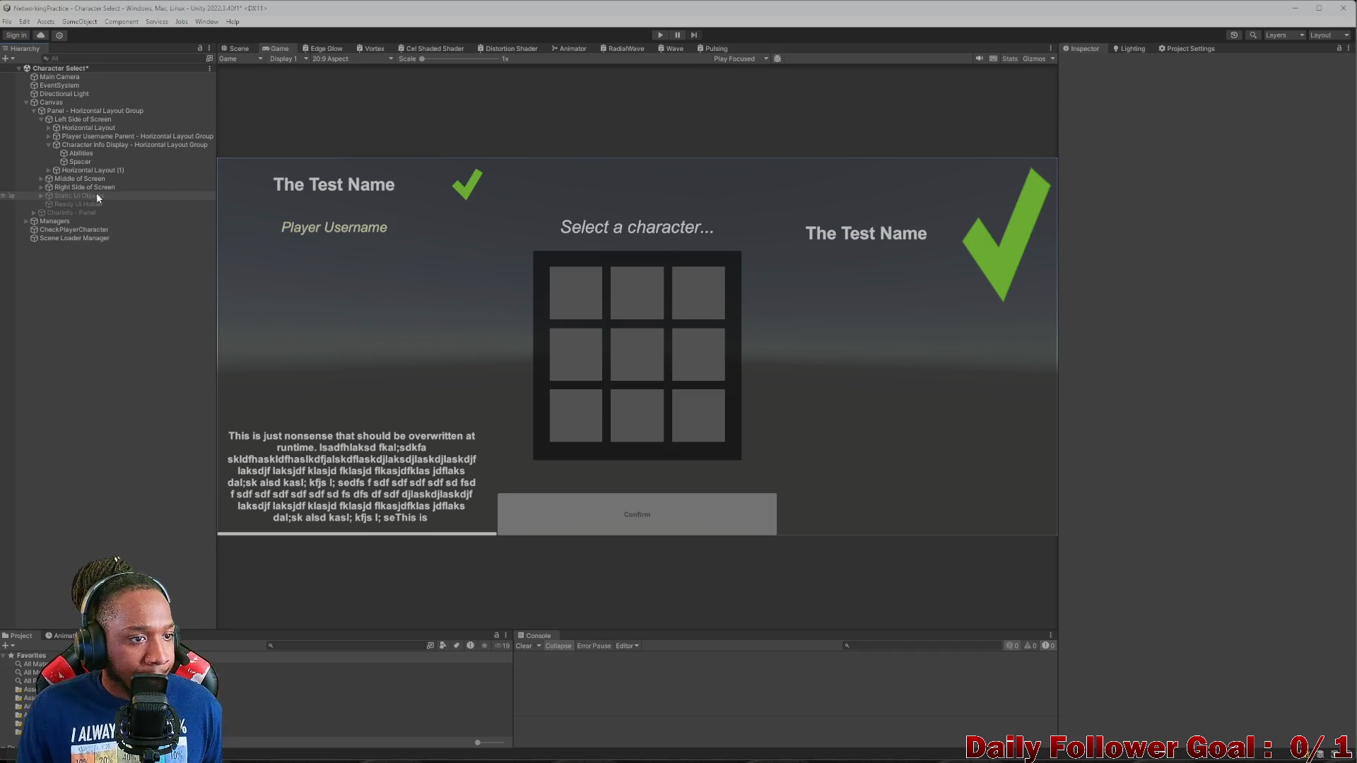
- Copy the Layout Element component from the Player Username text
click(69, 154)
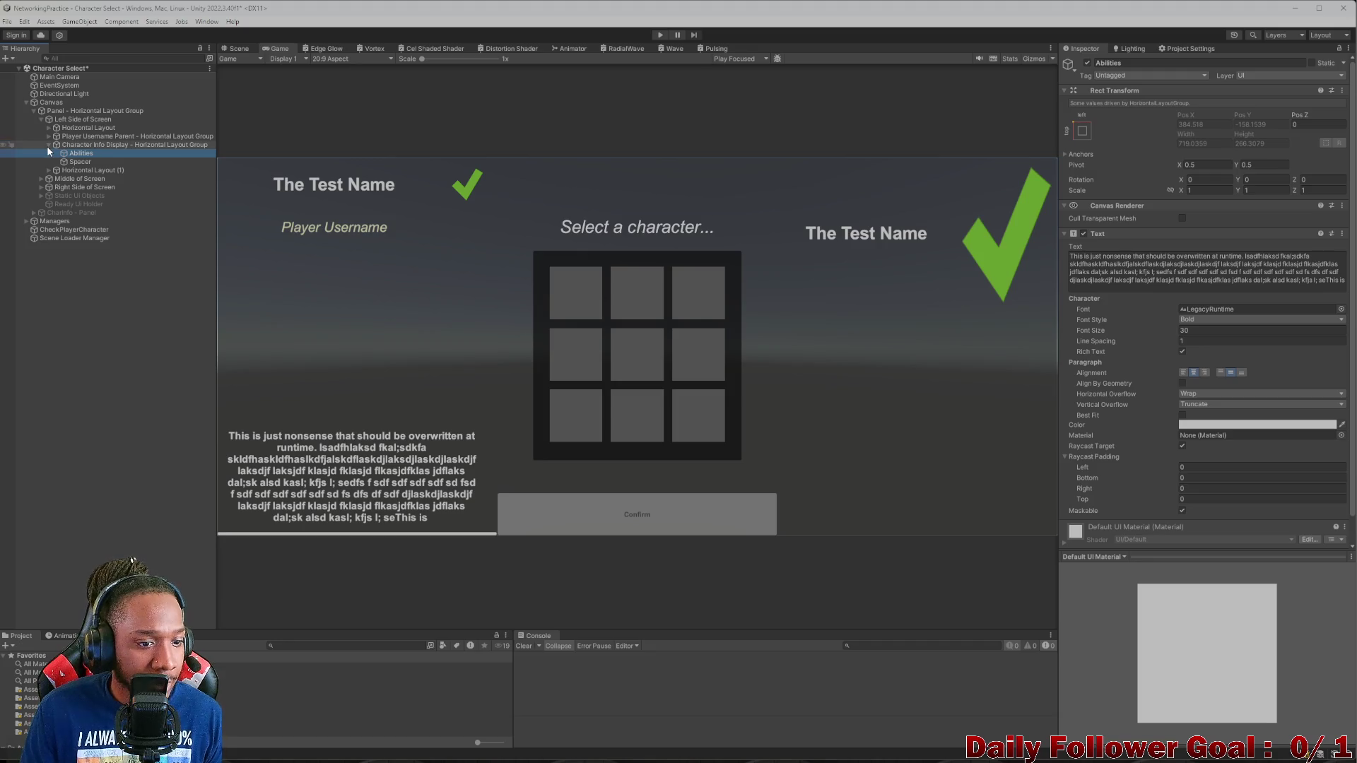
click(58, 161)
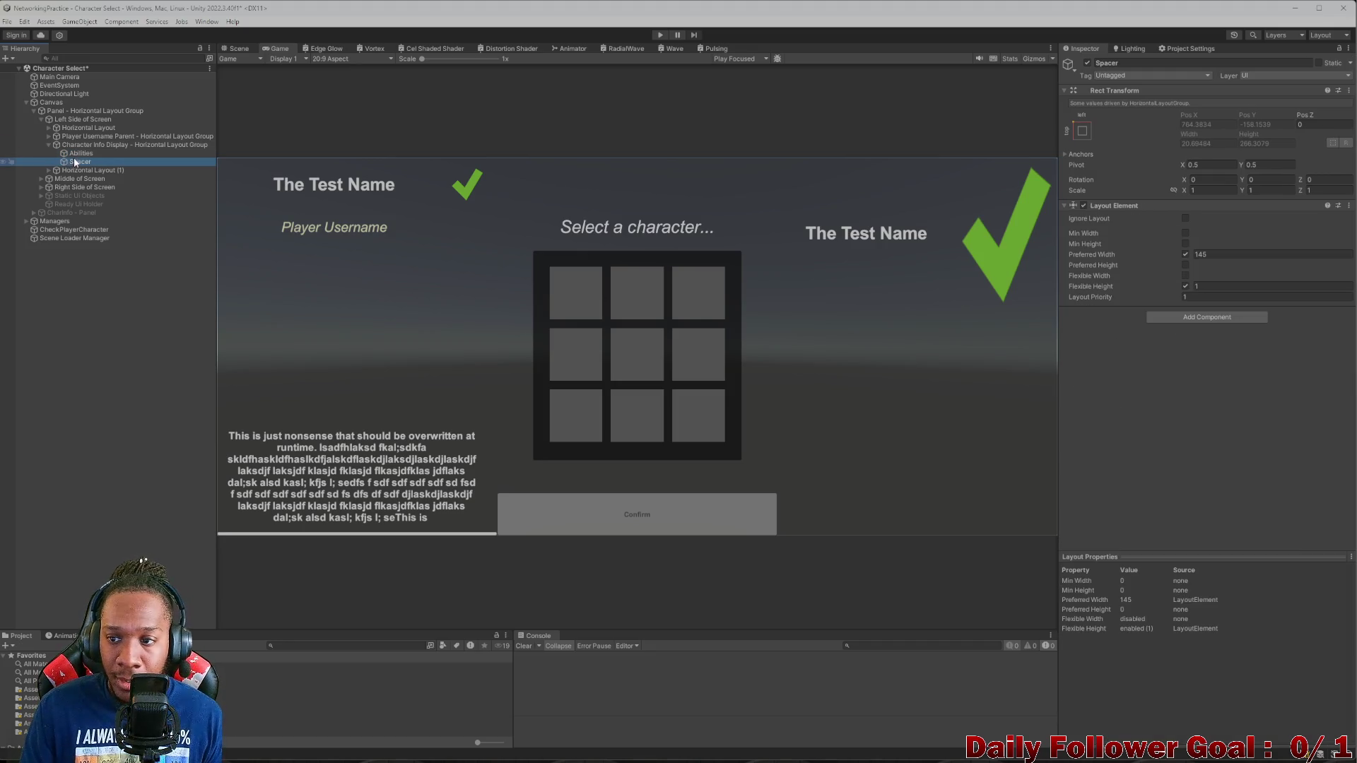
click(76, 154)
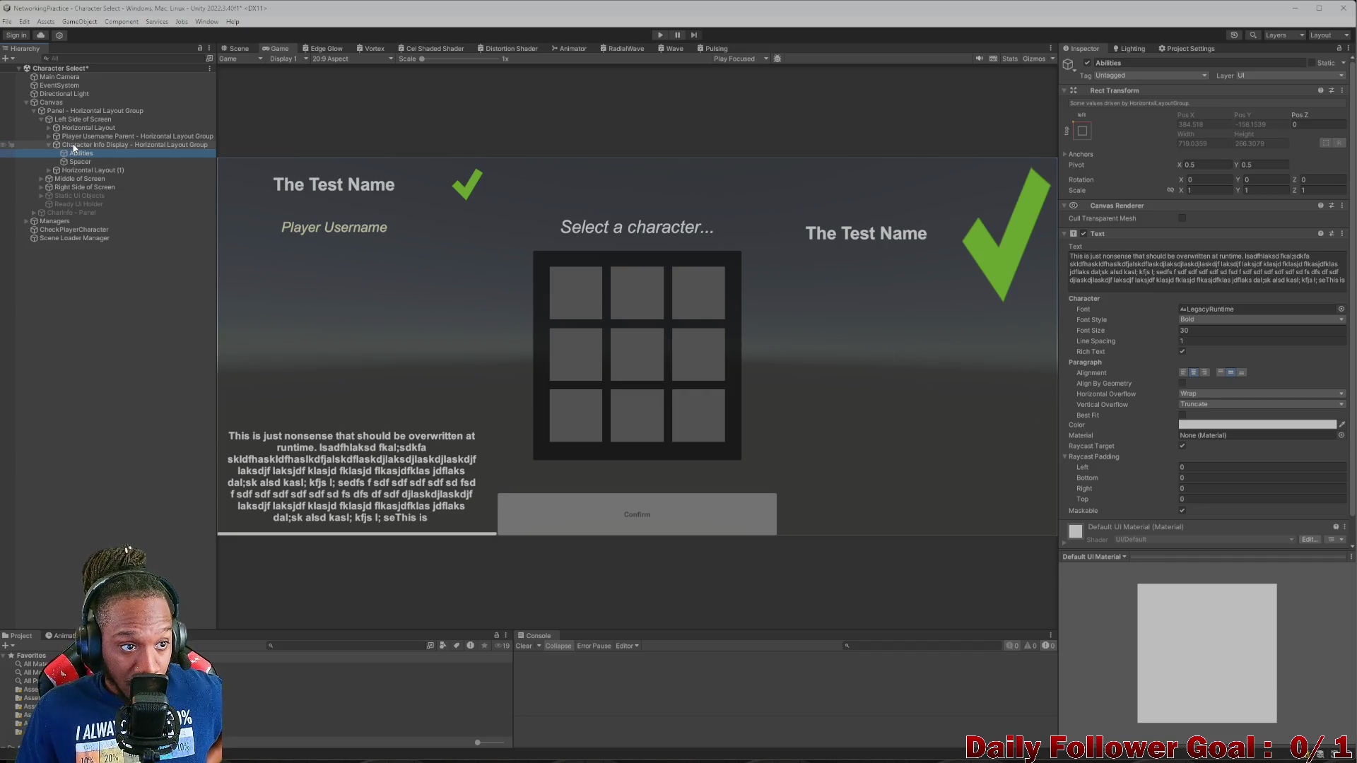
click(49, 135)
click(85, 145)
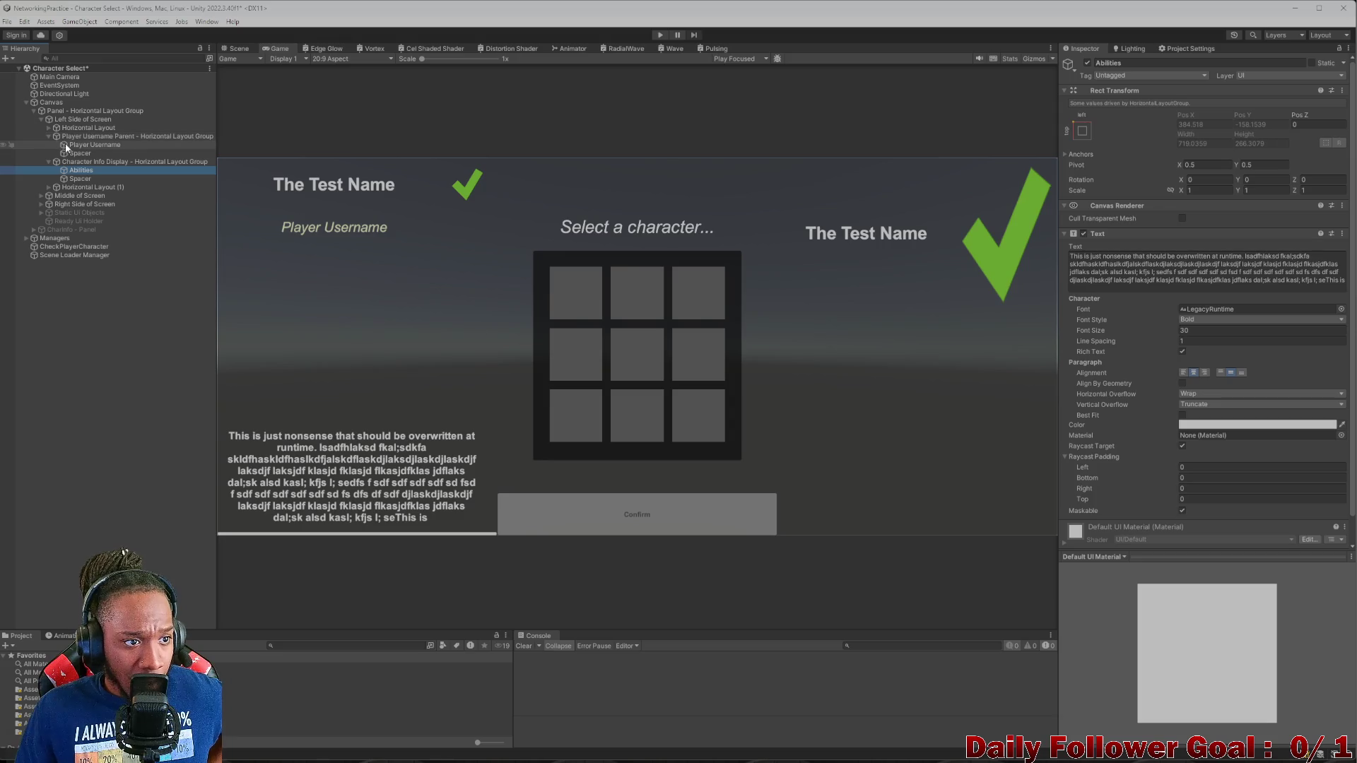
scroll(1227, 428, down, 3)
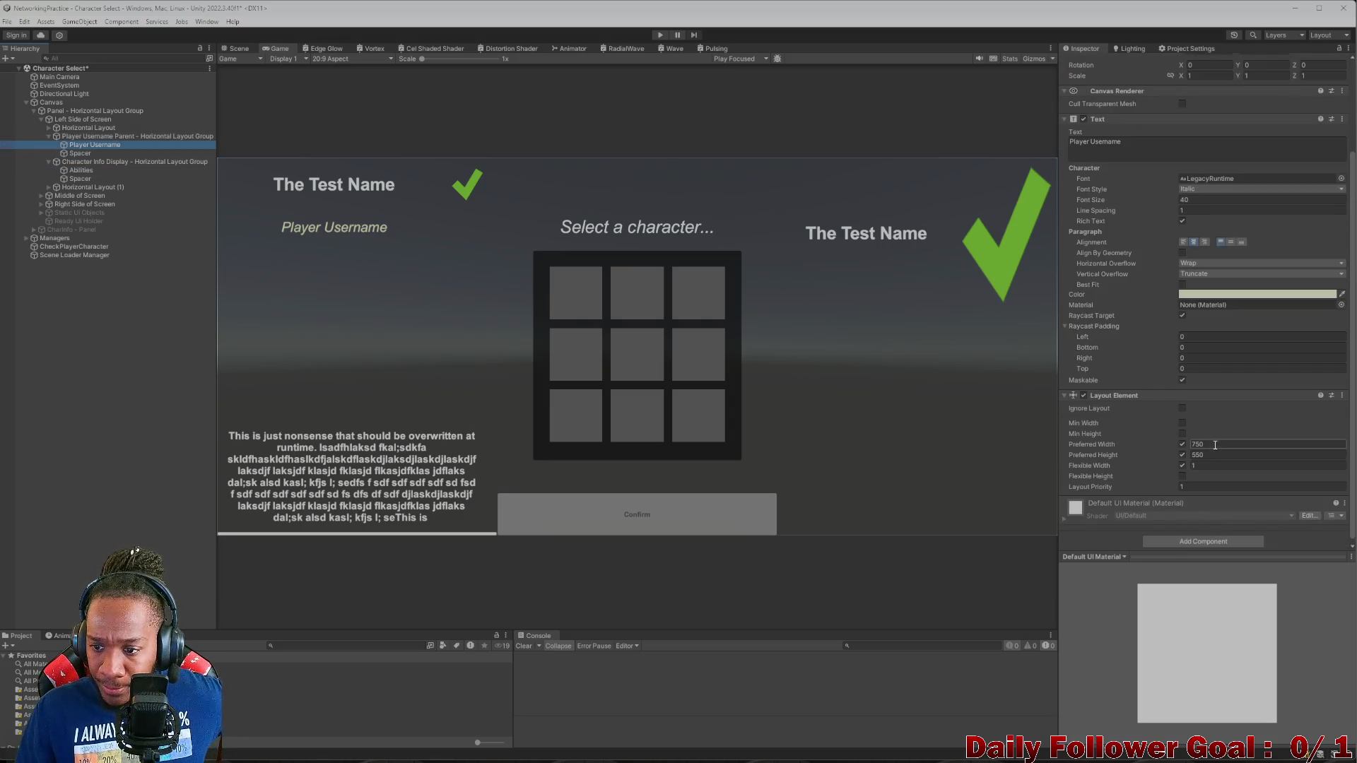
click(1342, 396)
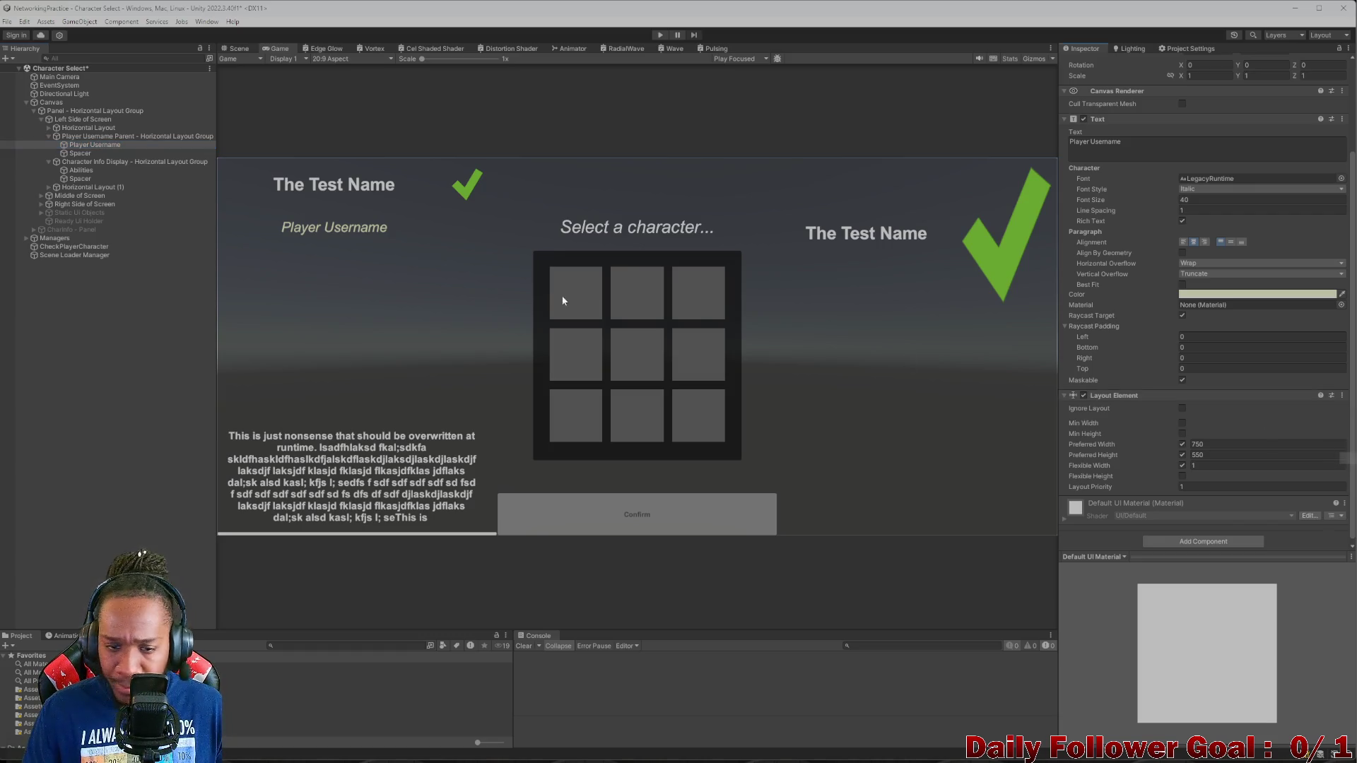
- Paste it onto the Abilities text as a new Layout Element with preferred size 750 by 550
click(80, 169)
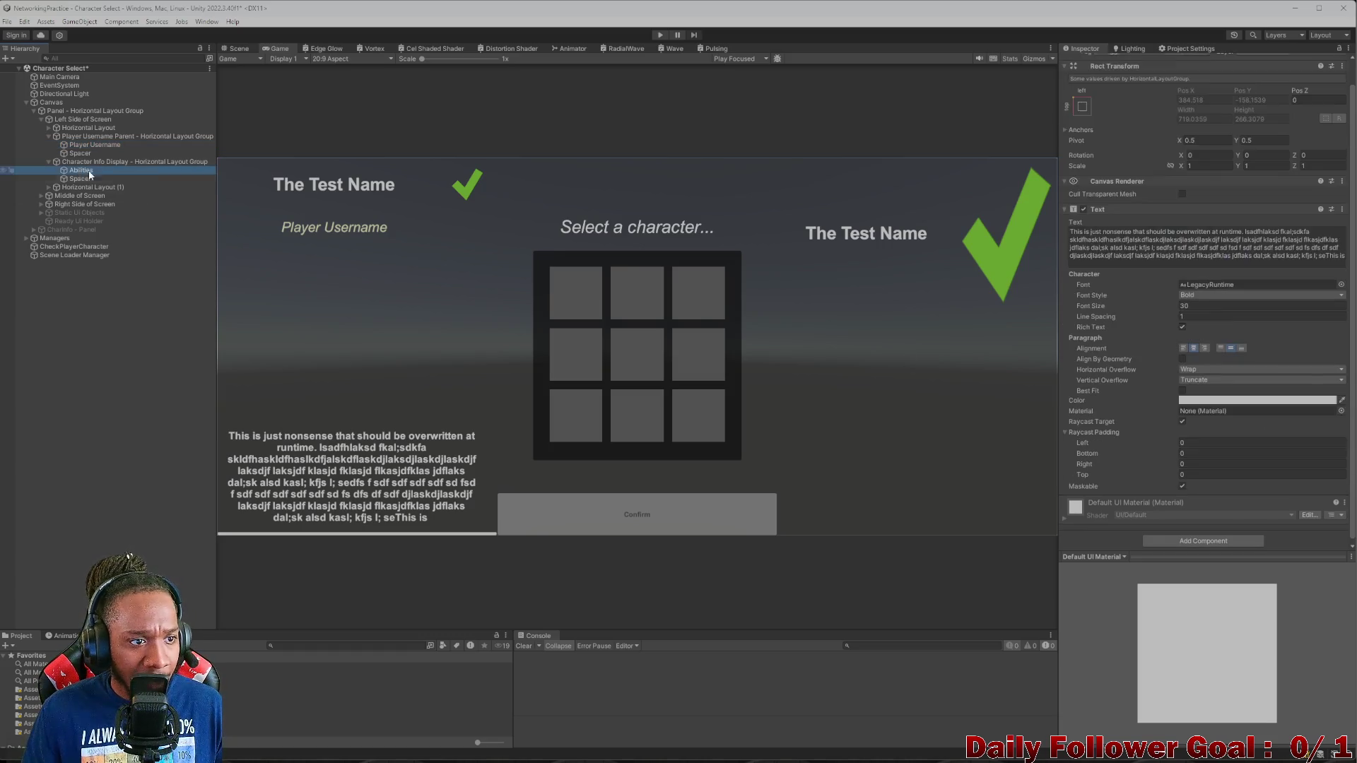
click(1344, 499)
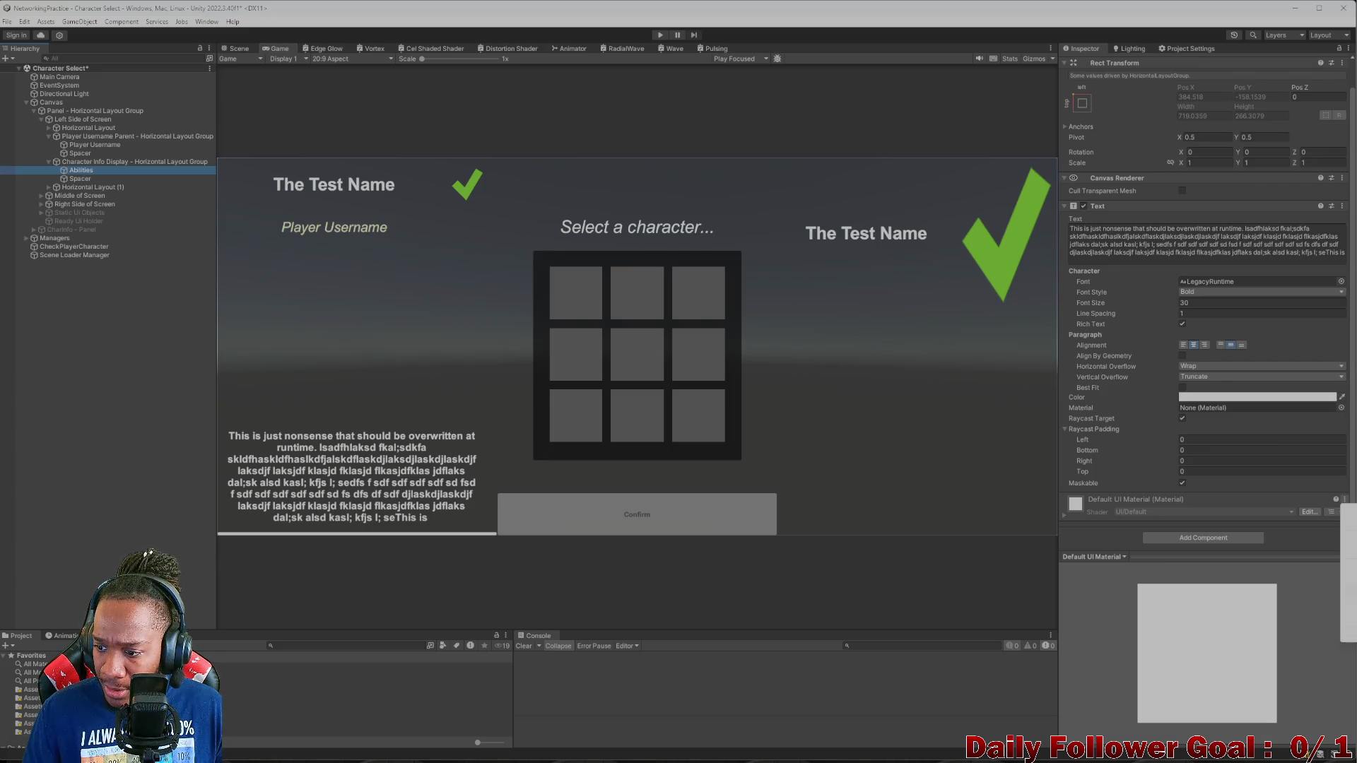
click(1342, 206)
click(1342, 206)
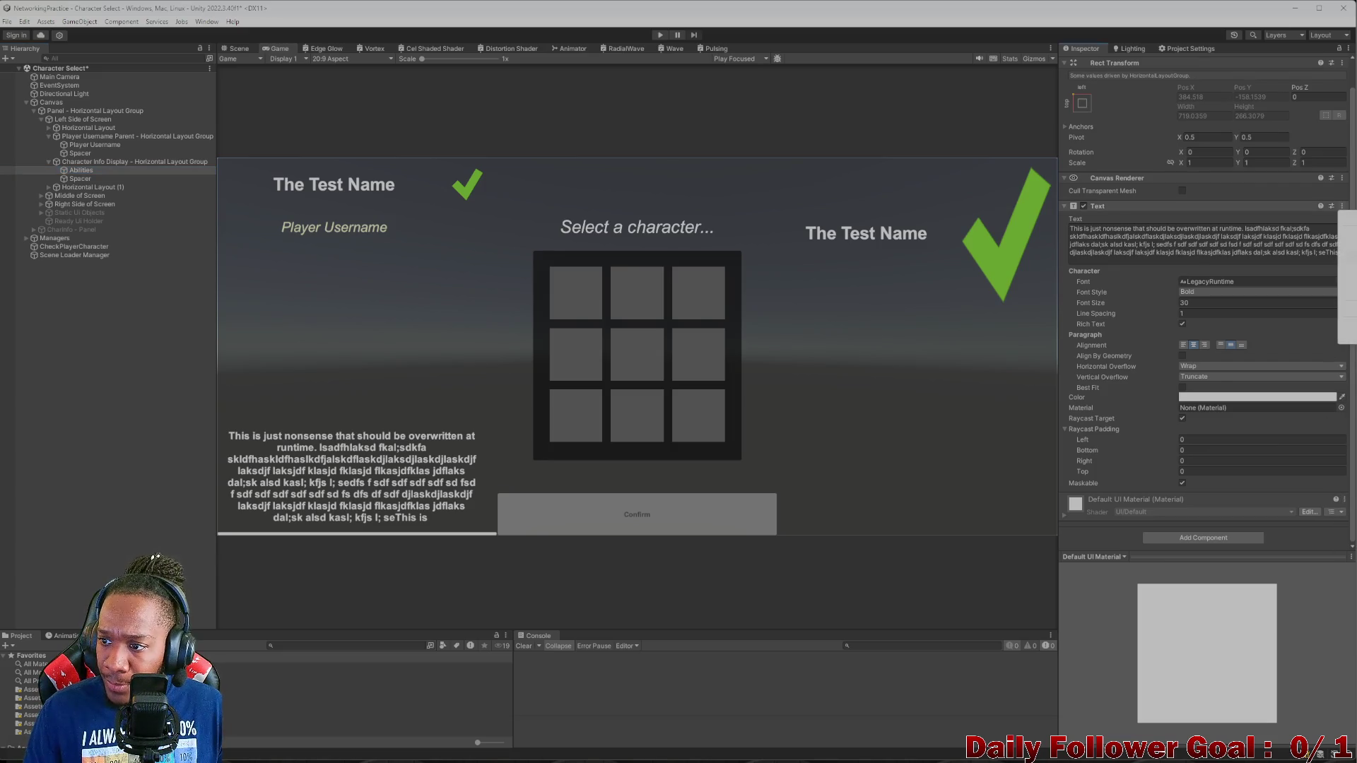
click(1347, 234)
scroll(1274, 383, down, 3)
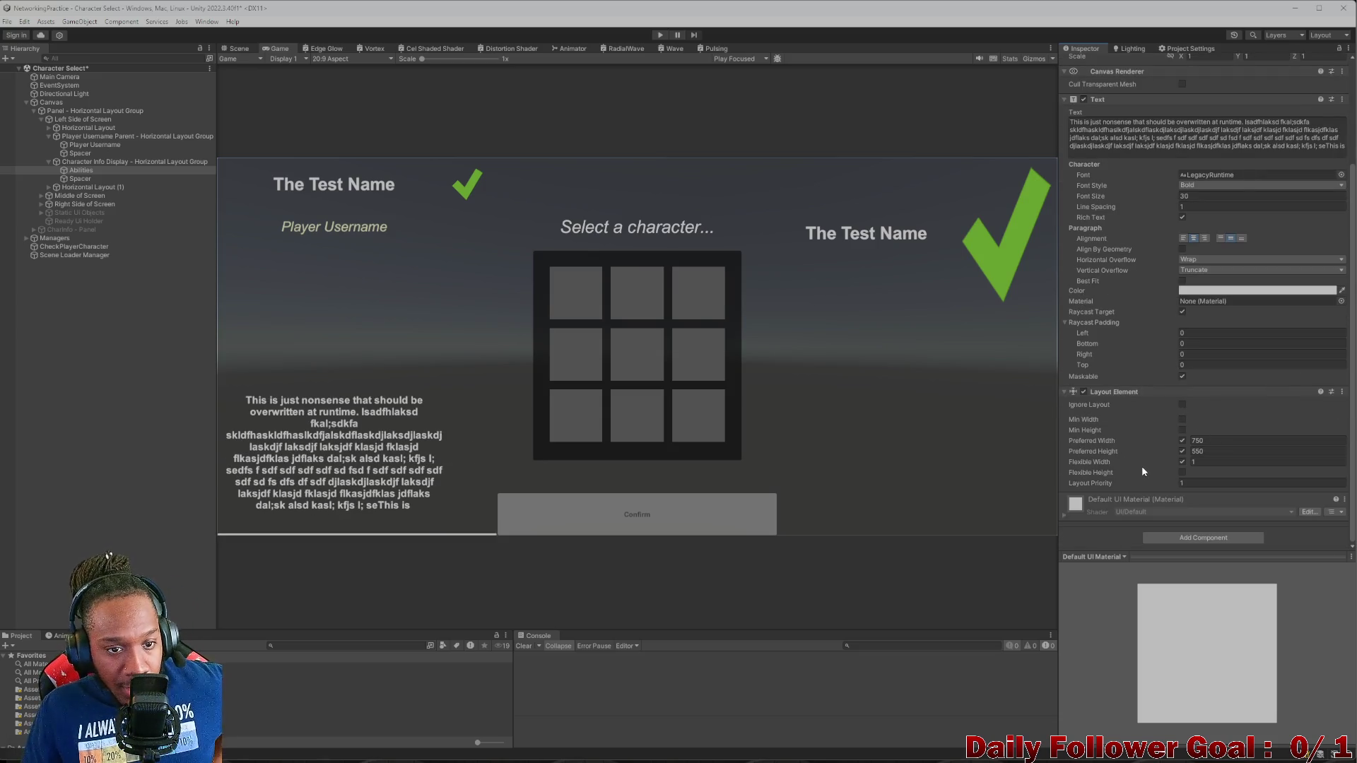
click(49, 162)
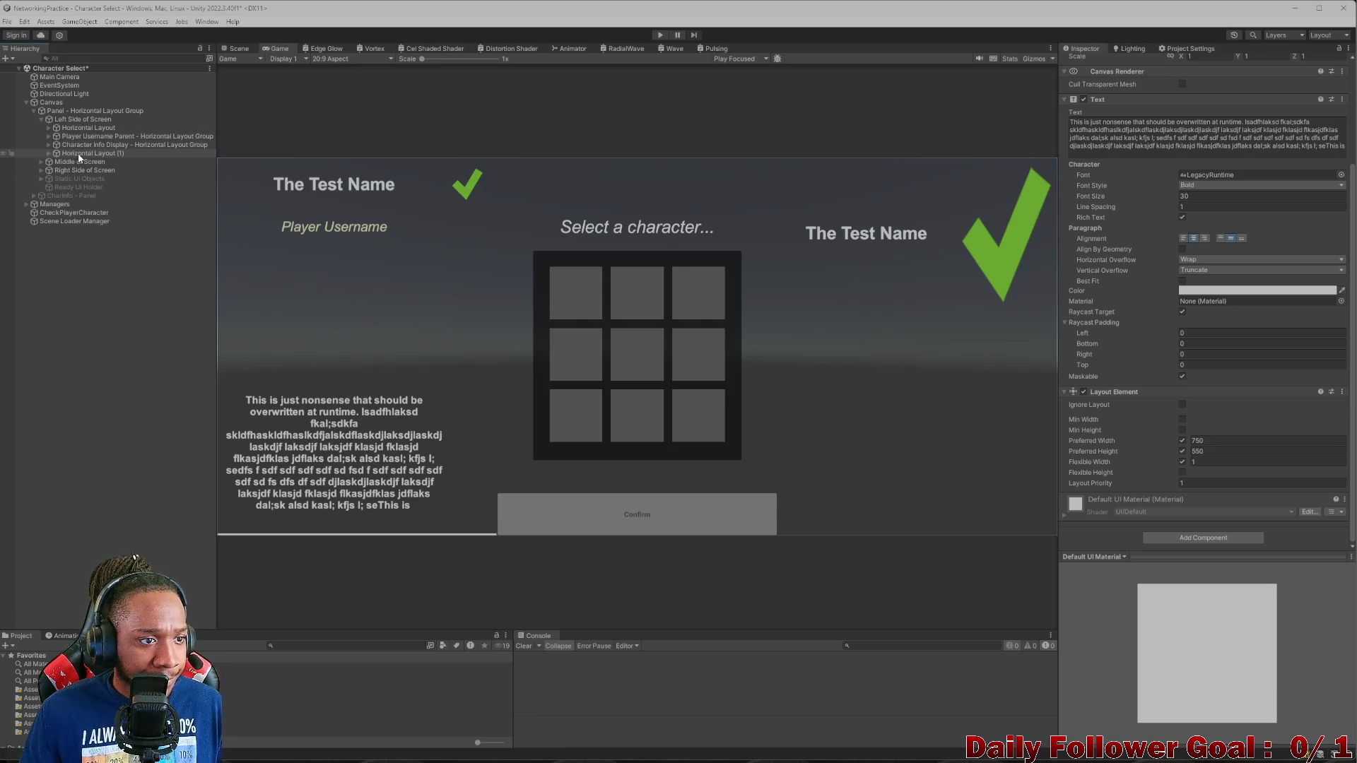
- Set Horizontal Layout (1)'s left, right, top and bottom padding to 25, leaving spacing at 0
click(78, 154)
click(48, 153)
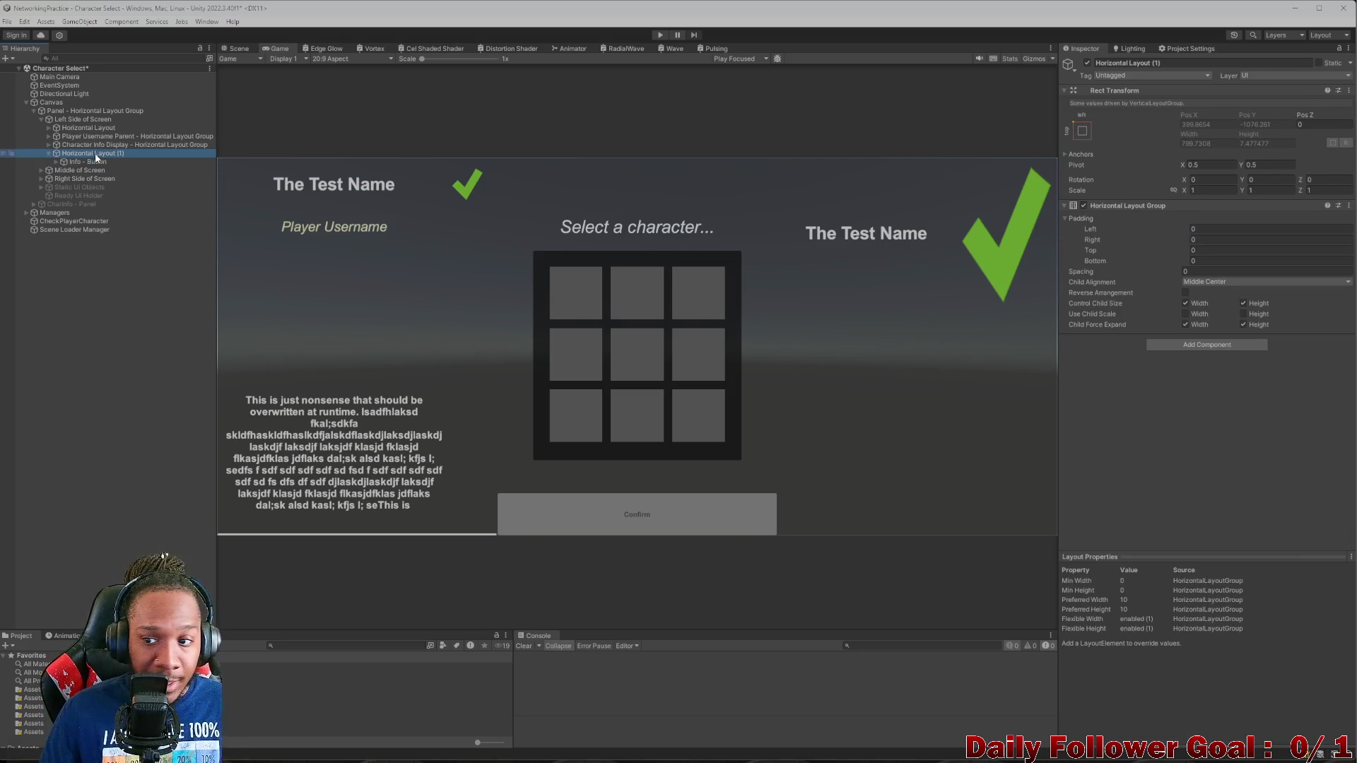
click(1227, 230)
text(25)
click(1235, 241)
text(25)
click(1234, 252)
text(25)
click(1231, 262)
text(25)
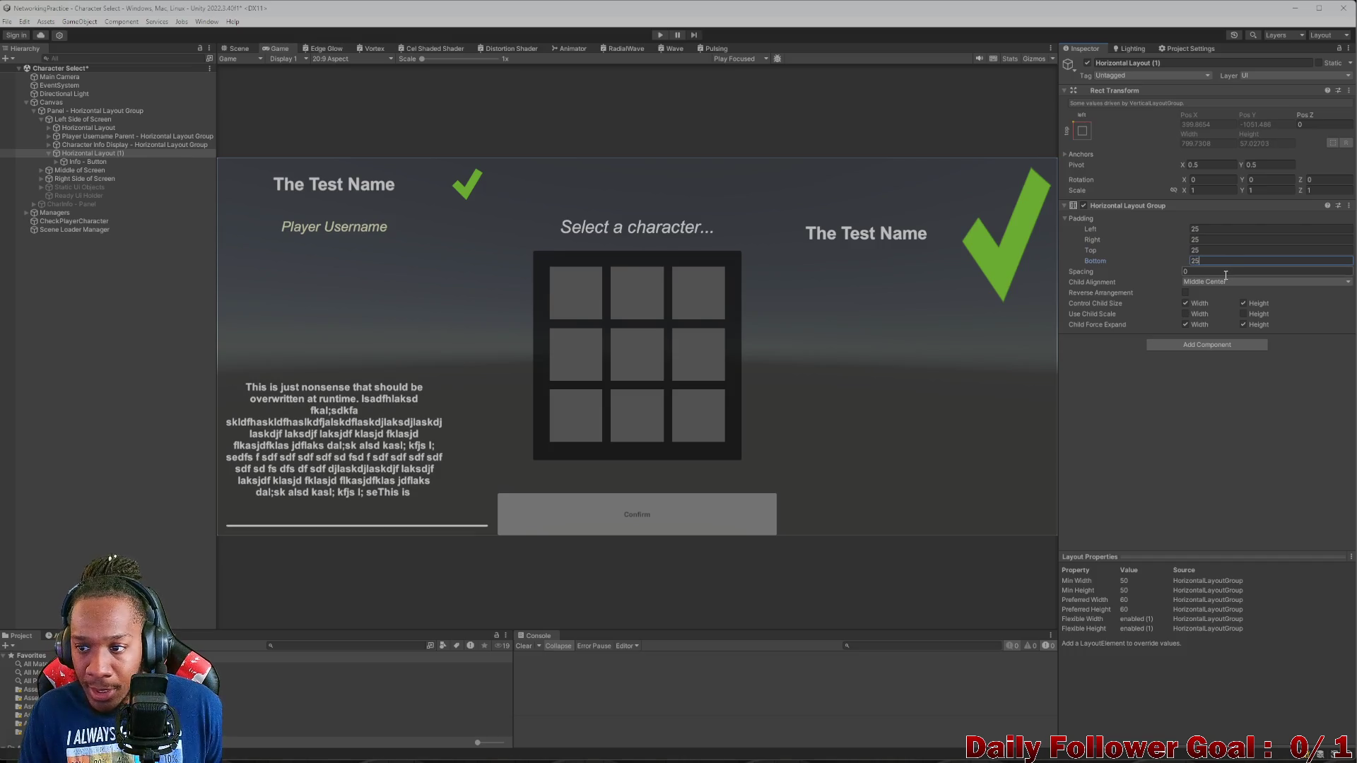
click(1216, 273)
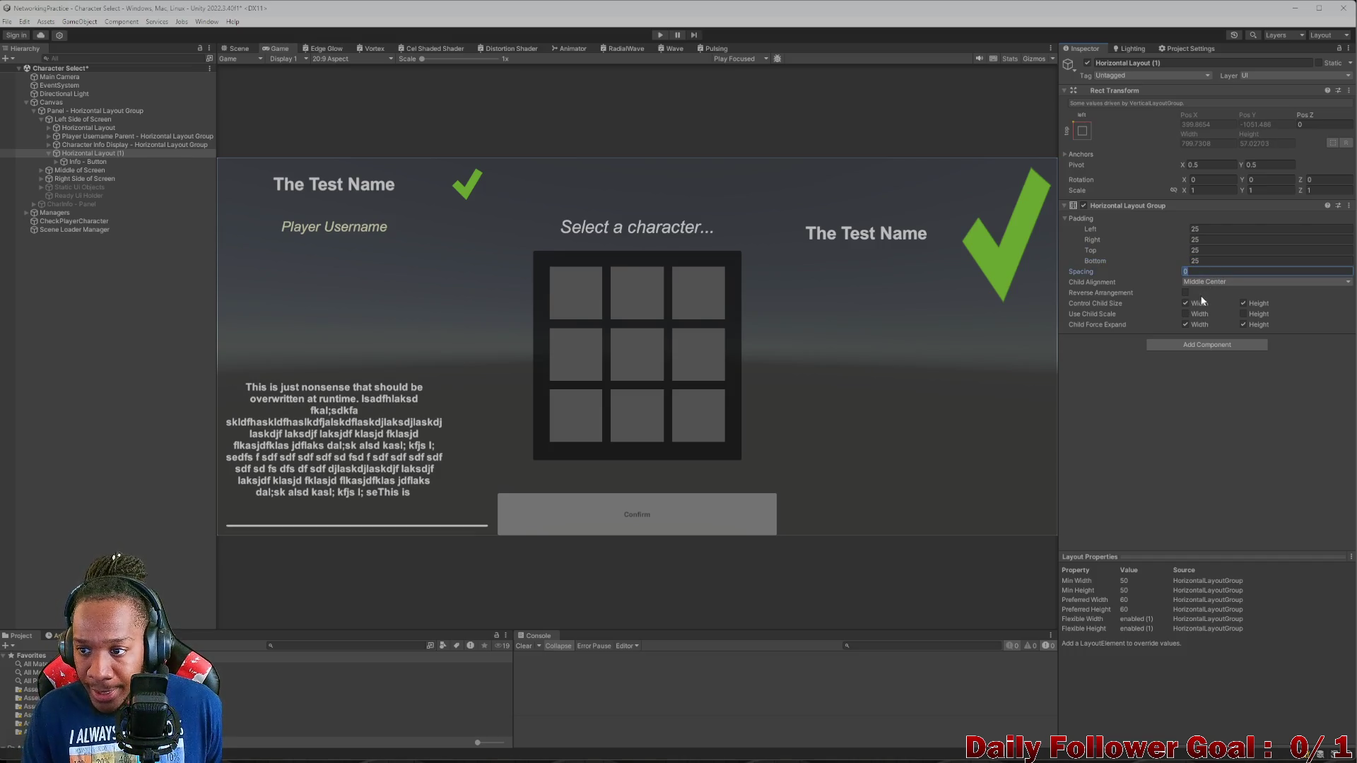
click(1111, 414)
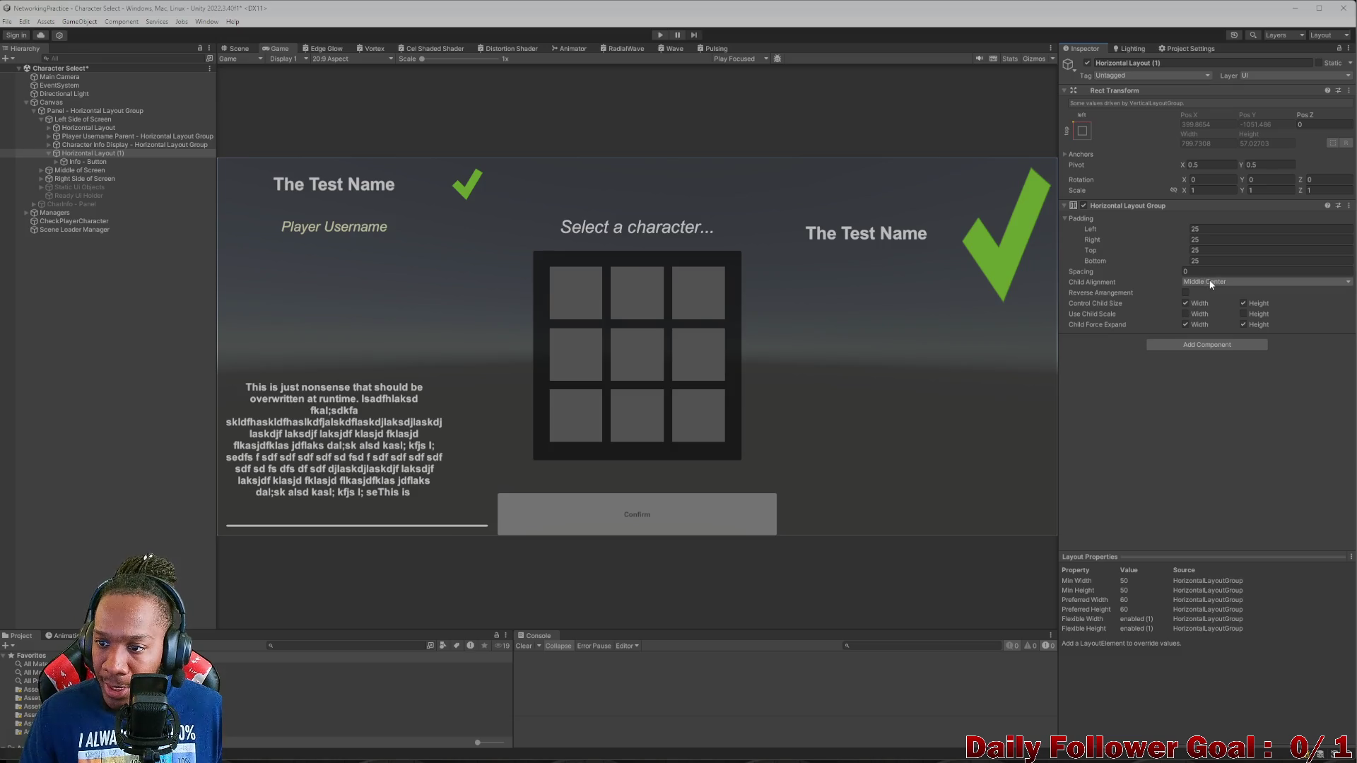
click(81, 162)
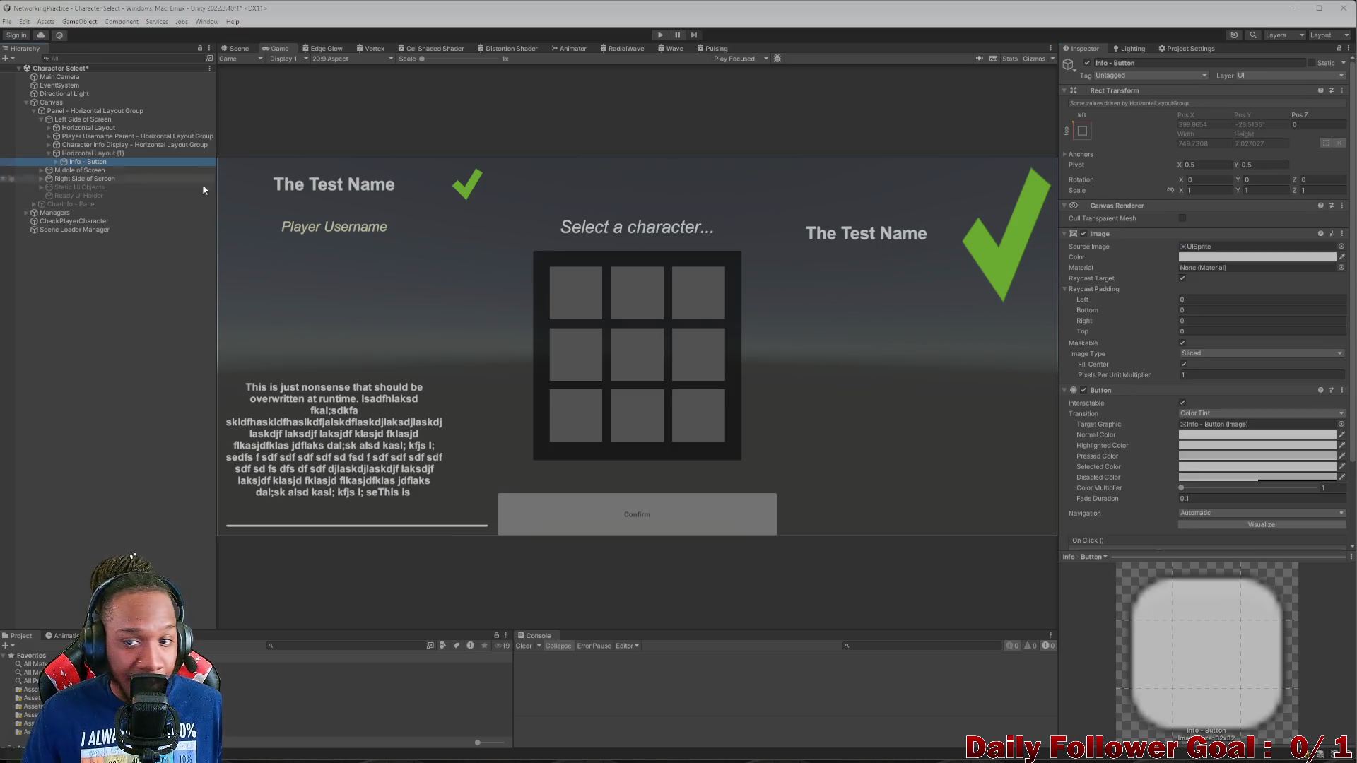
- Undo to restore the Info button's Layout Element, then try preferred height 200 and width 10
scroll(1224, 434, down, 3)
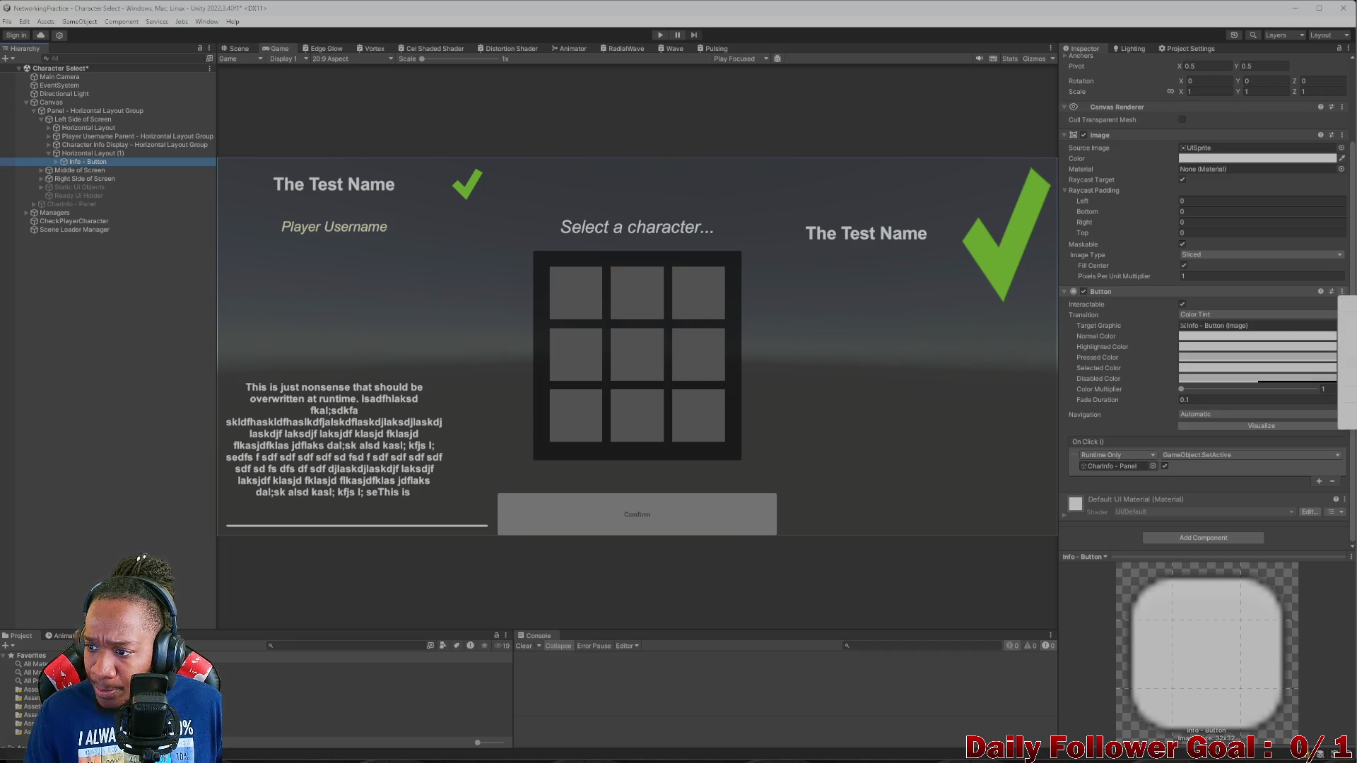
key(ctrl+z)
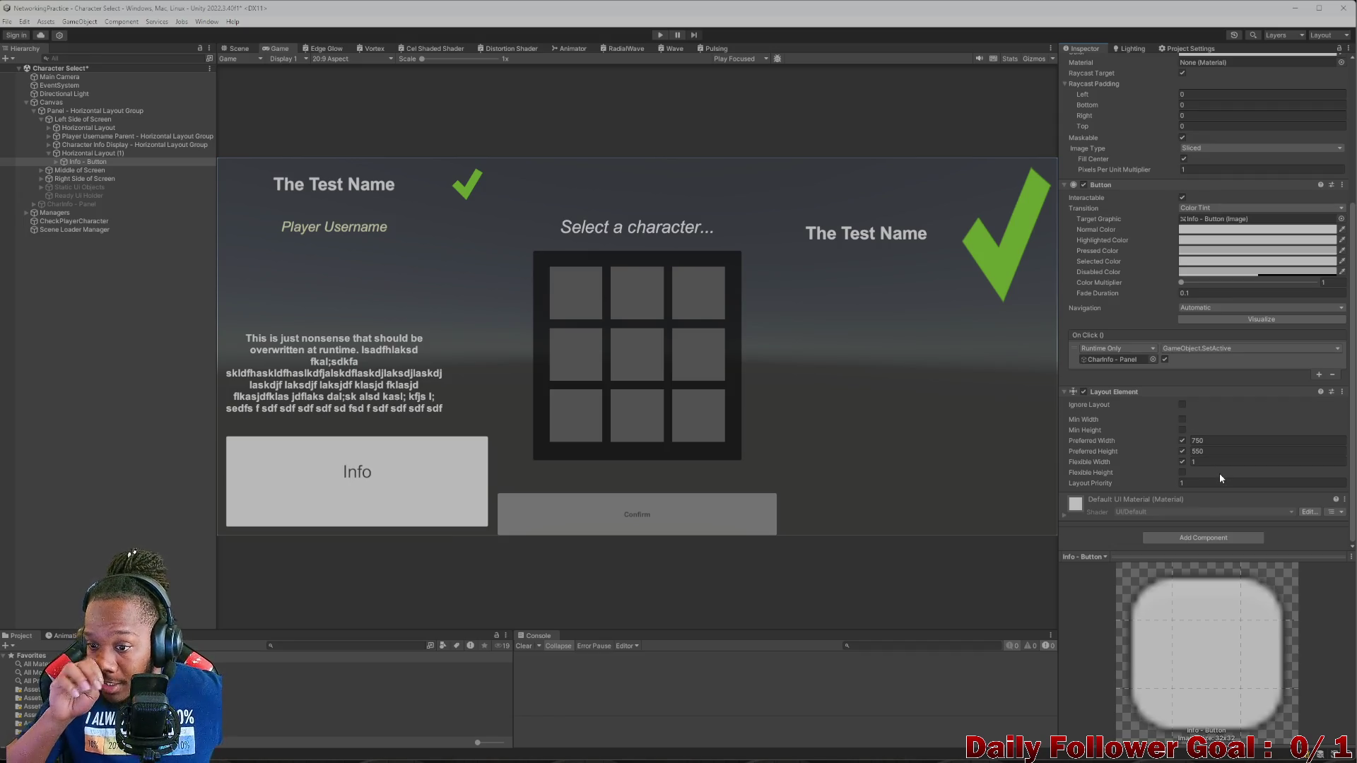
click(1182, 452)
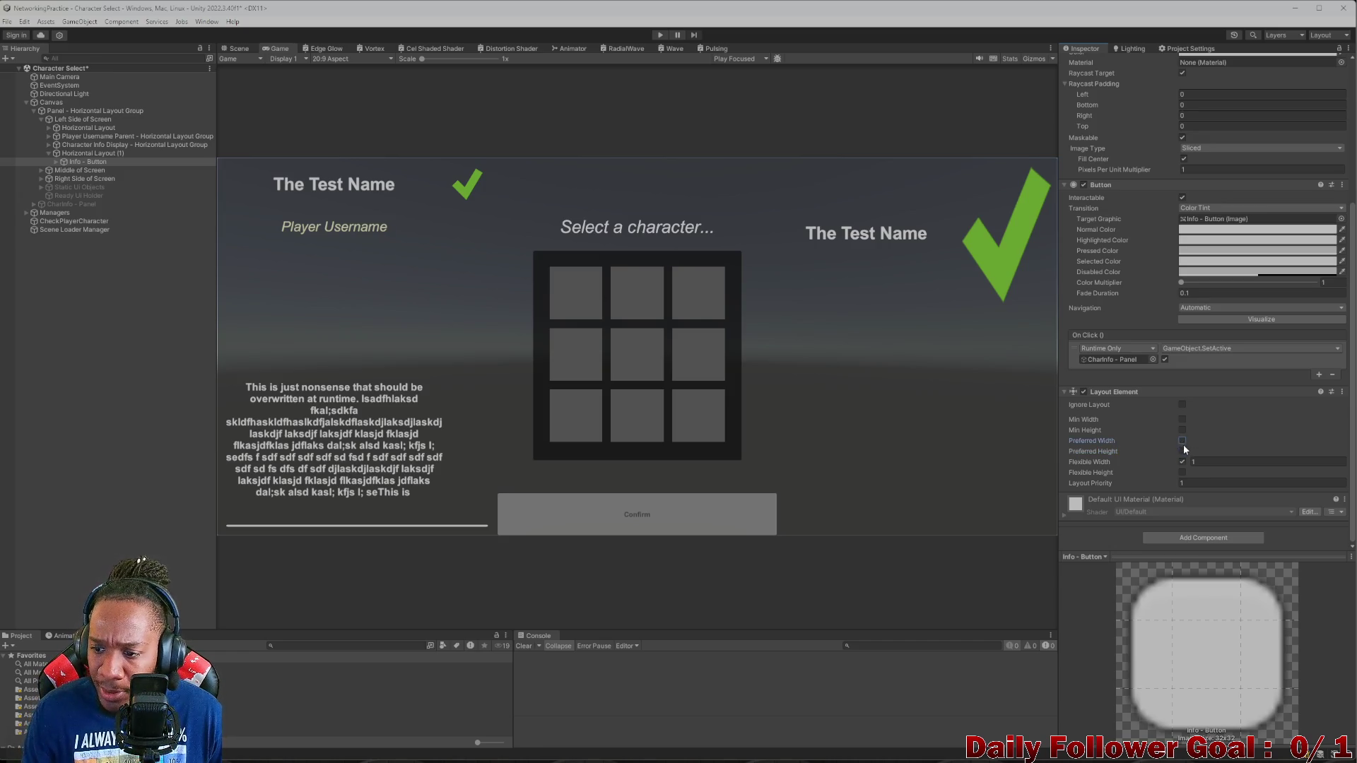
click(1183, 451)
drag(1194, 451, 1346, 445)
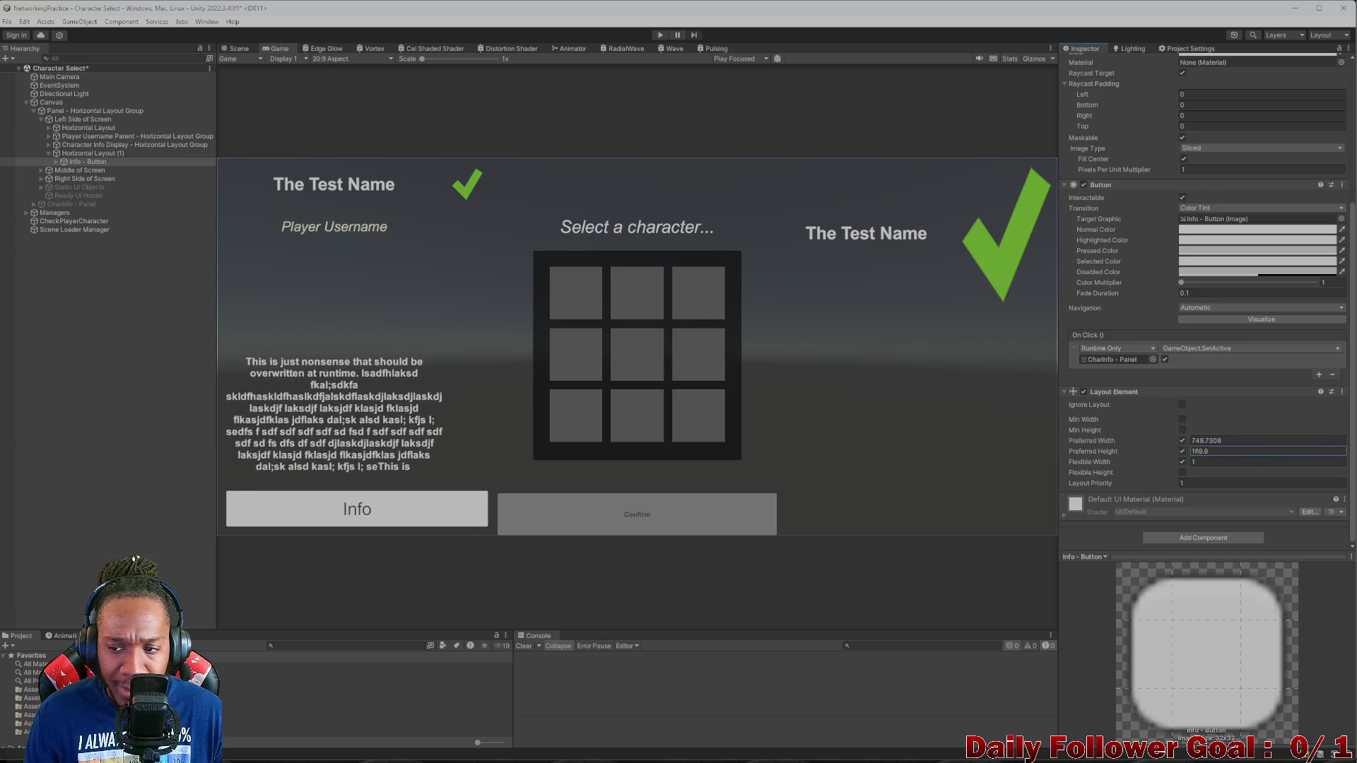
click(1240, 454)
text(200)
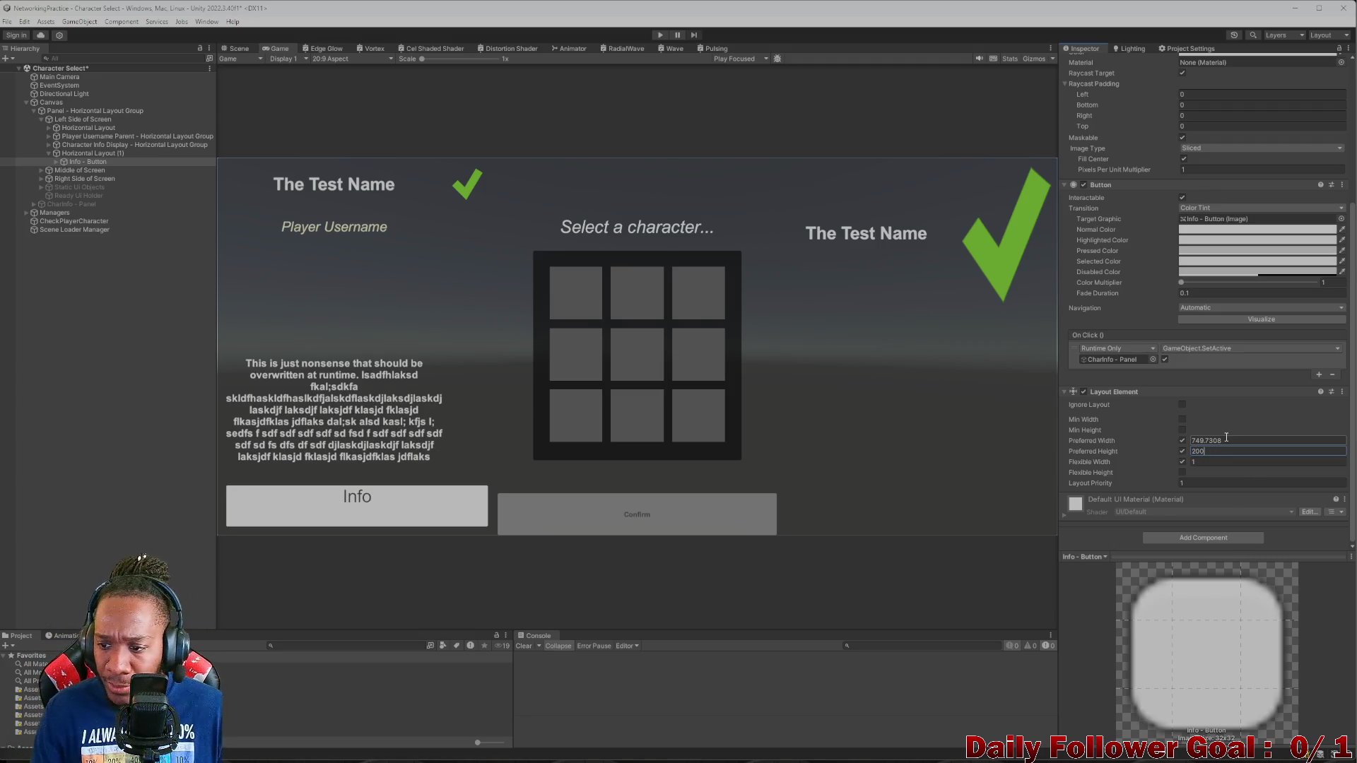
click(1194, 440)
text(685.35)
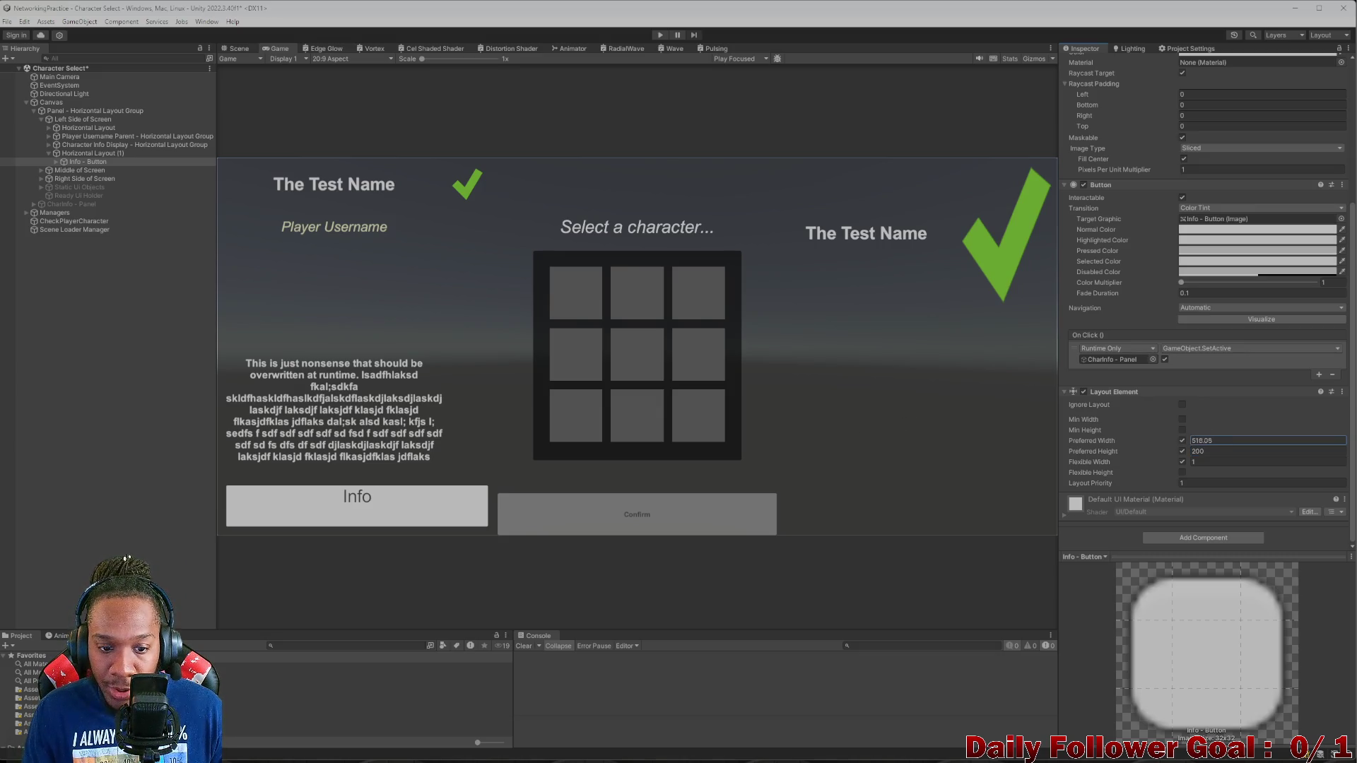
click(1244, 440)
text(100)
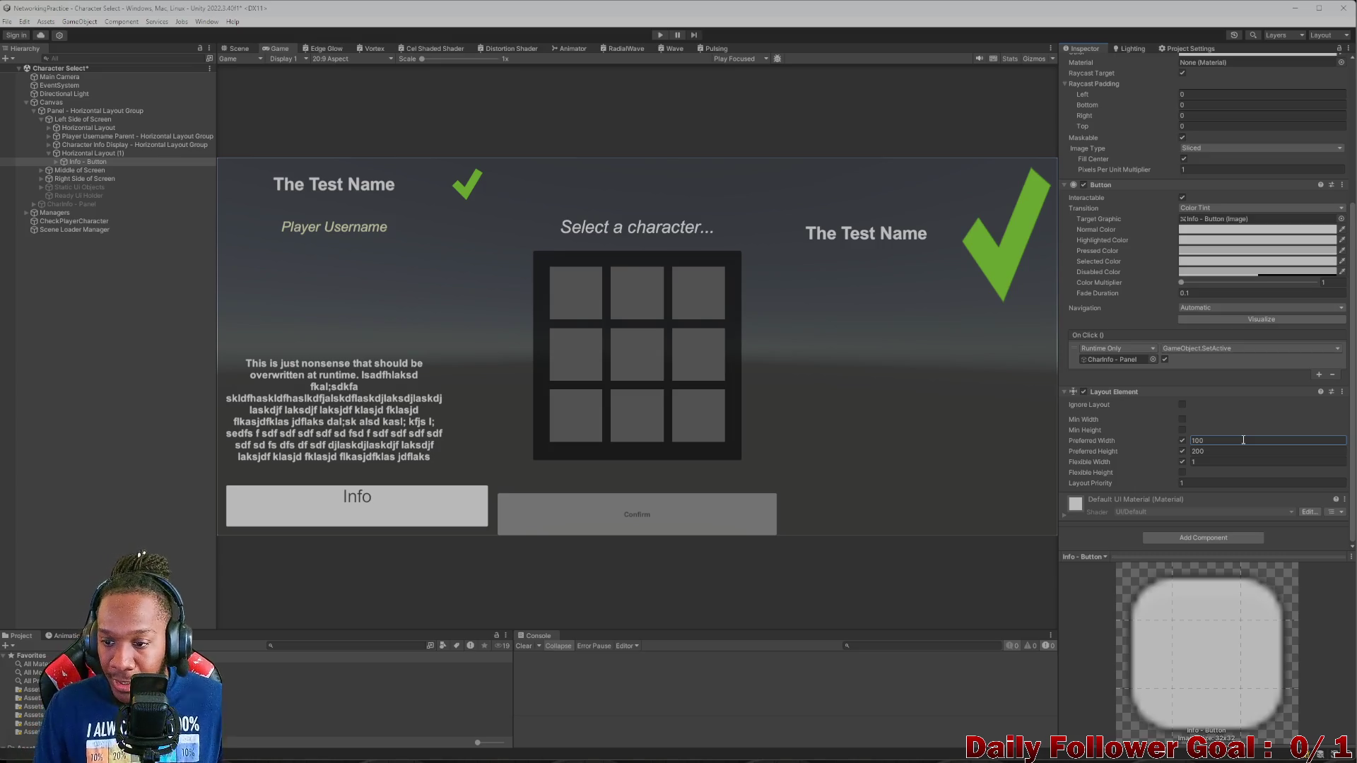
- Enable the Info button's minimum width and height and set minimum and preferred sizes to 100
click(1182, 430)
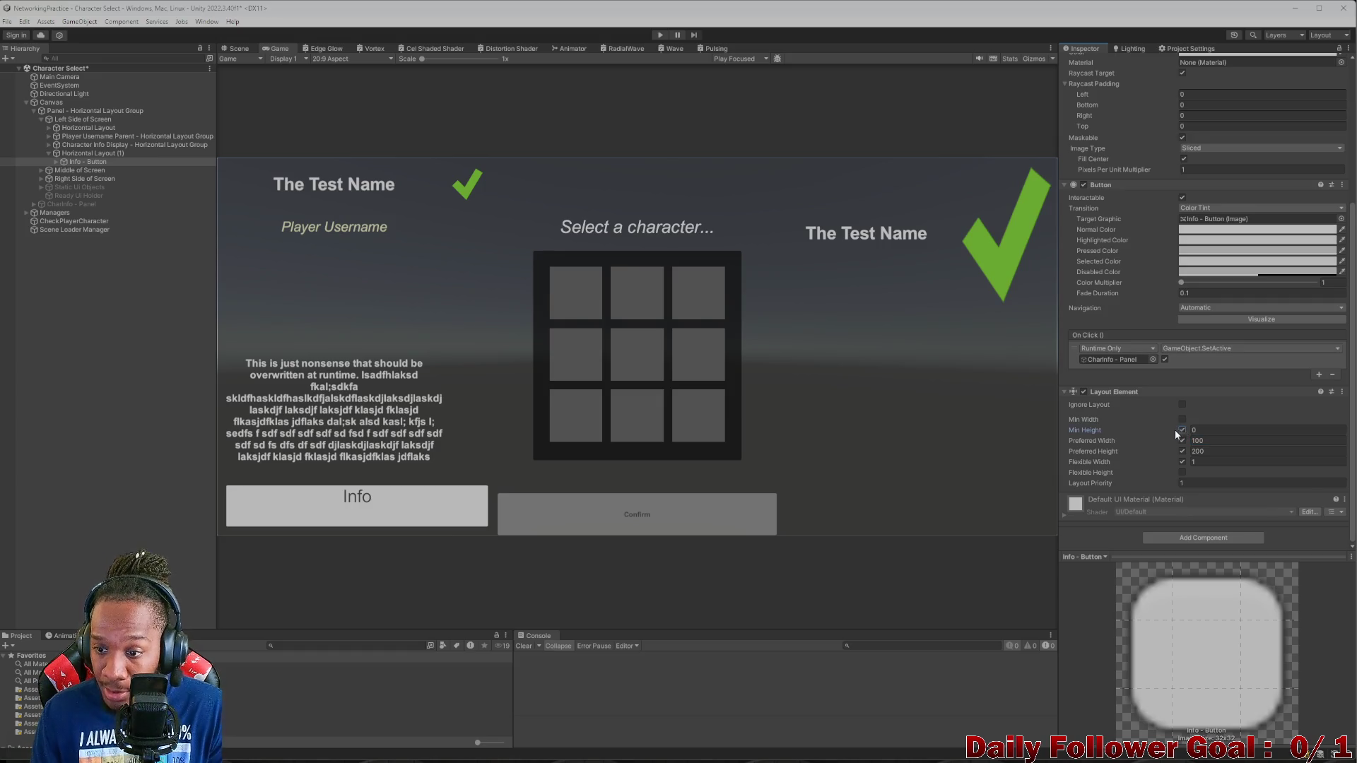
click(1182, 420)
click(1217, 430)
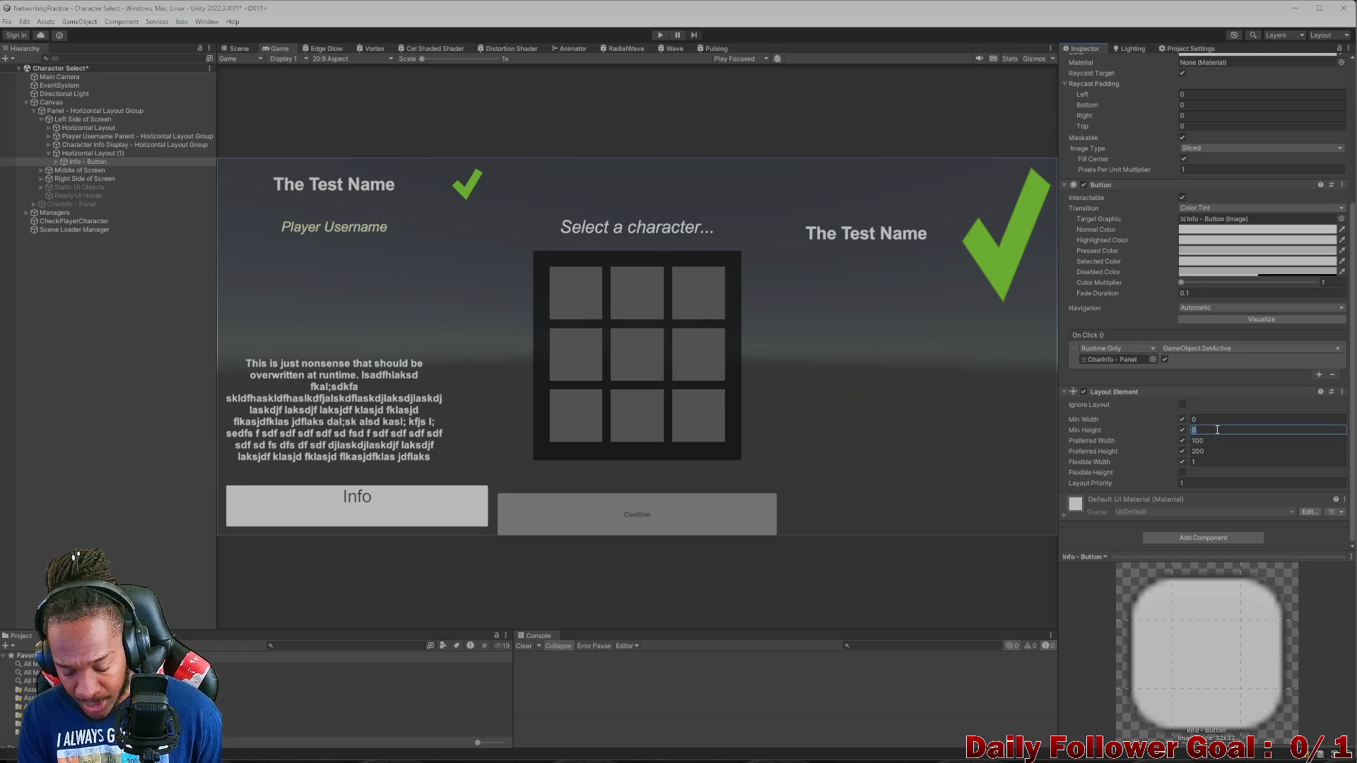
text(200)
click(1217, 419)
text(100)
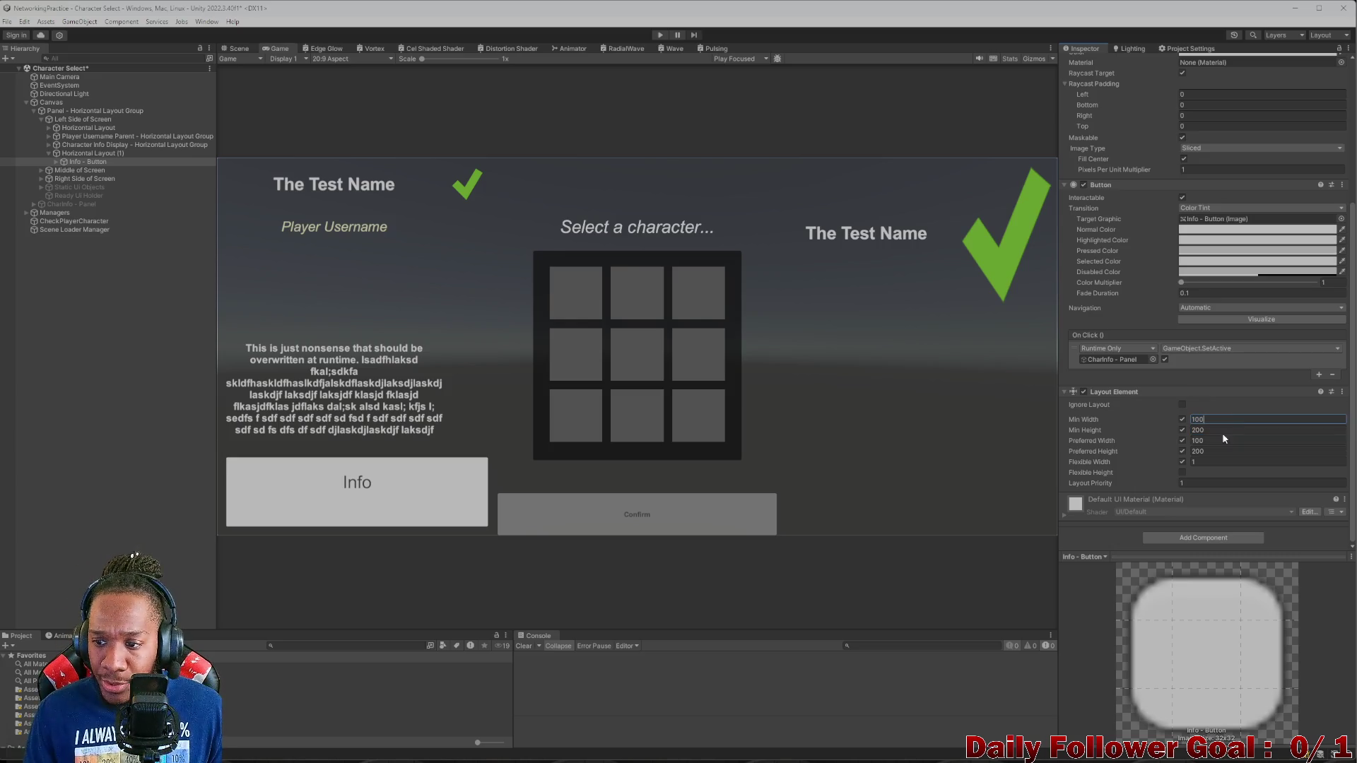
click(1224, 430)
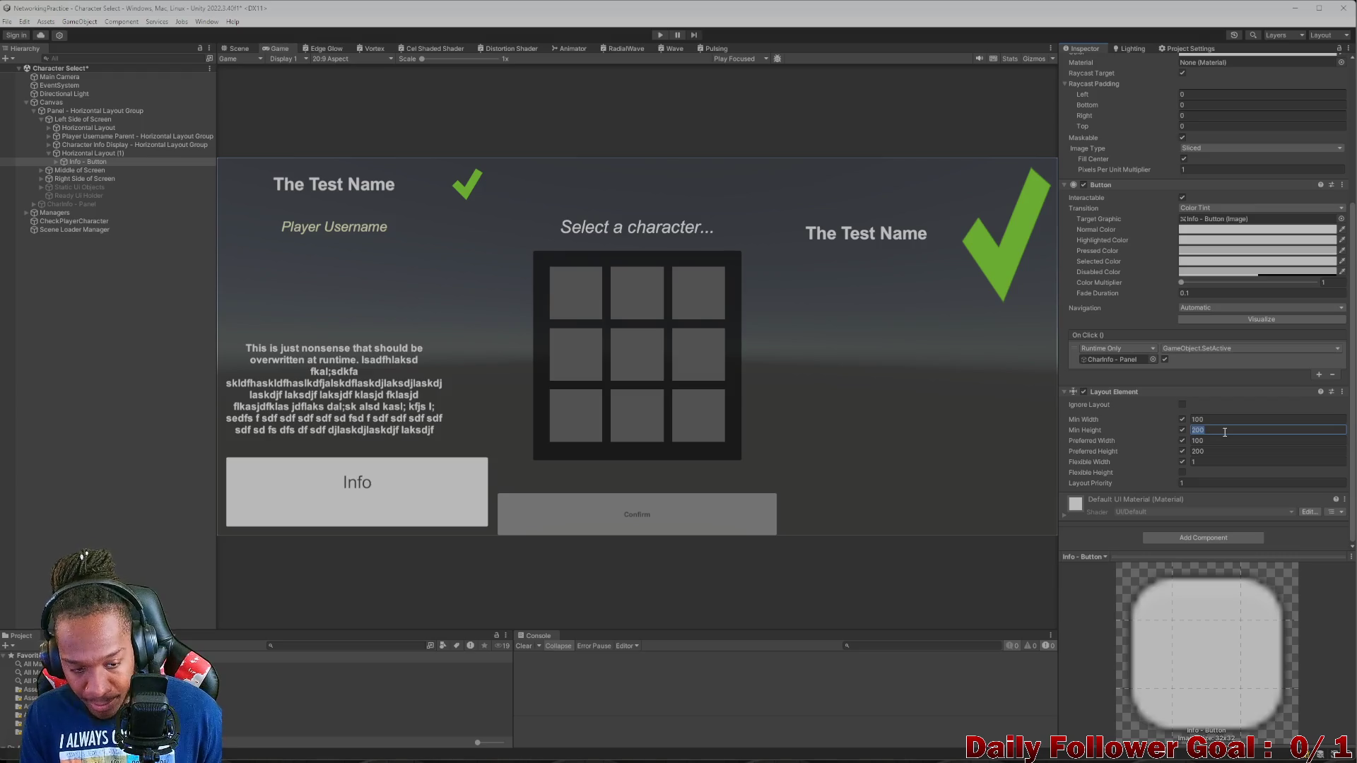
text(100)
click(1224, 452)
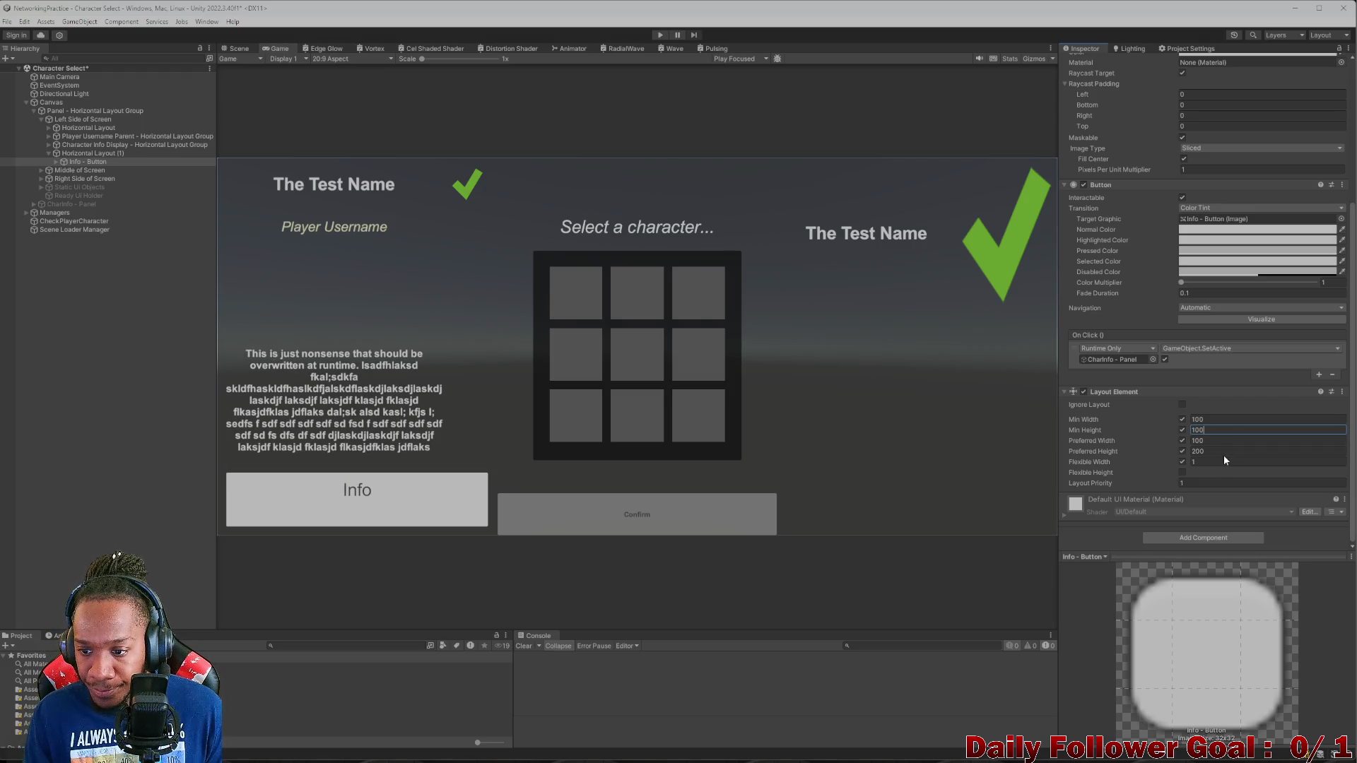
text(100)
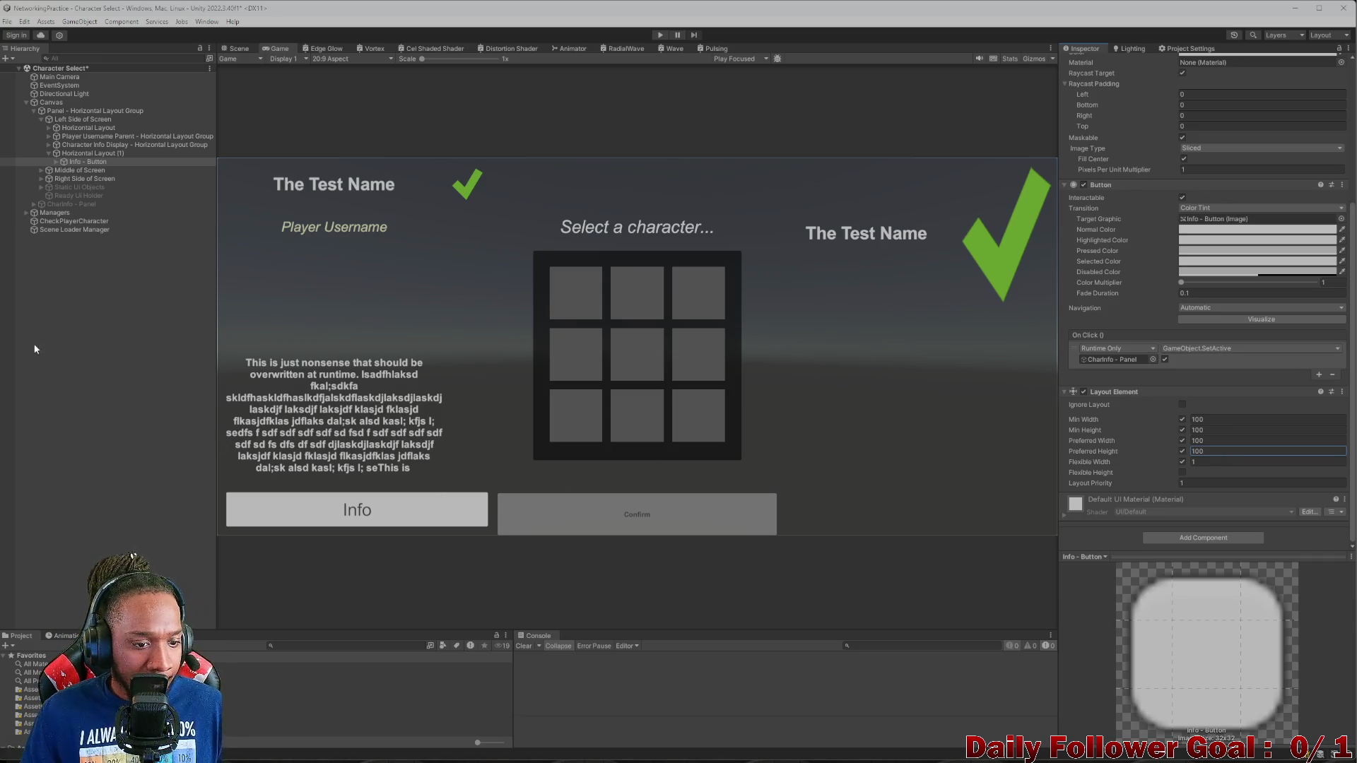
- Locate the Spacer under Player Username Parent, then select Horizontal Layout (1)
click(54, 162)
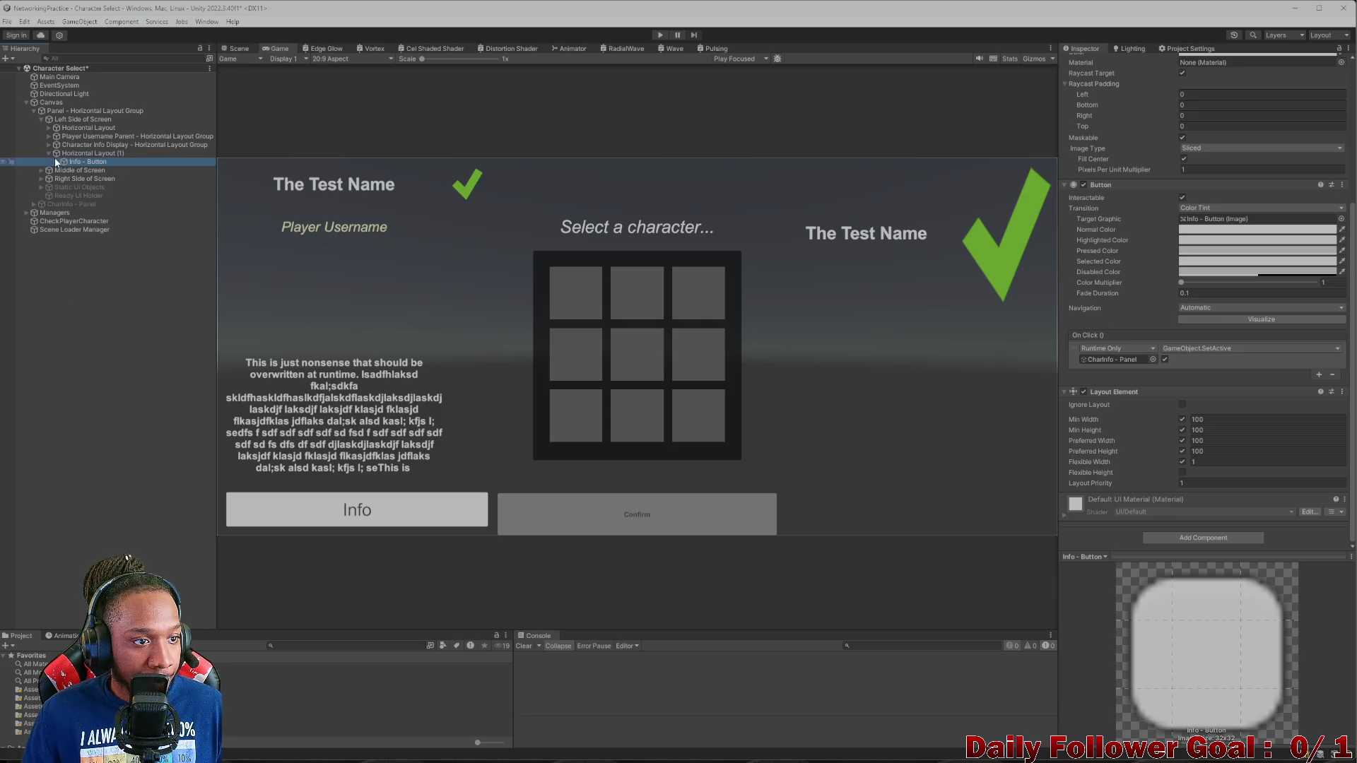
click(49, 136)
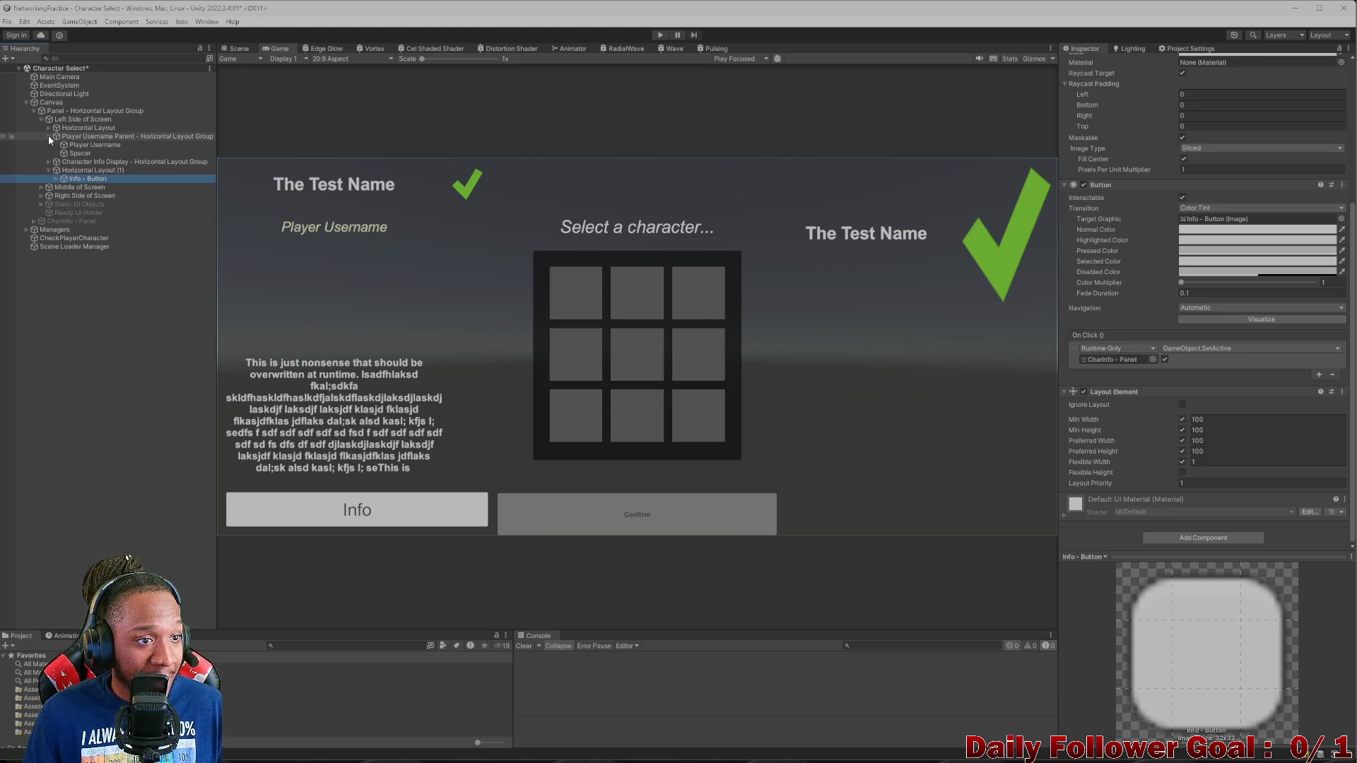
click(77, 155)
click(78, 171)
- Paste the copied Spacer as a child of Horizontal Layout (1) and check the narrower Info button
right_click(79, 175)
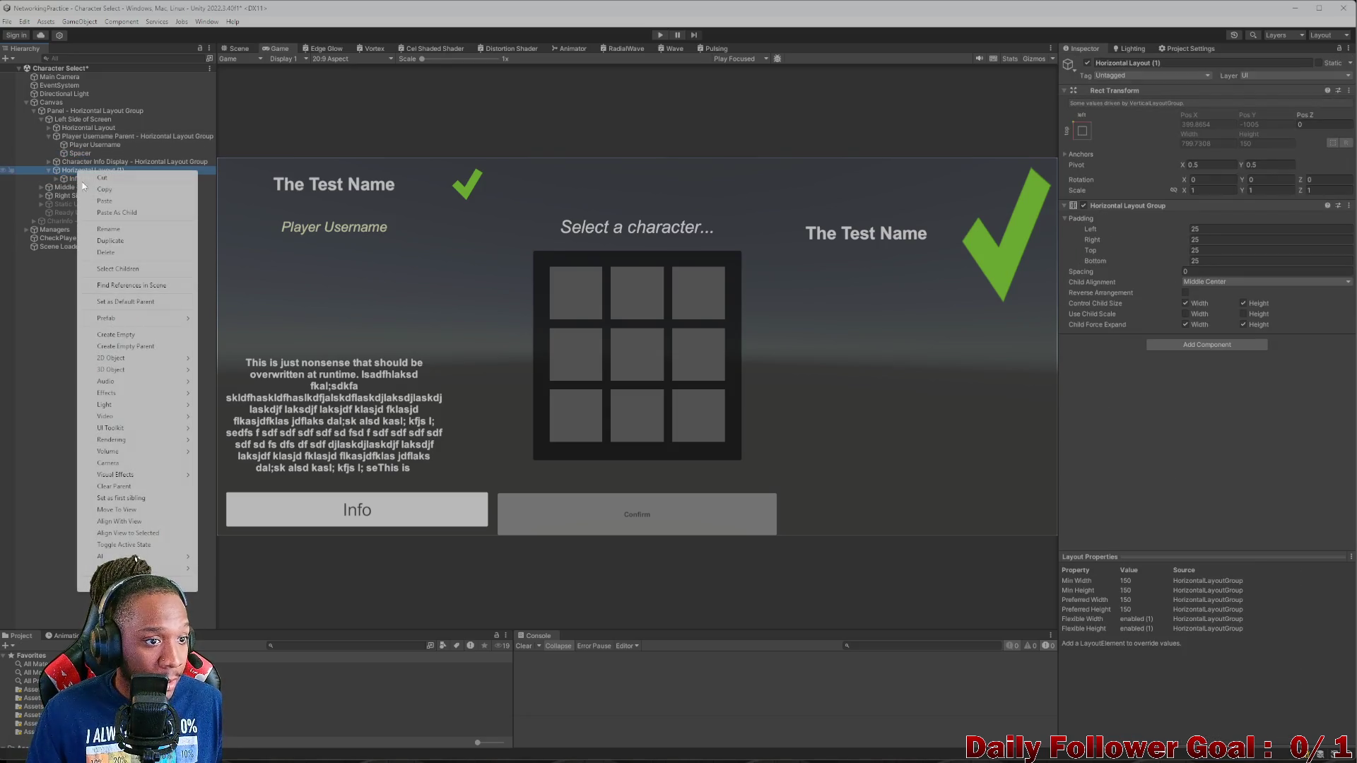
click(113, 212)
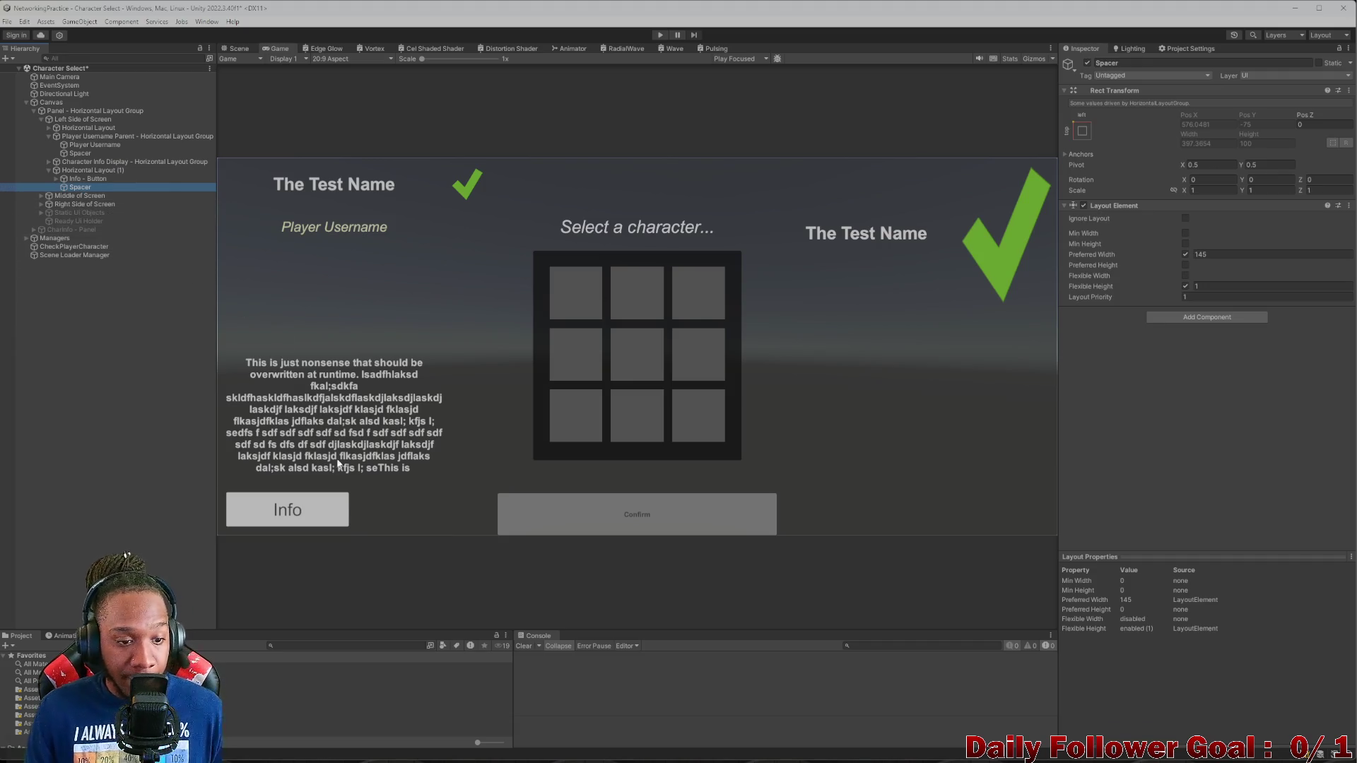
click(83, 179)
click(82, 186)
click(83, 181)
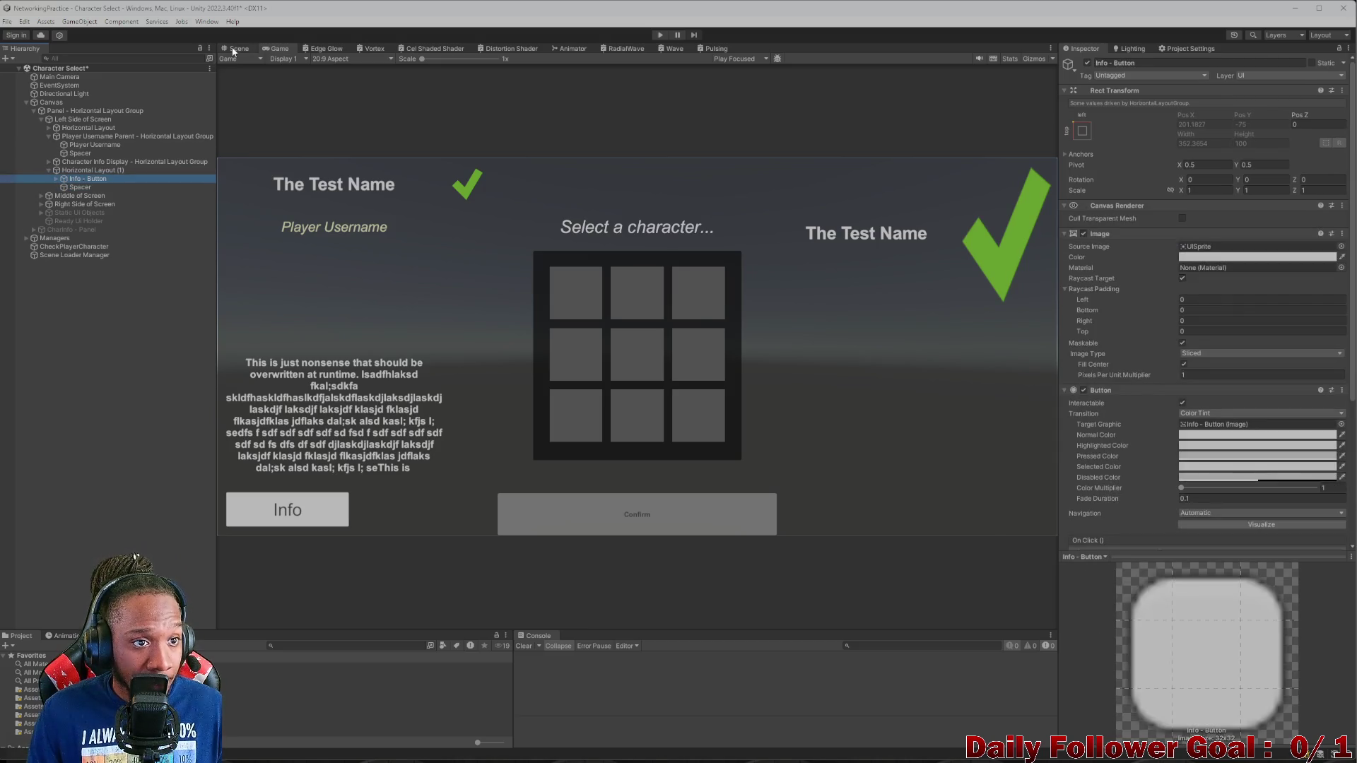
double_click(86, 180)
click(91, 179)
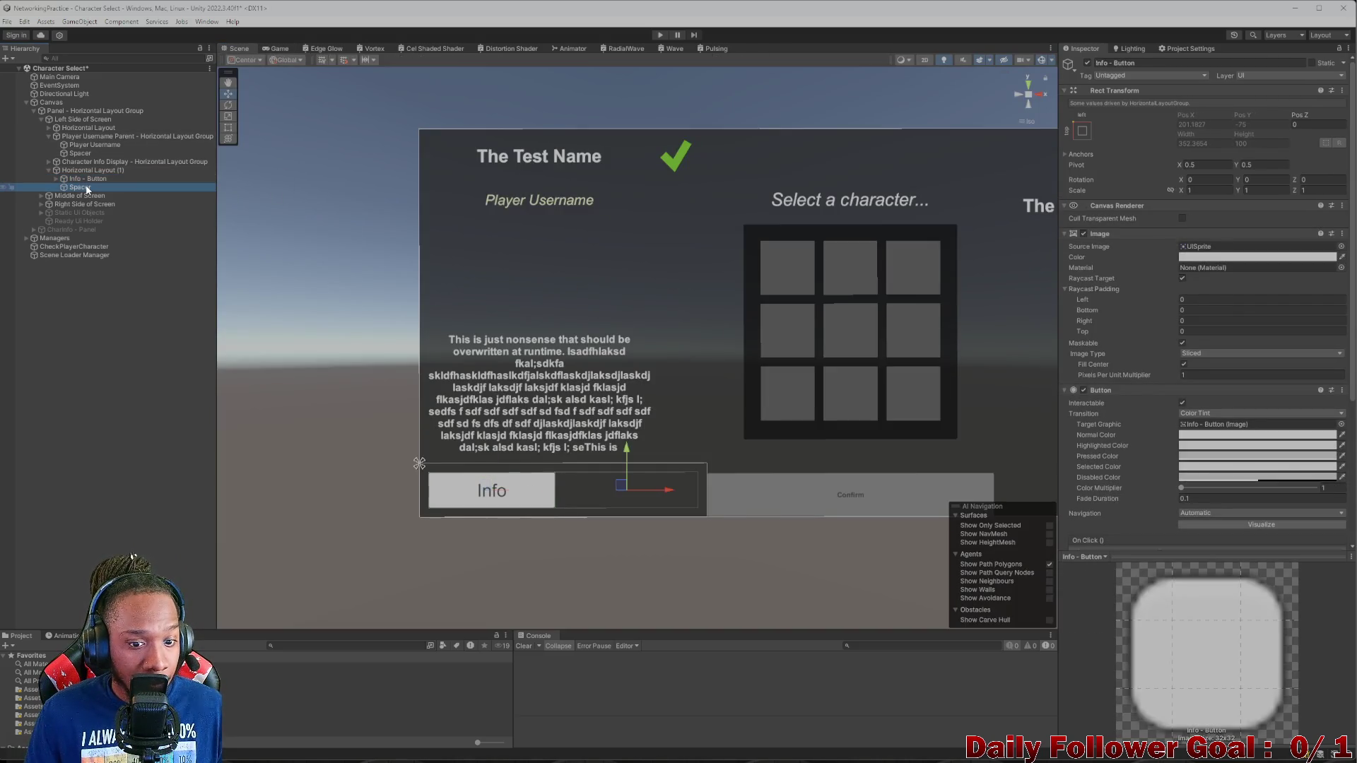
click(270, 50)
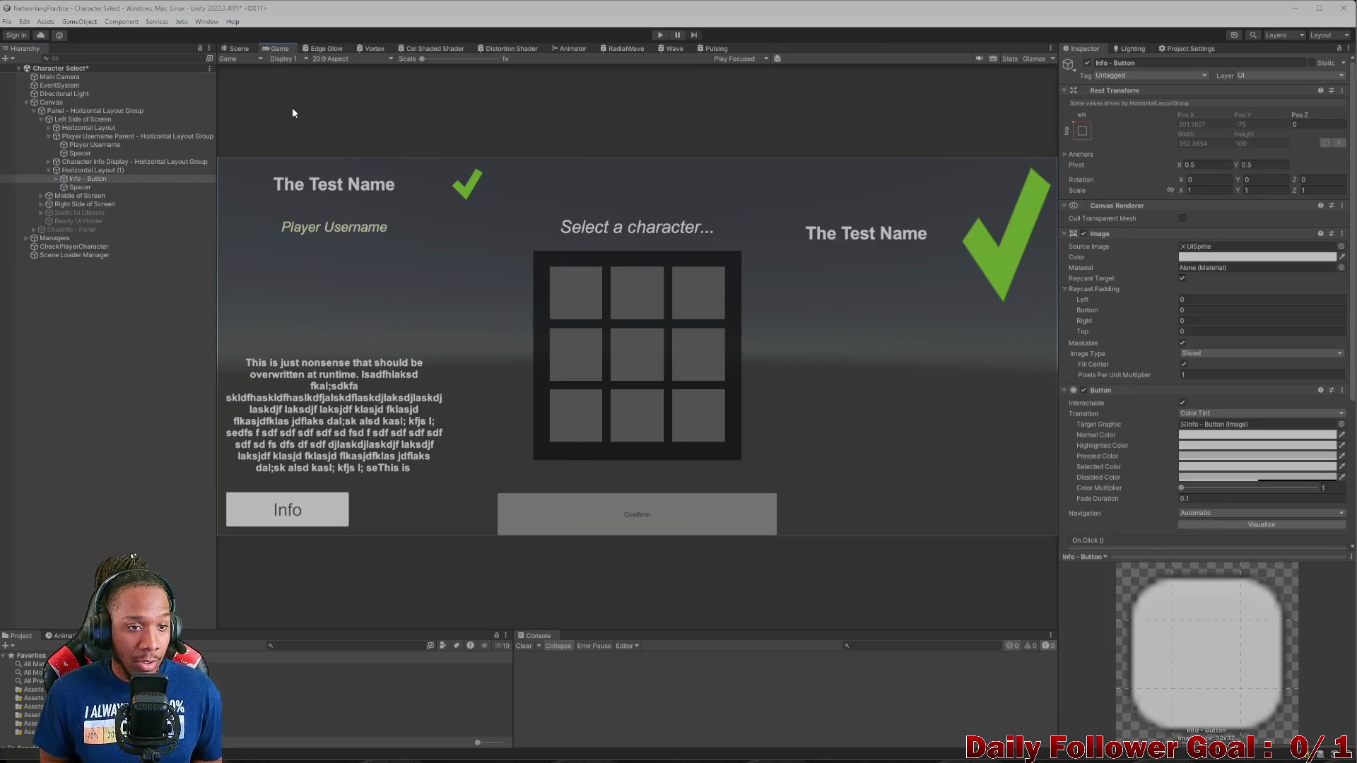
click(325, 58)
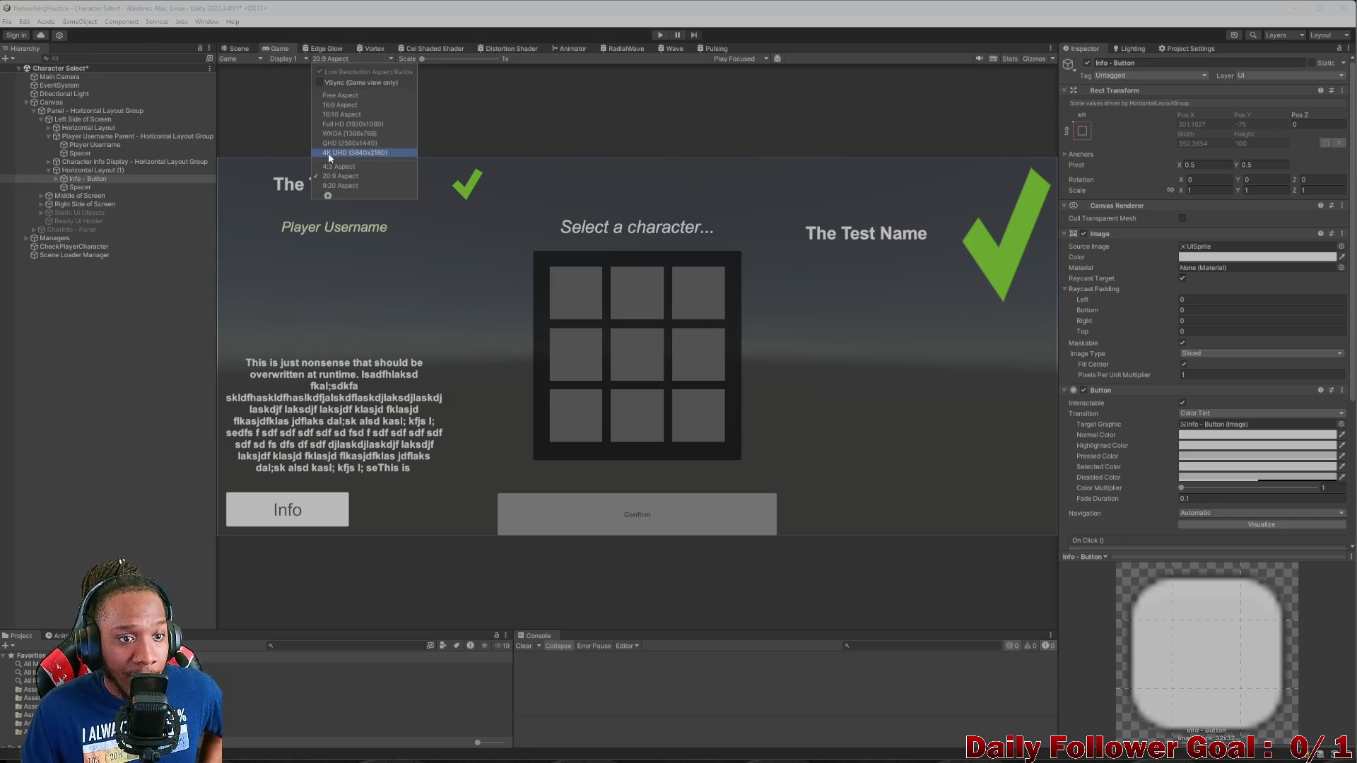
click(338, 167)
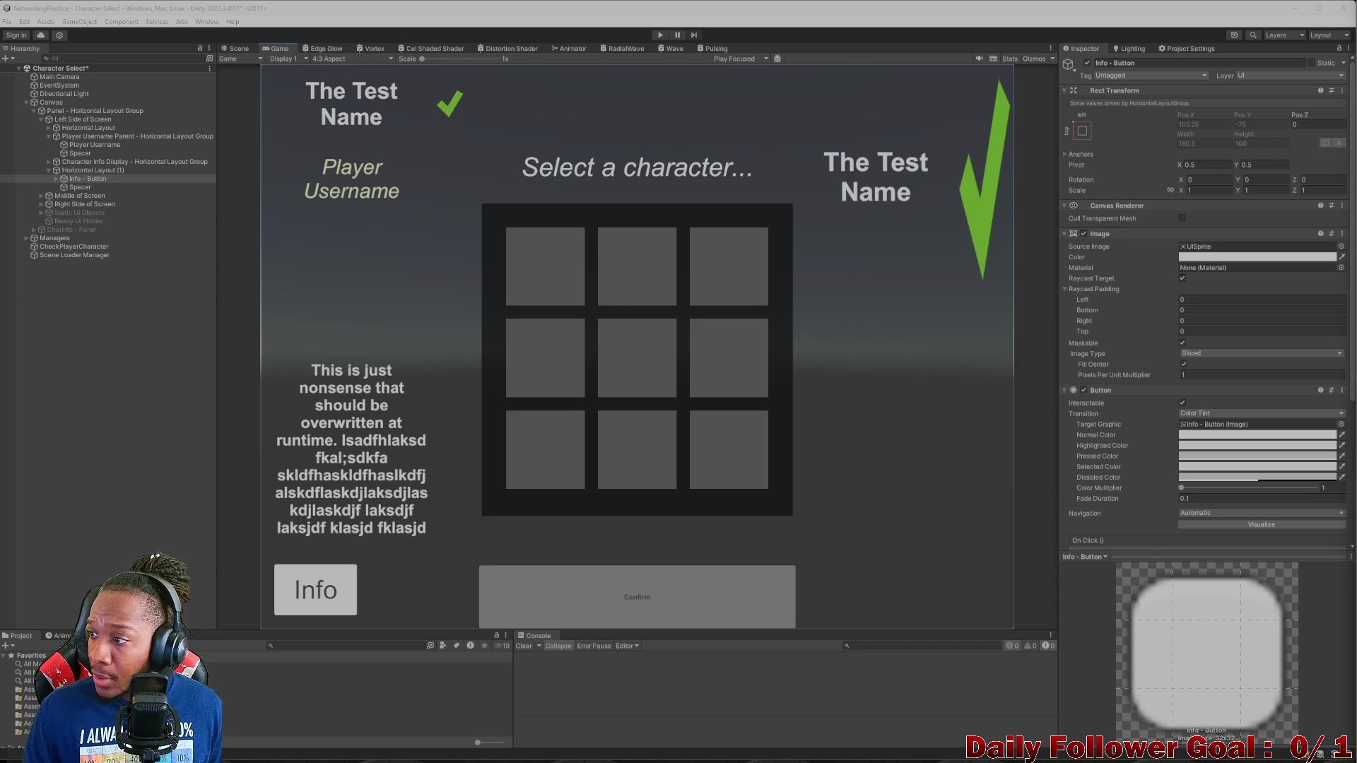
click(320, 58)
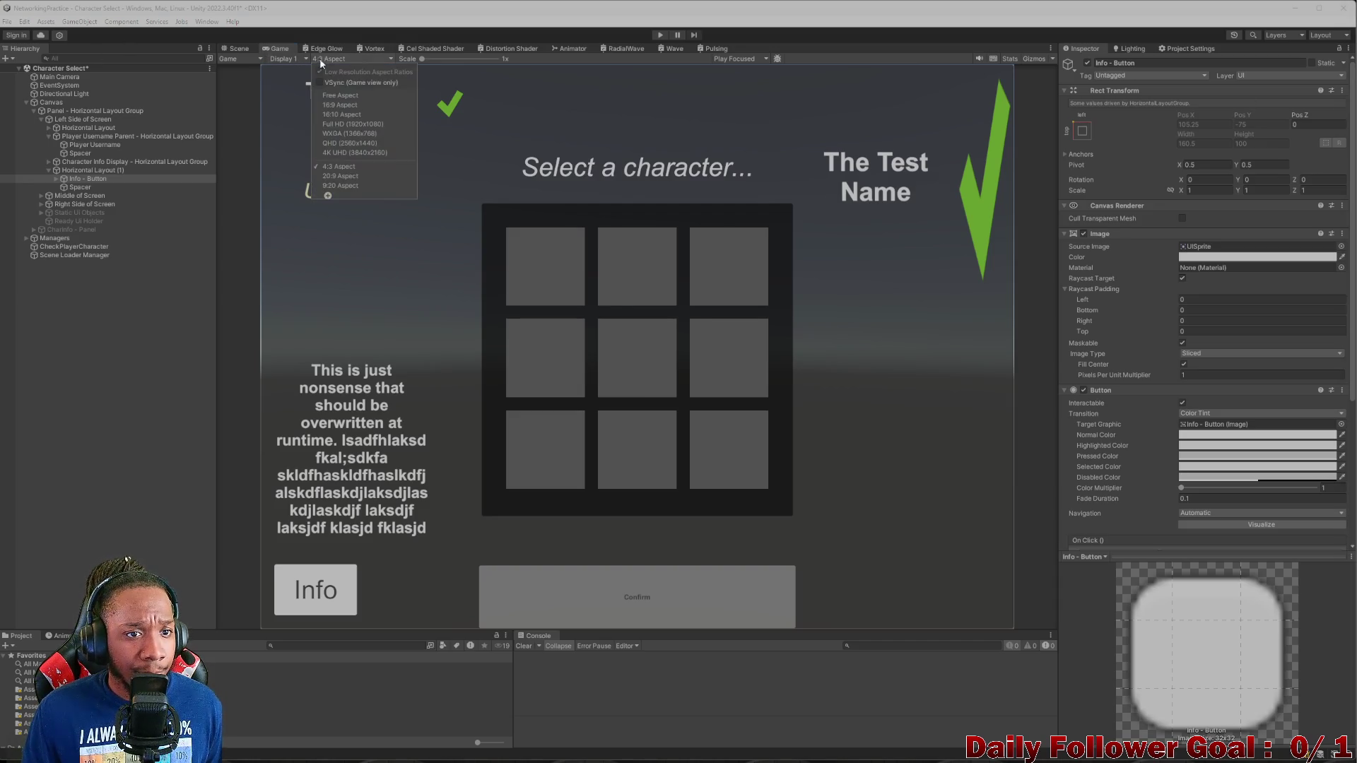
click(337, 178)
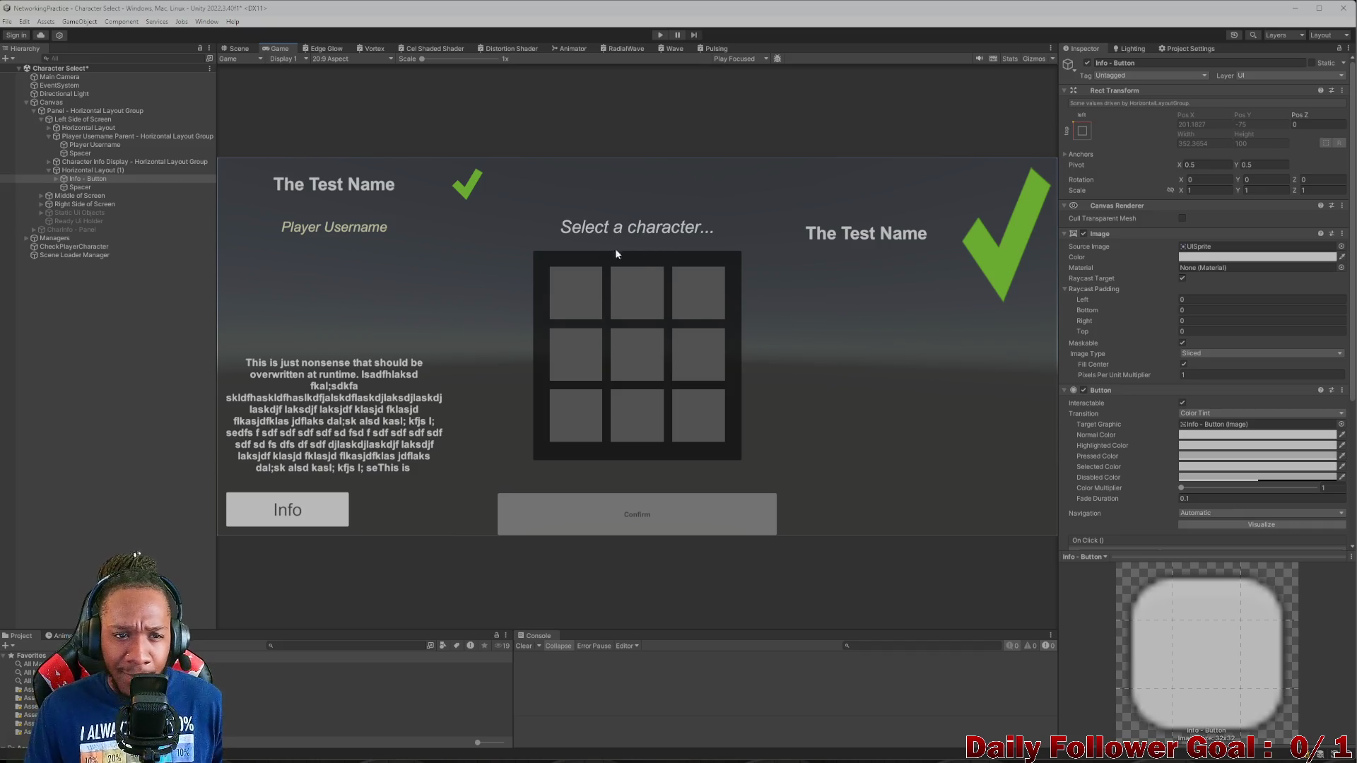
click(233, 50)
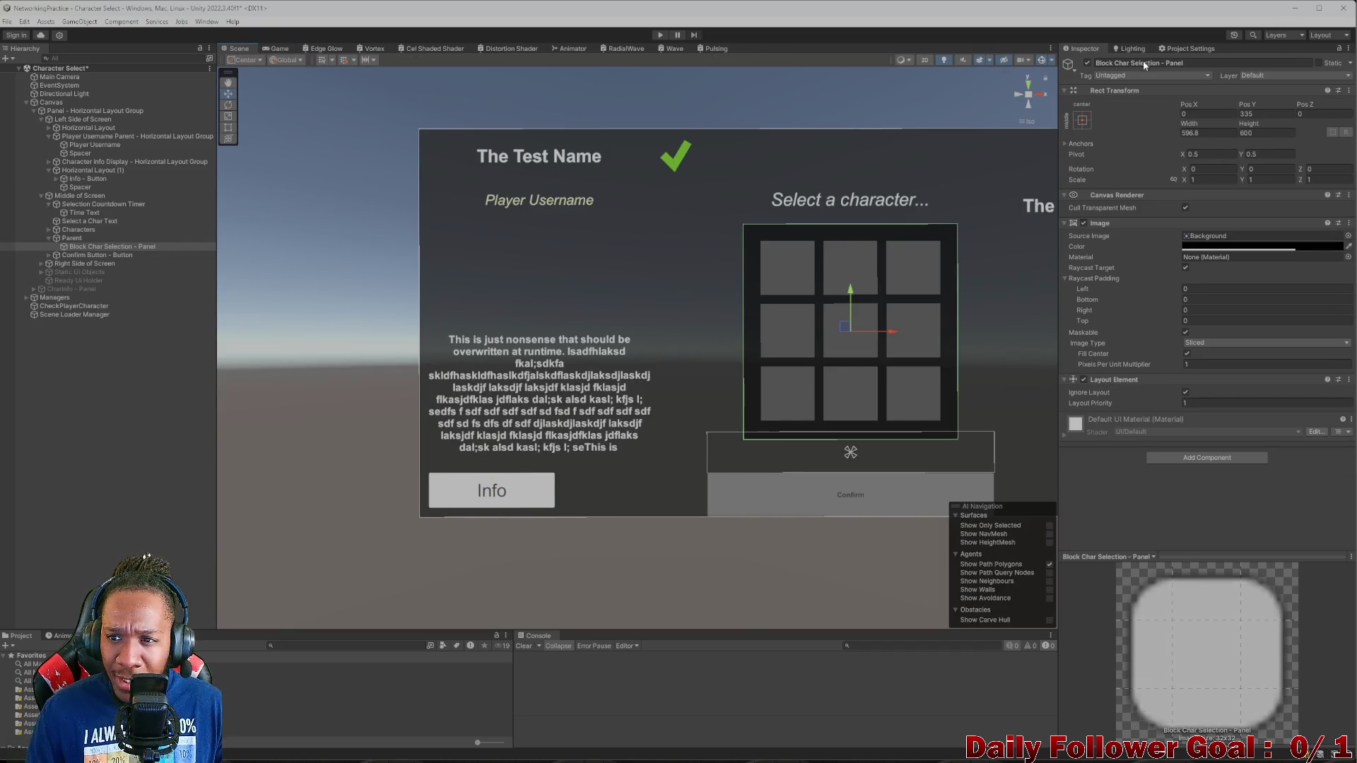
- Deactivate Block Char Selection - Panel in the Inspector and save the Character Select scene
click(1087, 64)
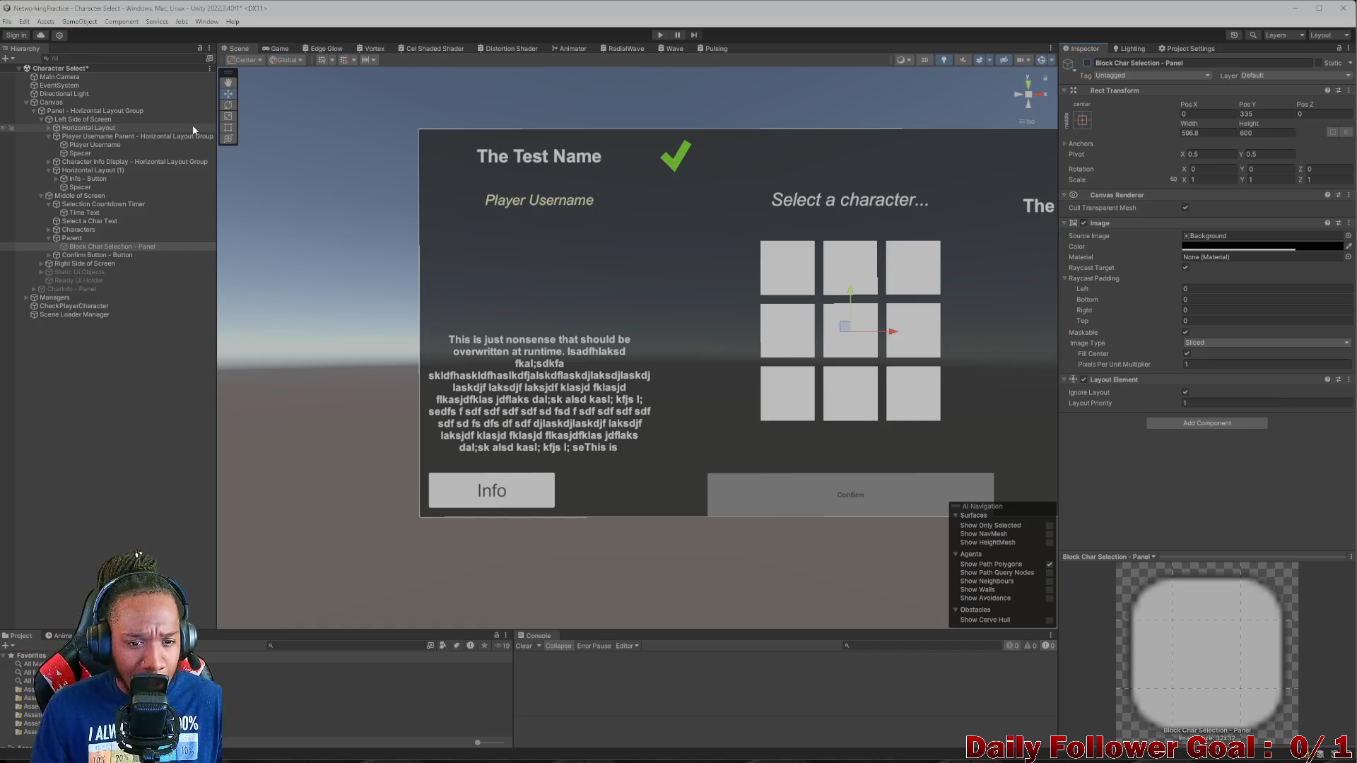
click(108, 391)
key(ctrl+s)
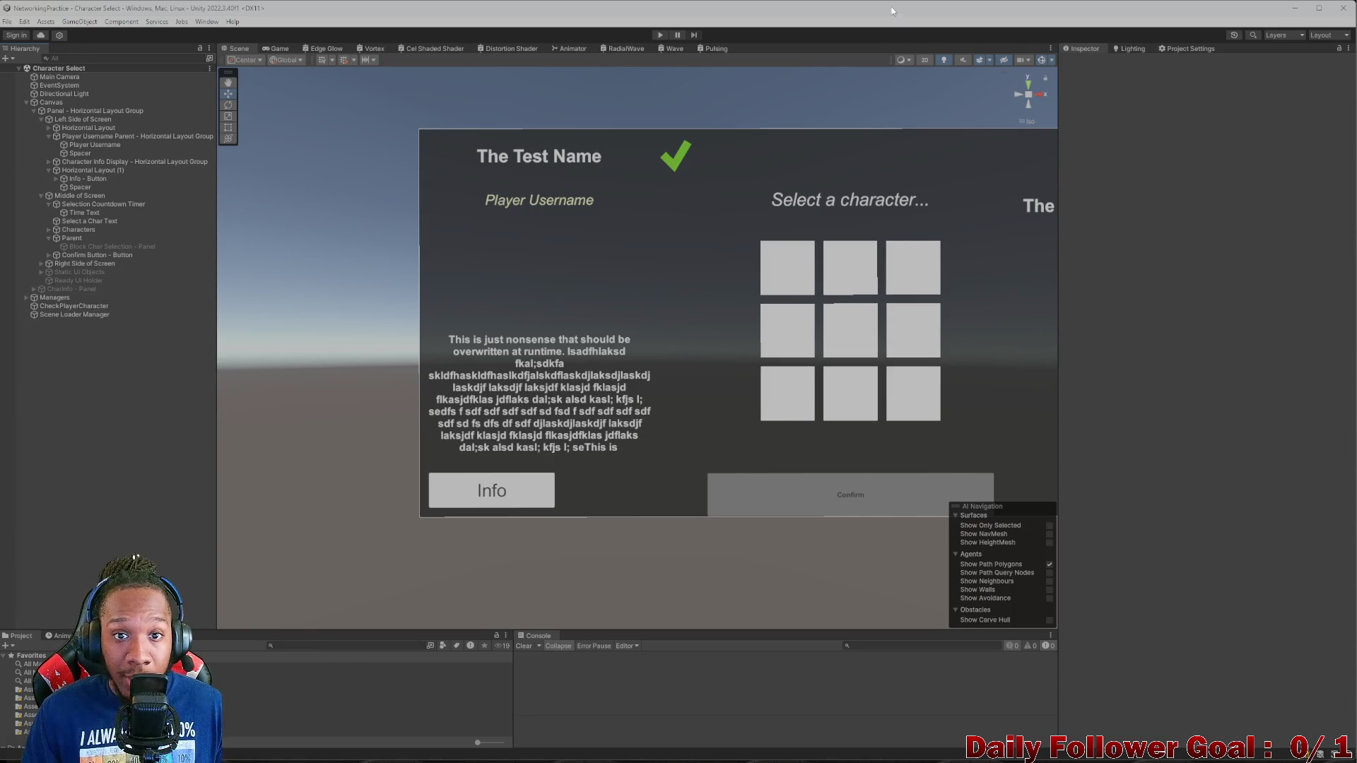
- Shrink the Unity window and move it to the top-left, then open the Lobby scene
key(super+Down)
mouse_move(1170, 332)
mouse_down()
mouse_move(900, 336)
mouse_move(629, 317)
mouse_up()
drag(156, 35, 342, 6)
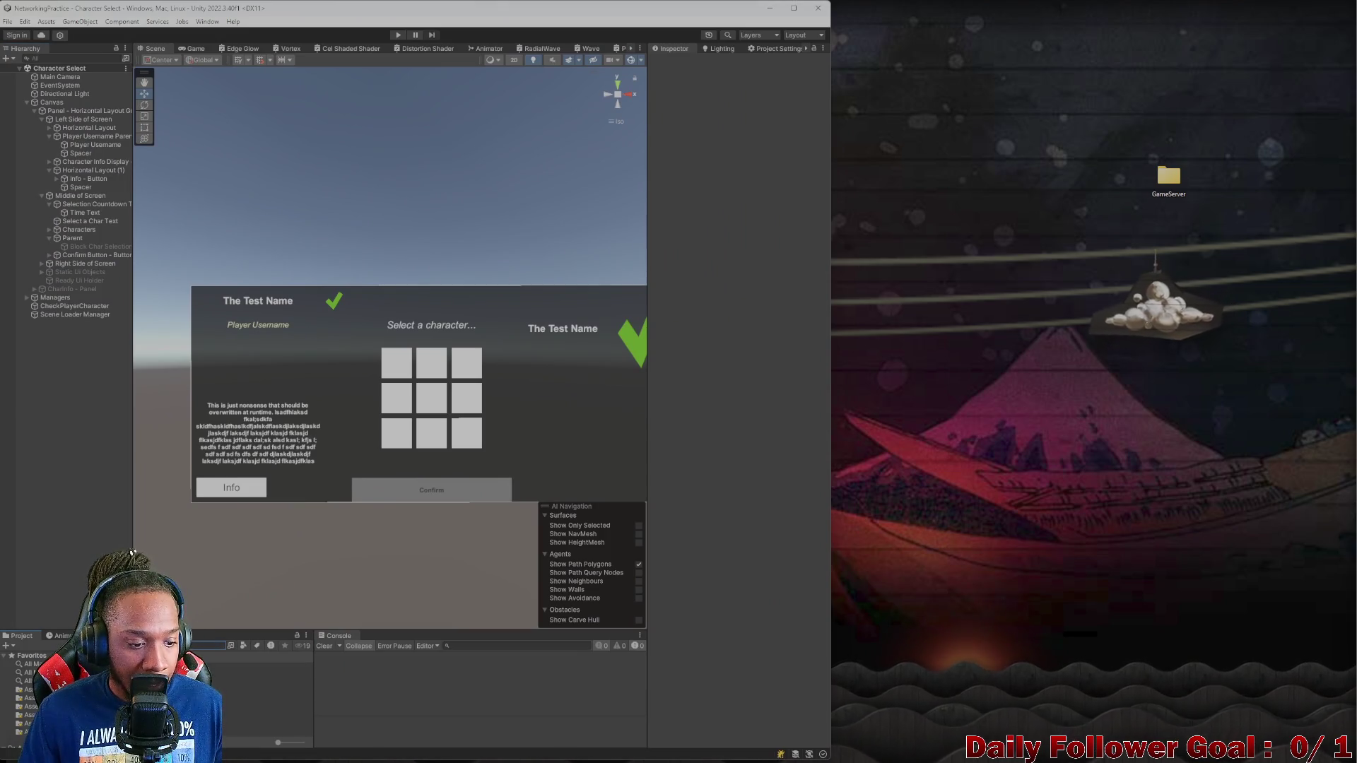
click(212, 701)
double_click(212, 701)
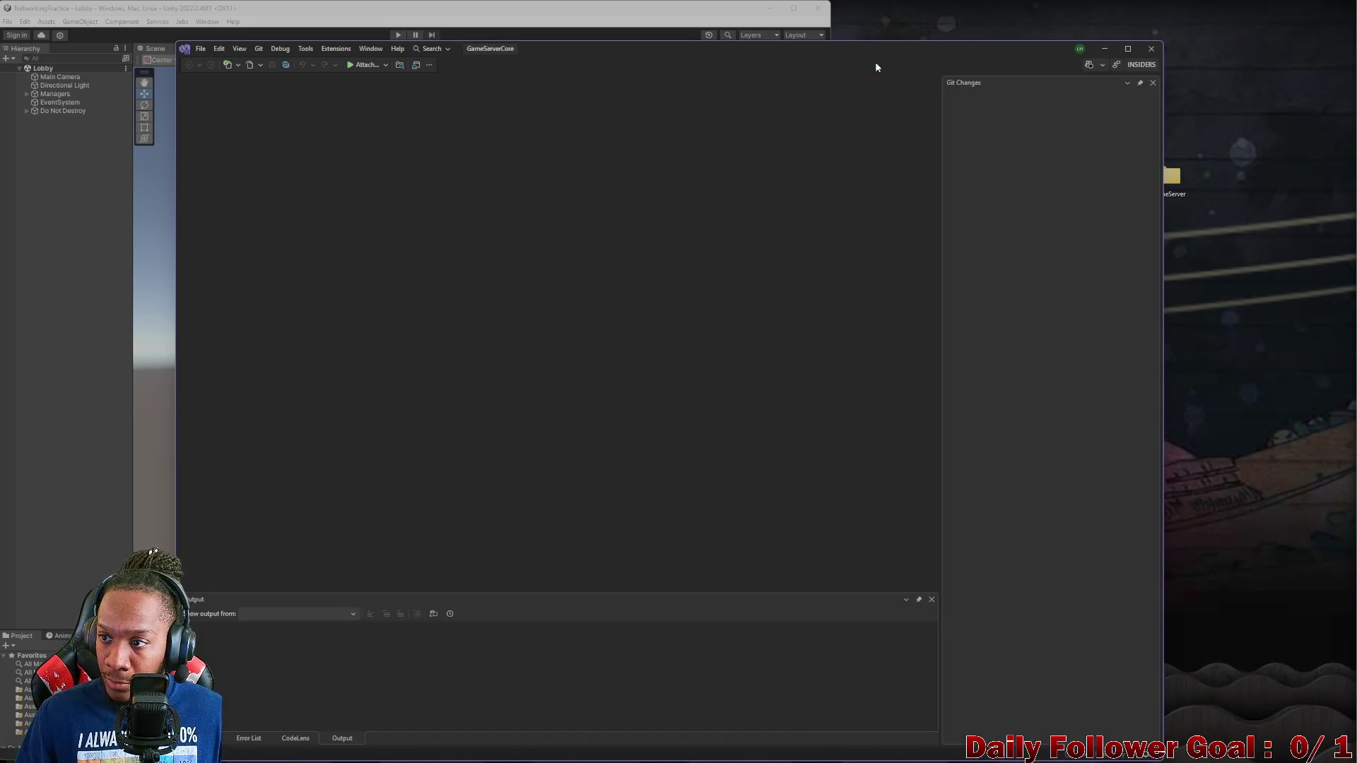
- Maximize Visual Studio, start GameServerCore running, then minimize it to return to Unity
mouse_move(874, 55)
mouse_down()
mouse_move(766, 74)
mouse_move(782, 18)
mouse_move(887, 31)
mouse_up()
click(297, 30)
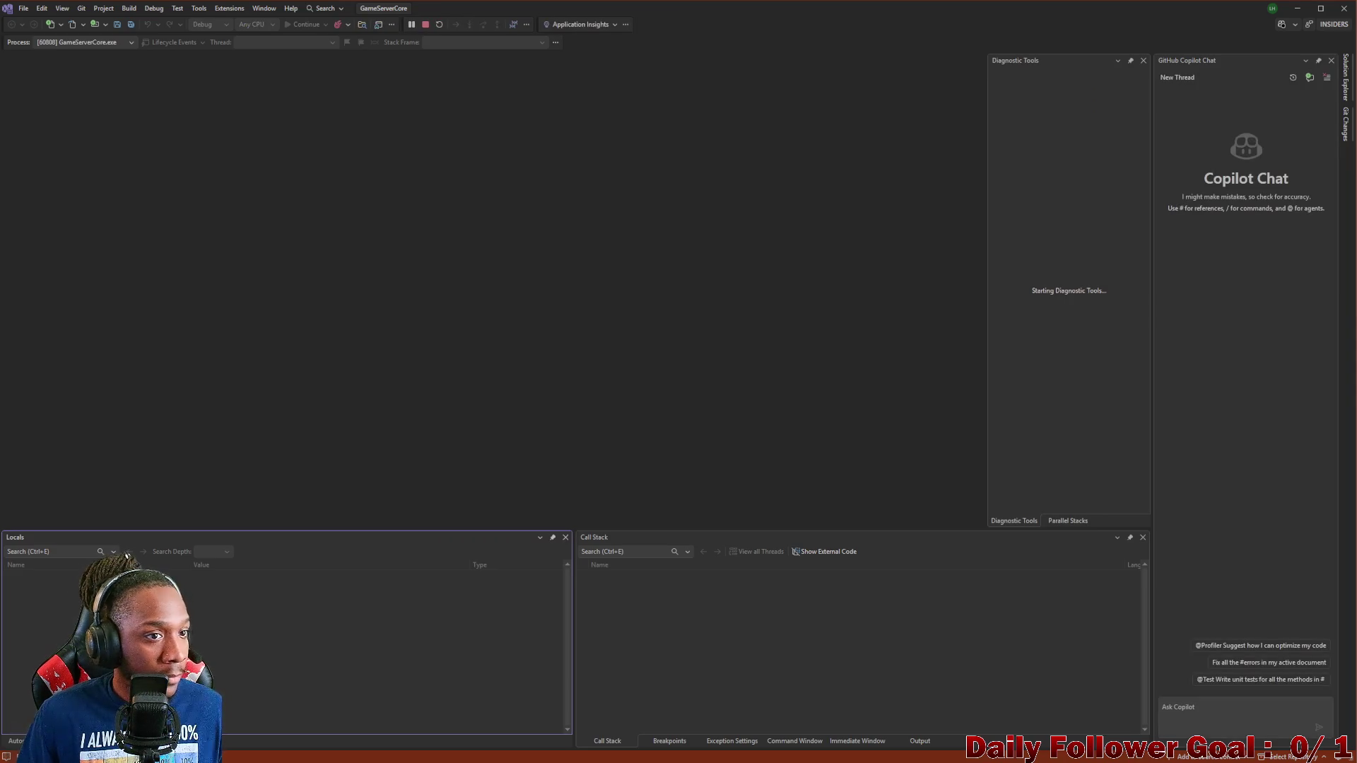
click(1299, 10)
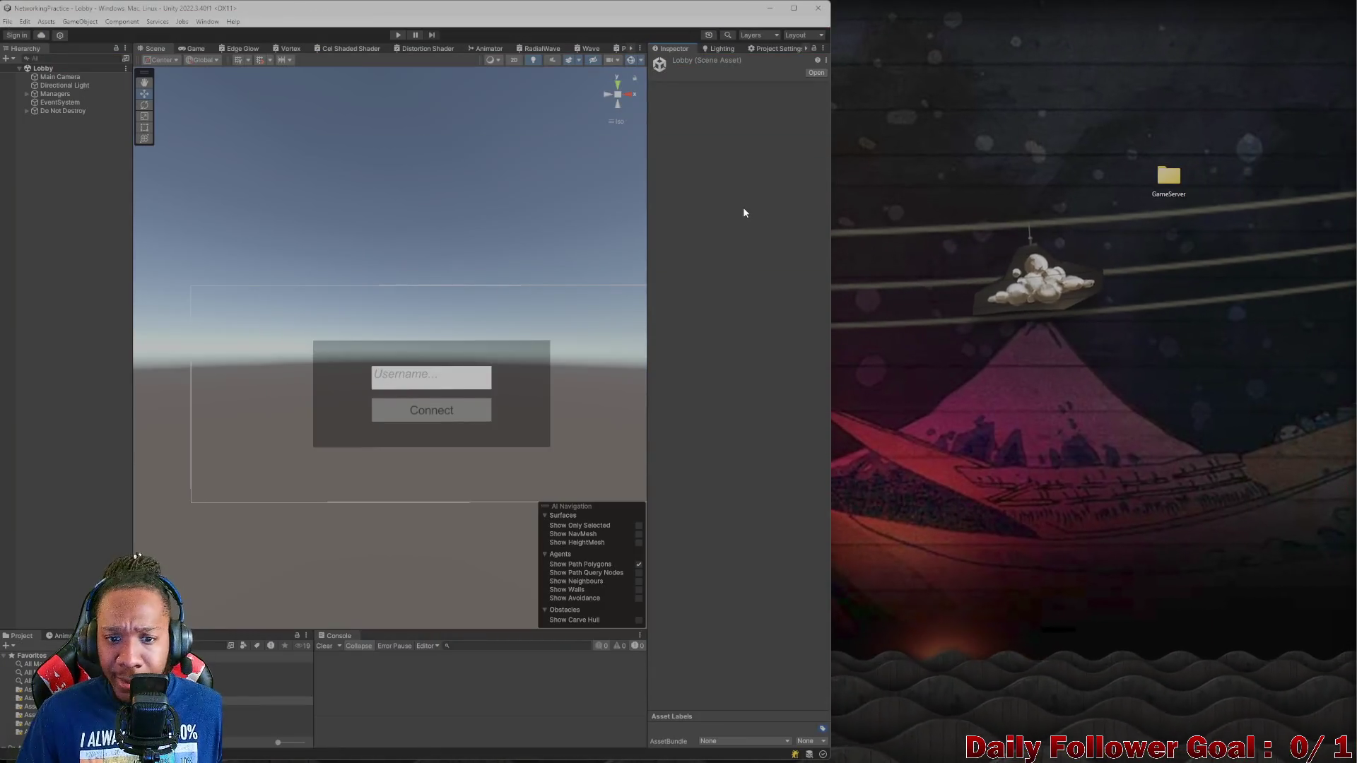
- Place the game build window at the top right, shrink it, and start Play Mode in the editor
drag(558, 218, 514, 193)
scroll(509, 205, down, 1)
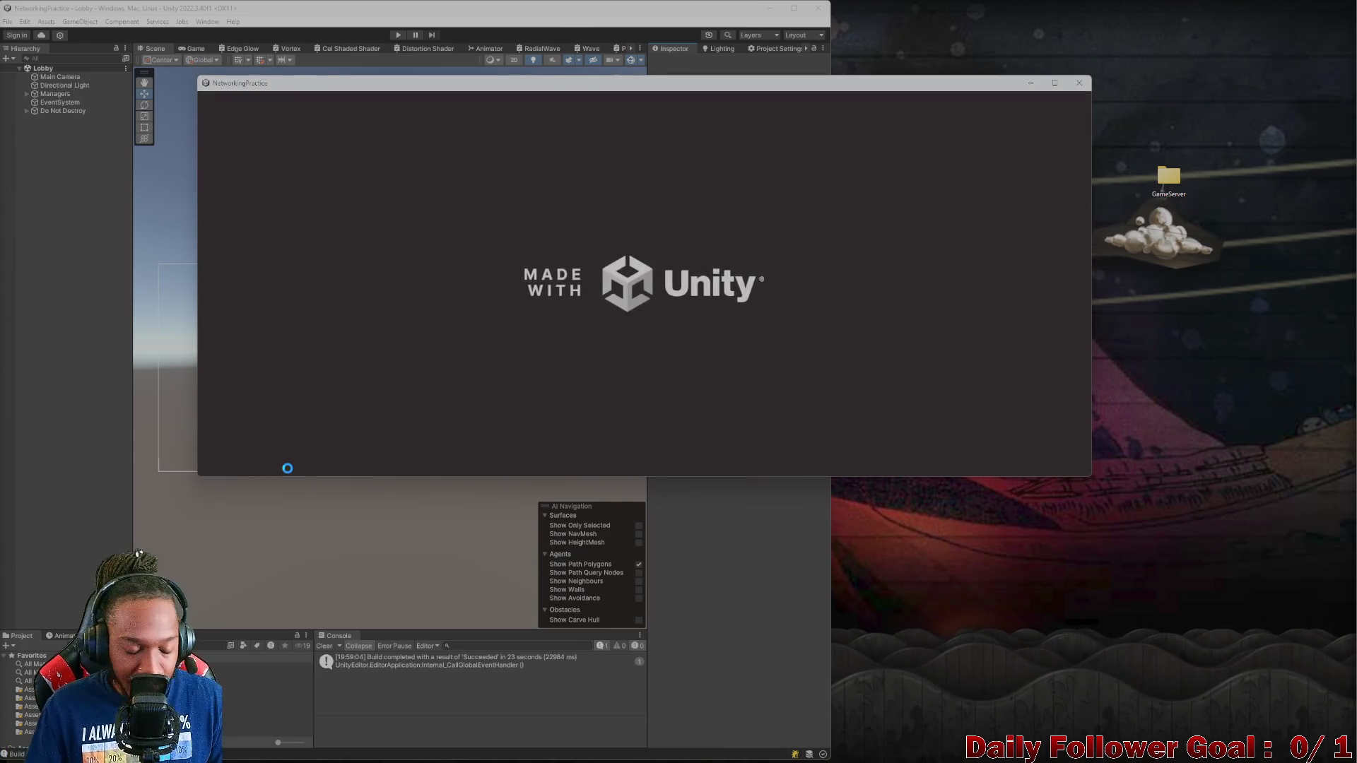
drag(605, 90, 875, 20)
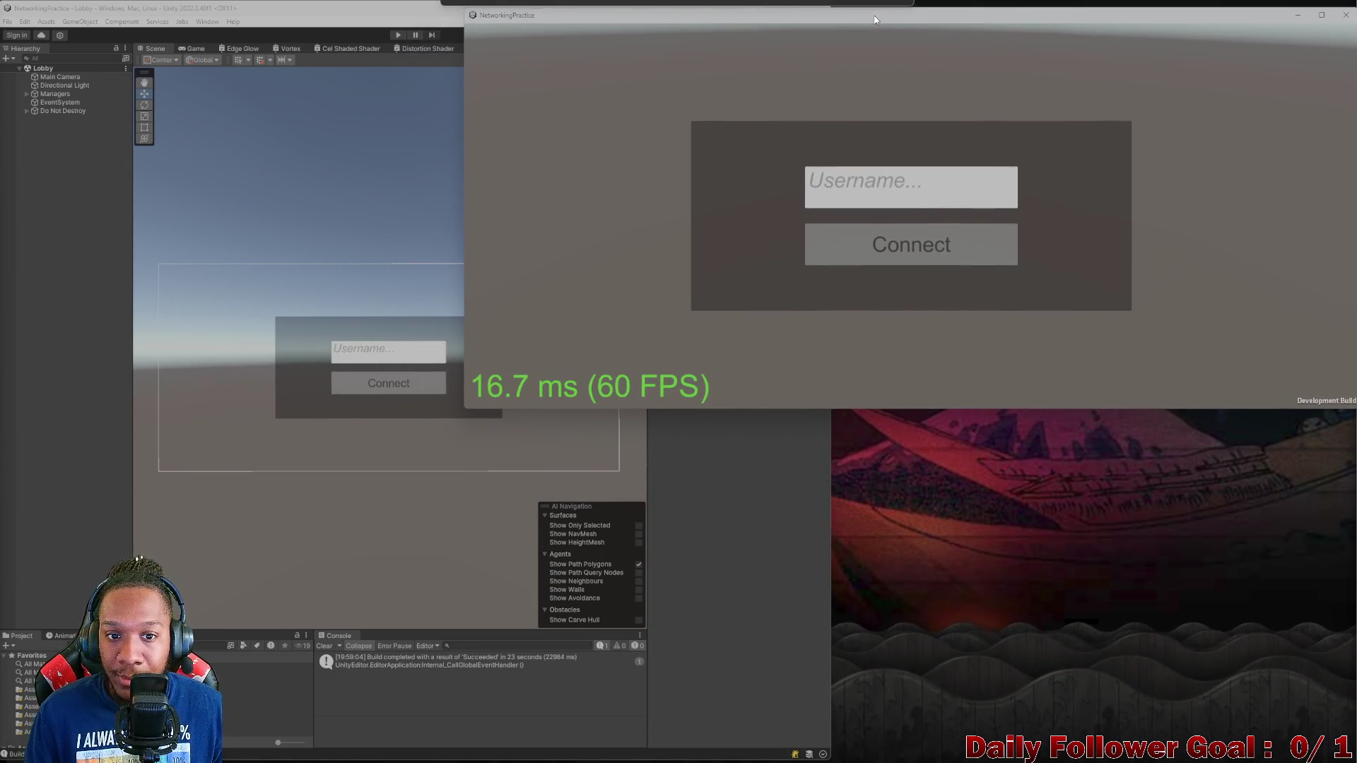
click(385, 118)
click(931, 150)
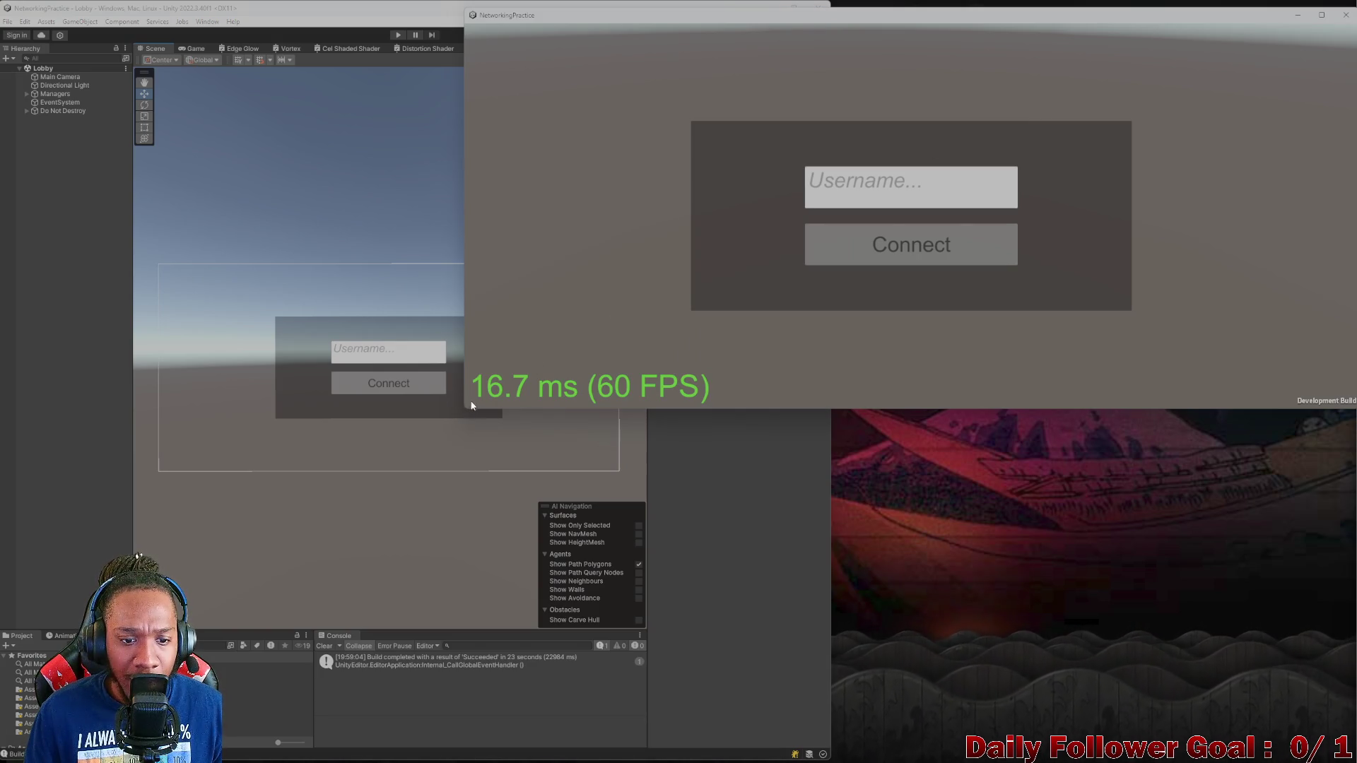
mouse_move(470, 403)
mouse_down()
mouse_move(590, 412)
mouse_move(650, 390)
mouse_move(650, 405)
mouse_up()
click(387, 39)
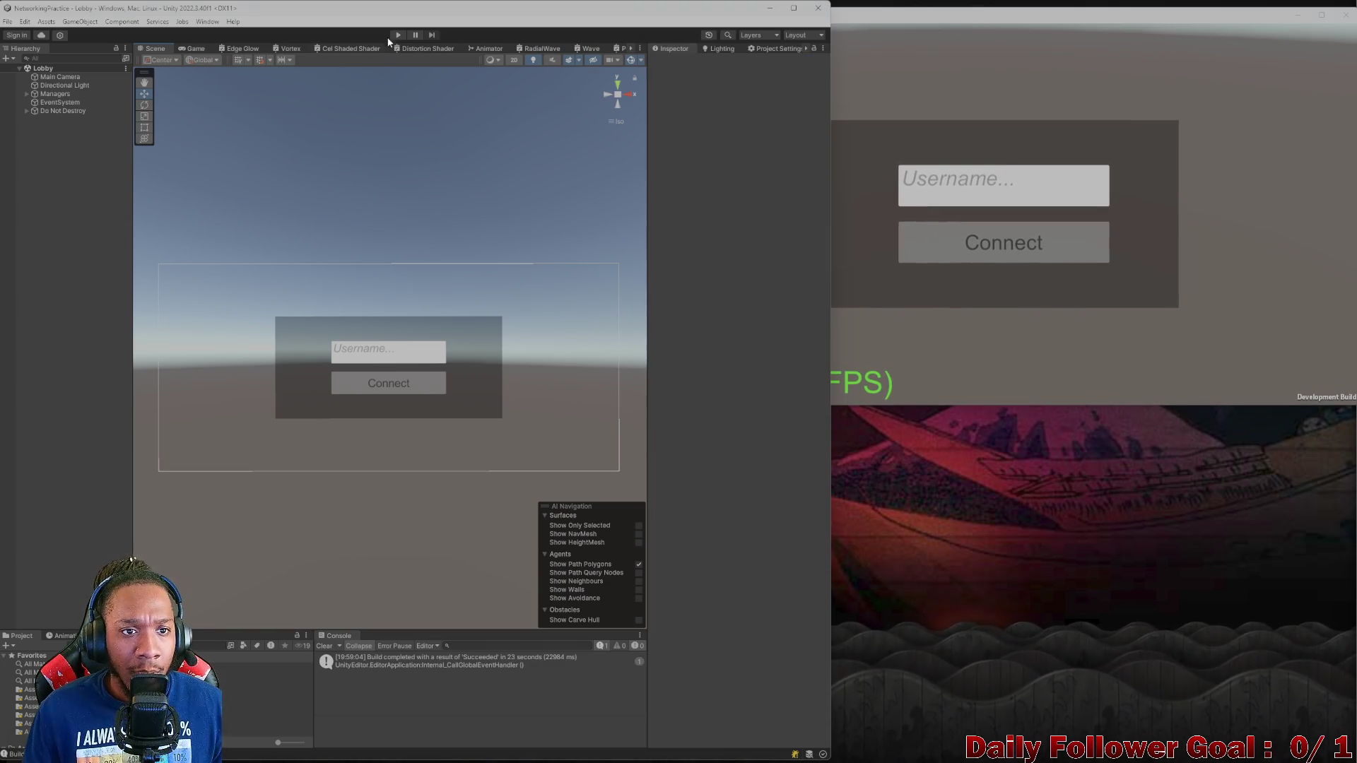
click(397, 36)
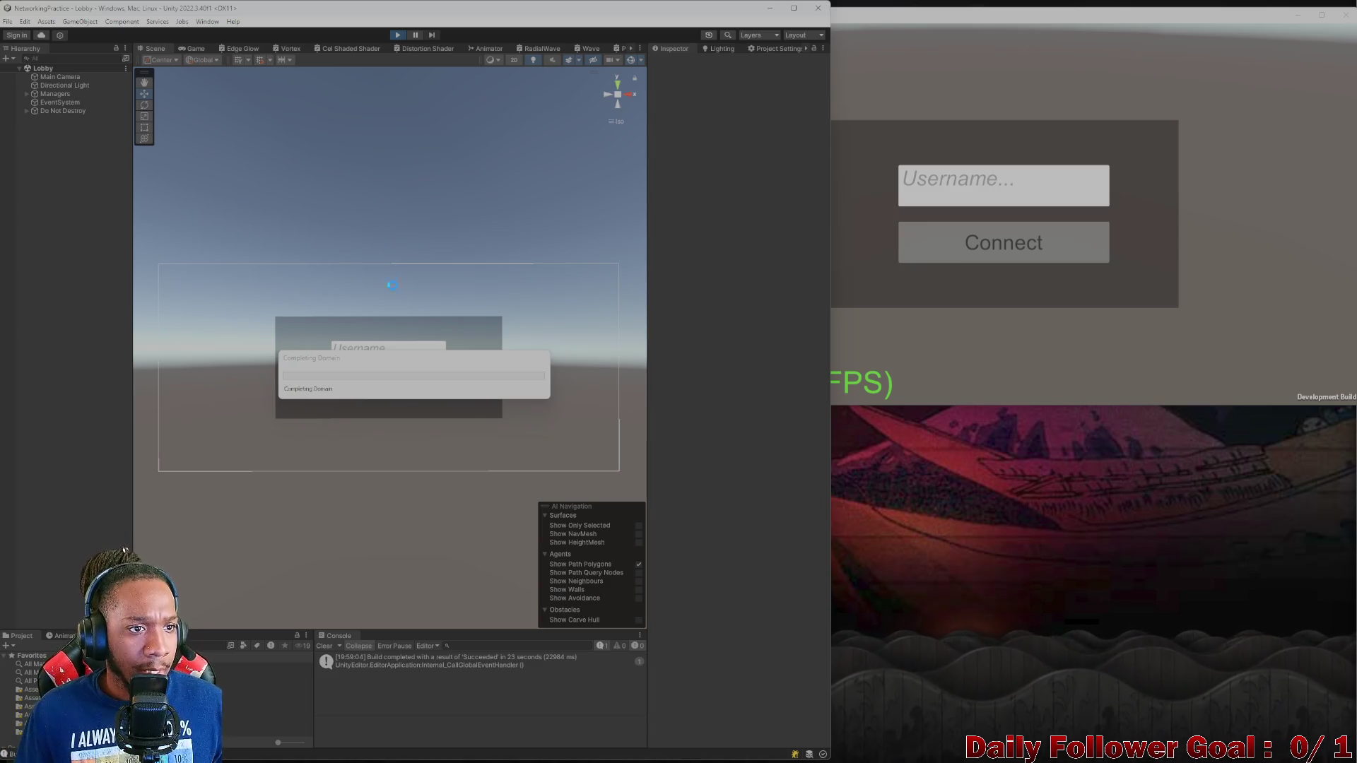
- Connect the editor client as 'test' and the build client as 'zxcv'
click(375, 327)
text(test)
click(385, 365)
click(917, 198)
text(zxcv)
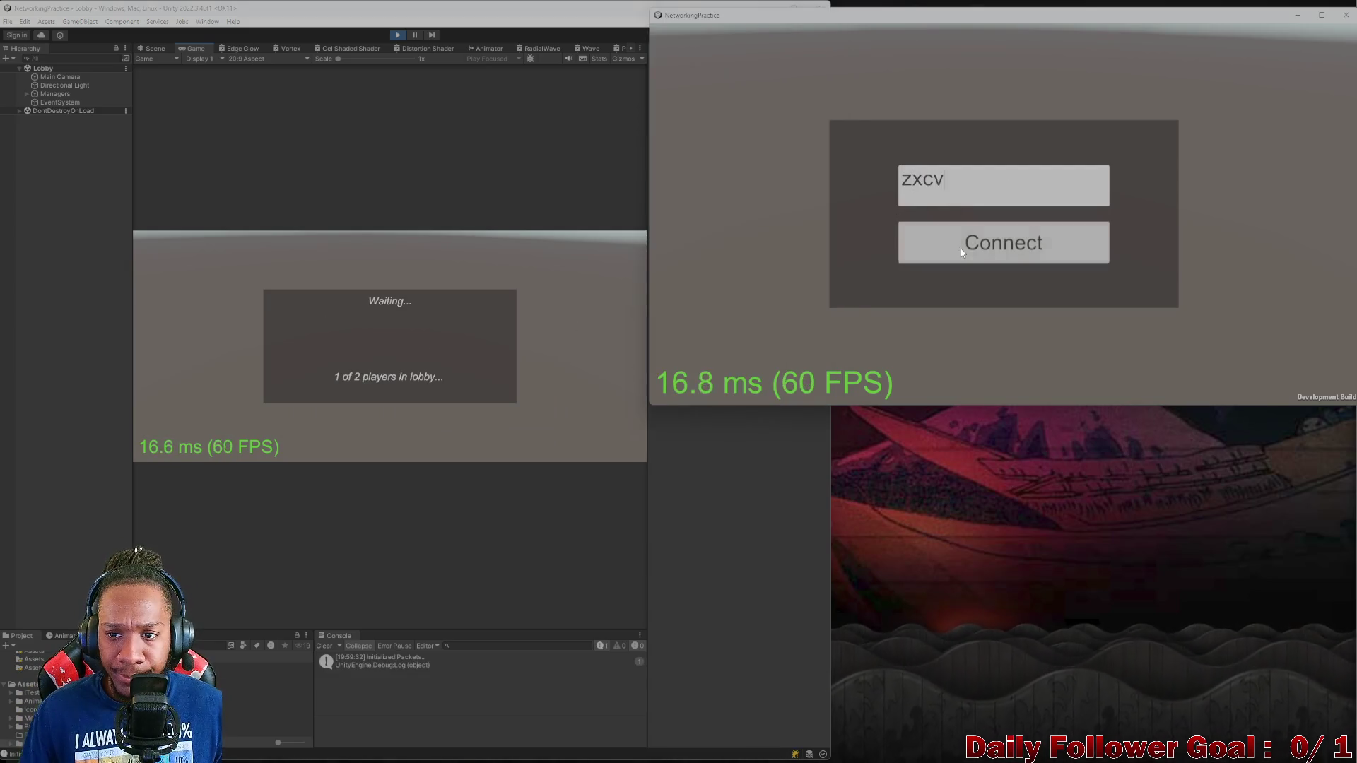
click(960, 248)
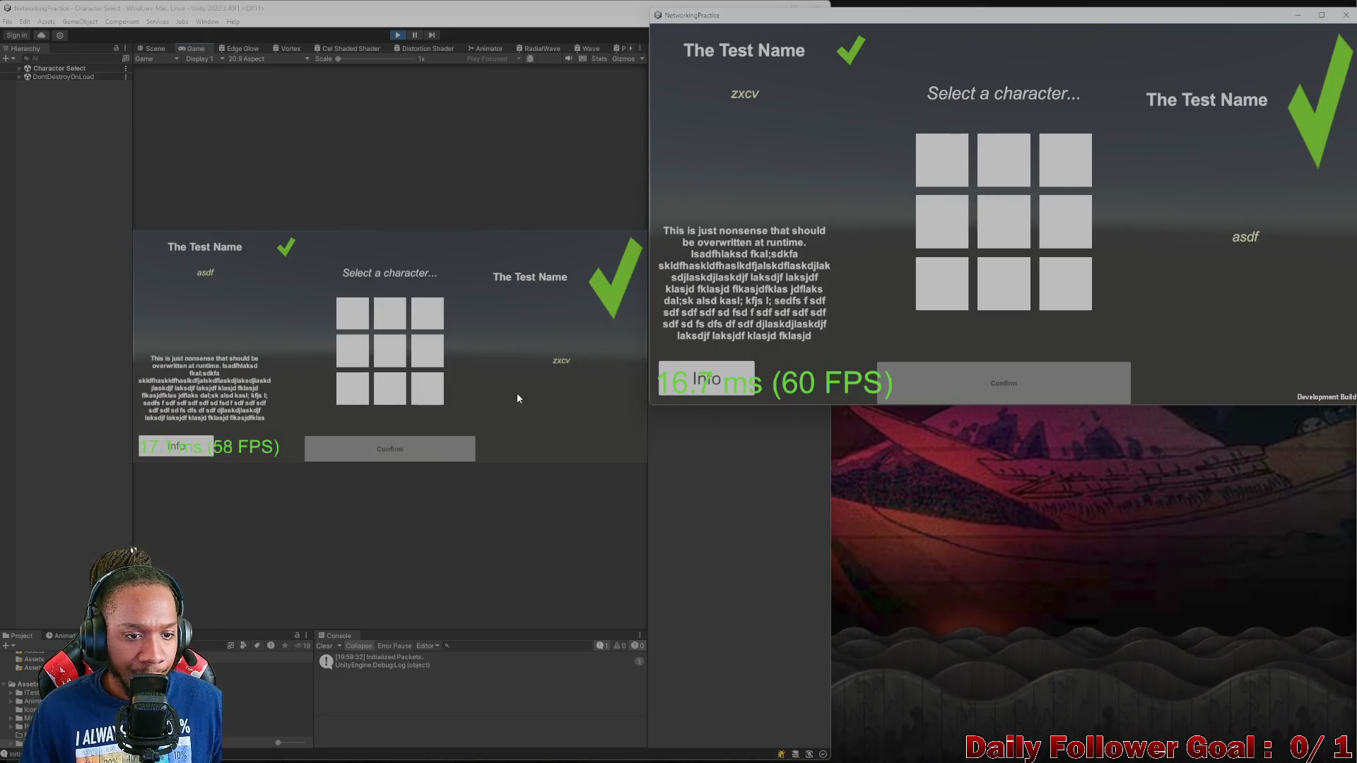
- Pick a character slot in the editor client and resize the build window to test reflow
click(341, 303)
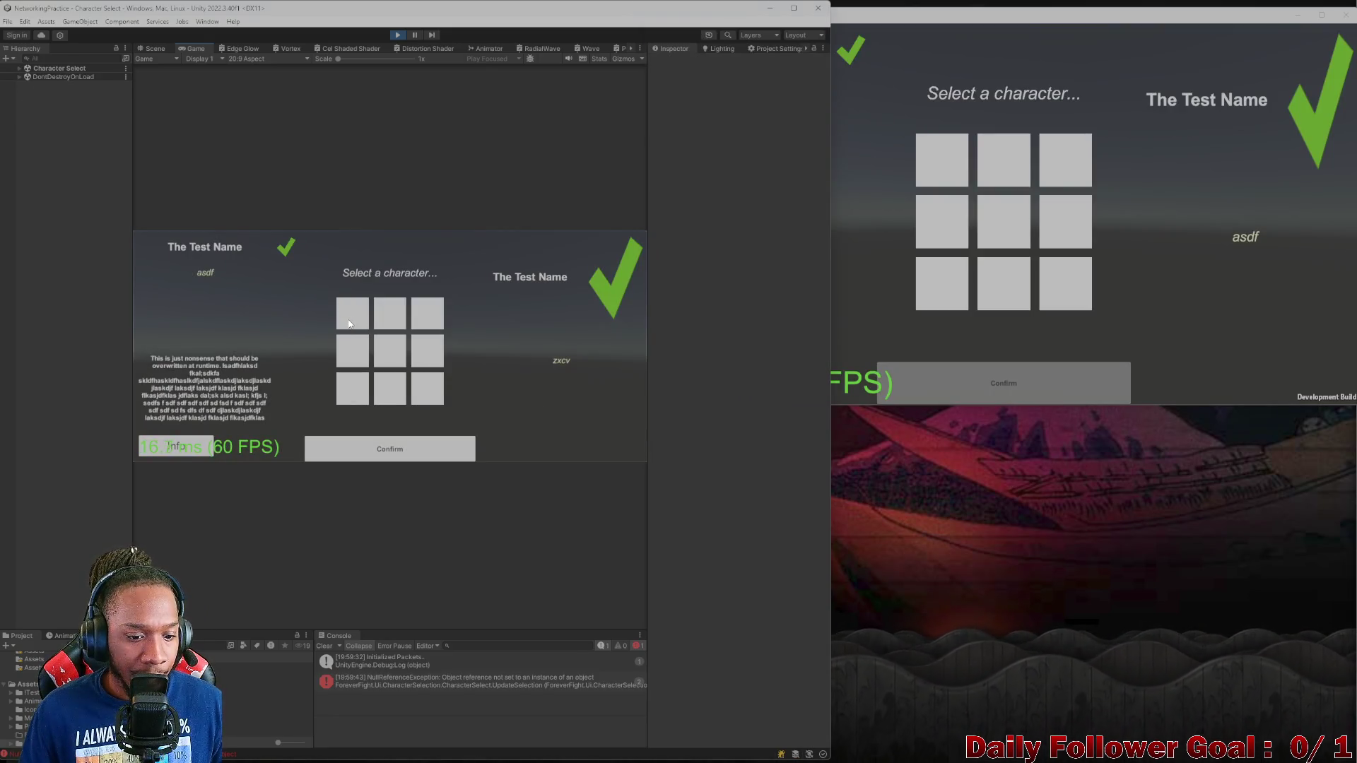
click(972, 157)
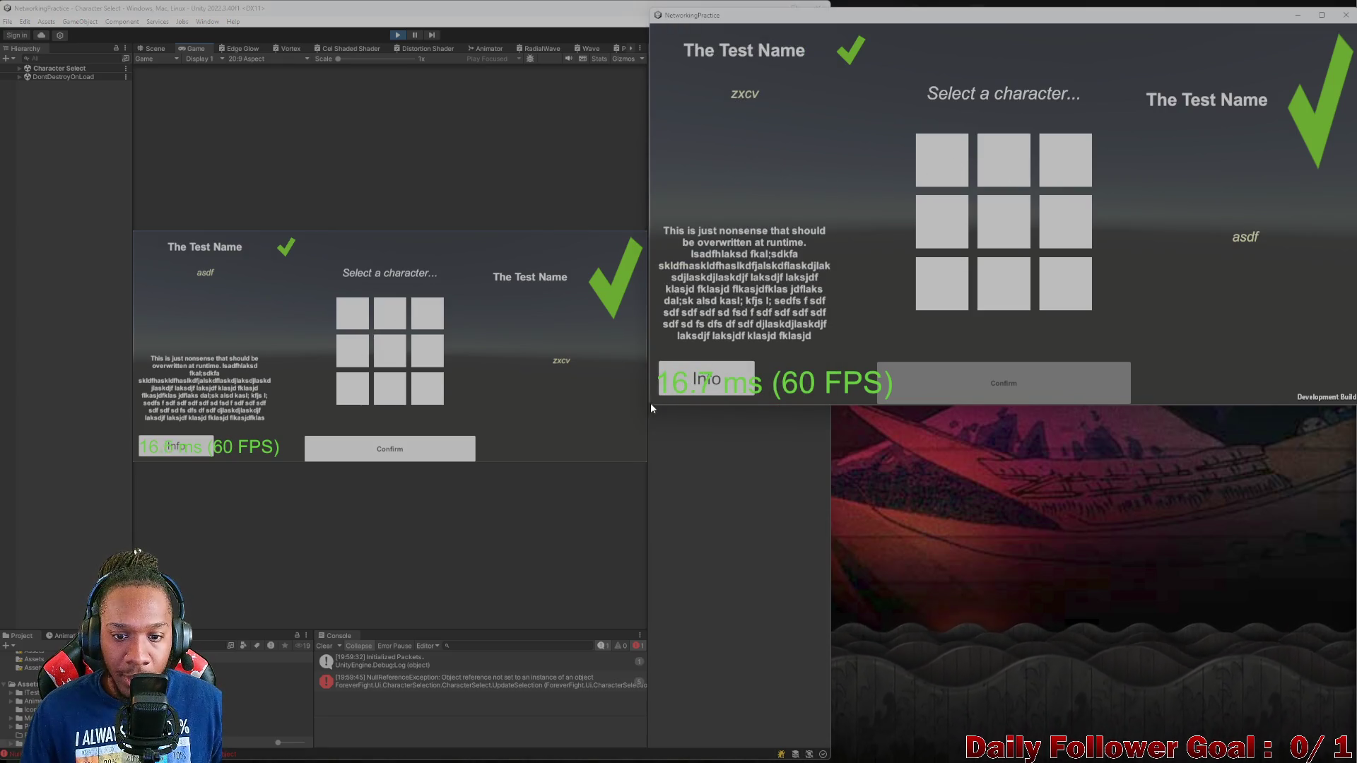
mouse_move(651, 407)
mouse_down()
mouse_move(766, 351)
mouse_move(859, 383)
mouse_move(642, 395)
mouse_move(592, 607)
mouse_move(830, 341)
mouse_move(573, 400)
mouse_move(315, 501)
mouse_move(44, 575)
mouse_move(44, 559)
mouse_move(934, 485)
mouse_move(903, 257)
mouse_move(878, 176)
mouse_move(866, 253)
mouse_move(875, 188)
mouse_move(857, 152)
mouse_move(784, 280)
mouse_move(757, 403)
mouse_move(935, 463)
mouse_move(951, 488)
mouse_move(814, 561)
mouse_move(602, 303)
mouse_move(658, 157)
mouse_move(879, 312)
mouse_move(651, 539)
mouse_move(475, 651)
mouse_move(709, 566)
mouse_move(714, 213)
mouse_move(847, 213)
mouse_move(1005, 308)
mouse_move(1208, 295)
mouse_move(1067, 280)
mouse_move(1231, 282)
mouse_move(839, 303)
mouse_move(781, 206)
mouse_move(876, 261)
mouse_move(818, 241)
mouse_move(834, 327)
mouse_move(842, 277)
mouse_move(794, 333)
mouse_move(973, 279)
mouse_move(1145, 267)
mouse_move(1192, 324)
mouse_up()
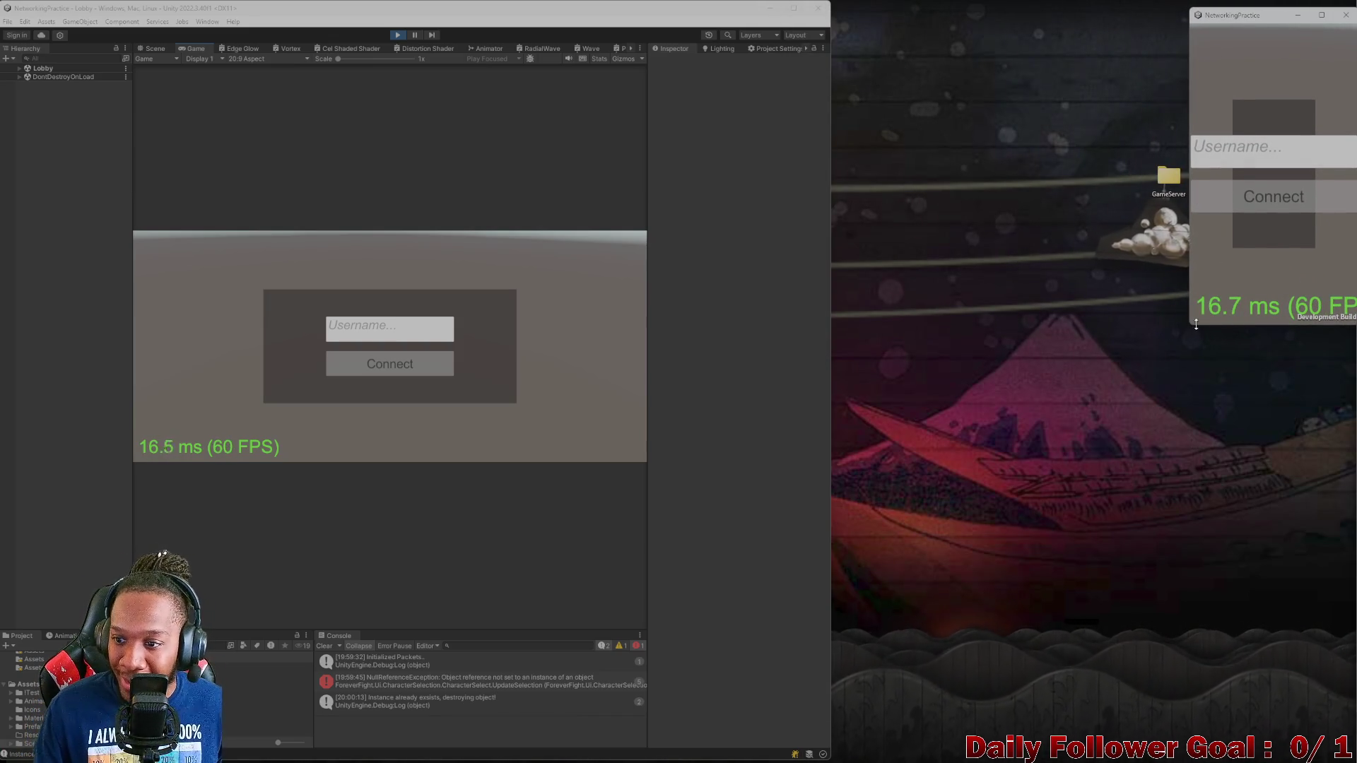
- Widen the build window, then open the NullReferenceException's failing script line from the Console
mouse_move(1186, 327)
mouse_down()
mouse_move(1065, 343)
mouse_move(779, 433)
mouse_move(771, 318)
mouse_move(798, 263)
mouse_move(803, 344)
mouse_move(782, 367)
mouse_up()
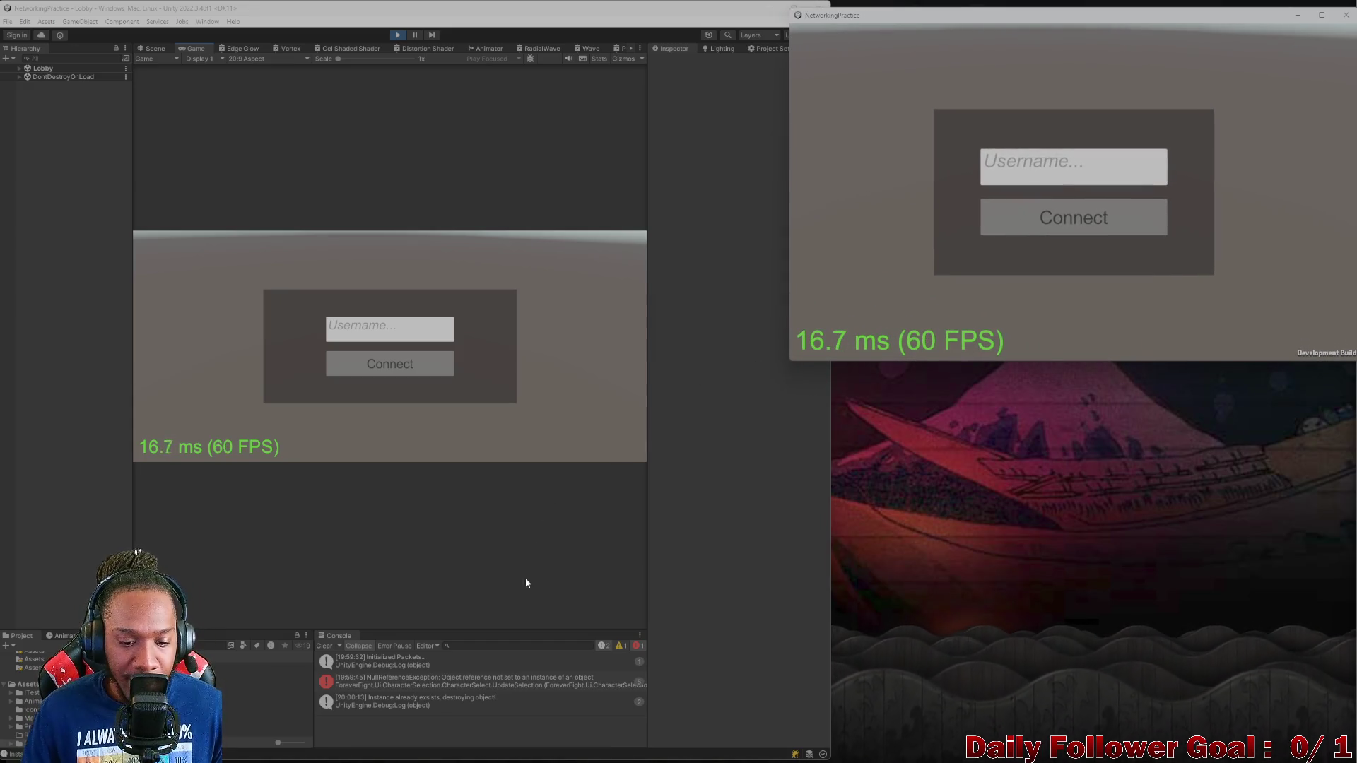
click(509, 684)
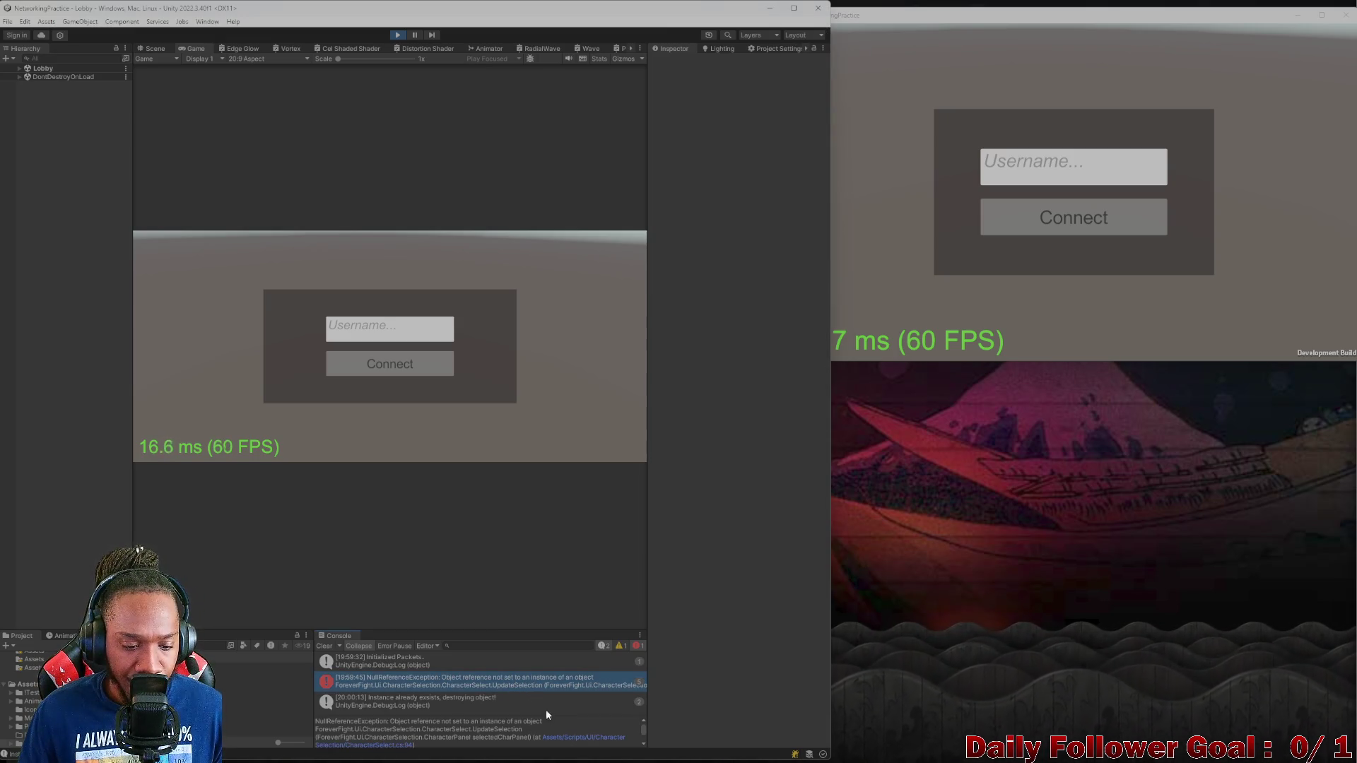
click(574, 739)
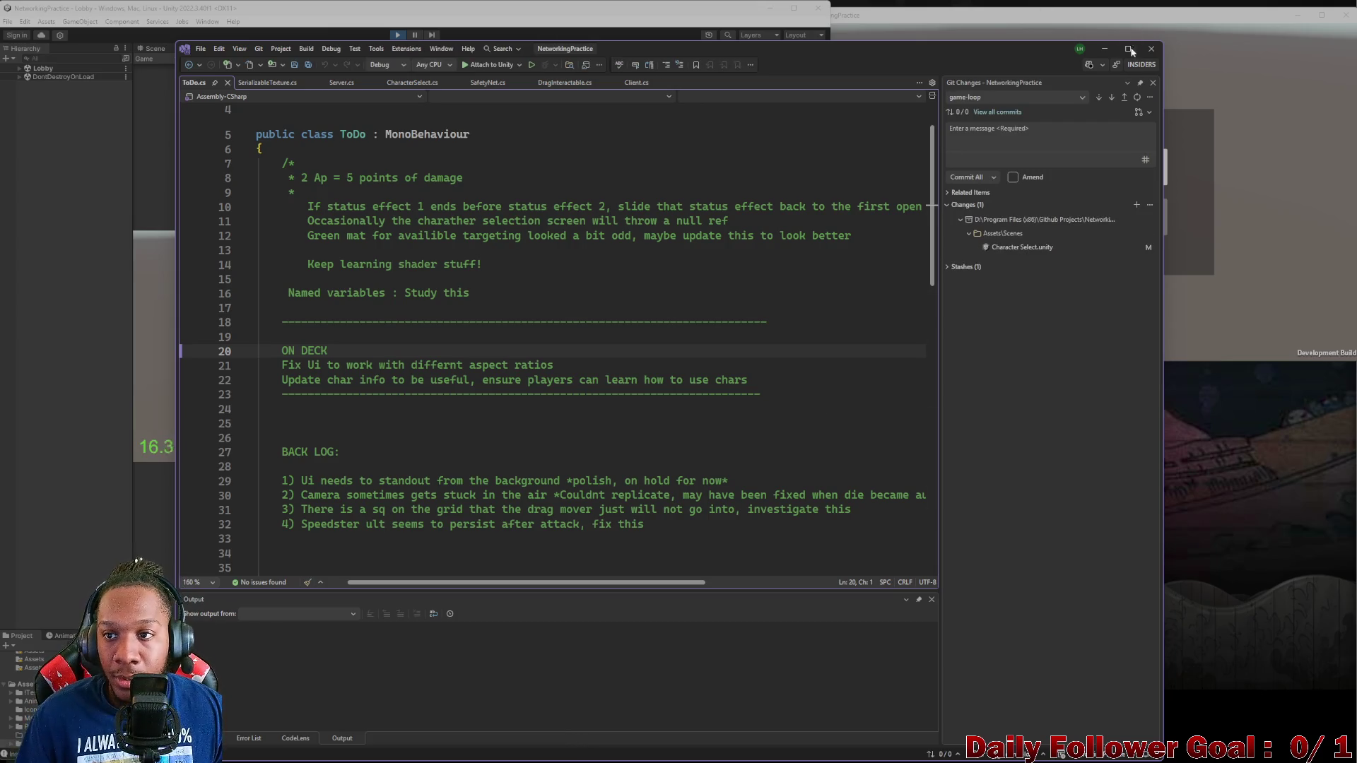
- Jump from the Console null-reference error to line 94 of CharacterSelect.cs in Visual Studio, then return to Unity
mouse_move(937, 60)
mouse_down()
mouse_move(778, 21)
mouse_move(813, 3)
mouse_move(877, 4)
mouse_up()
click(818, 757)
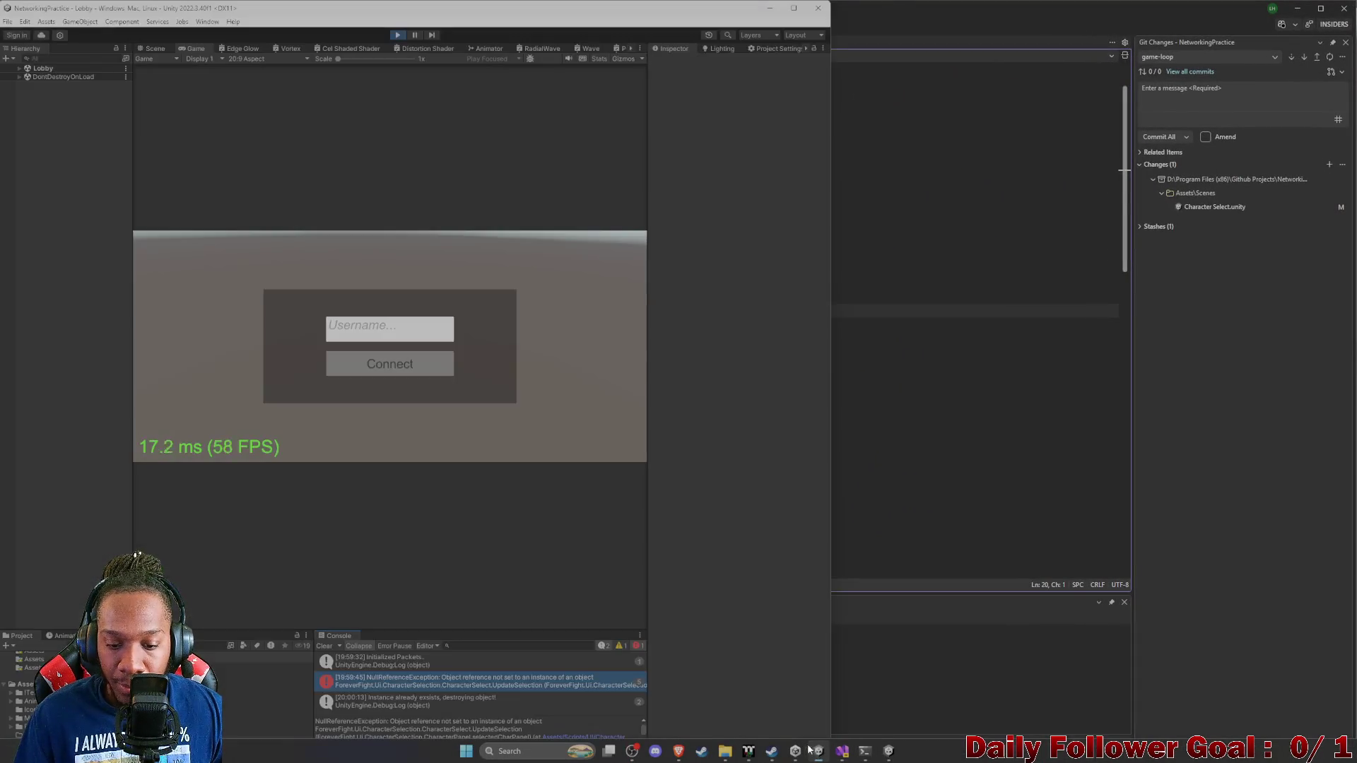
double_click(546, 687)
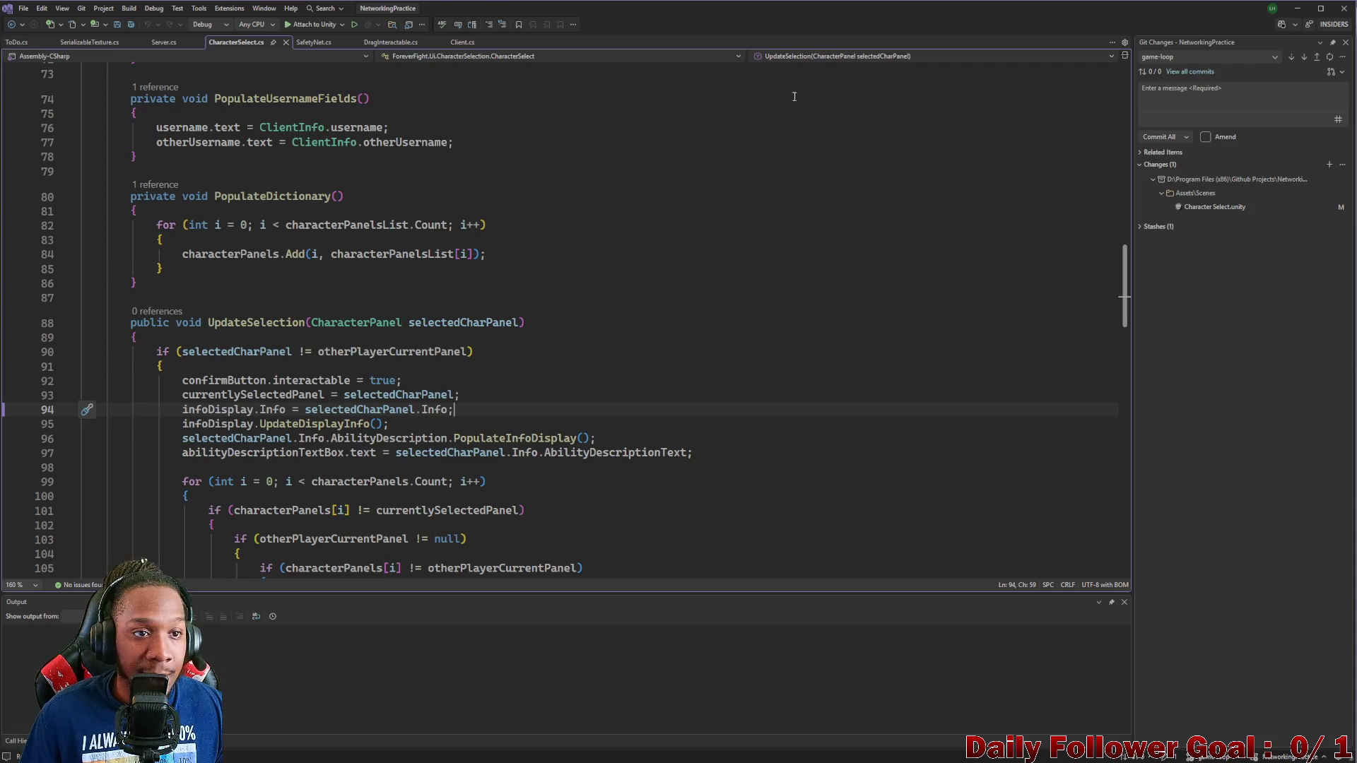
click(1302, 9)
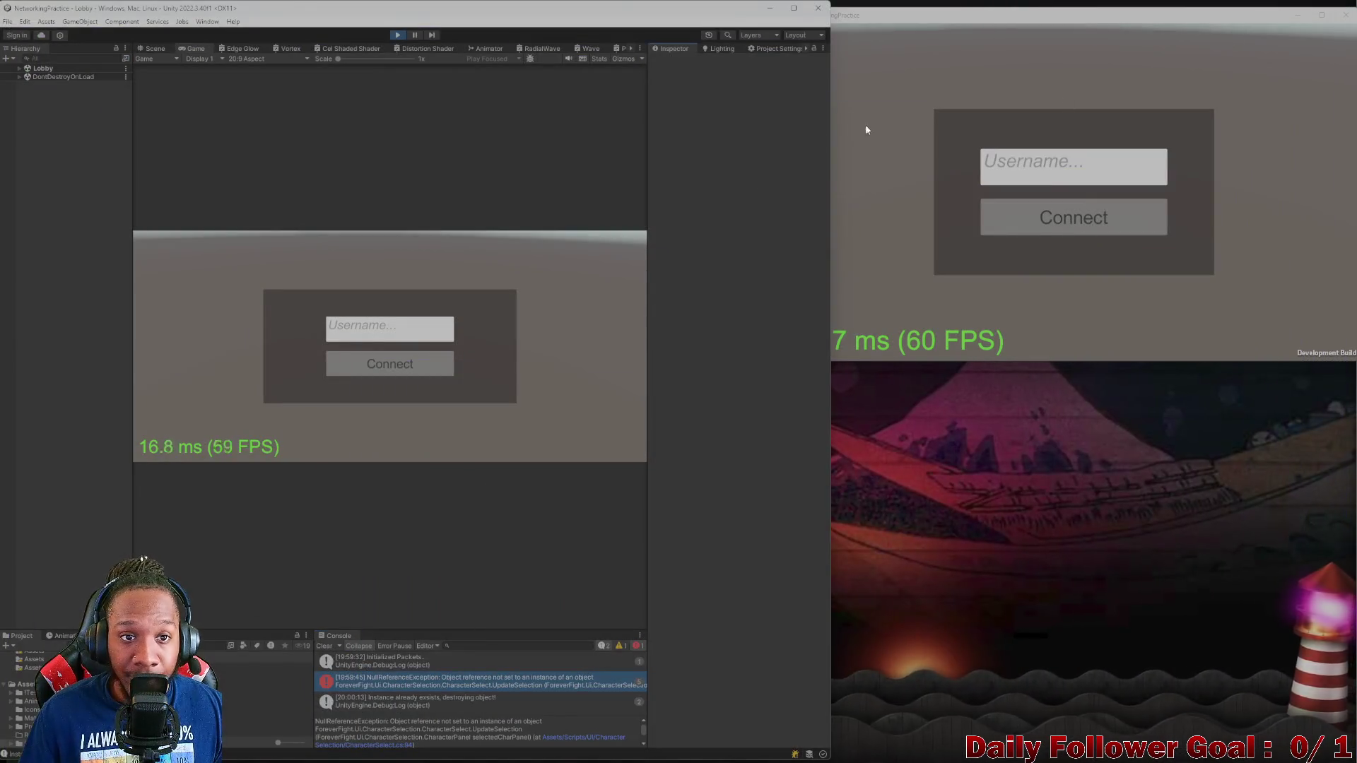
- Stop Play Mode, maximize the Unity editor and select the UI Manager object
click(397, 35)
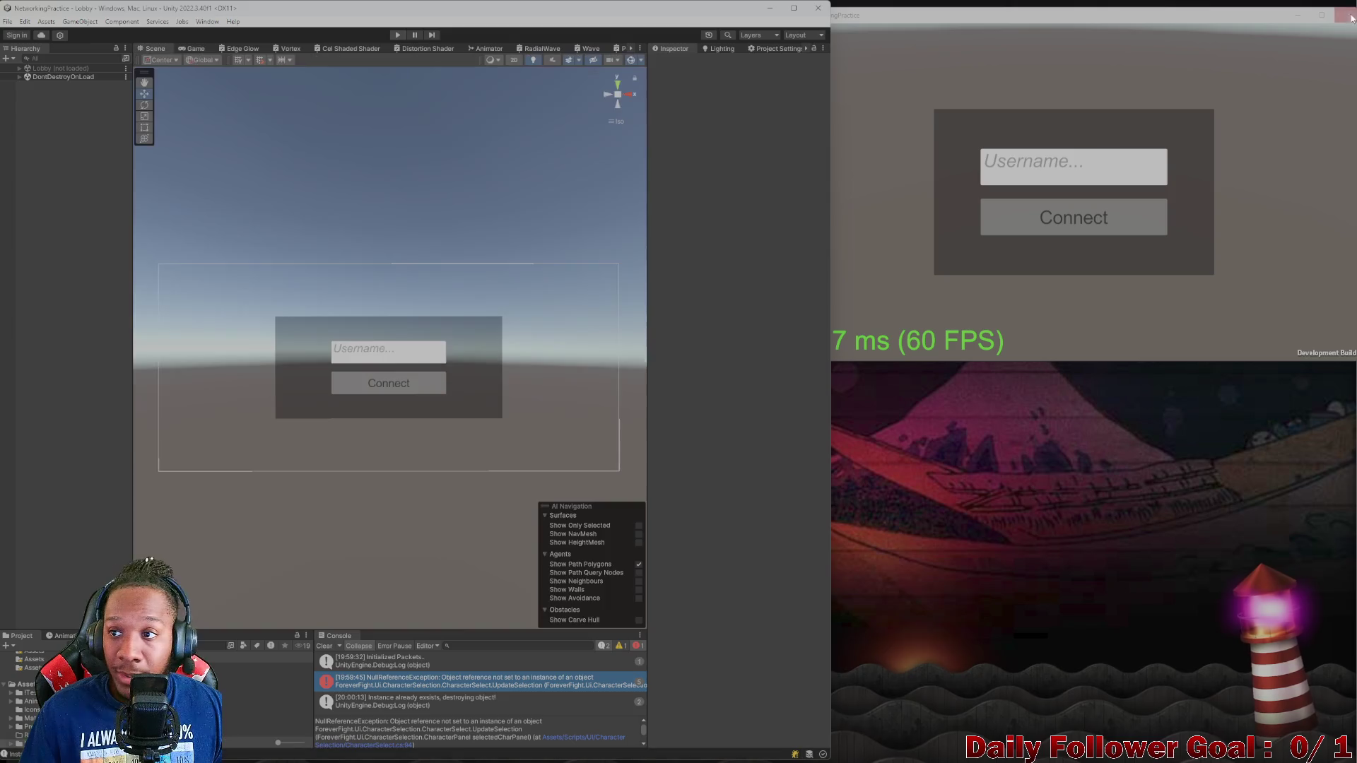
mouse_move(554, 4)
mouse_down()
mouse_move(569, 61)
mouse_move(678, 2)
mouse_up()
click(491, 203)
- Start a Project asset search for the Character Select scene
click(300, 649)
text(b)
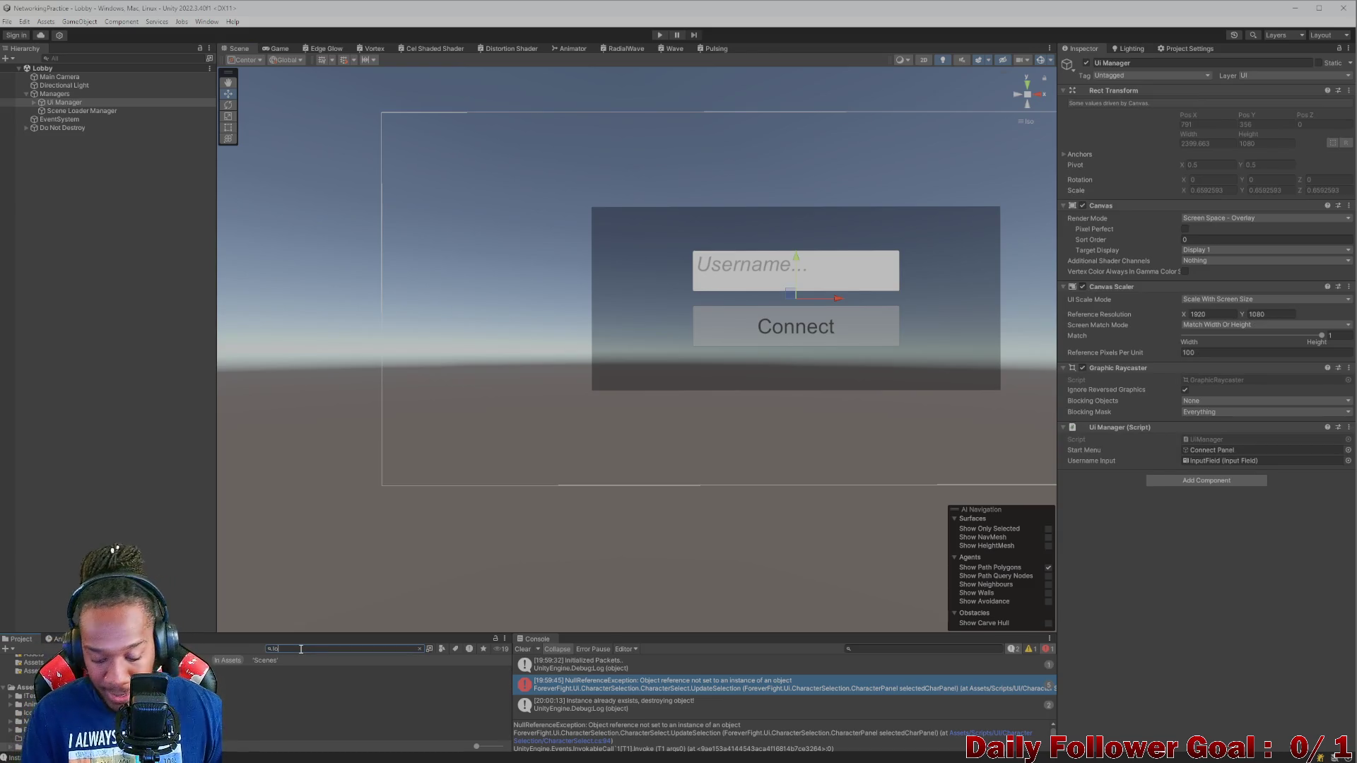
text(char)
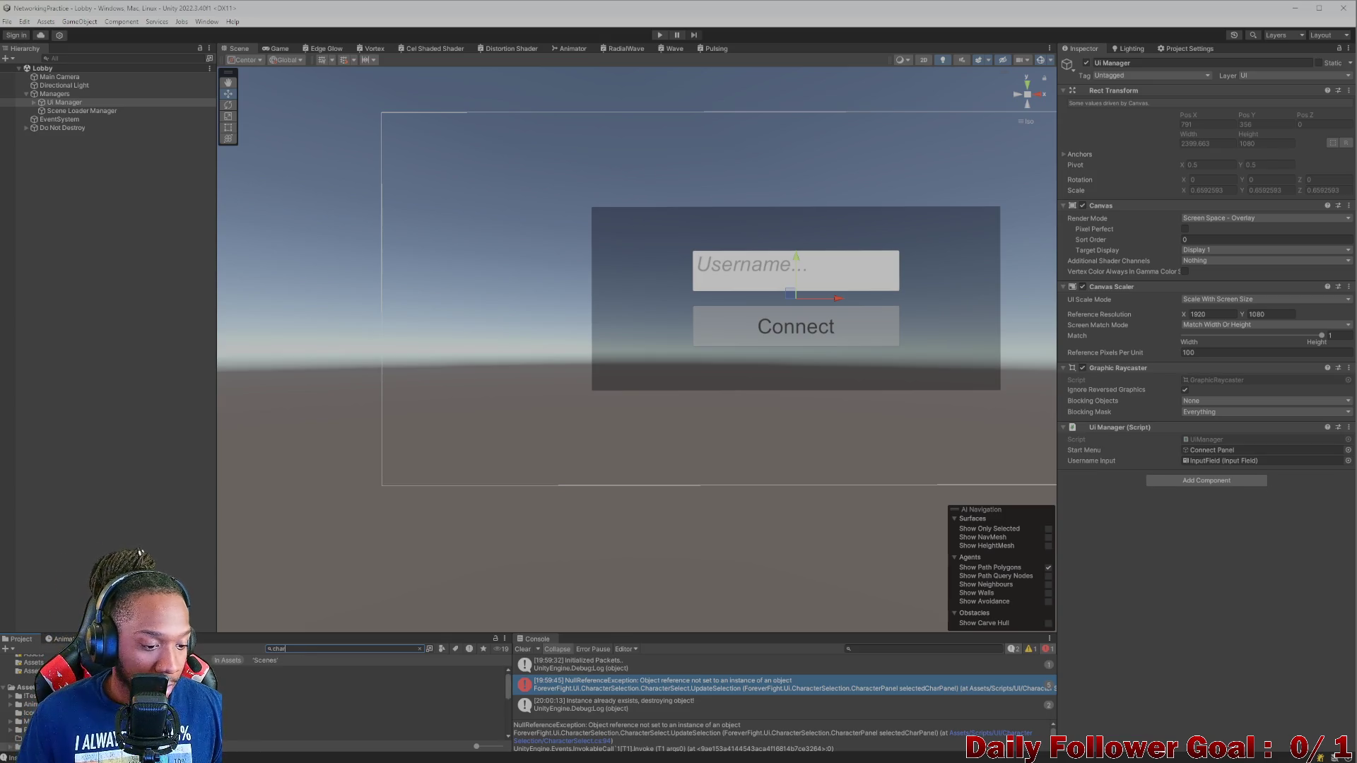
text(er)
key(BackSpace)
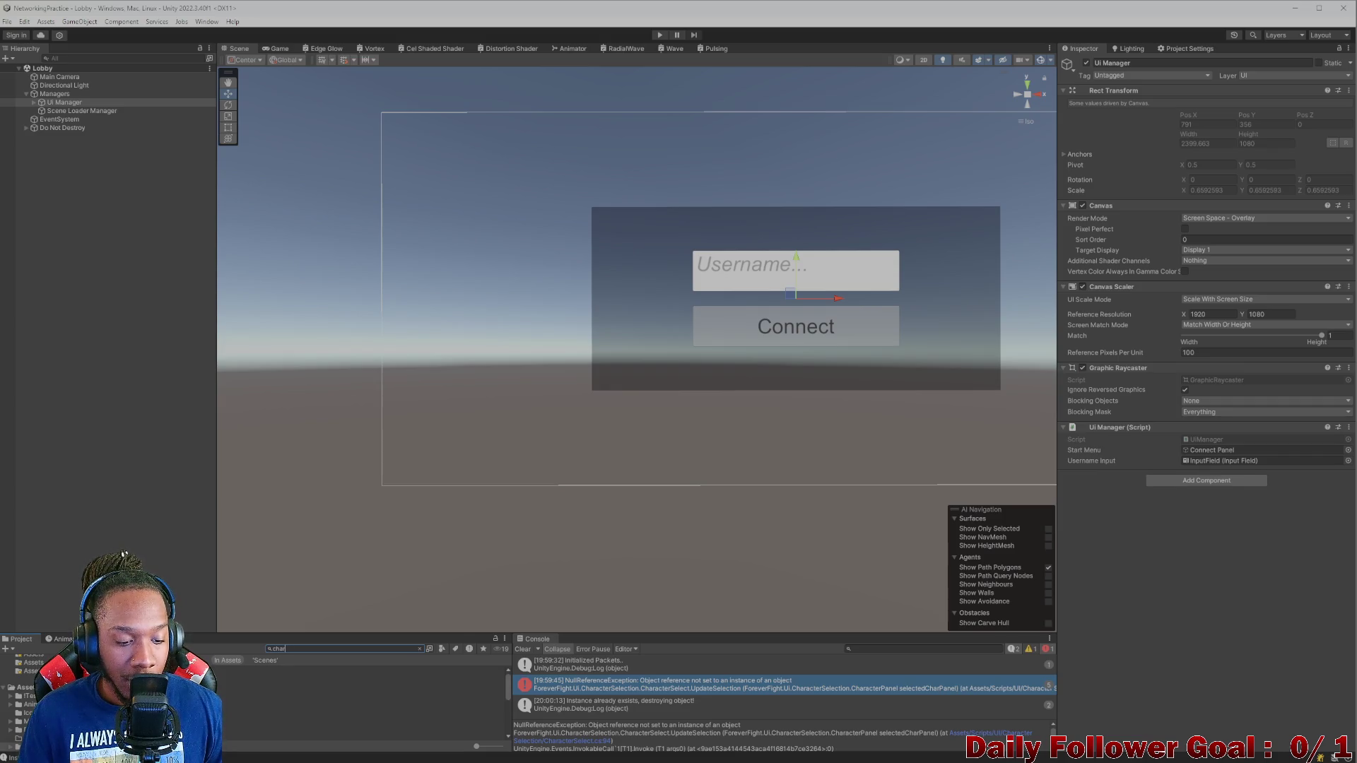
- Open the Character Select scene from the 'character se' results and center its canvas
text(se)
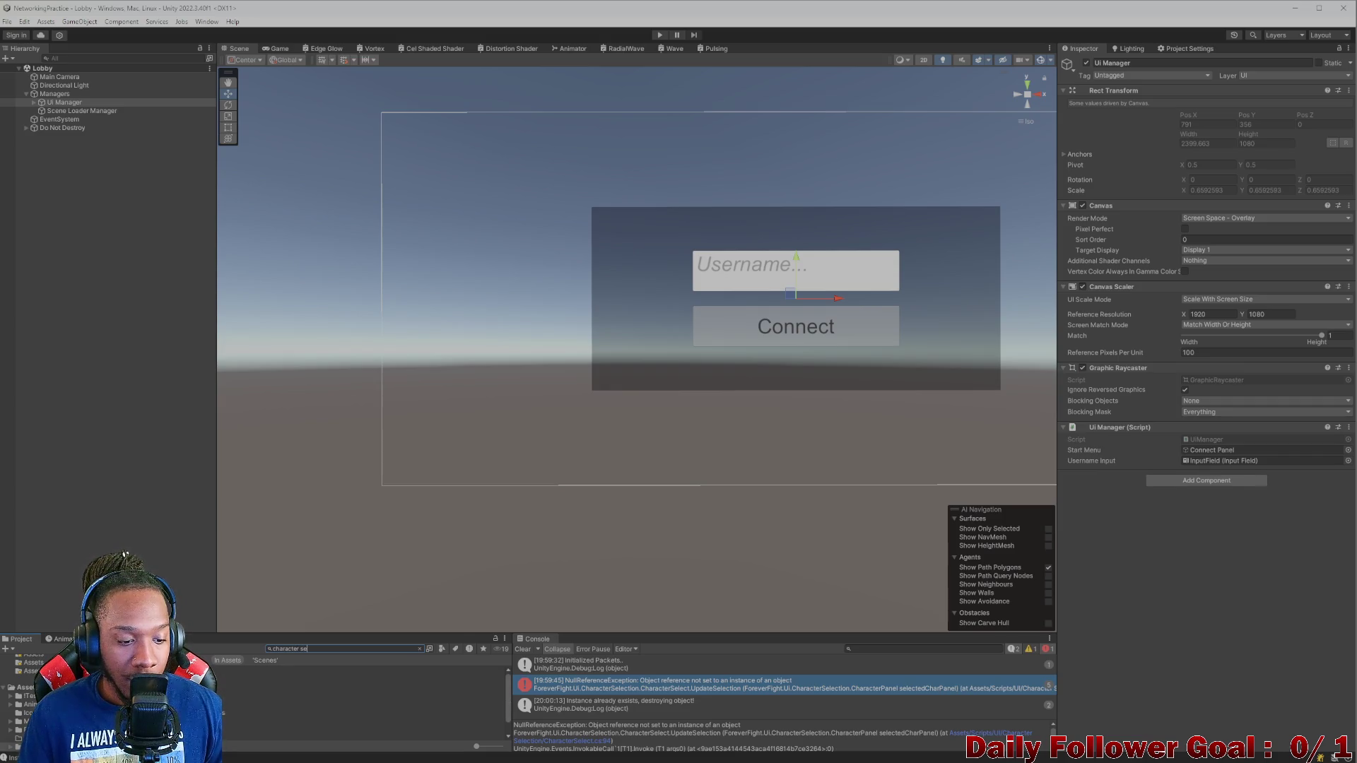
double_click(282, 678)
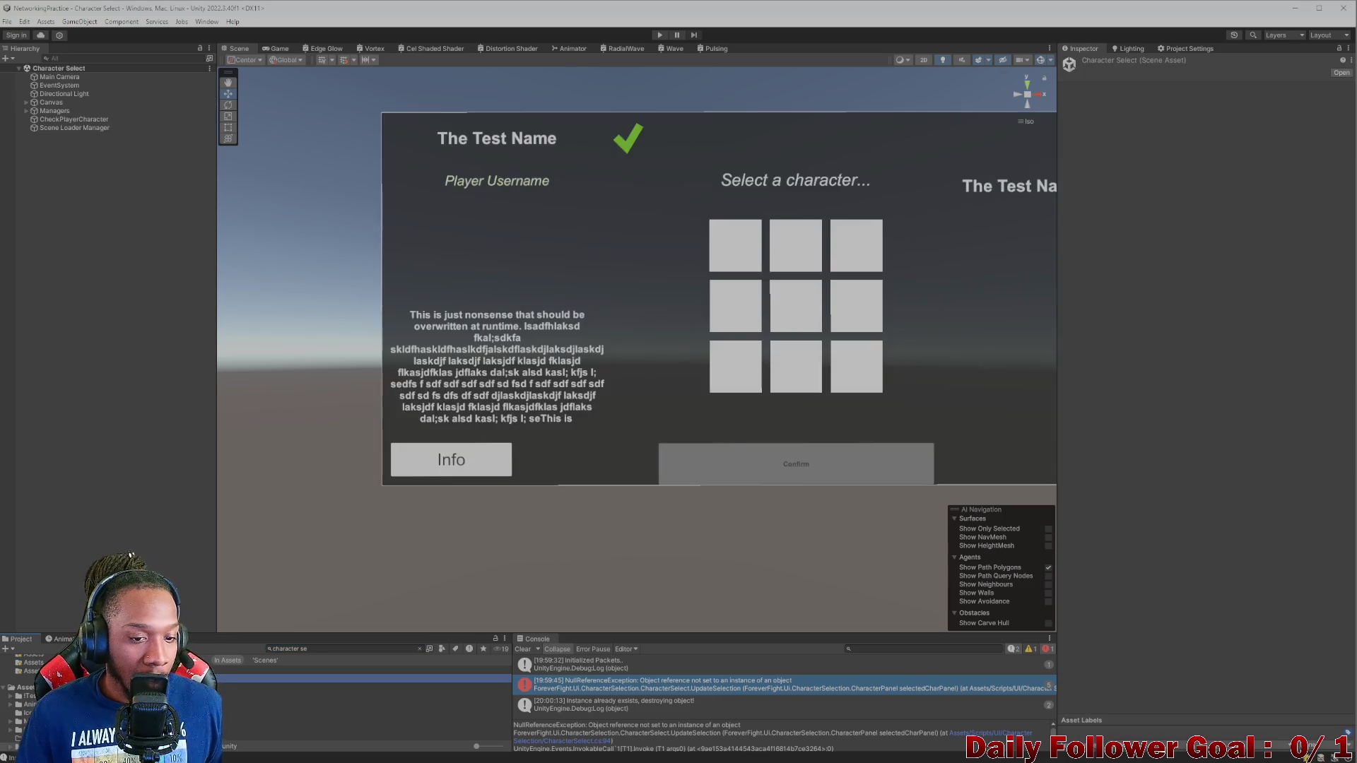
scroll(540, 297, down, 1)
drag(539, 297, 485, 300)
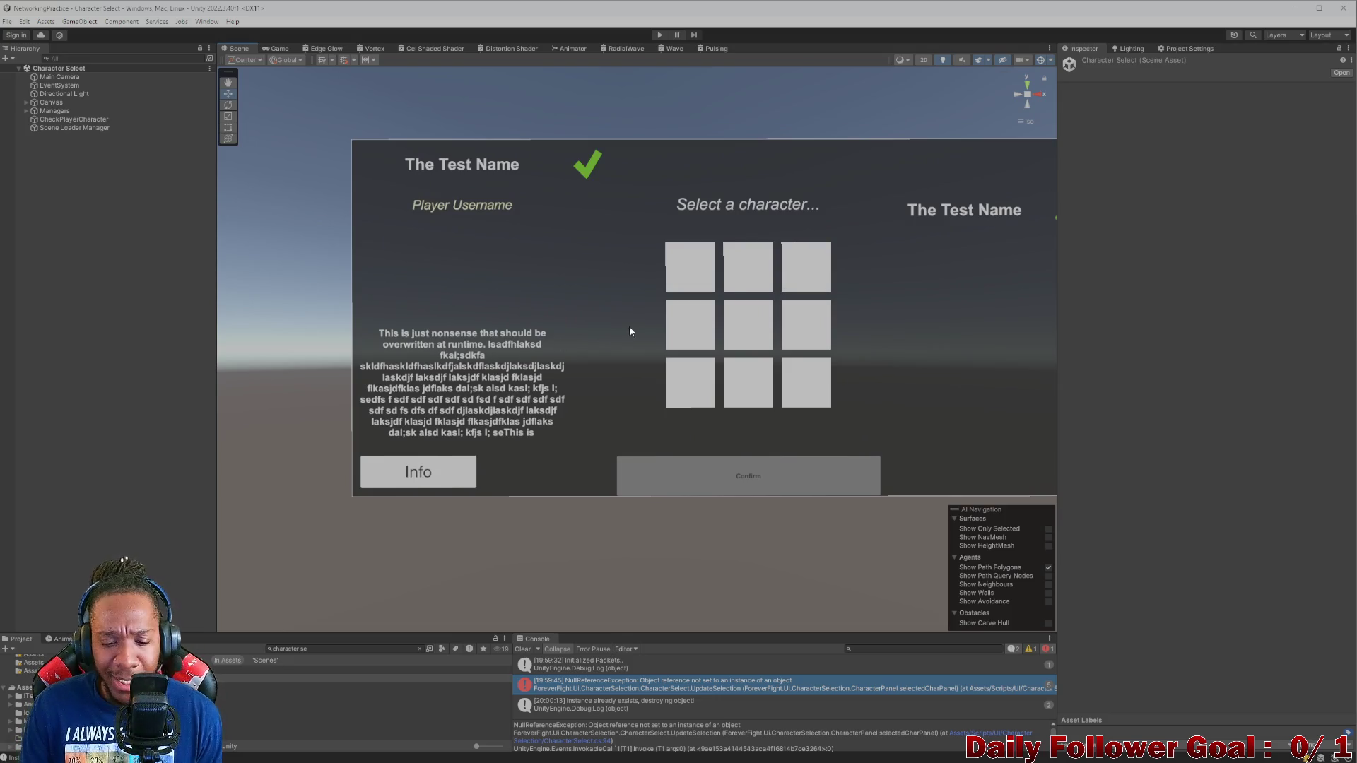
- Filter the Hierarchy for 'characte' and select Character Select Manager
click(131, 59)
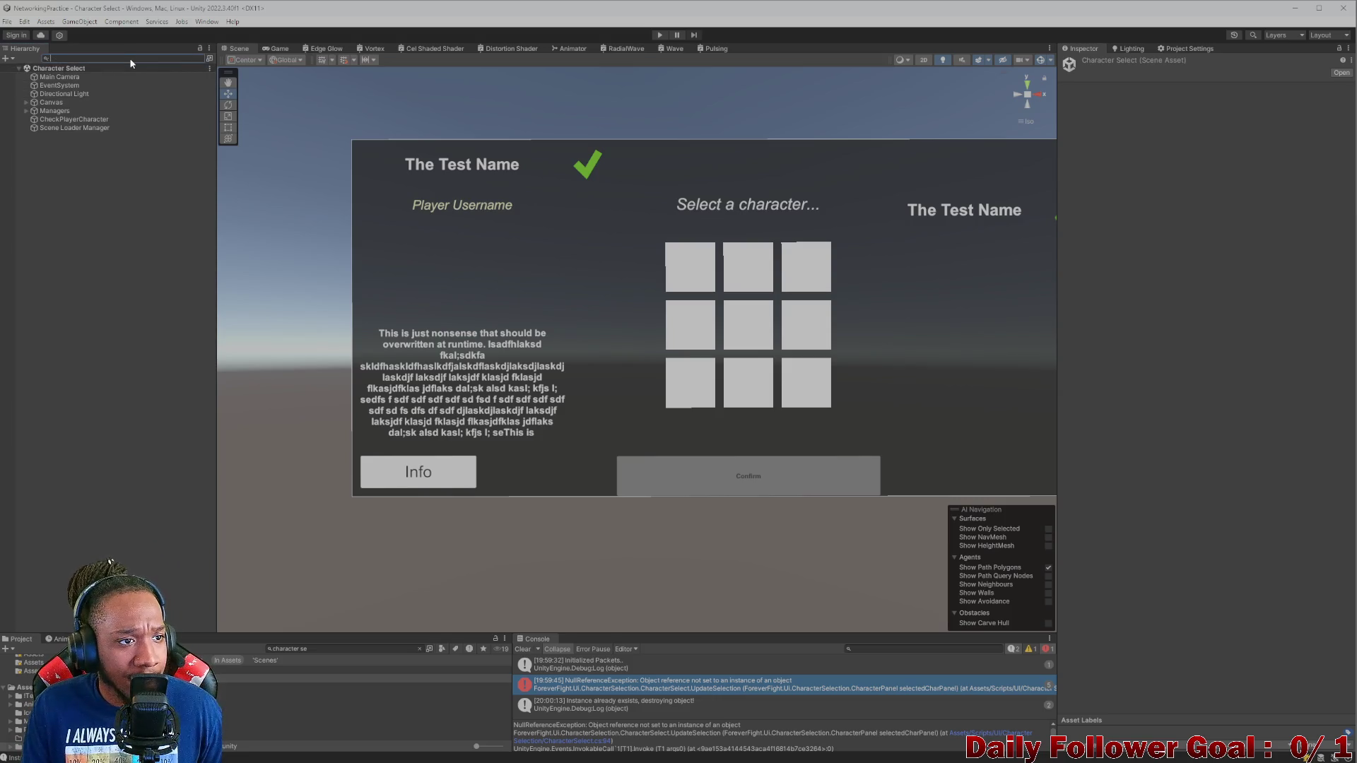
text(chara)
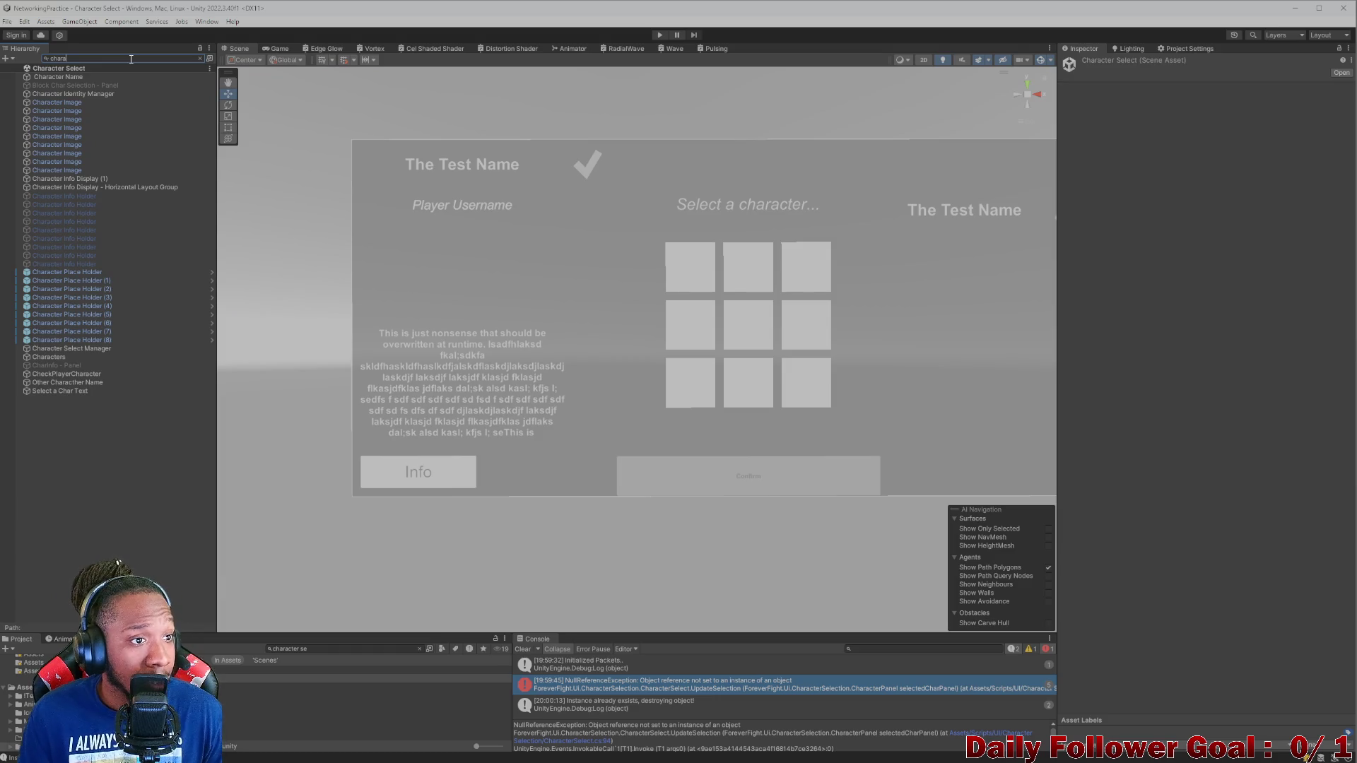
text(ct)
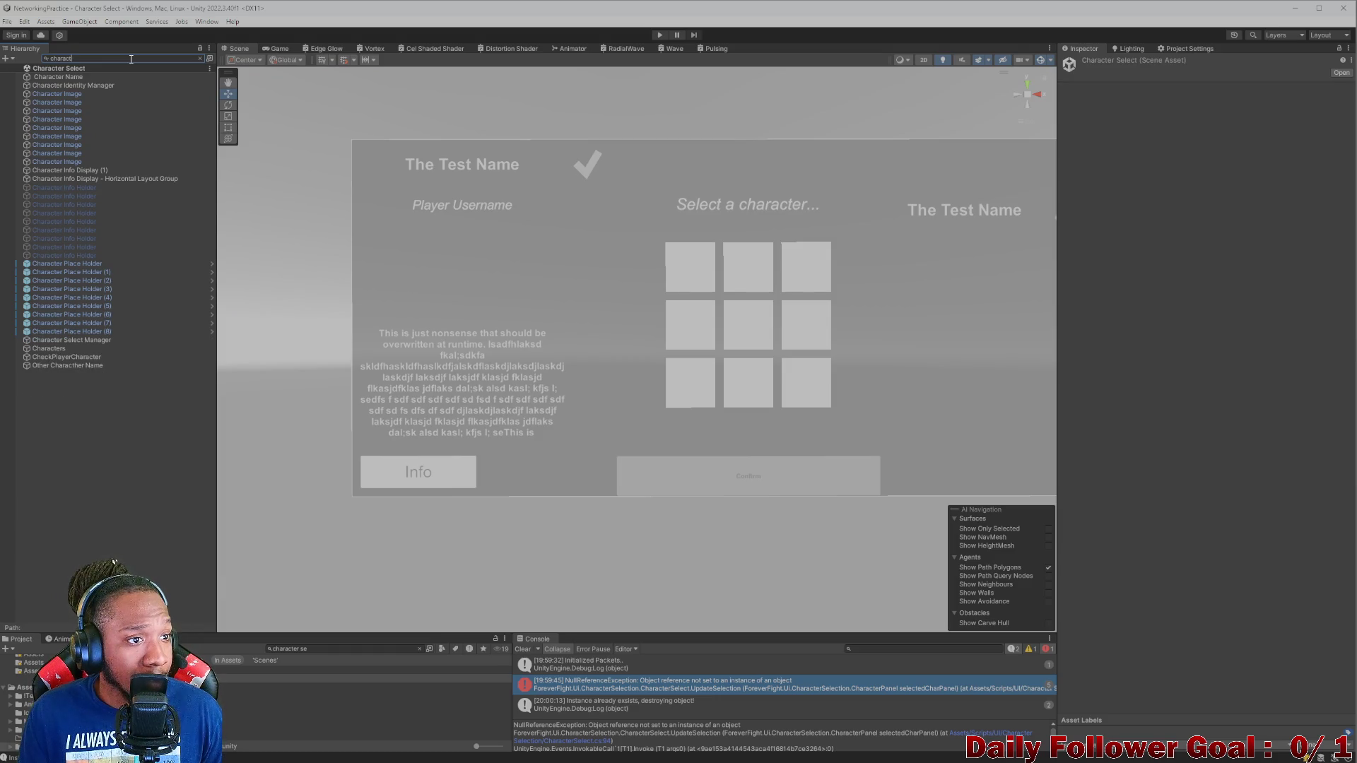
text(er select)
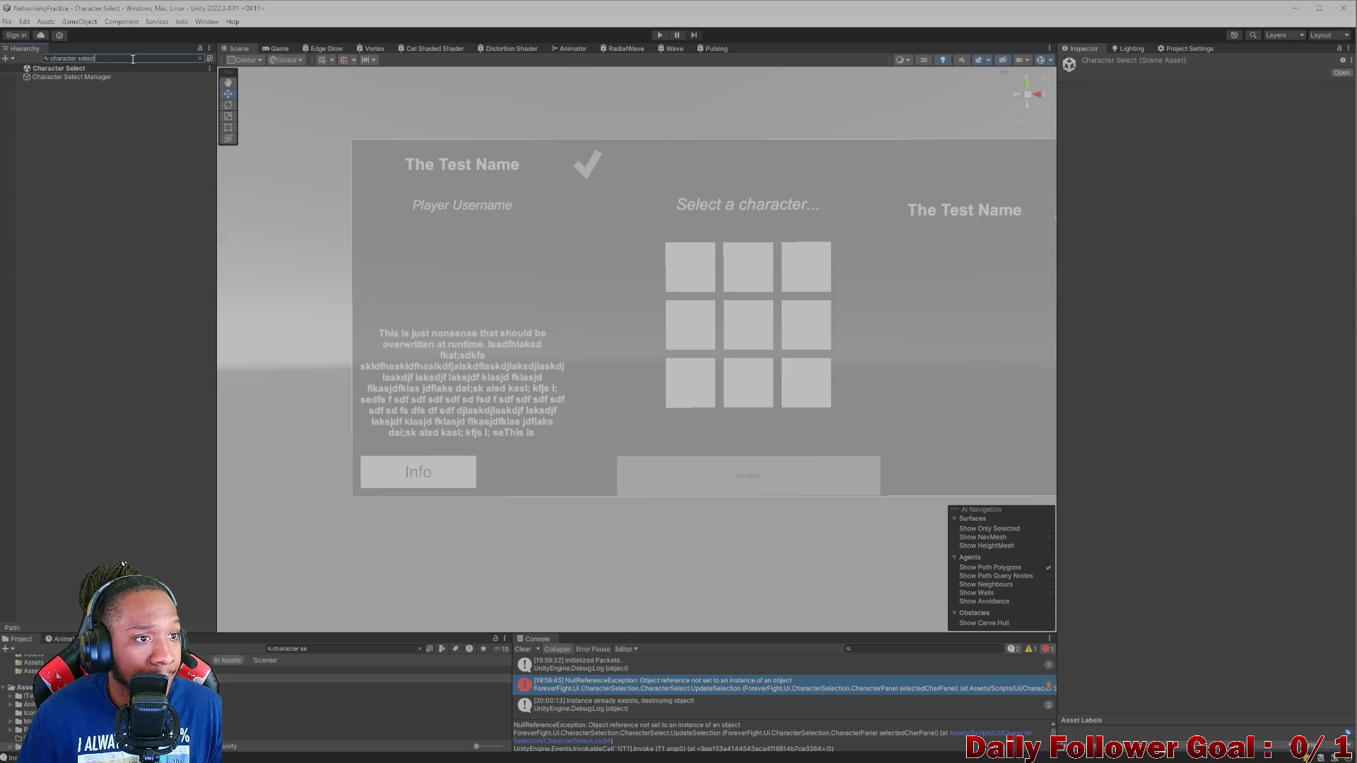
click(90, 76)
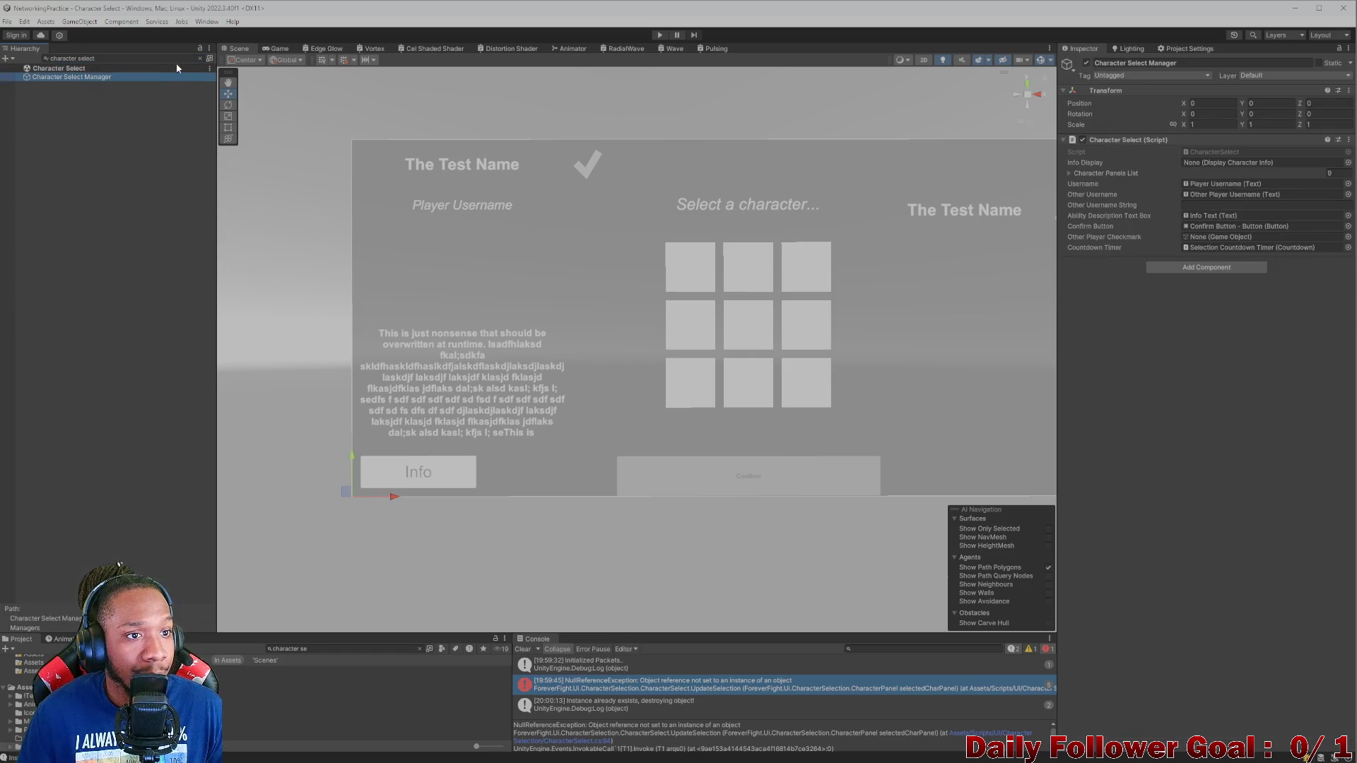
click(201, 59)
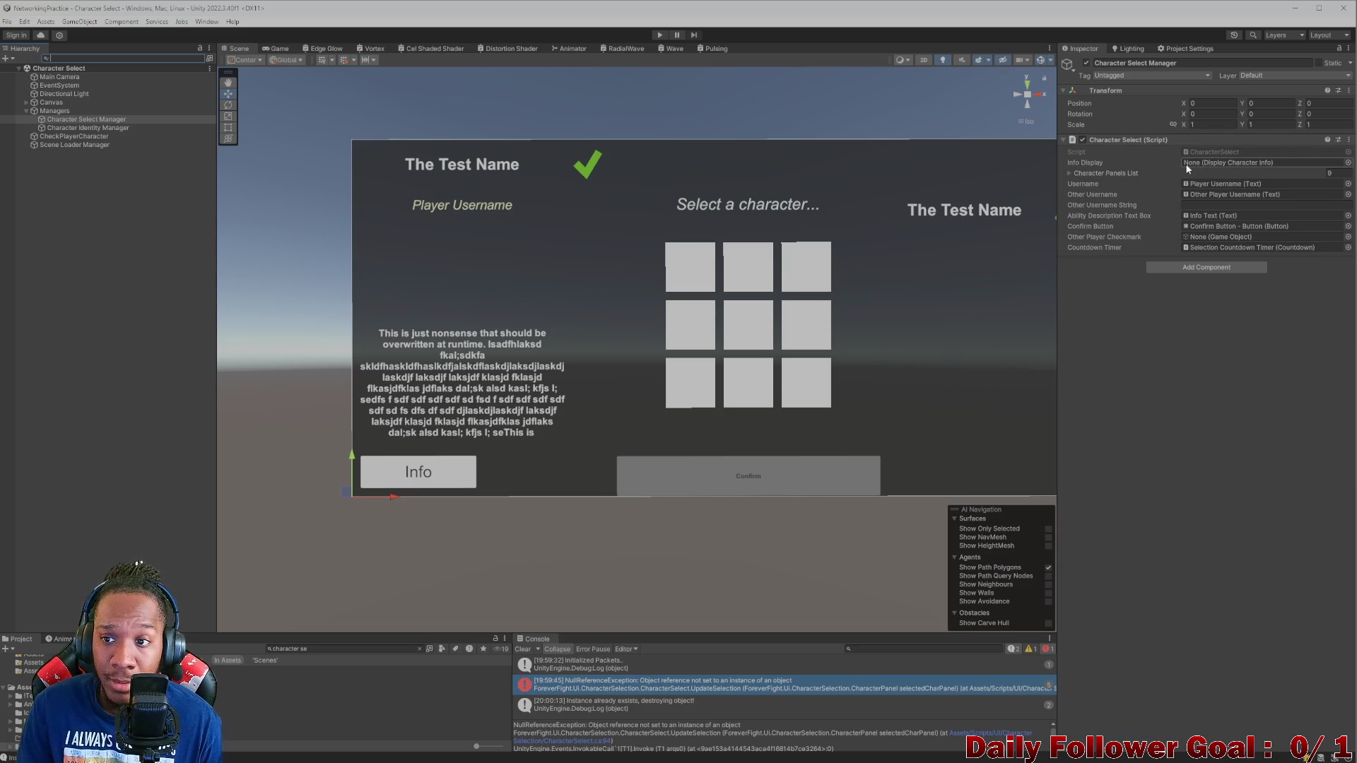
click(422, 471)
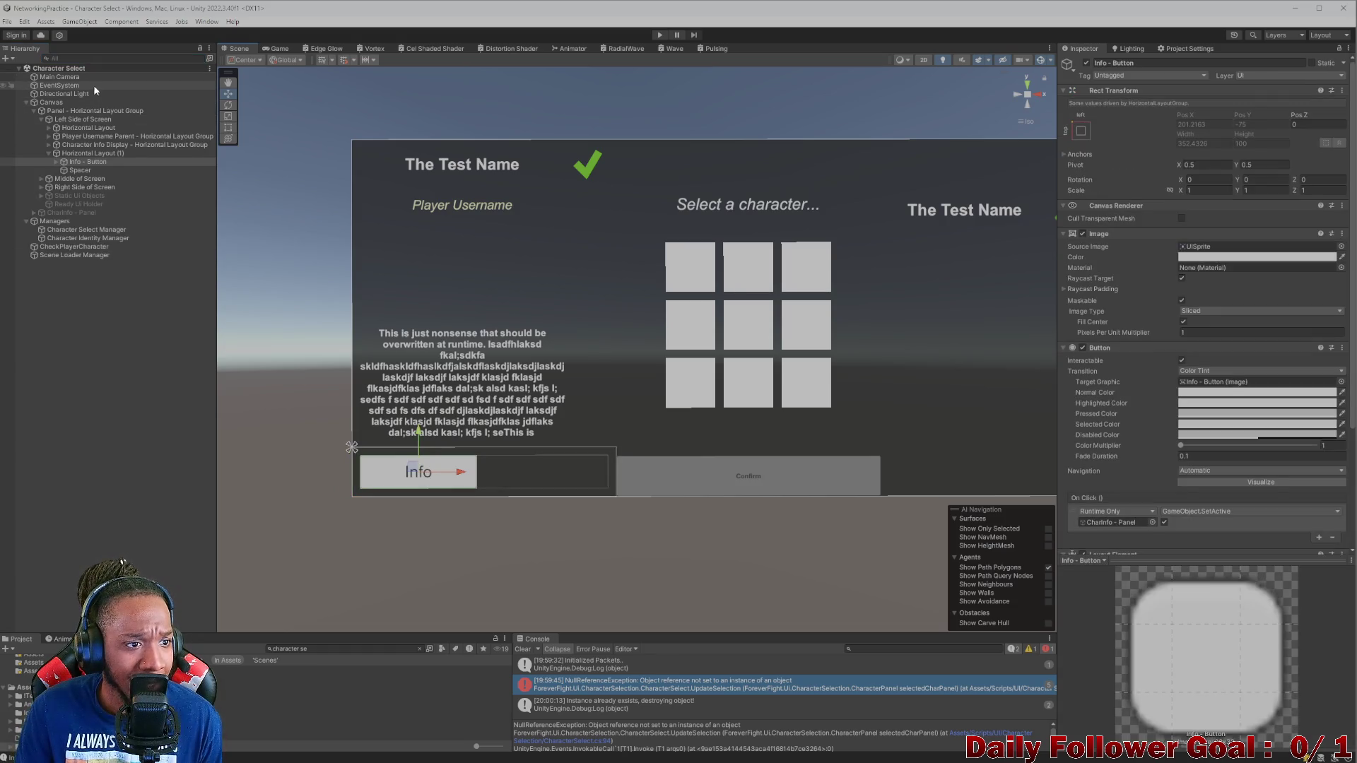
click(96, 58)
text(info)
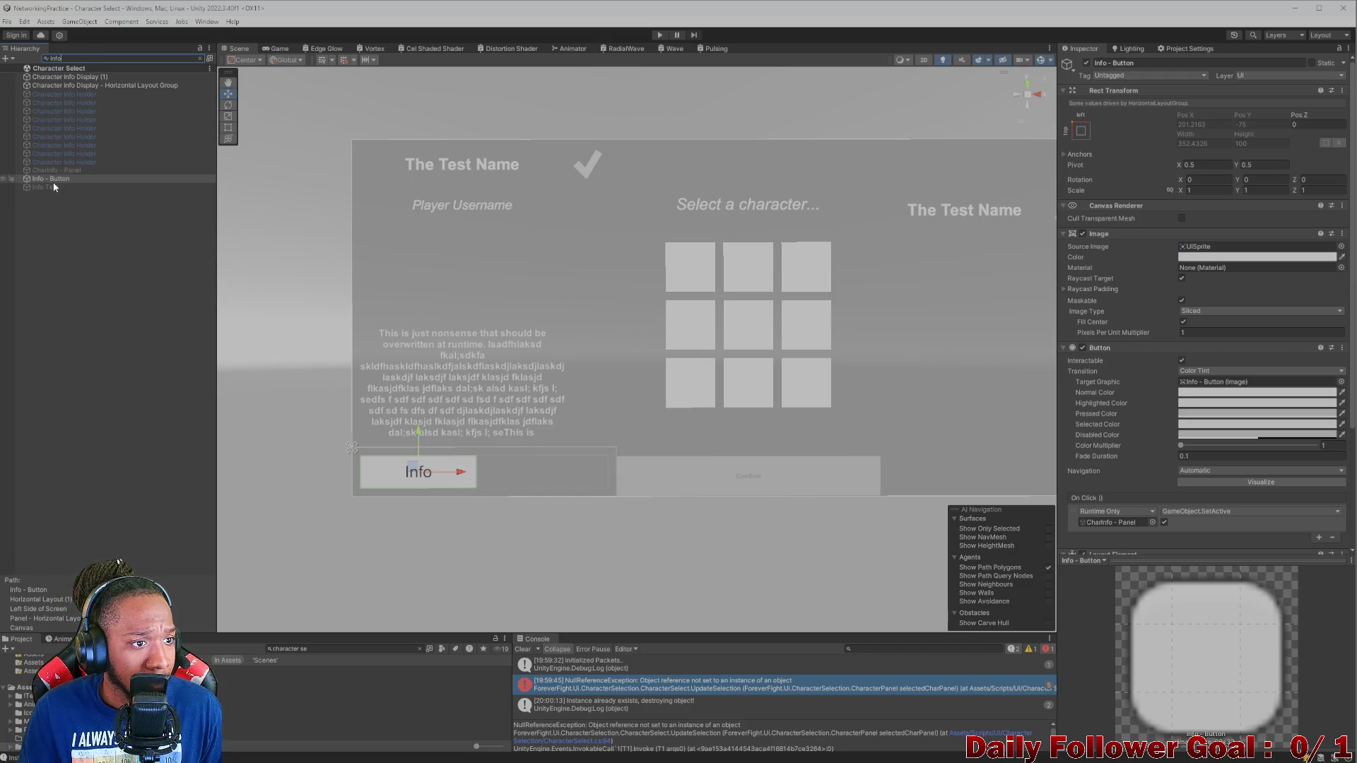
click(198, 58)
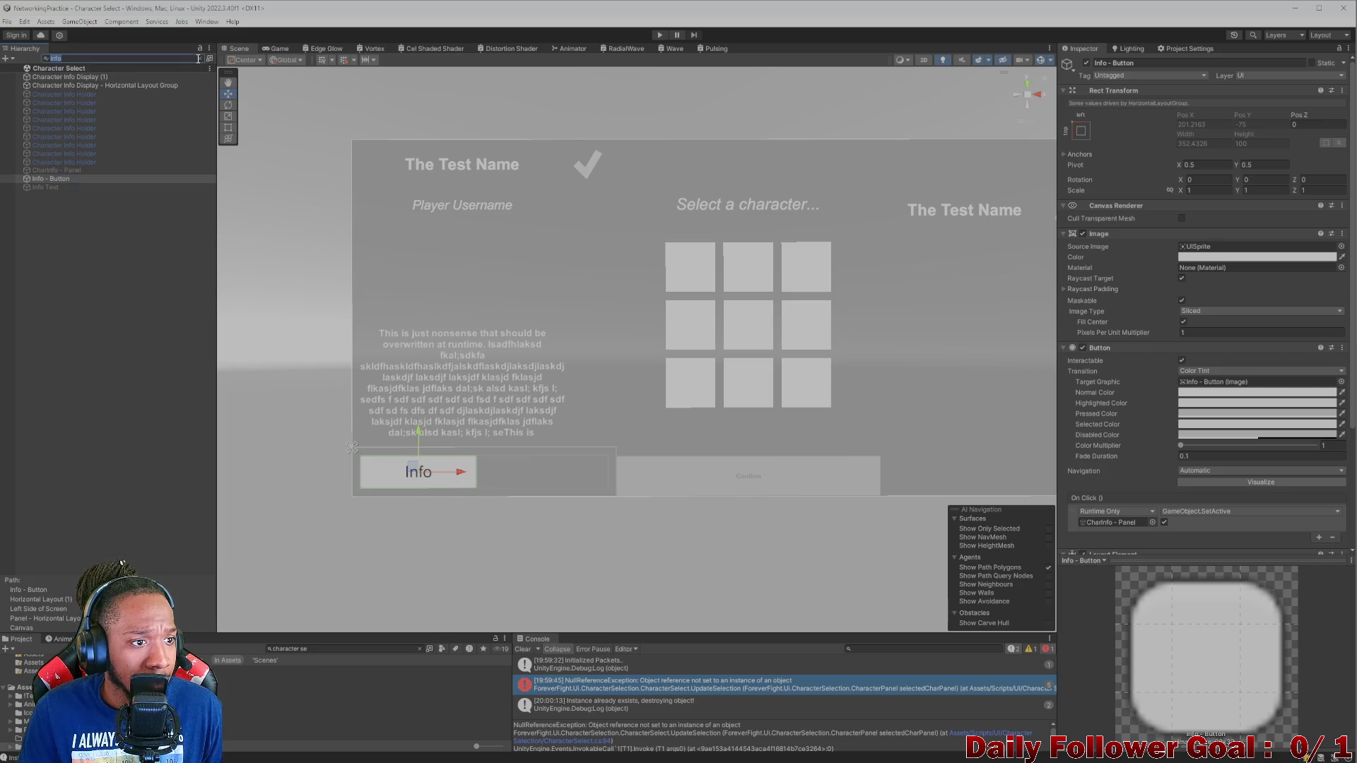
click(204, 60)
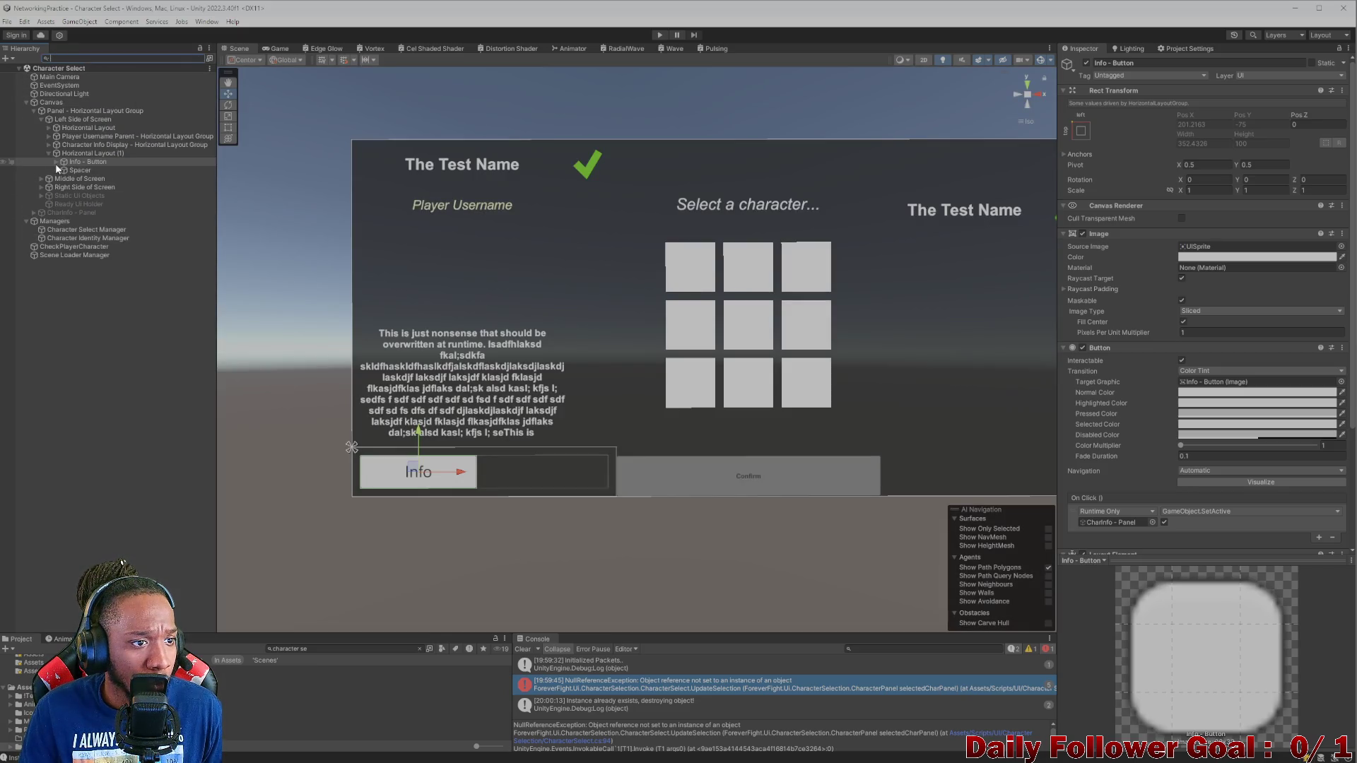
click(57, 162)
click(78, 162)
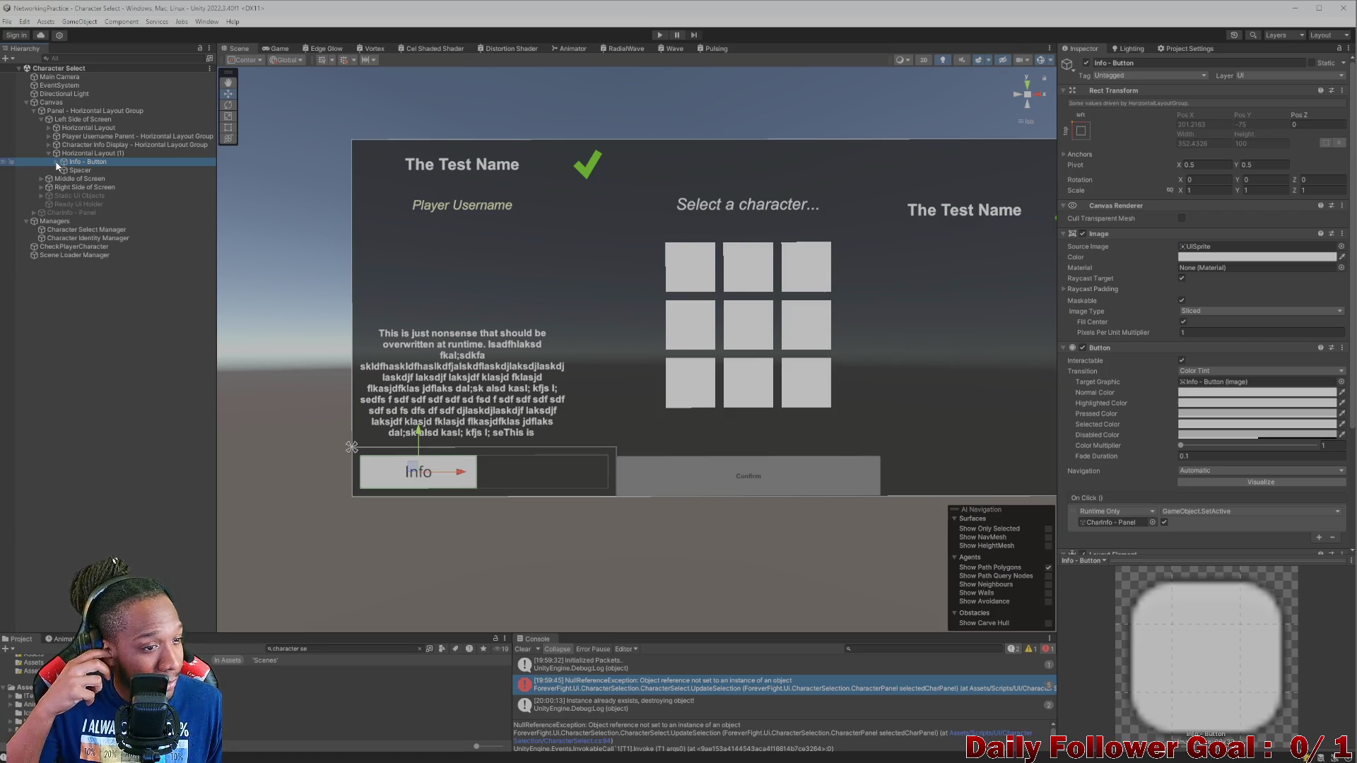
click(69, 212)
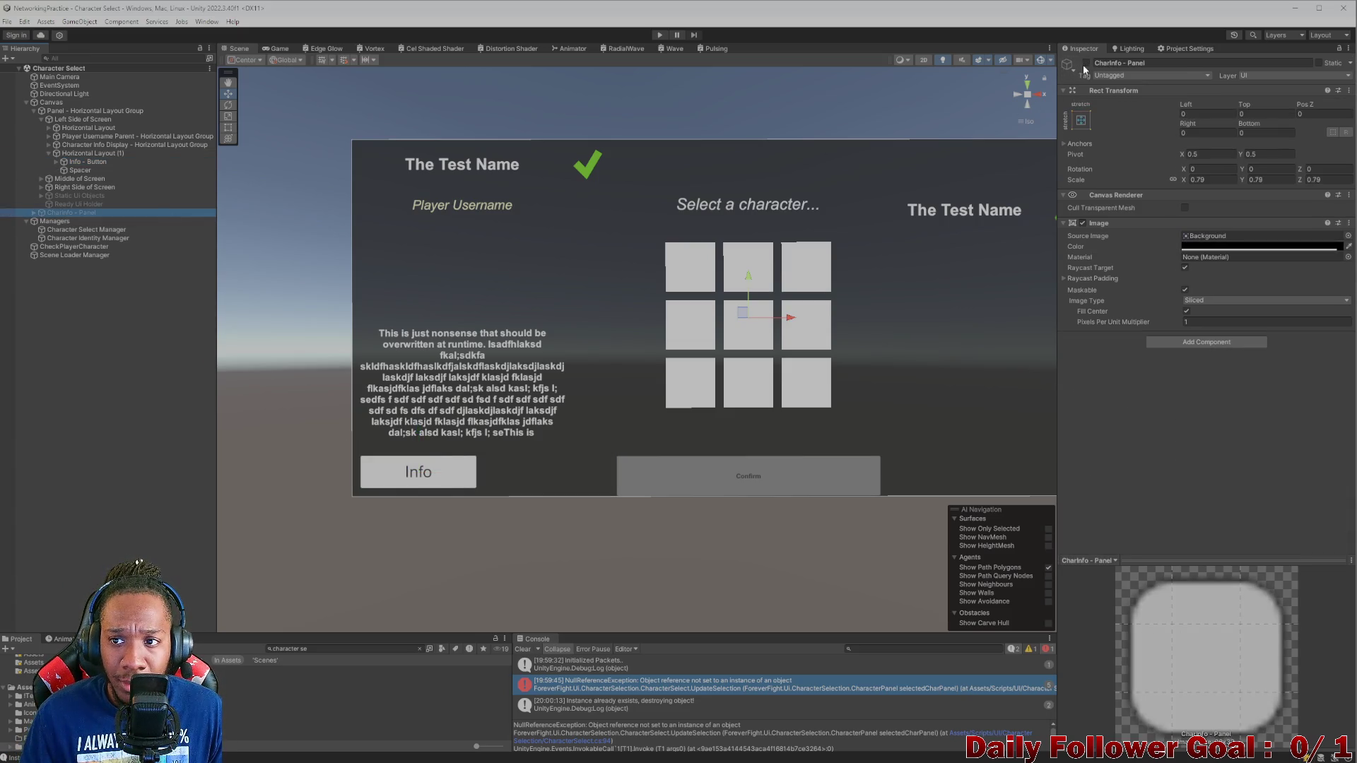
click(1087, 63)
click(1087, 63)
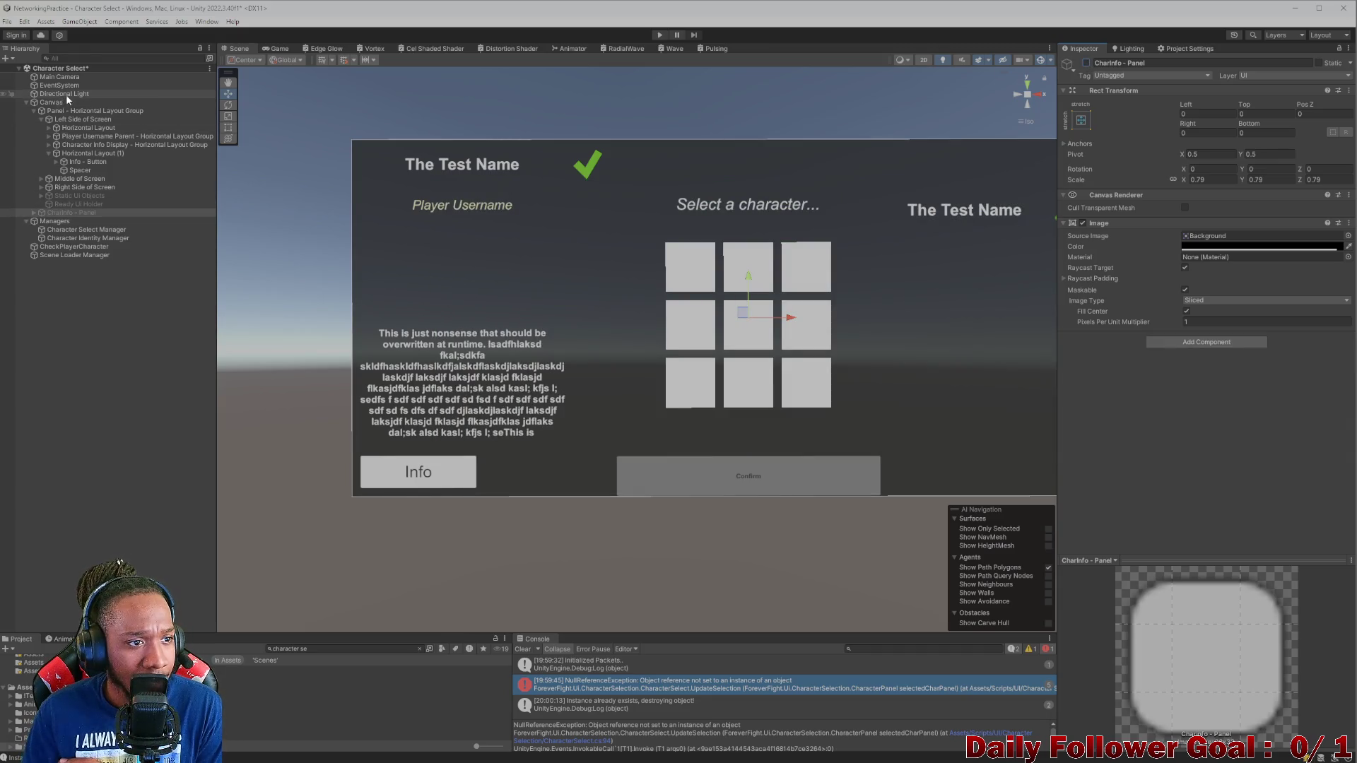
click(87, 231)
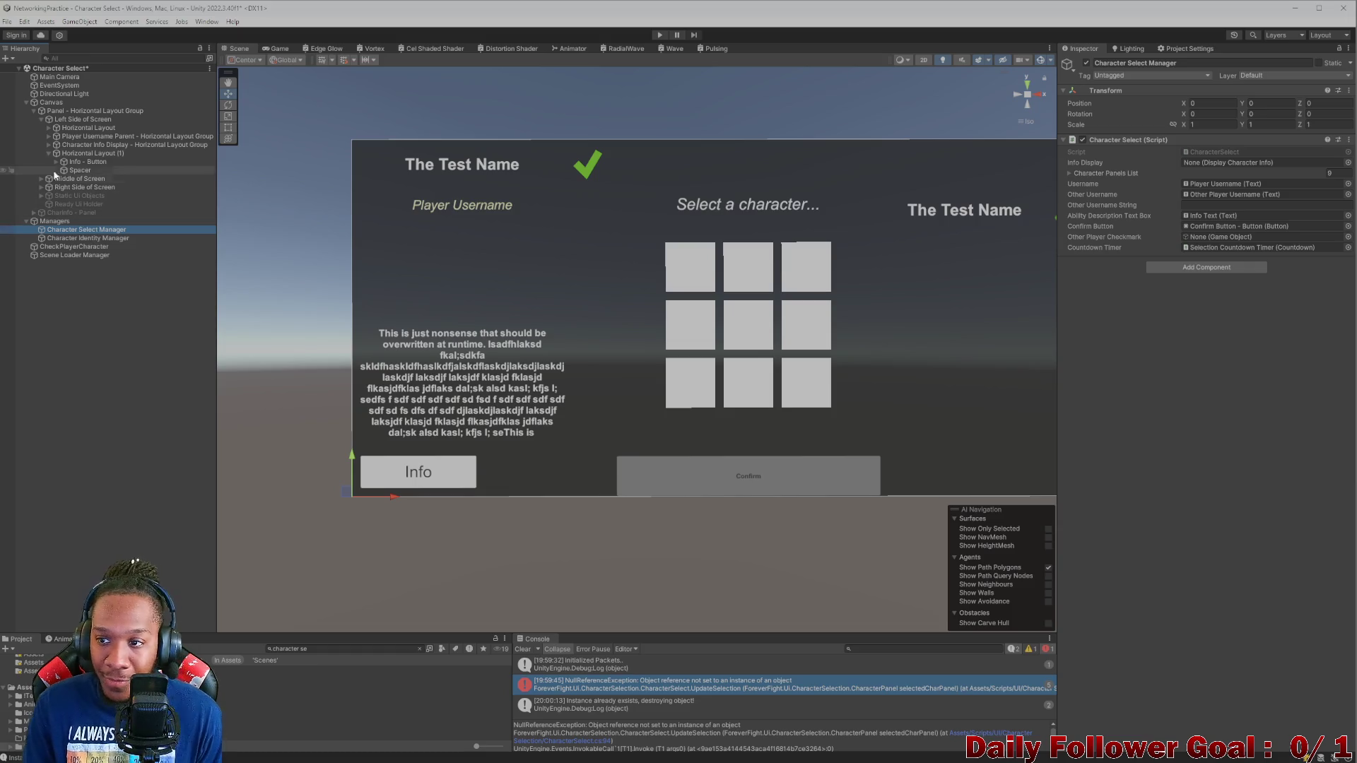
click(109, 60)
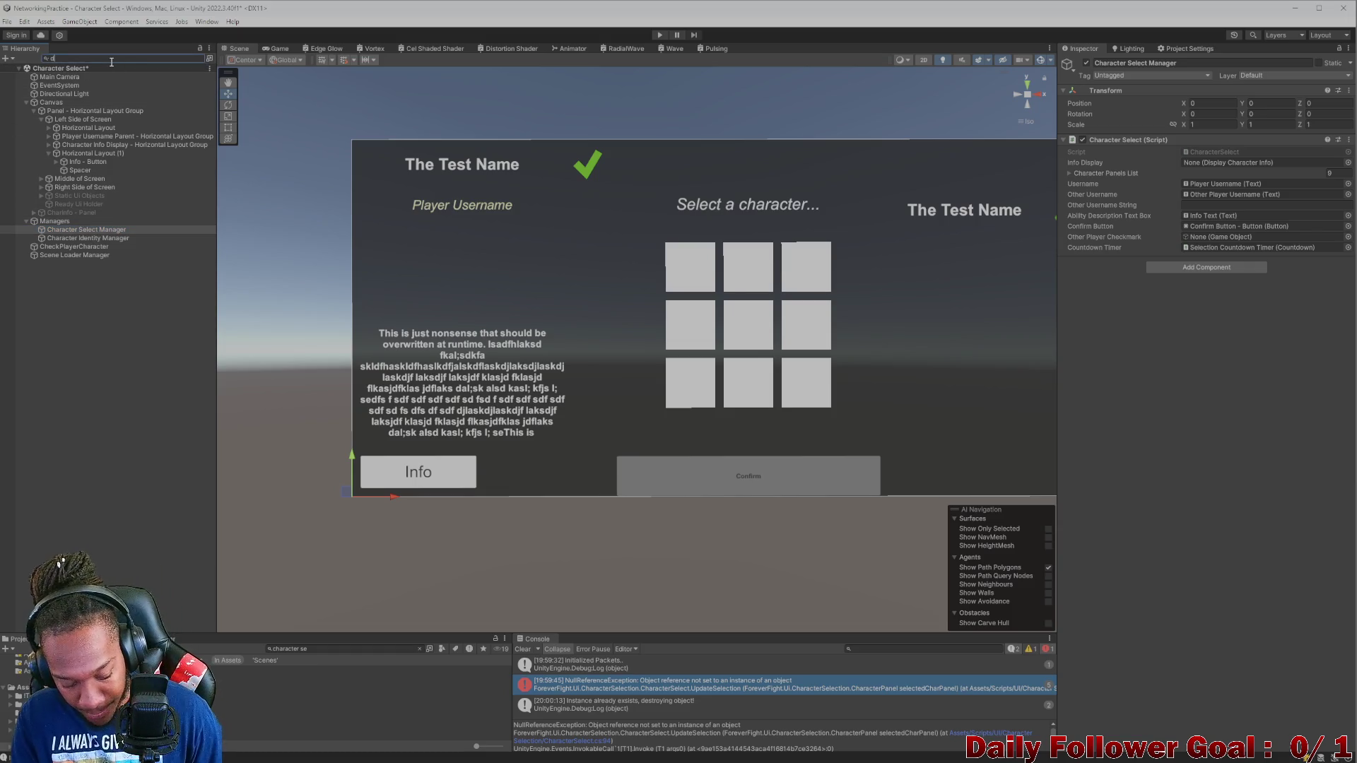
- Search the Hierarchy for the Character Info Display objects and inspect their layout group
text(display characth)
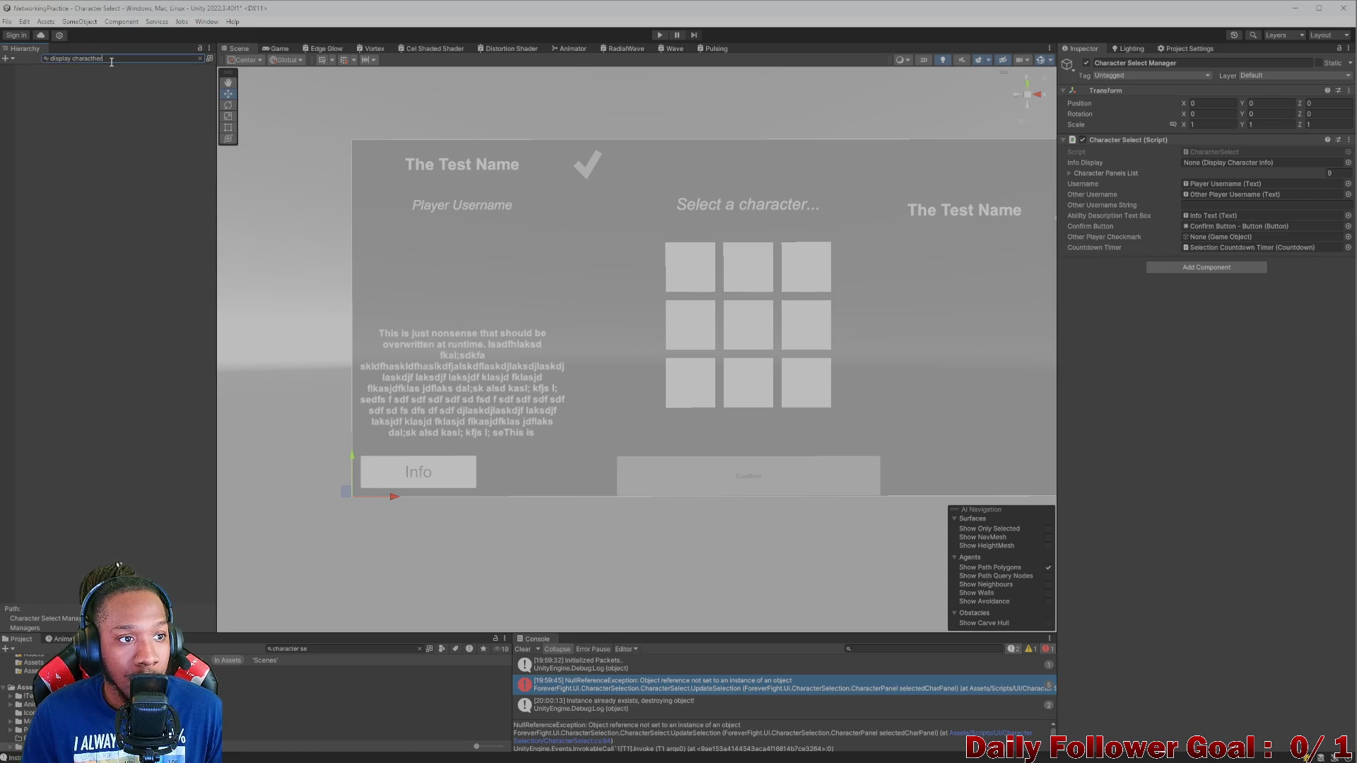
key(BackSpace)
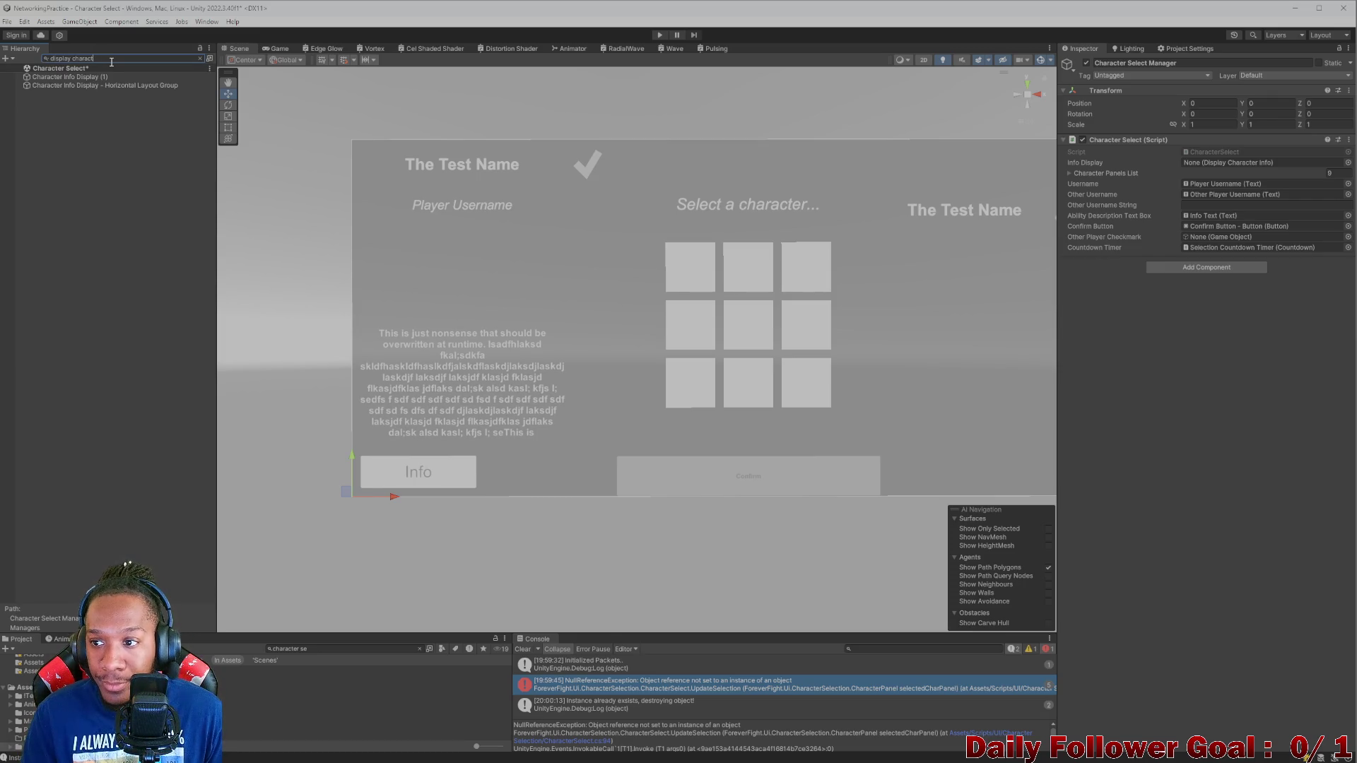
text(er info)
click(76, 76)
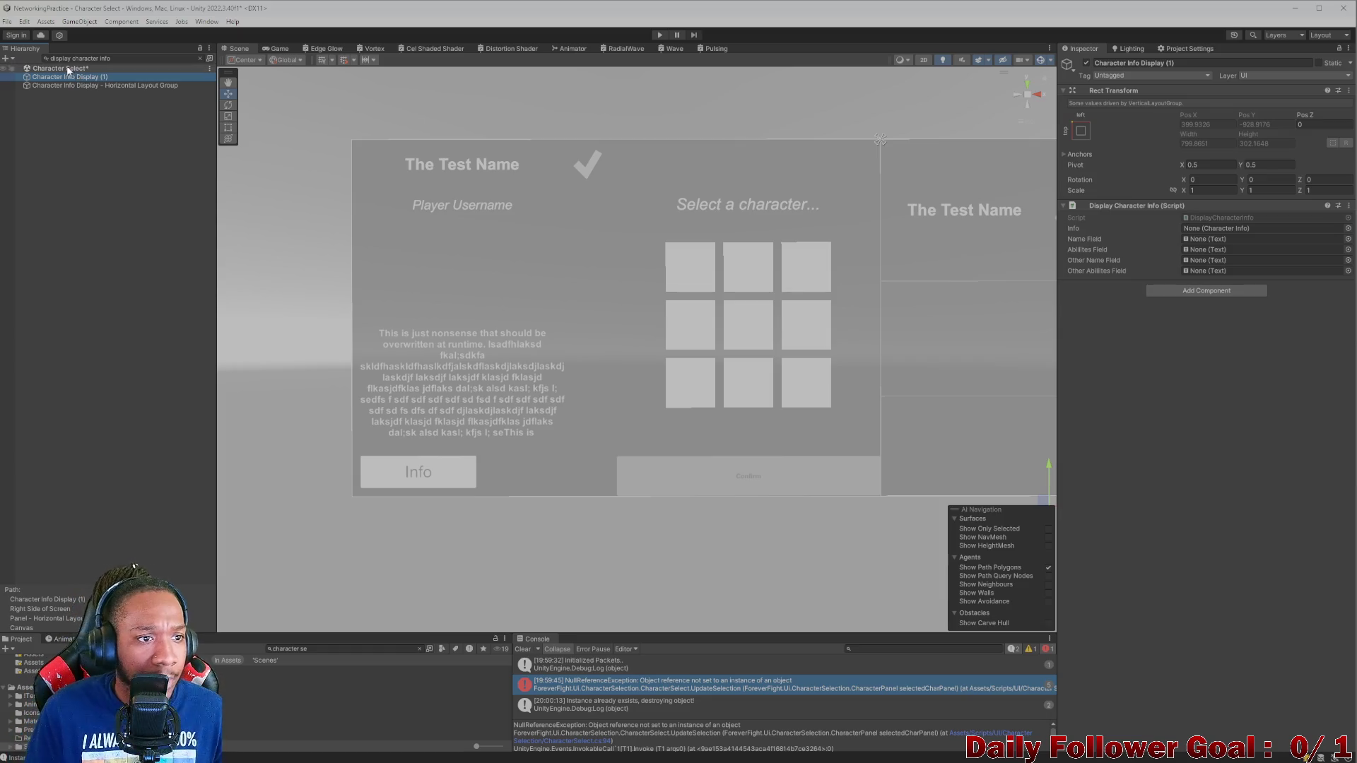
click(92, 86)
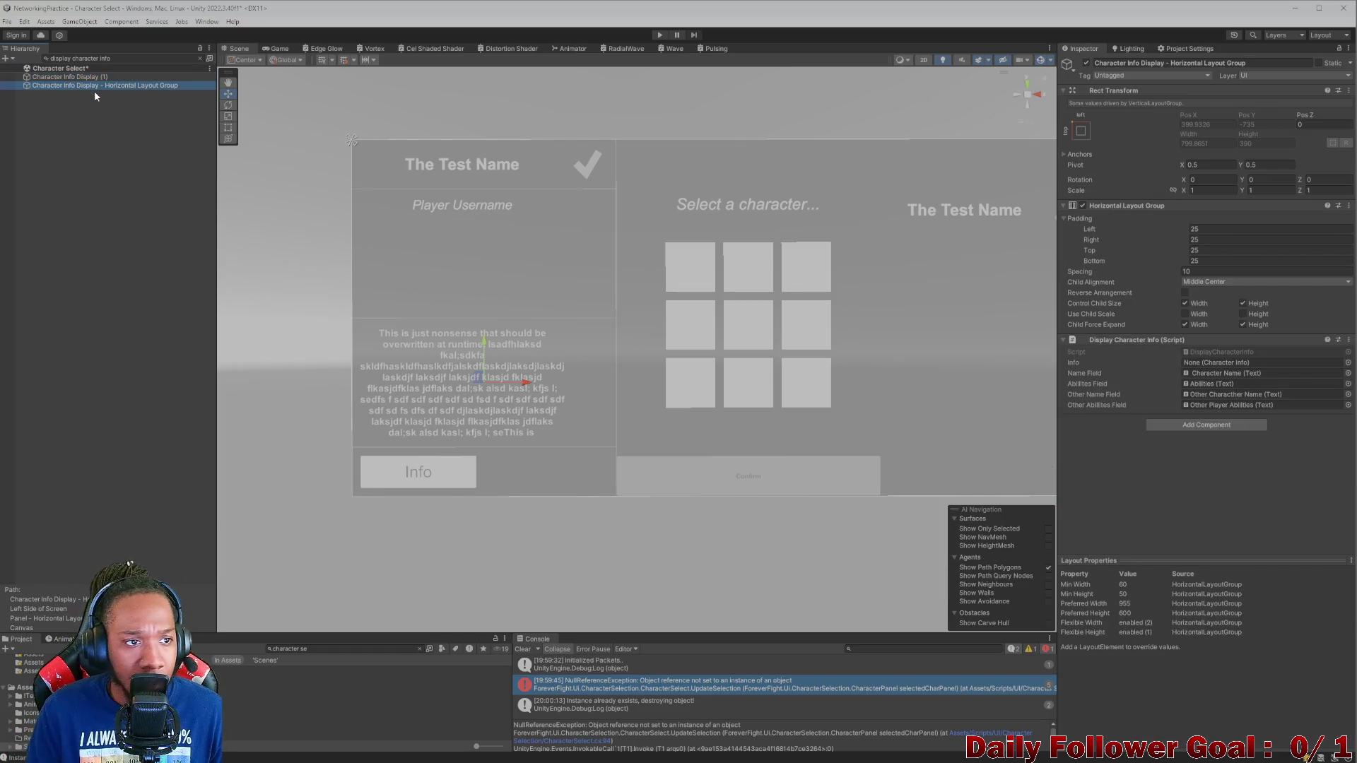
click(169, 76)
click(202, 57)
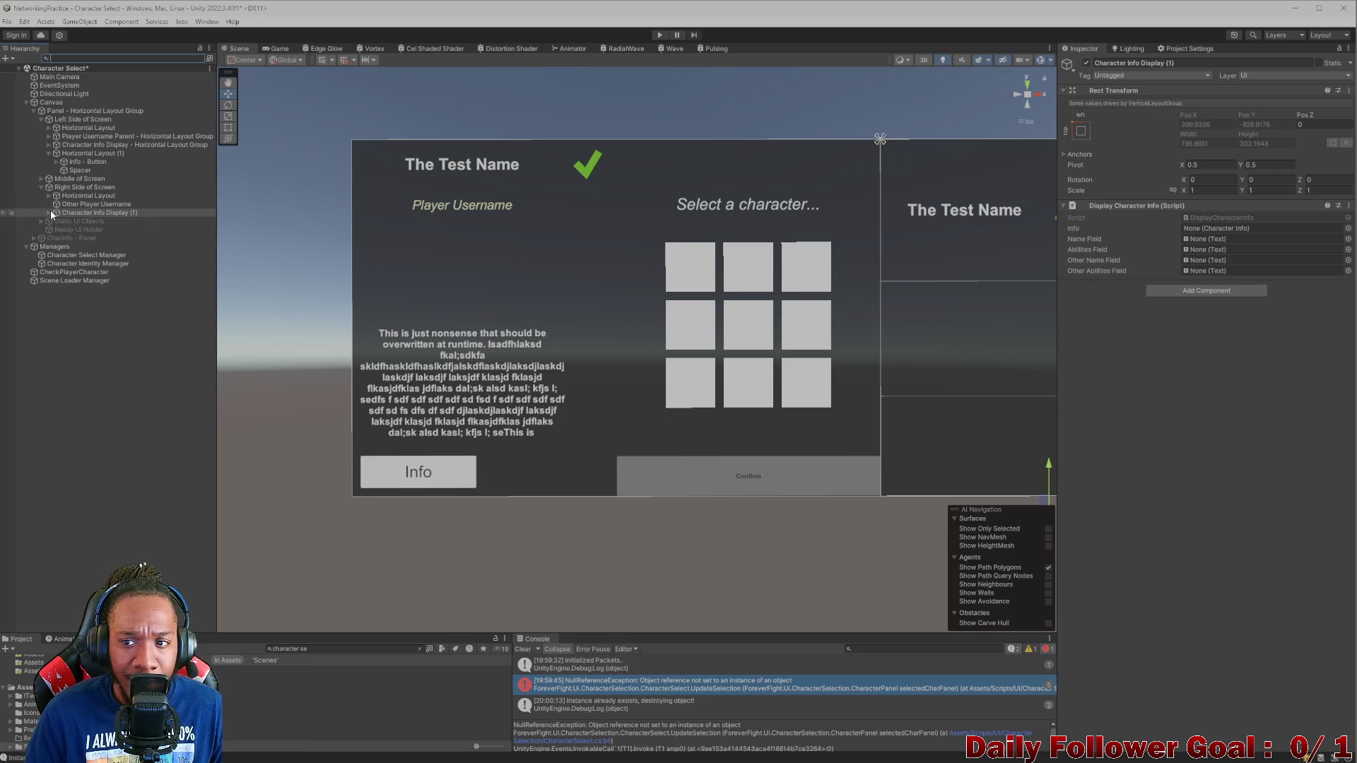
- Assign Character Info Display - Horizontal Layout Group to the manager's Info Display field
click(48, 213)
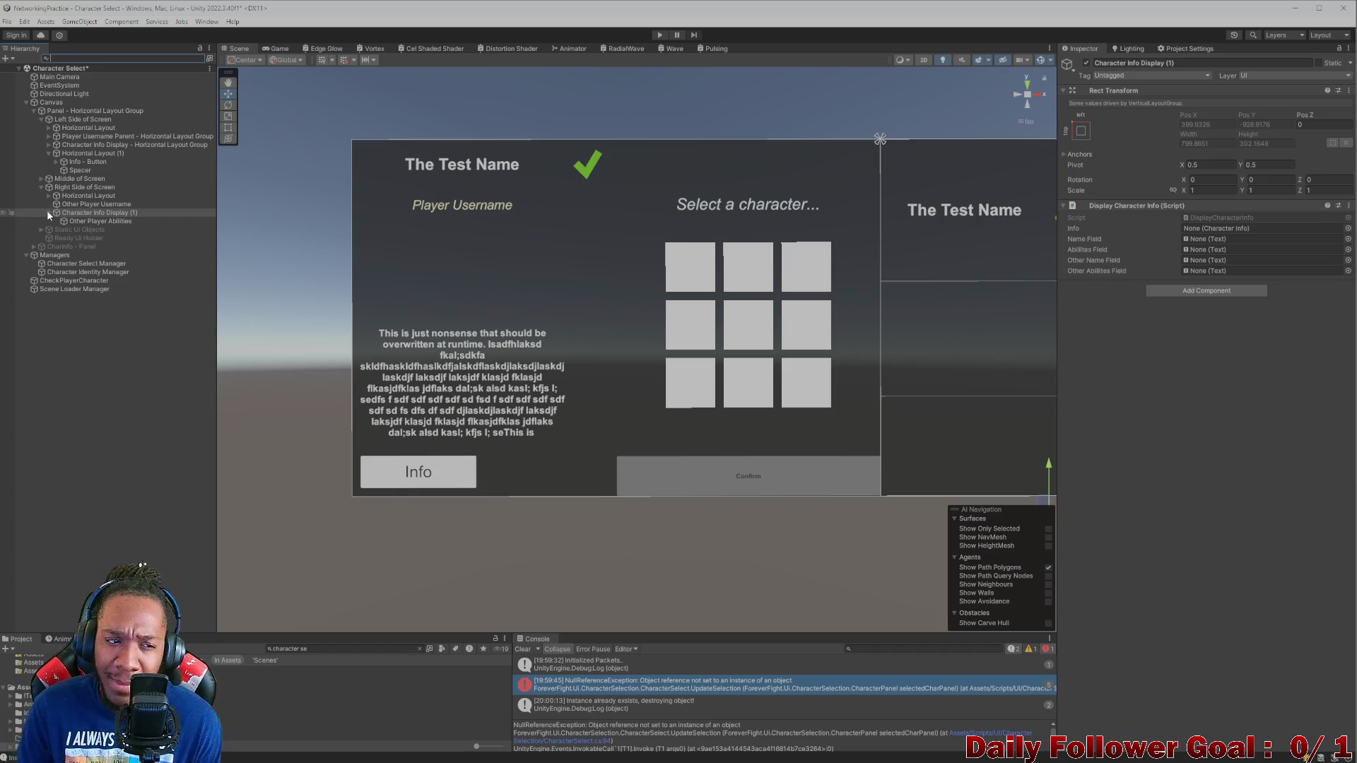
click(48, 212)
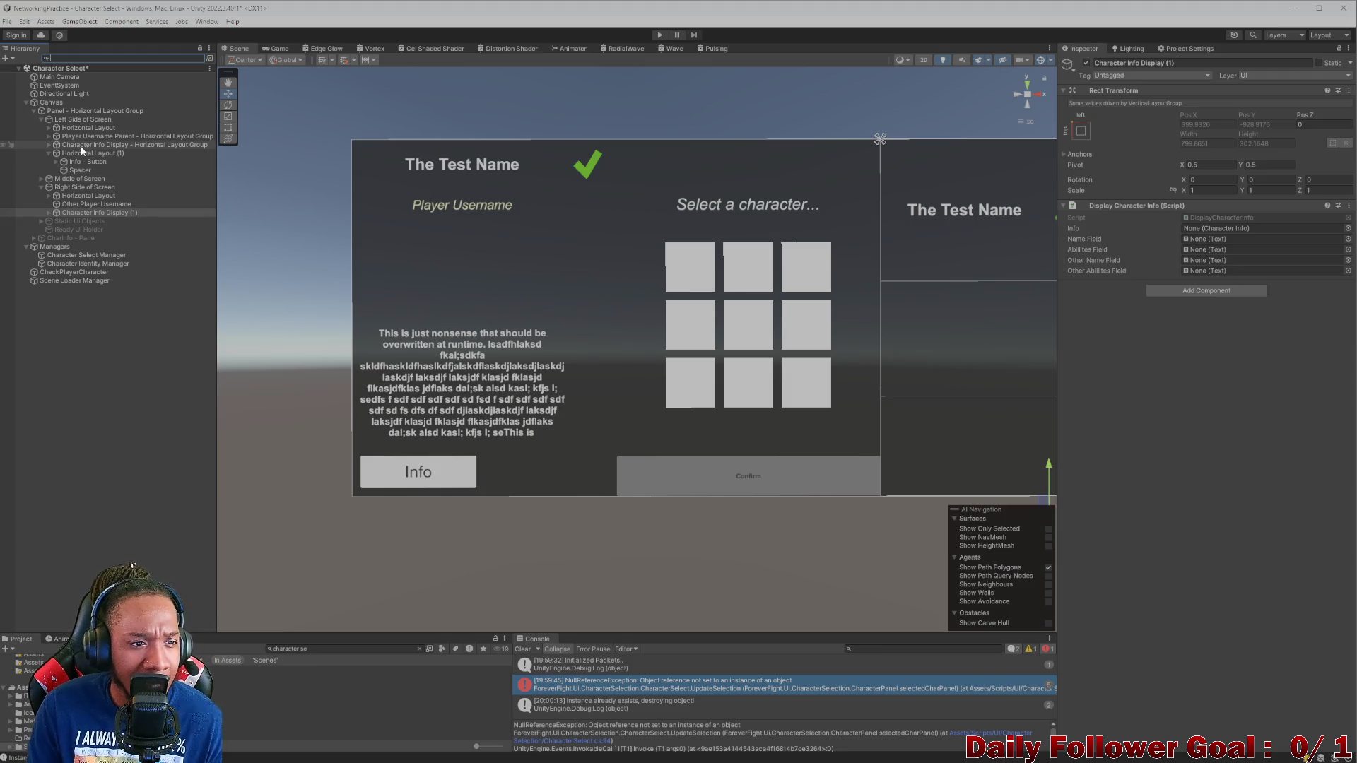
click(73, 239)
mouse_move(72, 239)
mouse_down()
mouse_move(85, 146)
mouse_move(707, 212)
mouse_move(1244, 240)
mouse_move(1202, 403)
mouse_move(150, 288)
mouse_move(44, 241)
mouse_move(83, 161)
mouse_move(83, 271)
mouse_move(83, 256)
mouse_up()
click(83, 256)
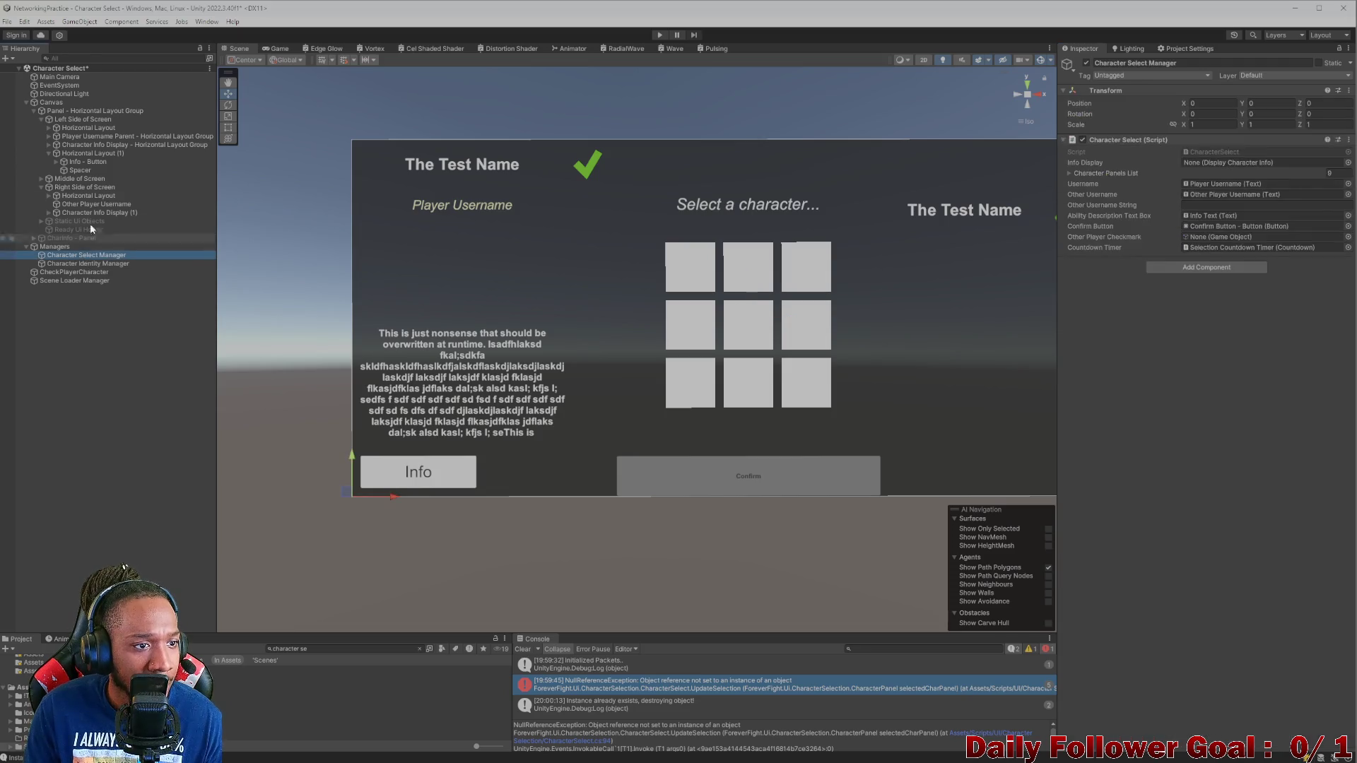
mouse_move(95, 146)
mouse_down()
mouse_move(1247, 186)
mouse_move(1251, 162)
mouse_up()
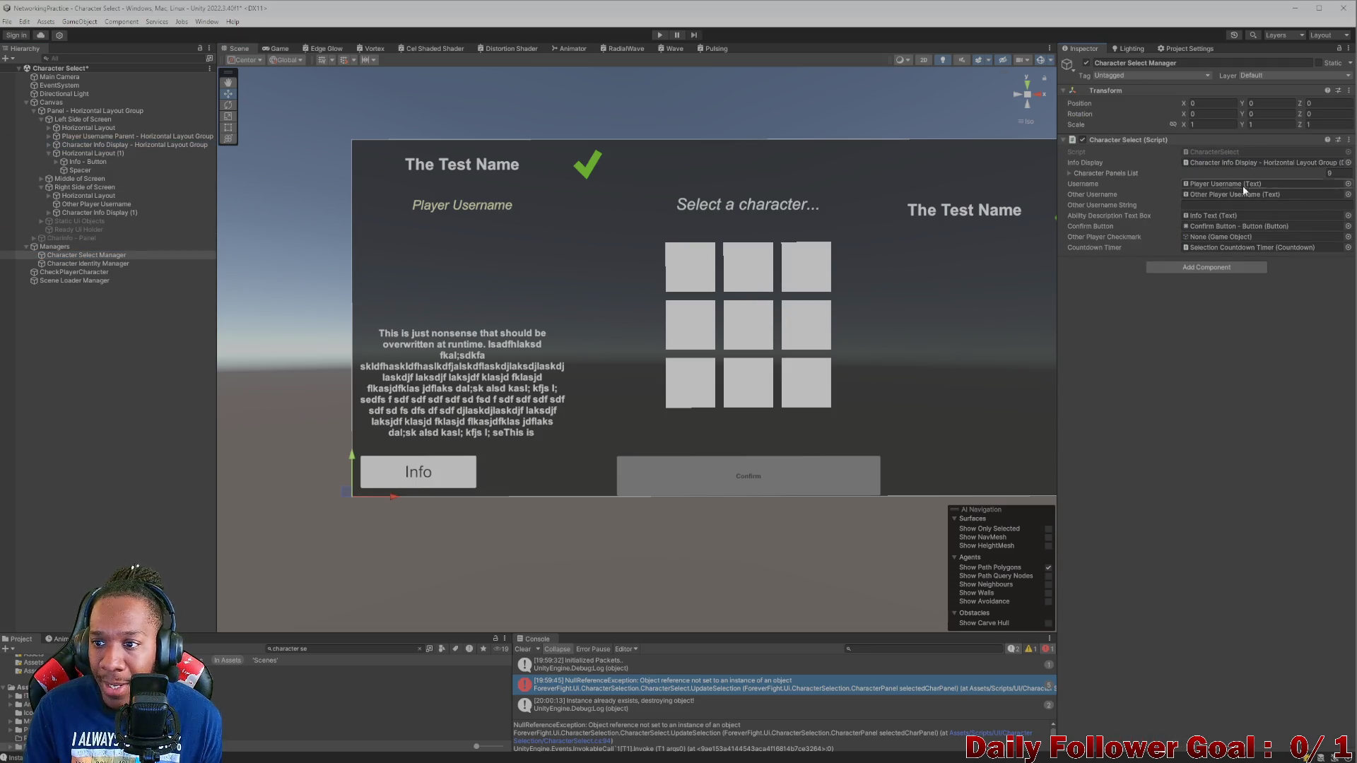
- Drag the right side's Ready Checkmark - Image into the Other Player Checkmark field
drag(839, 269, 714, 273)
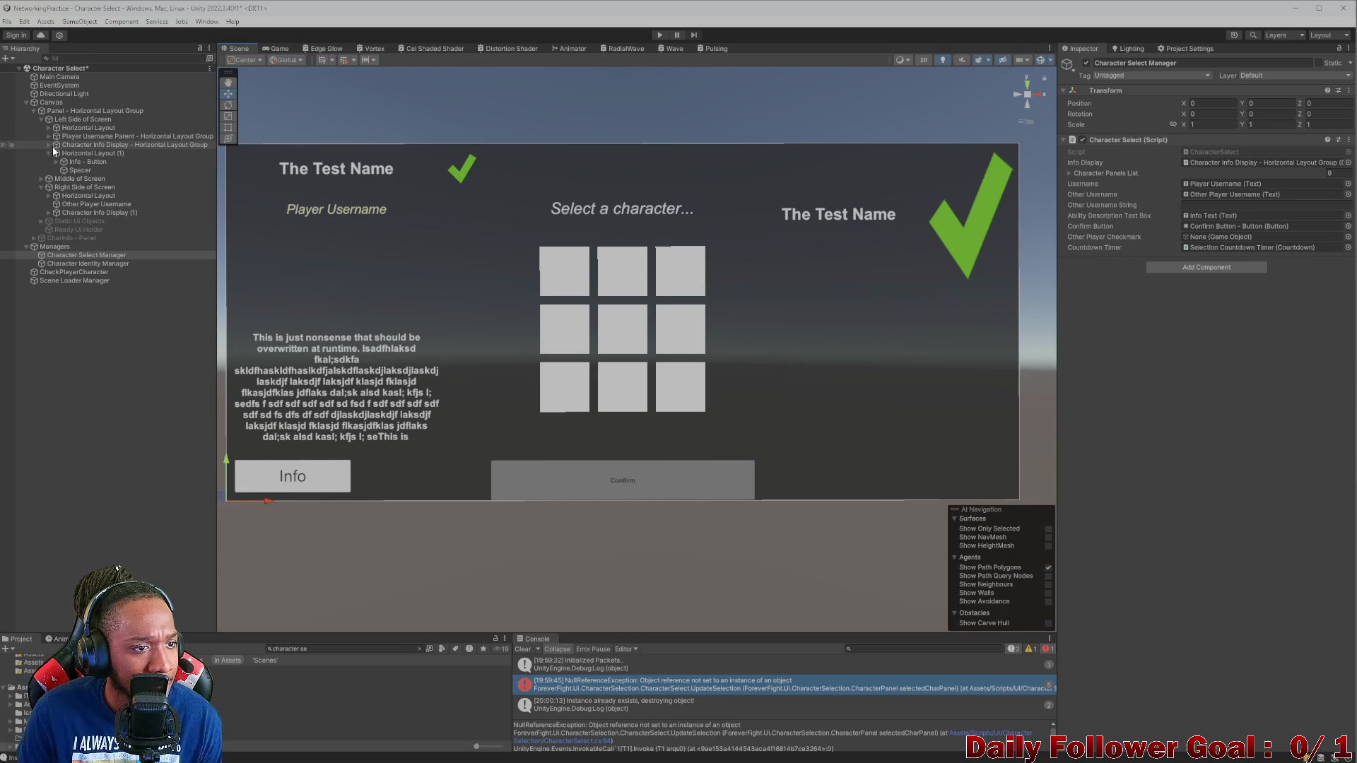
click(49, 196)
click(82, 213)
mouse_move(136, 211)
mouse_down()
mouse_move(248, 226)
mouse_move(1194, 225)
mouse_move(1249, 243)
mouse_up()
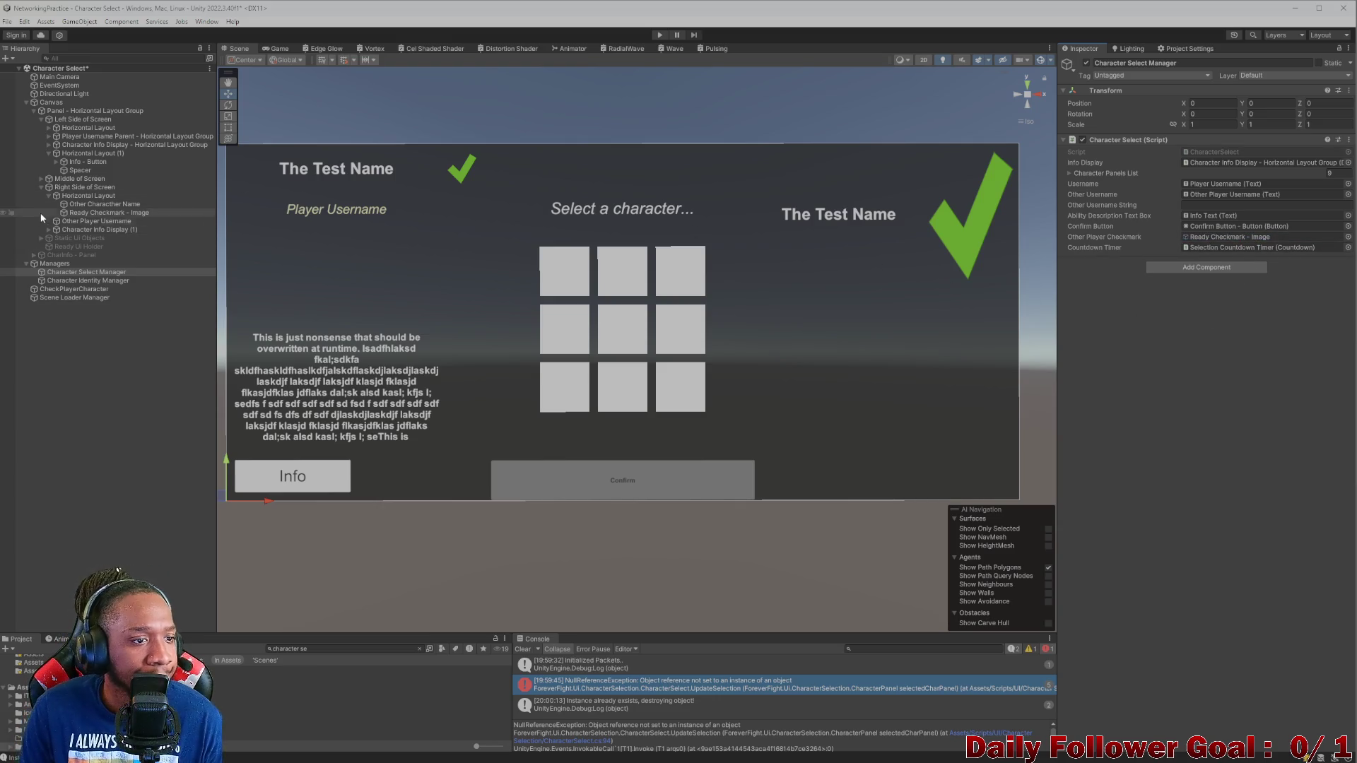
click(41, 188)
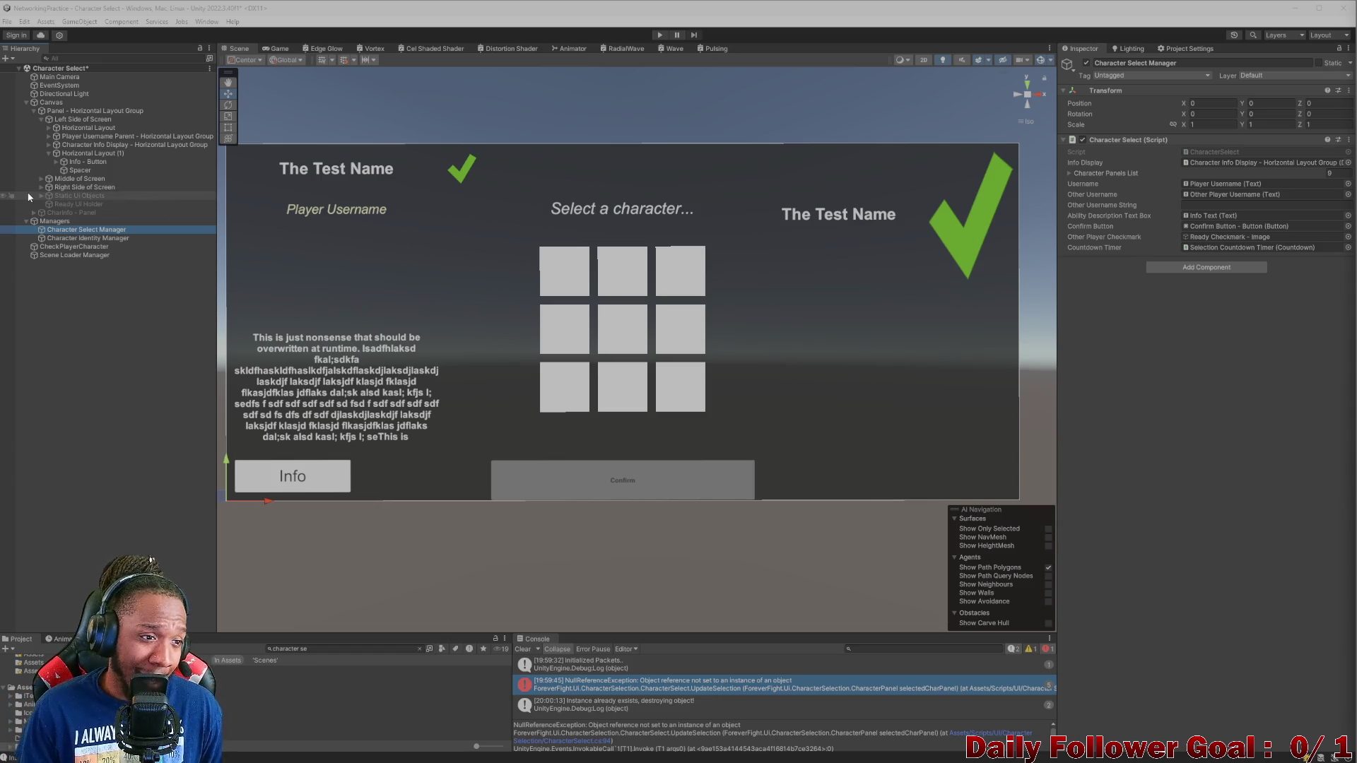
click(52, 156)
- Clear the Console errors and collapse the expanded Hierarchy entries
click(48, 153)
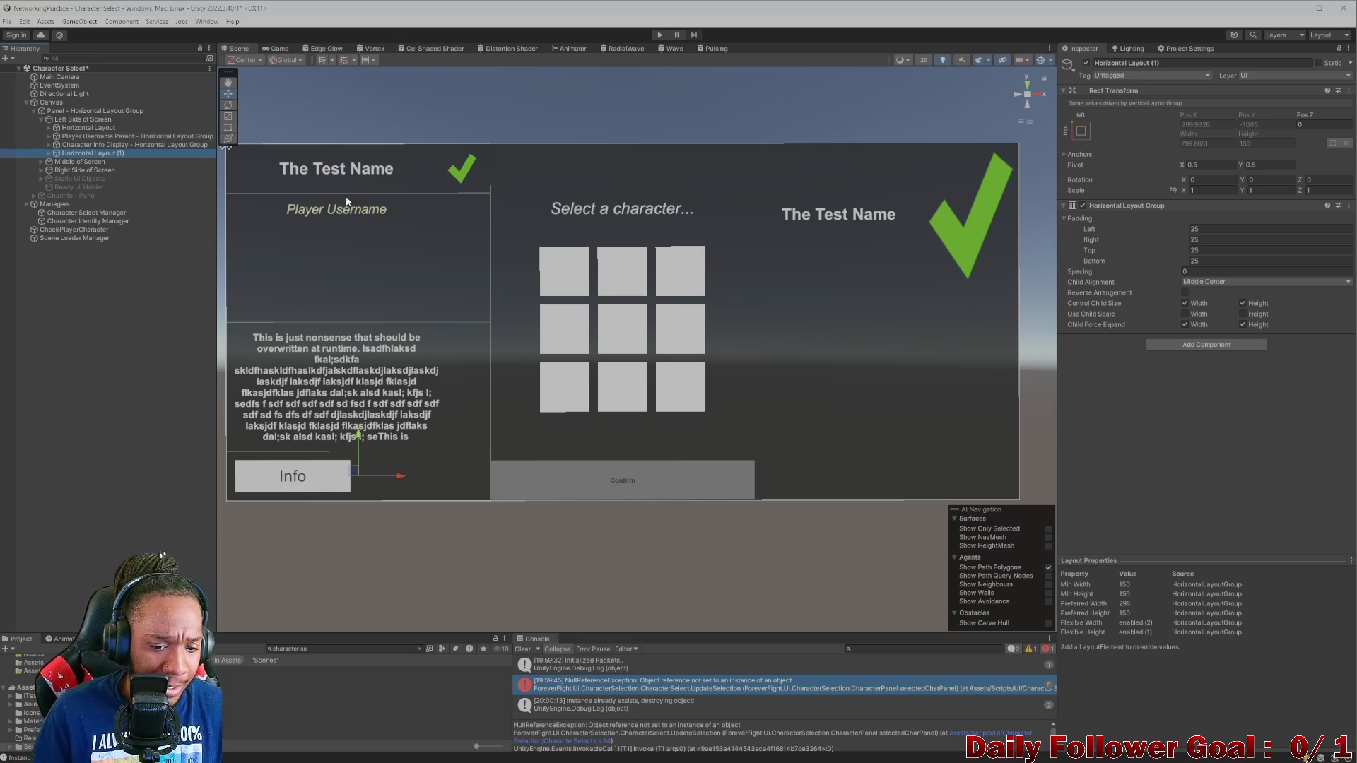
click(521, 649)
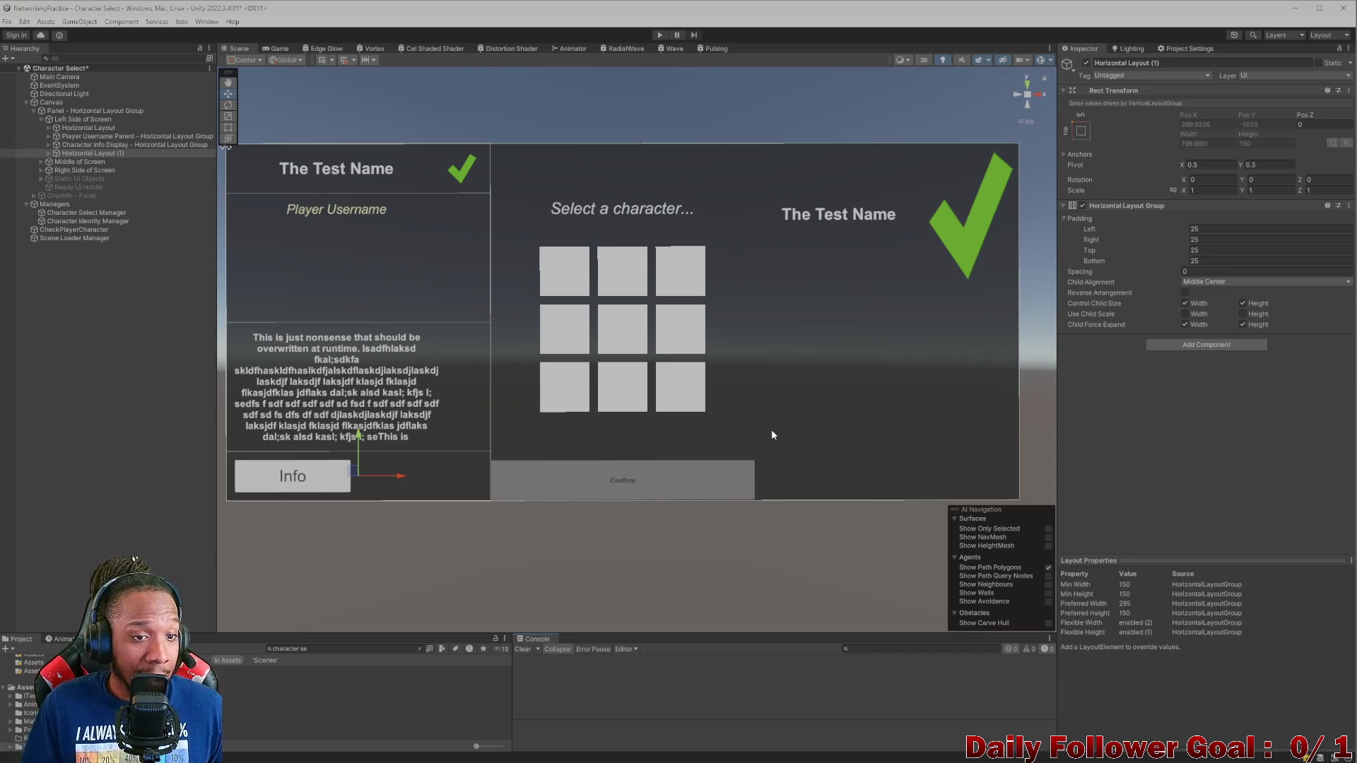
click(41, 119)
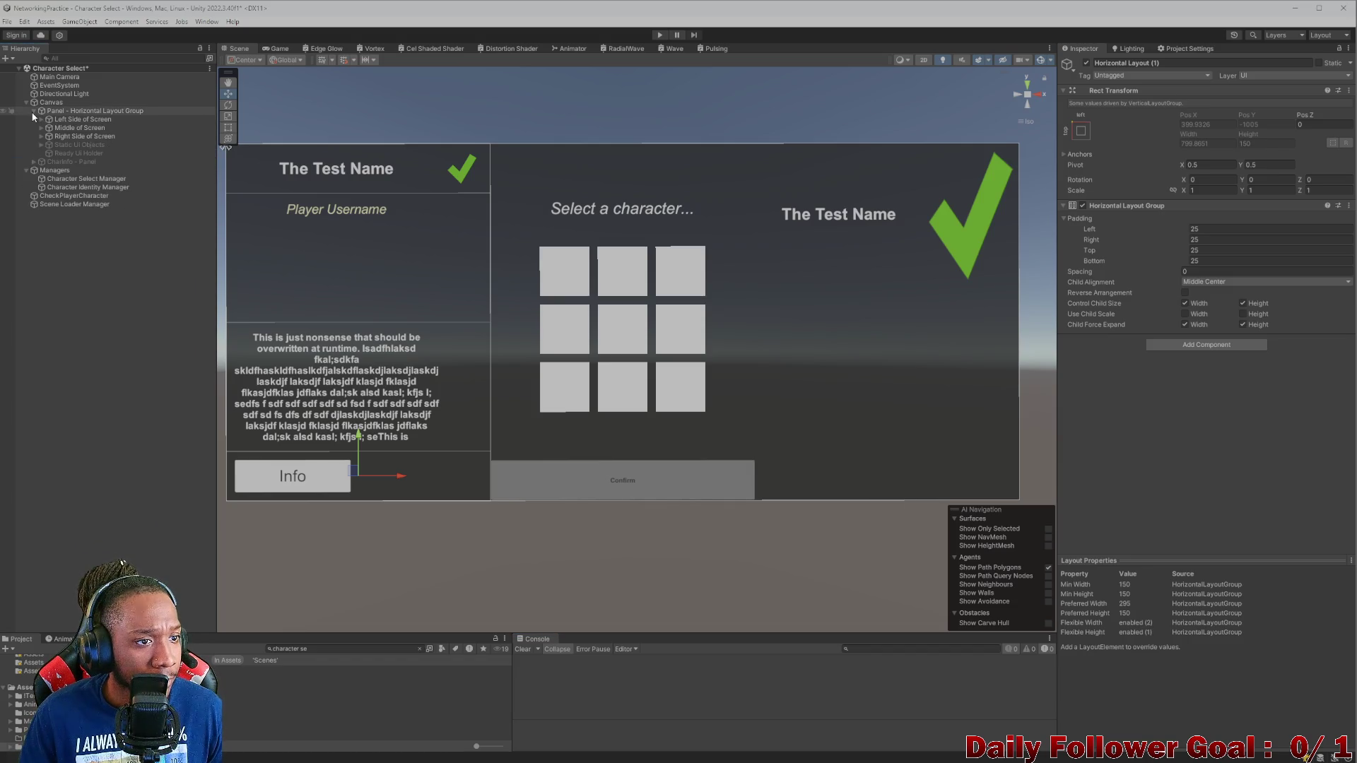
click(33, 111)
click(34, 111)
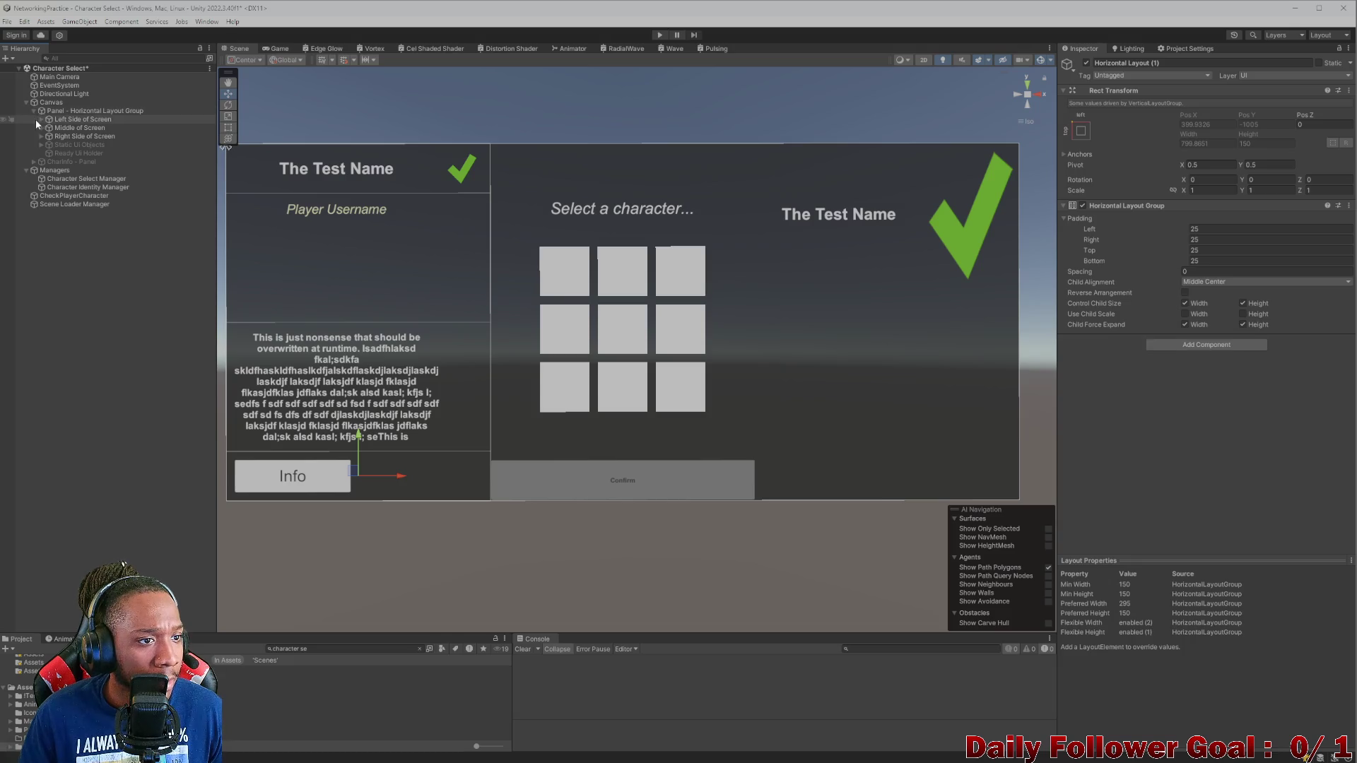
- Select Panel - Horizontal Layout Group and begin editing its name in the Inspector
click(60, 111)
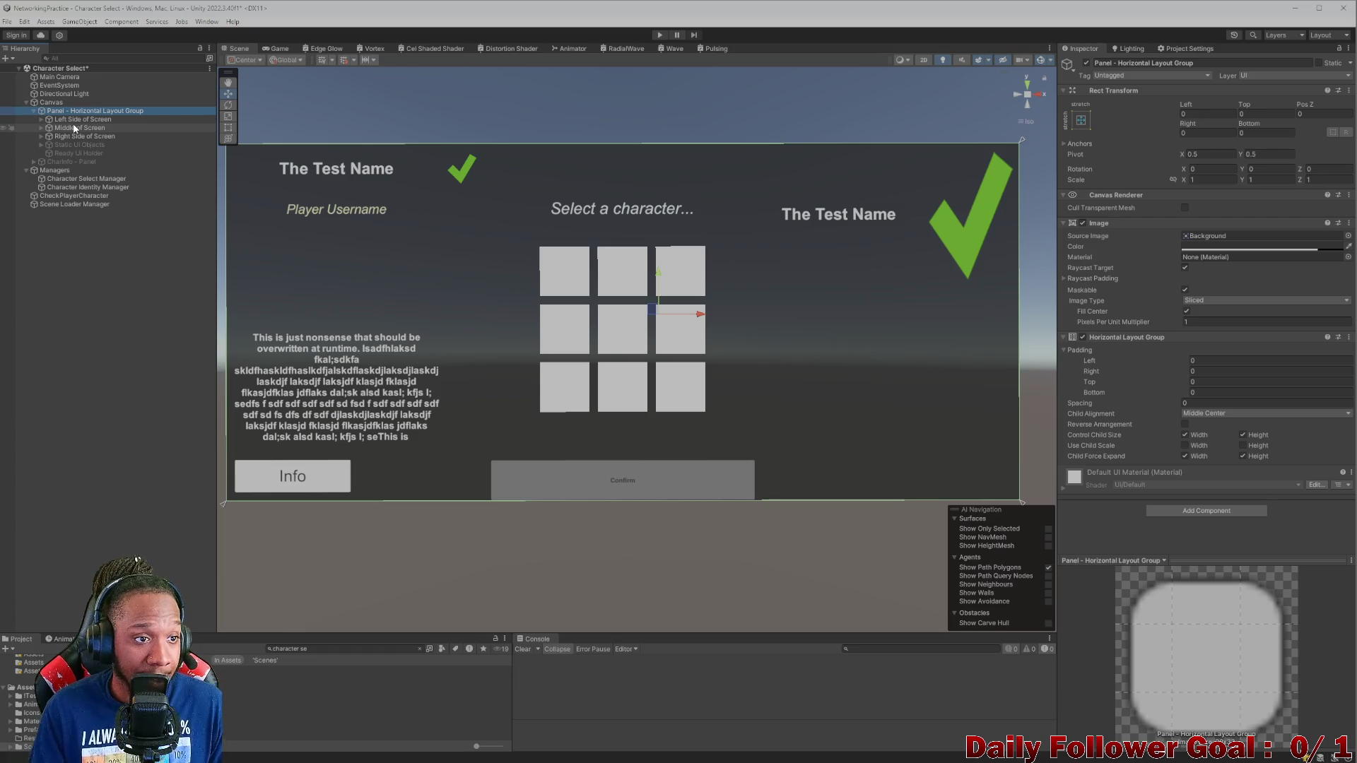
click(72, 120)
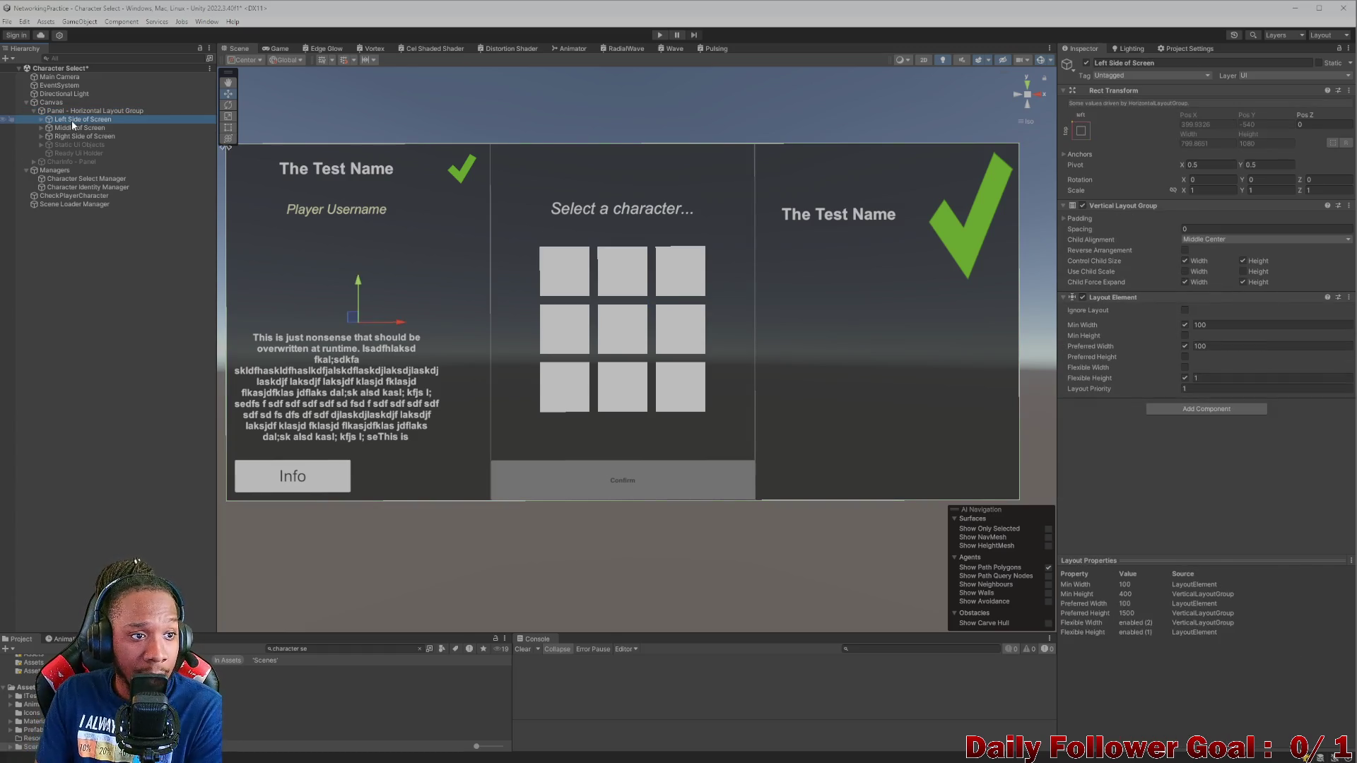
click(84, 111)
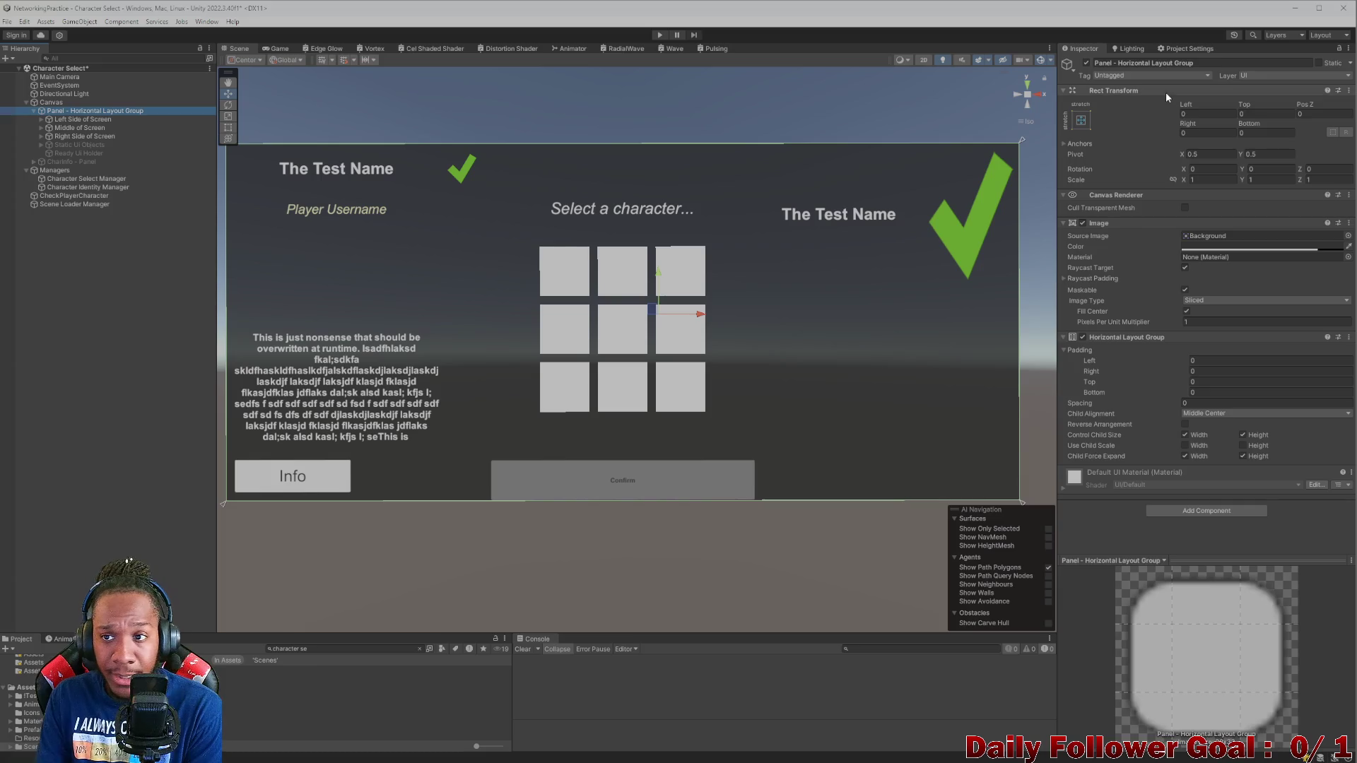
click(1153, 63)
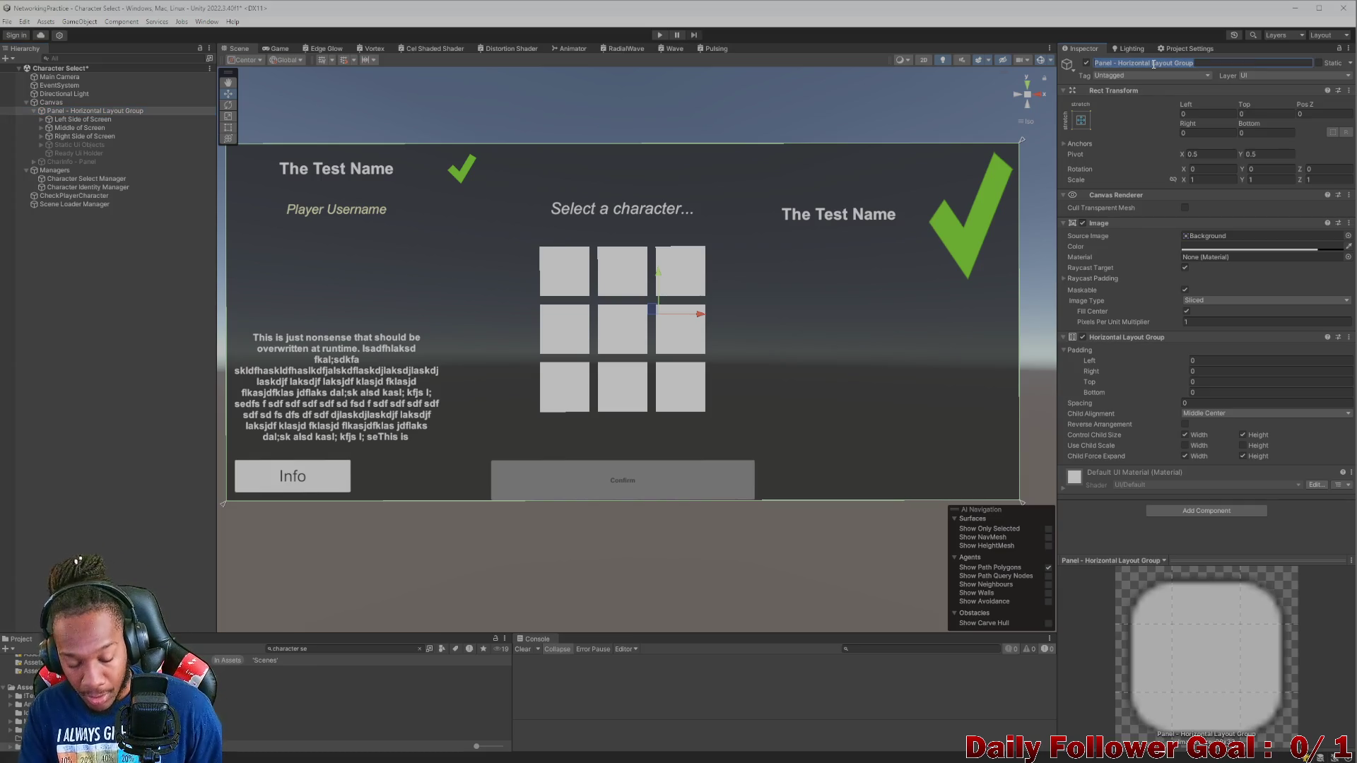
- Rename the panel to 'UI Parent - Horizontal Layout Group'
click(1153, 62)
key(BackSpace)
key(BackSpace)
key(BackSpace)
text(UI)
text(Pan)
text(ent)
key(Return)
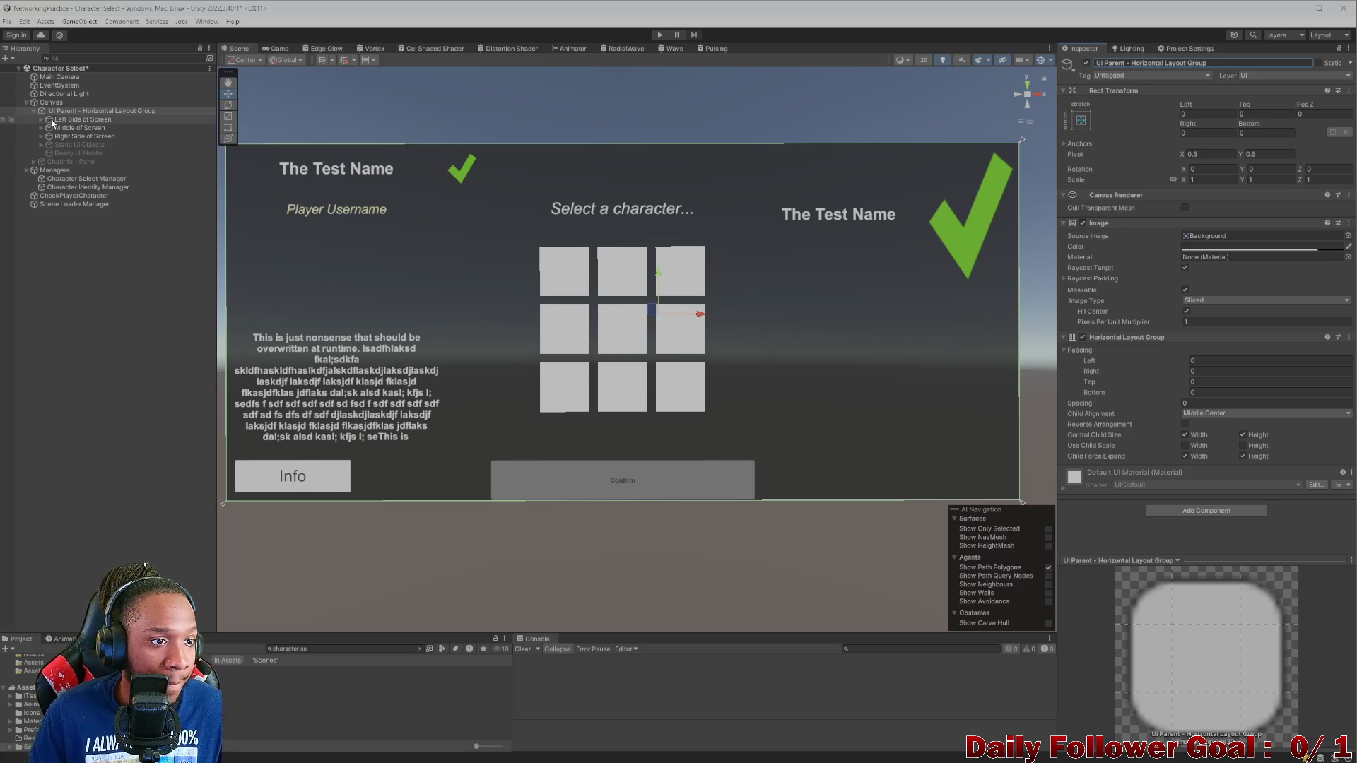
- Duplicate the Left Side of Screen column with Ctrl+D and drag the copy downward
click(67, 120)
click(74, 128)
click(78, 137)
click(85, 112)
click(88, 120)
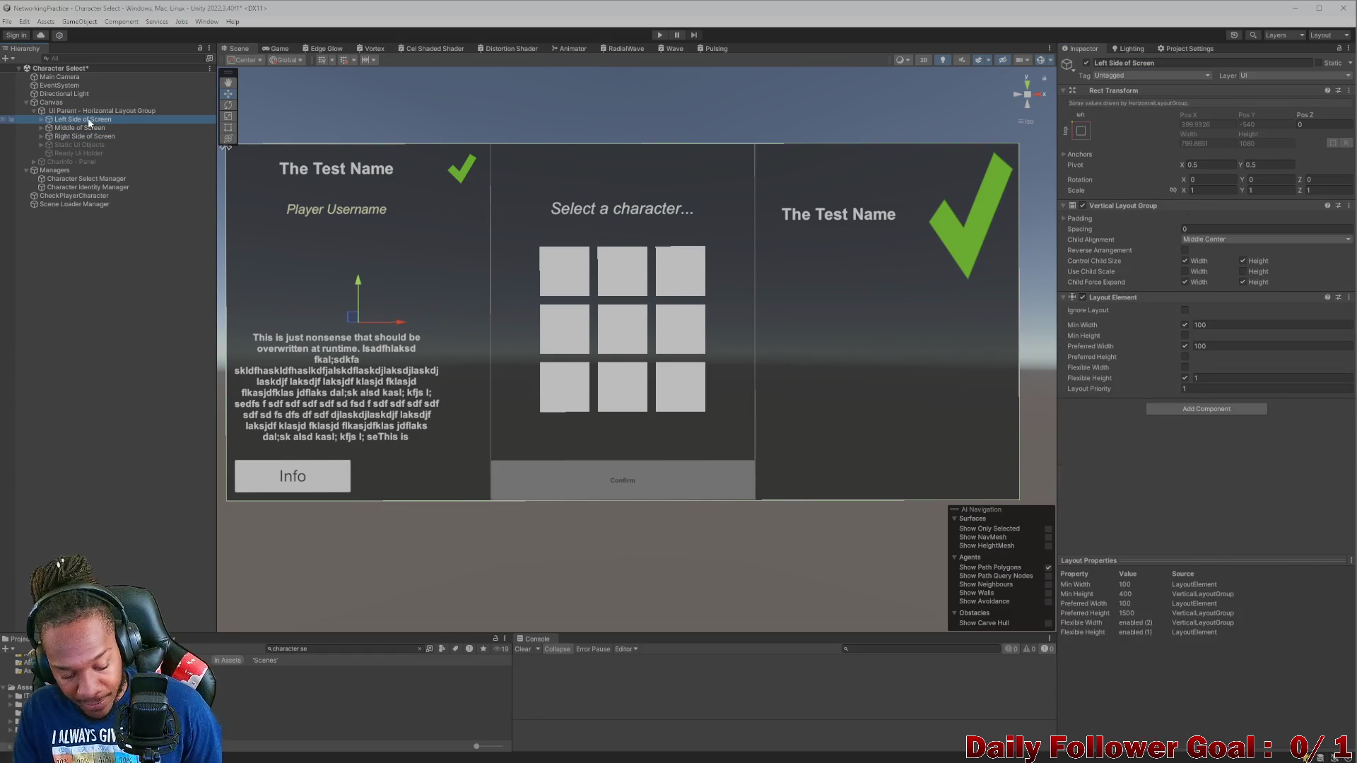
key(ctrl+d)
drag(87, 128, 88, 143)
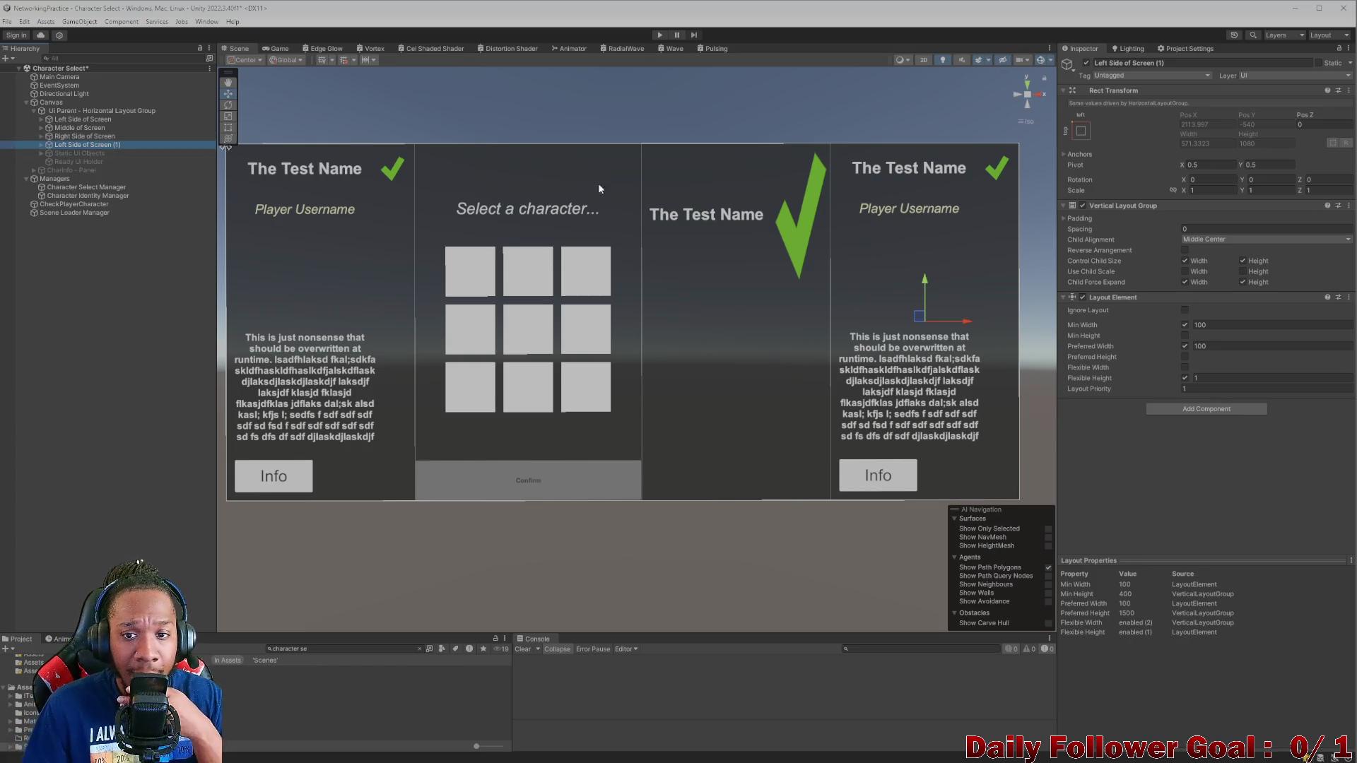
- Expand Right Side of Screen and the copied Left Side of Screen (1) with its name row
click(41, 136)
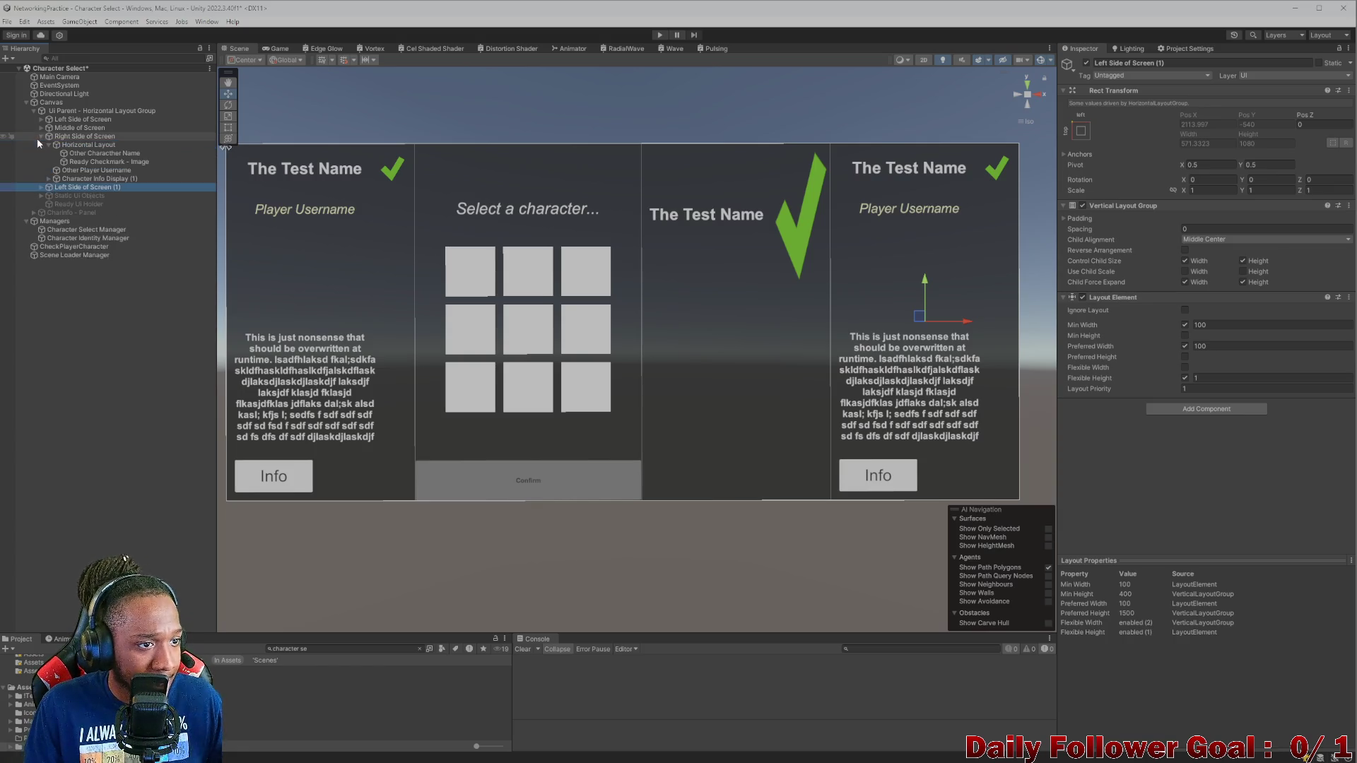
click(41, 187)
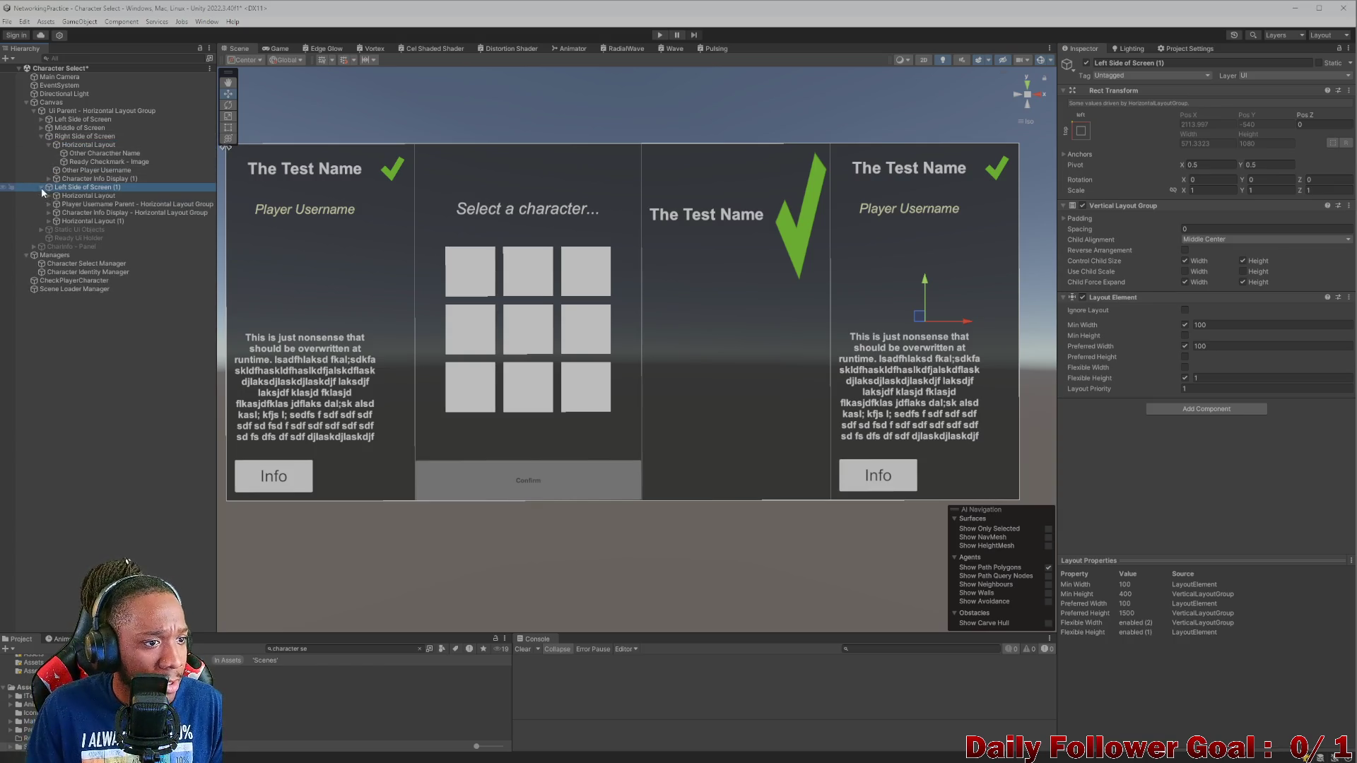
click(48, 195)
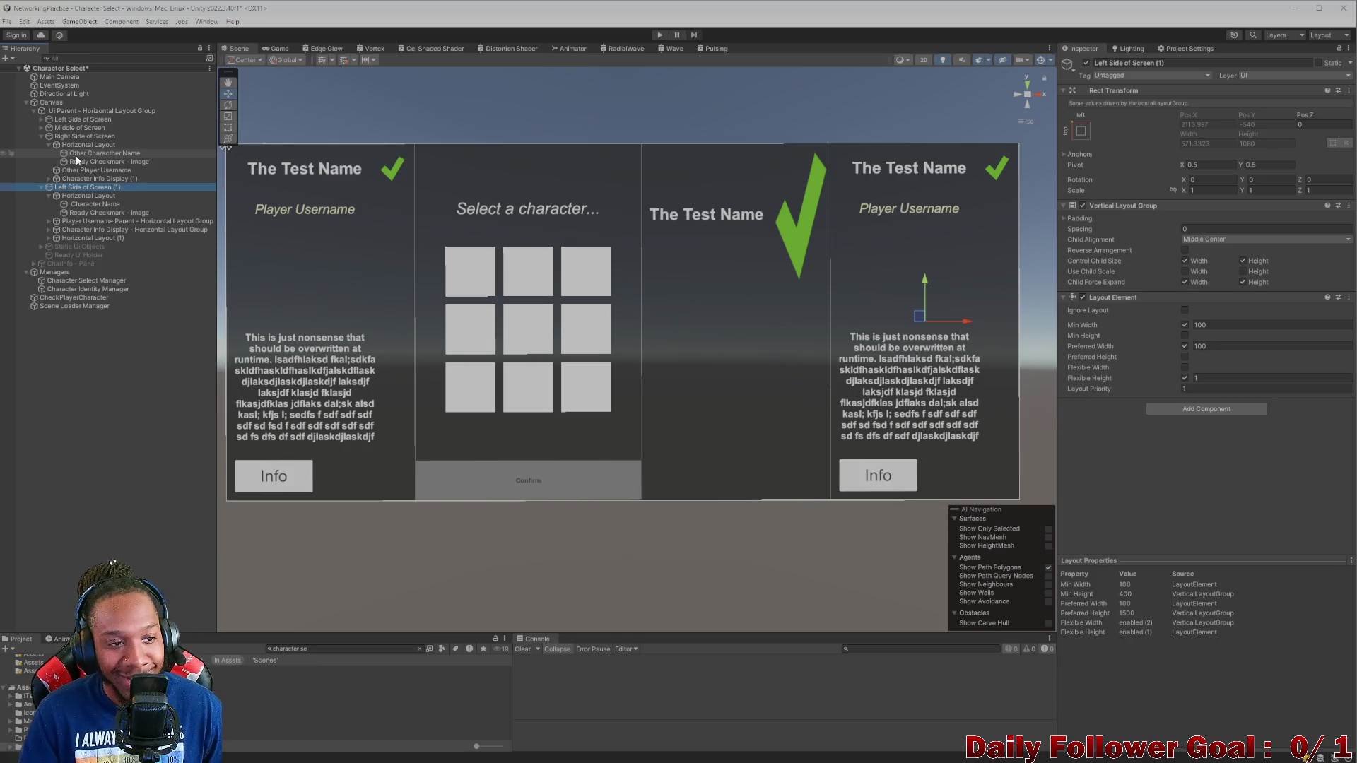
- Give Other Character Name Best Fit and vertical Overflow, matching Character Name's text settings
click(88, 204)
scroll(1207, 368, down, 3)
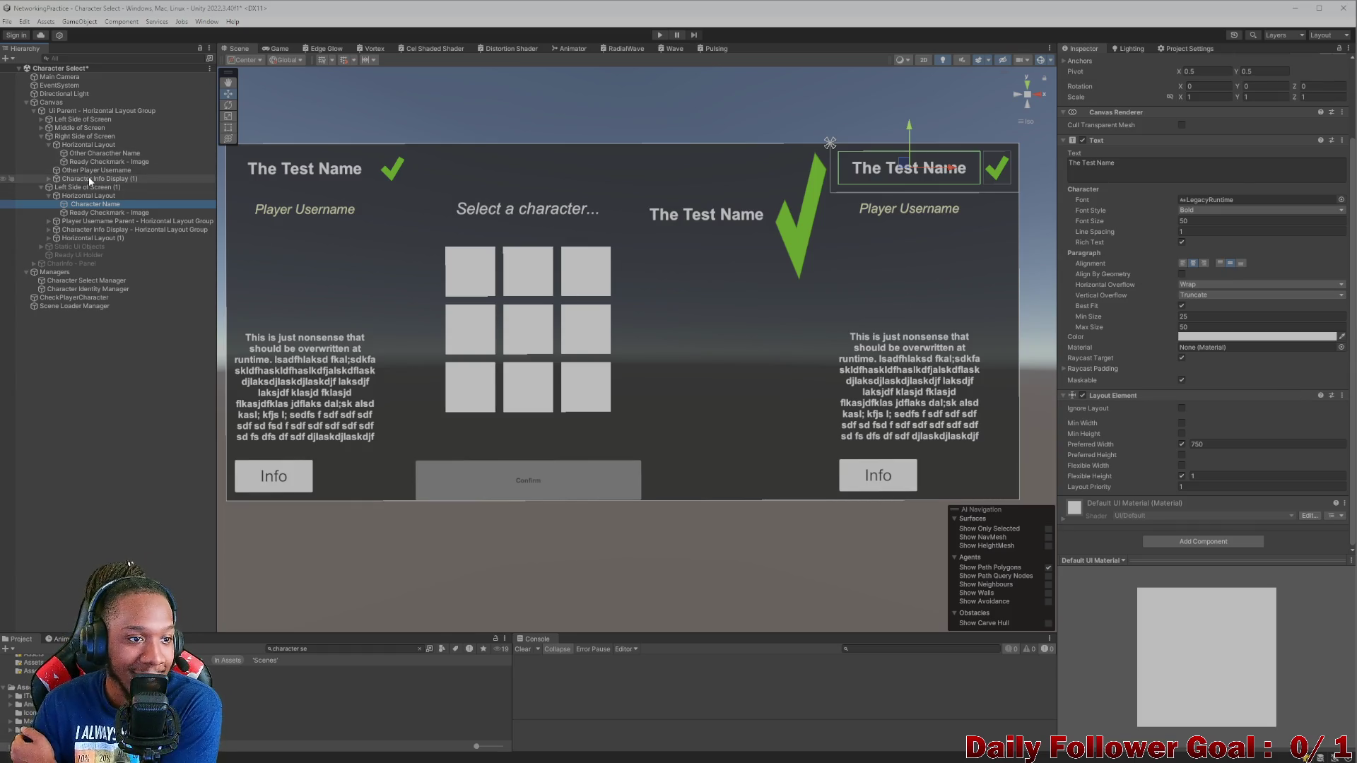
click(90, 154)
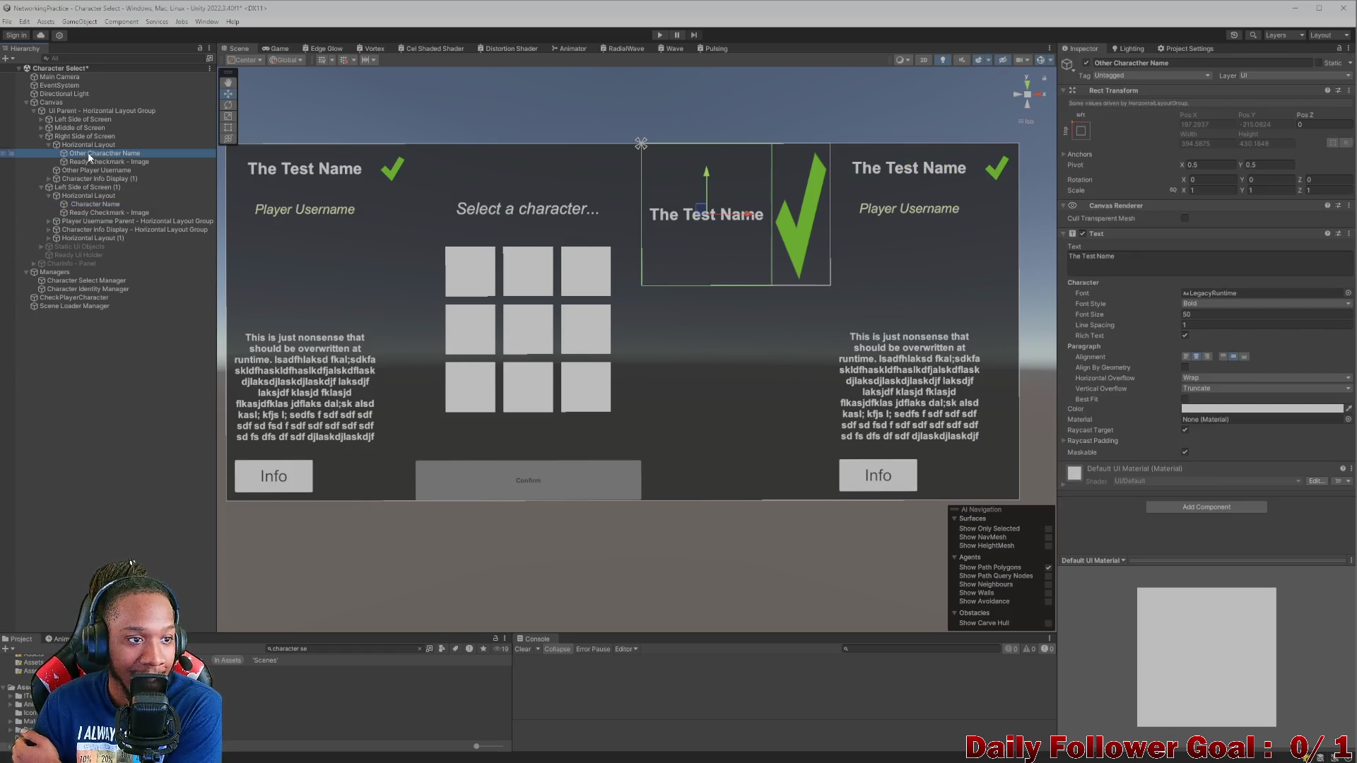
click(1185, 400)
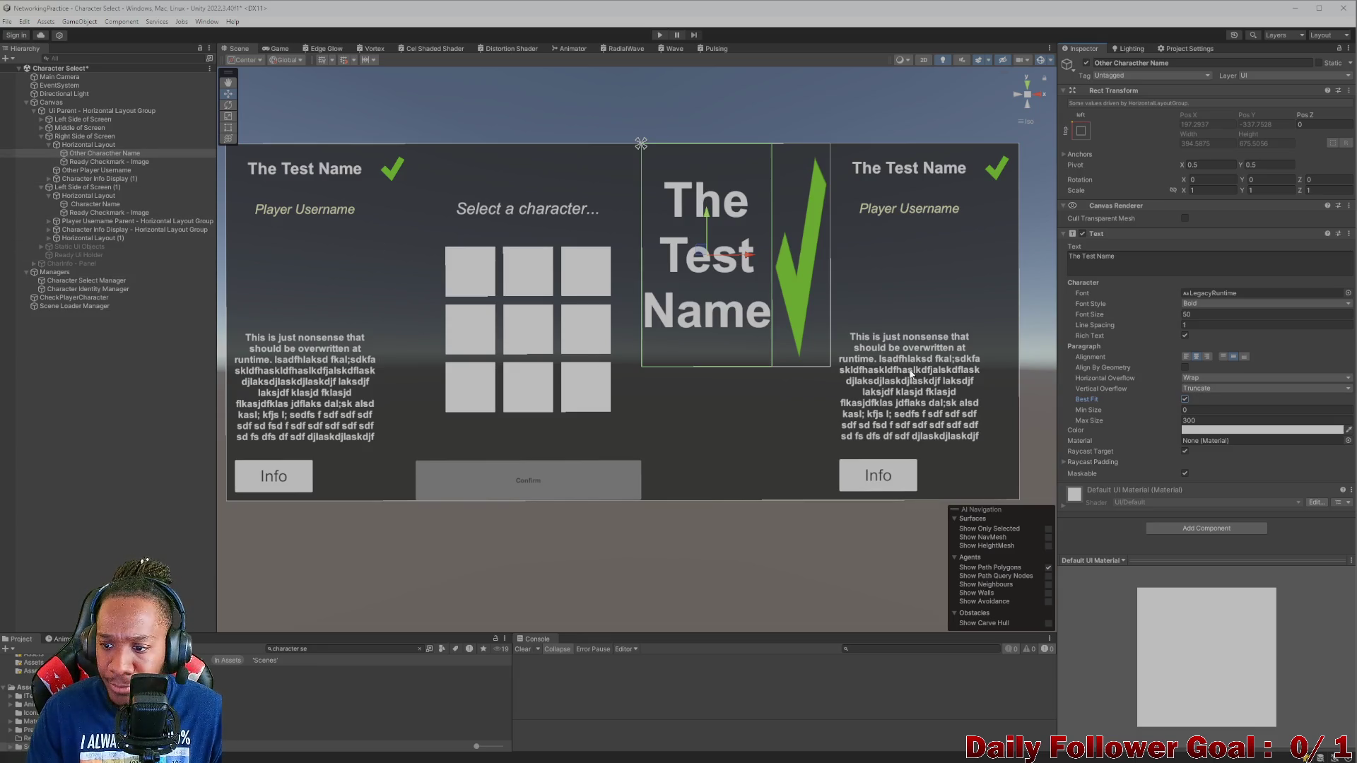
click(1265, 388)
click(1212, 404)
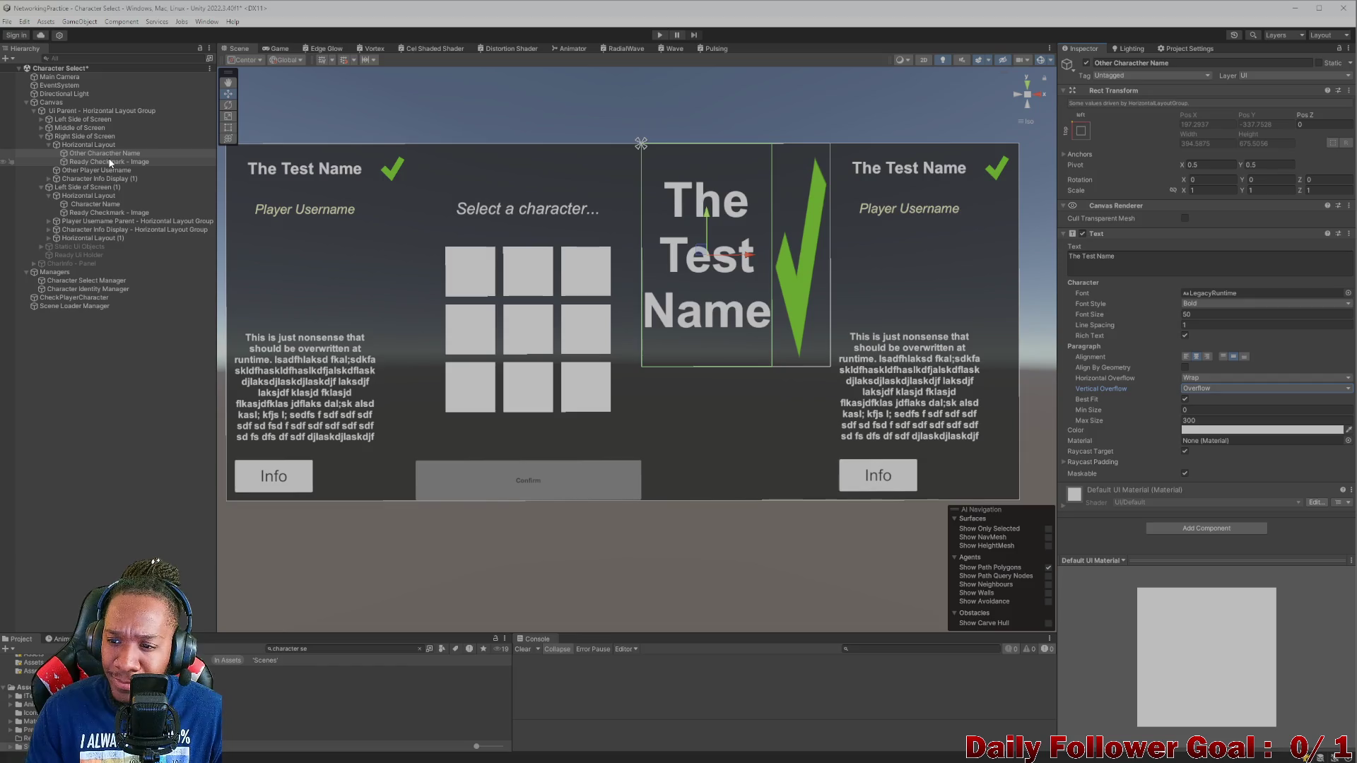
click(109, 204)
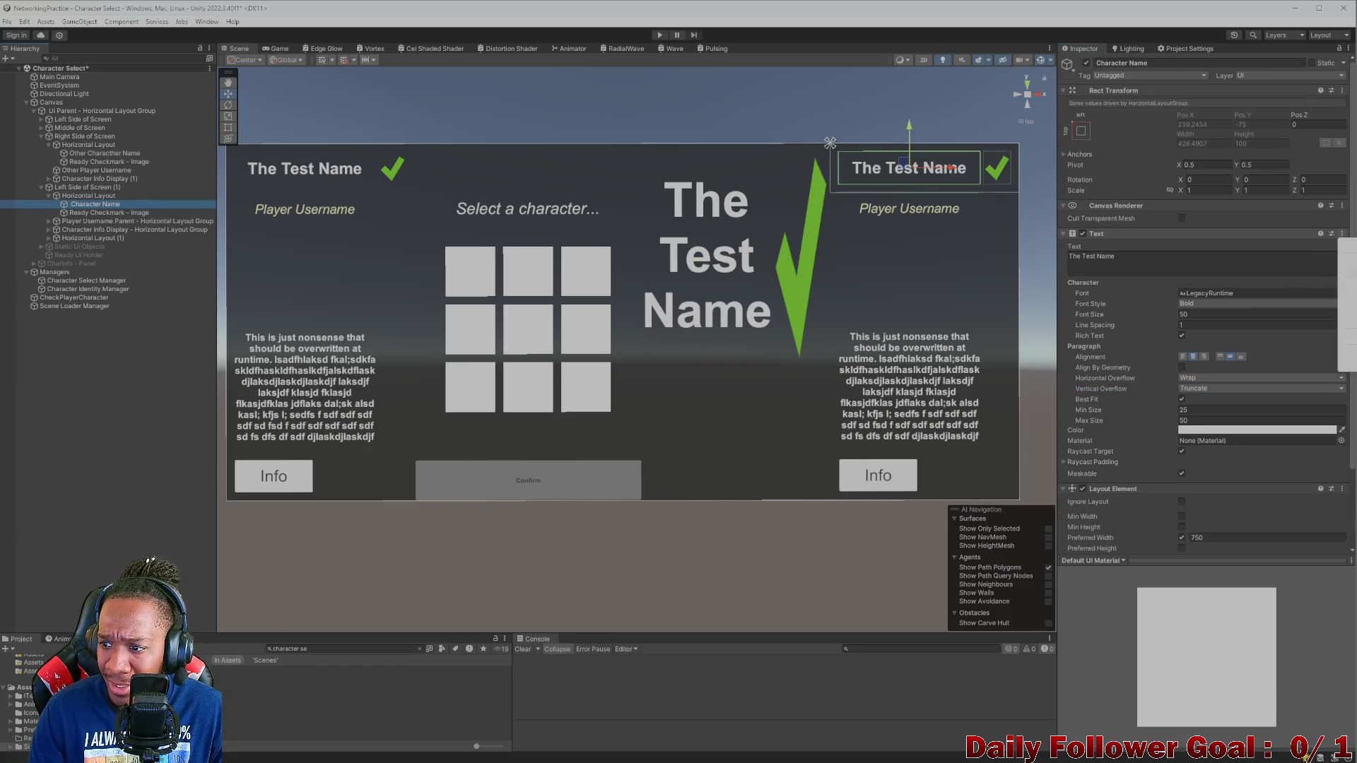
click(163, 153)
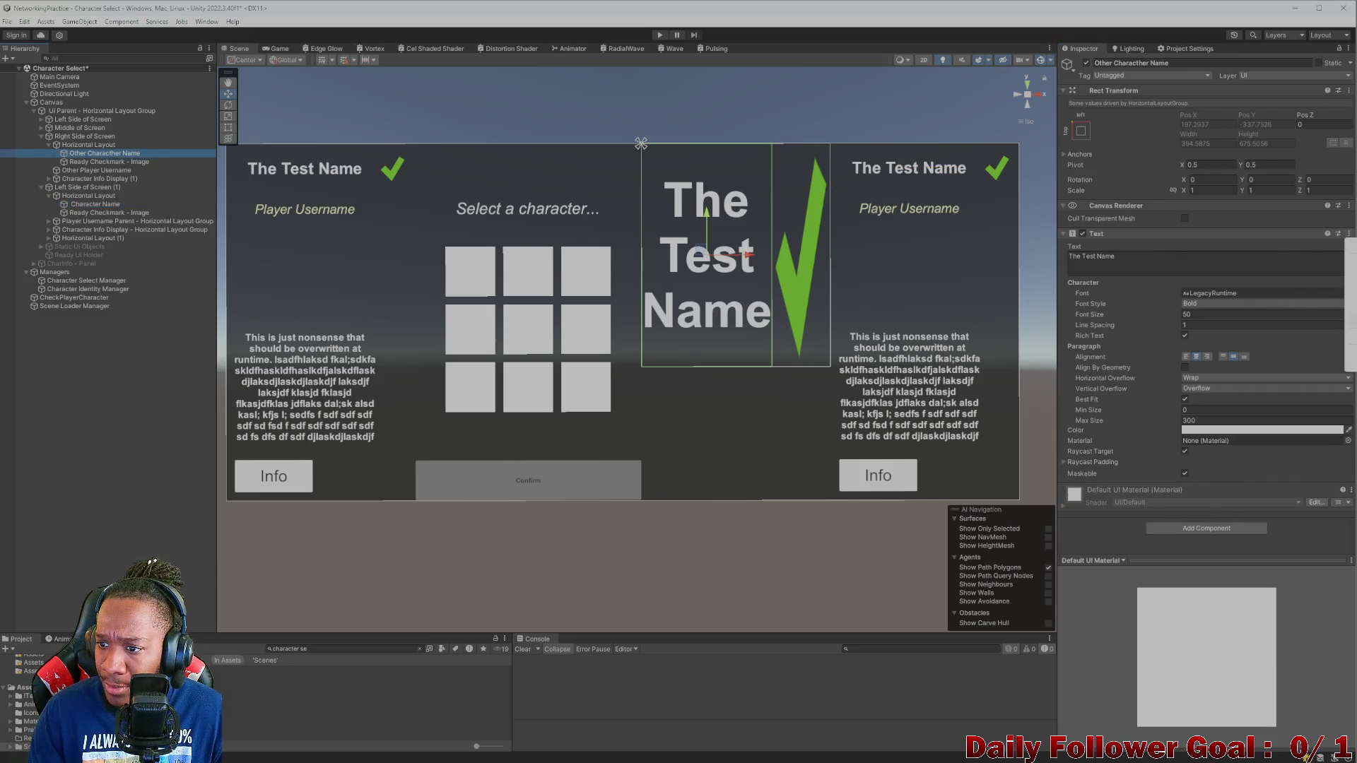
key(ctrl+z)
- Change the label's text to 'The Other Test Name'
click(1160, 259)
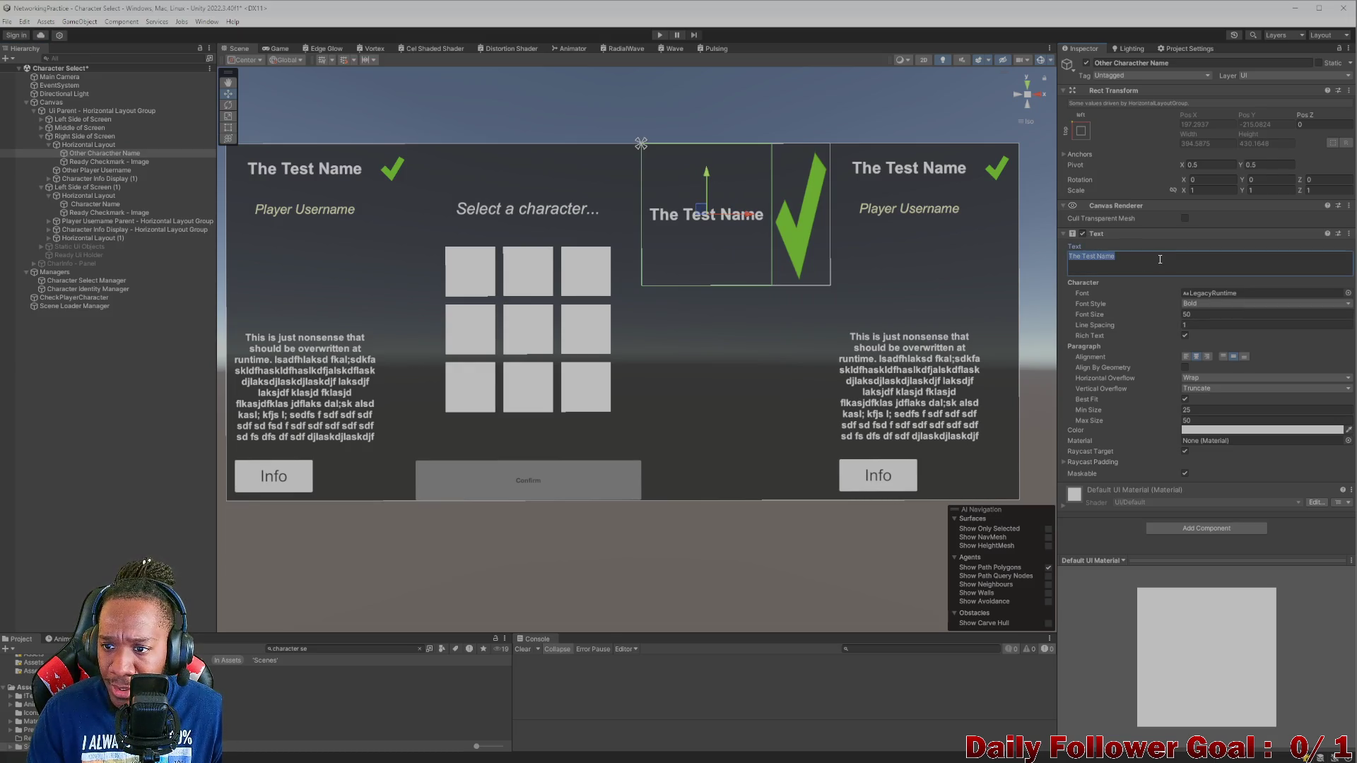
key(ctrl+a)
key(BackSpace)
text(Other)
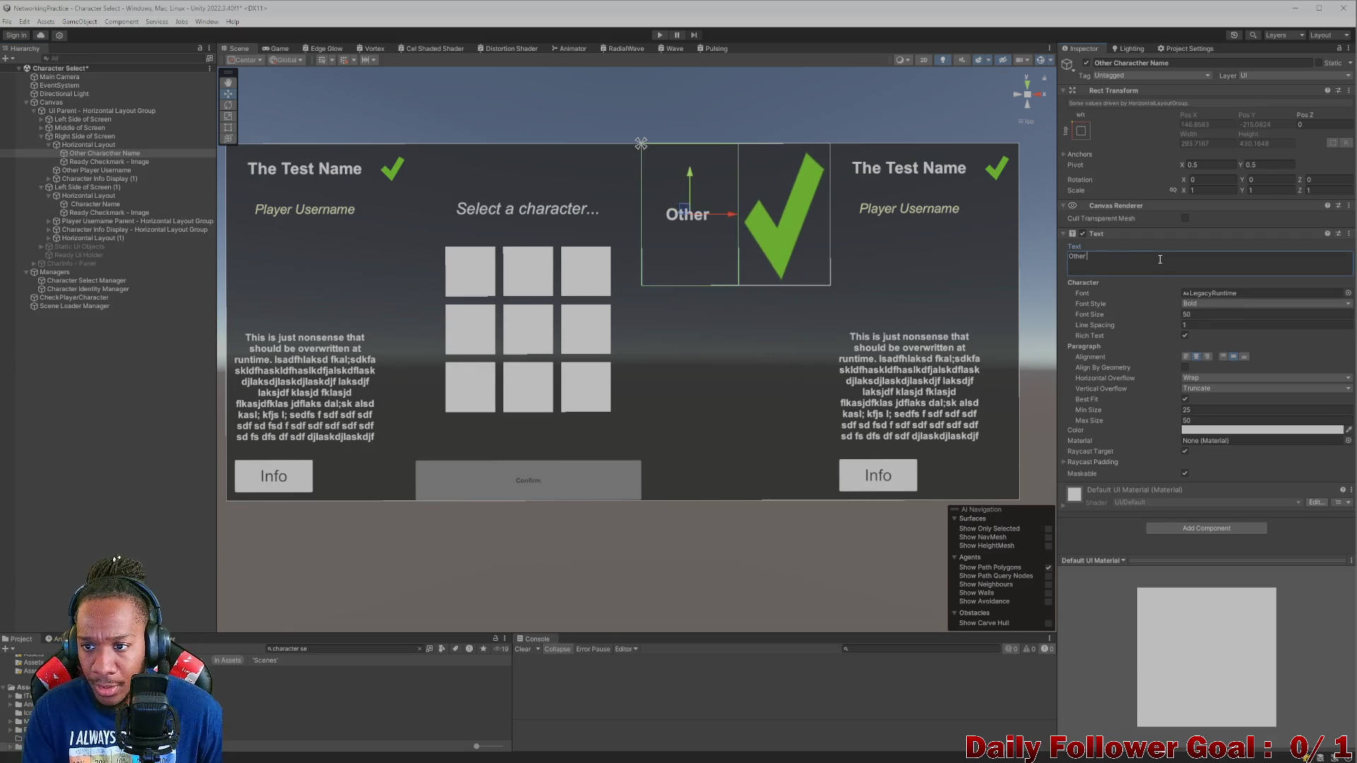
key(BackSpace)
key(BackSpace)
key(BackSpace)
text(TH)
key(BackSpace)
text(he Other Test Nasme)
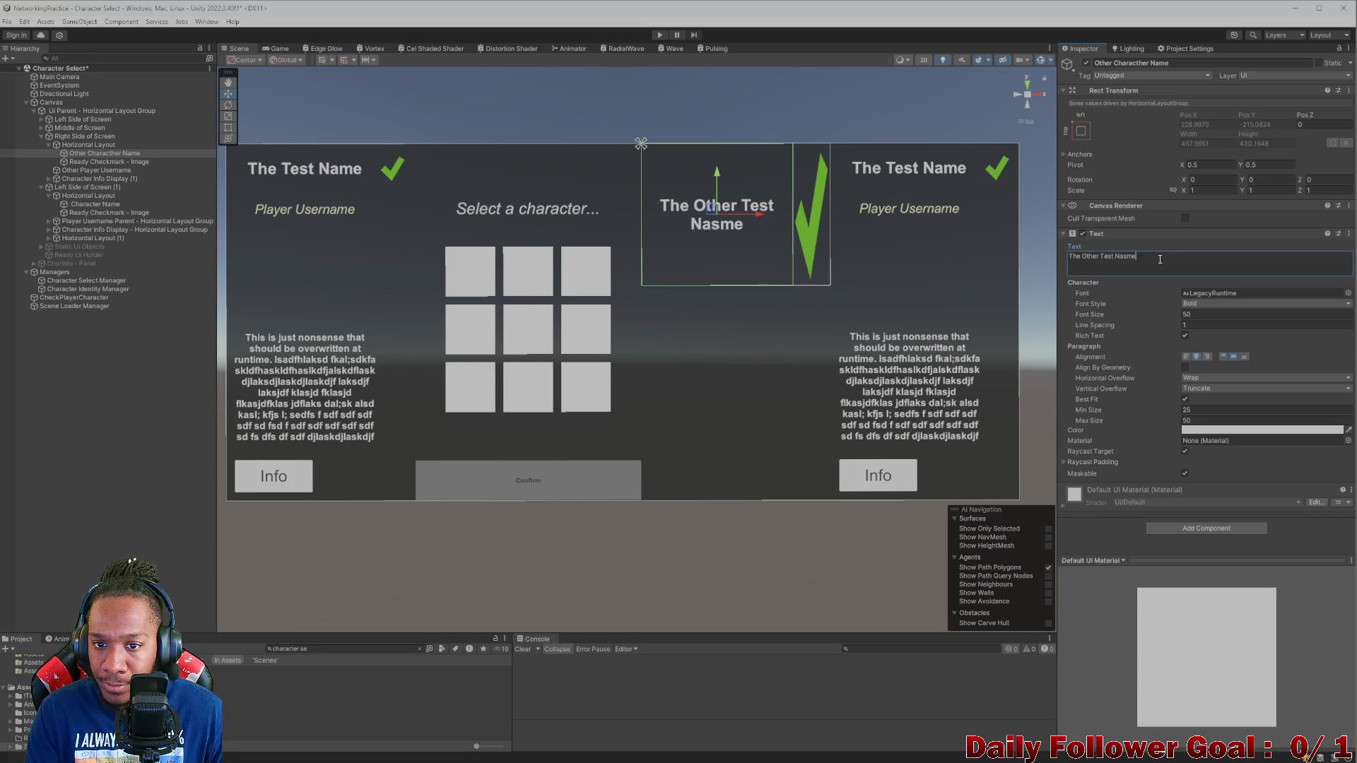
key(BackSpace)
key(BackSpace)
key(BackSpace)
text(me)
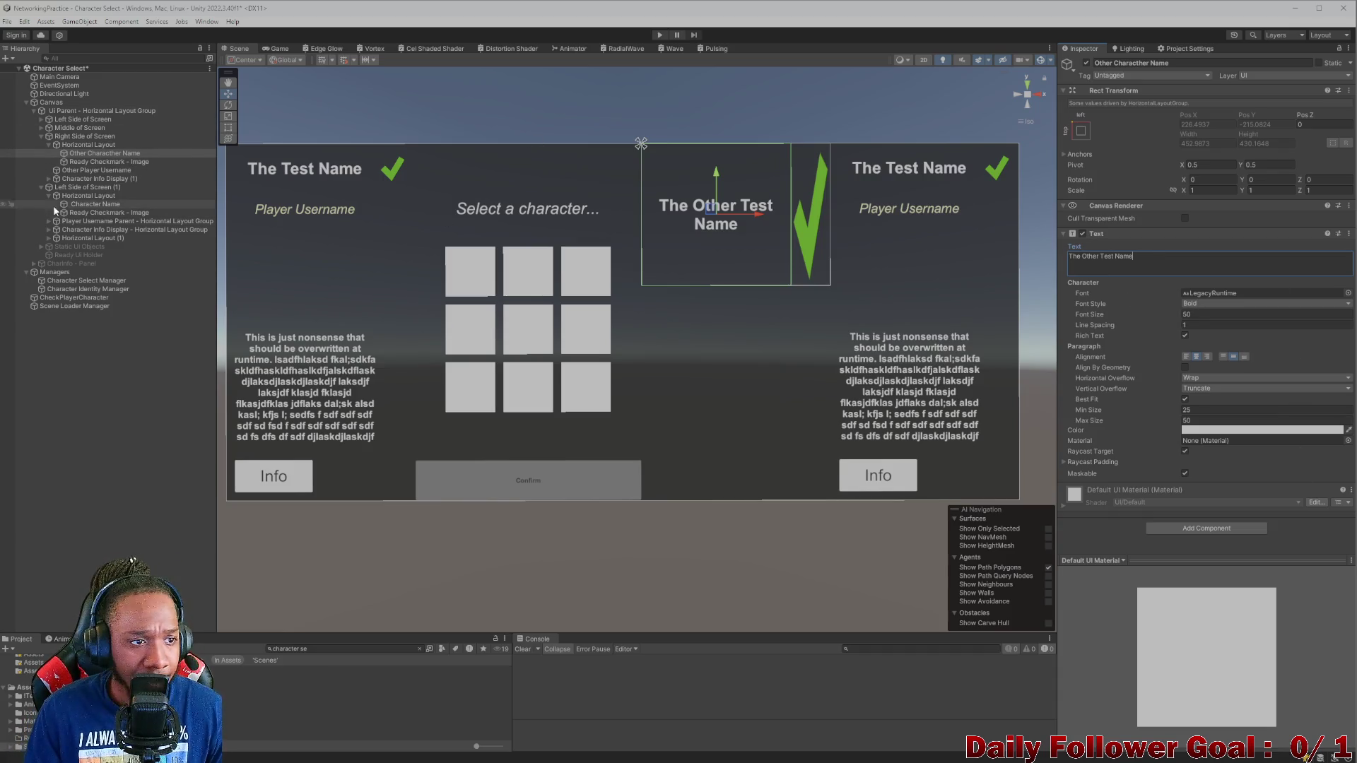
- Move The Other Test Name into the Horizontal Layout row of Left Side of Screen (1)
click(102, 205)
scroll(1287, 452, down, 3)
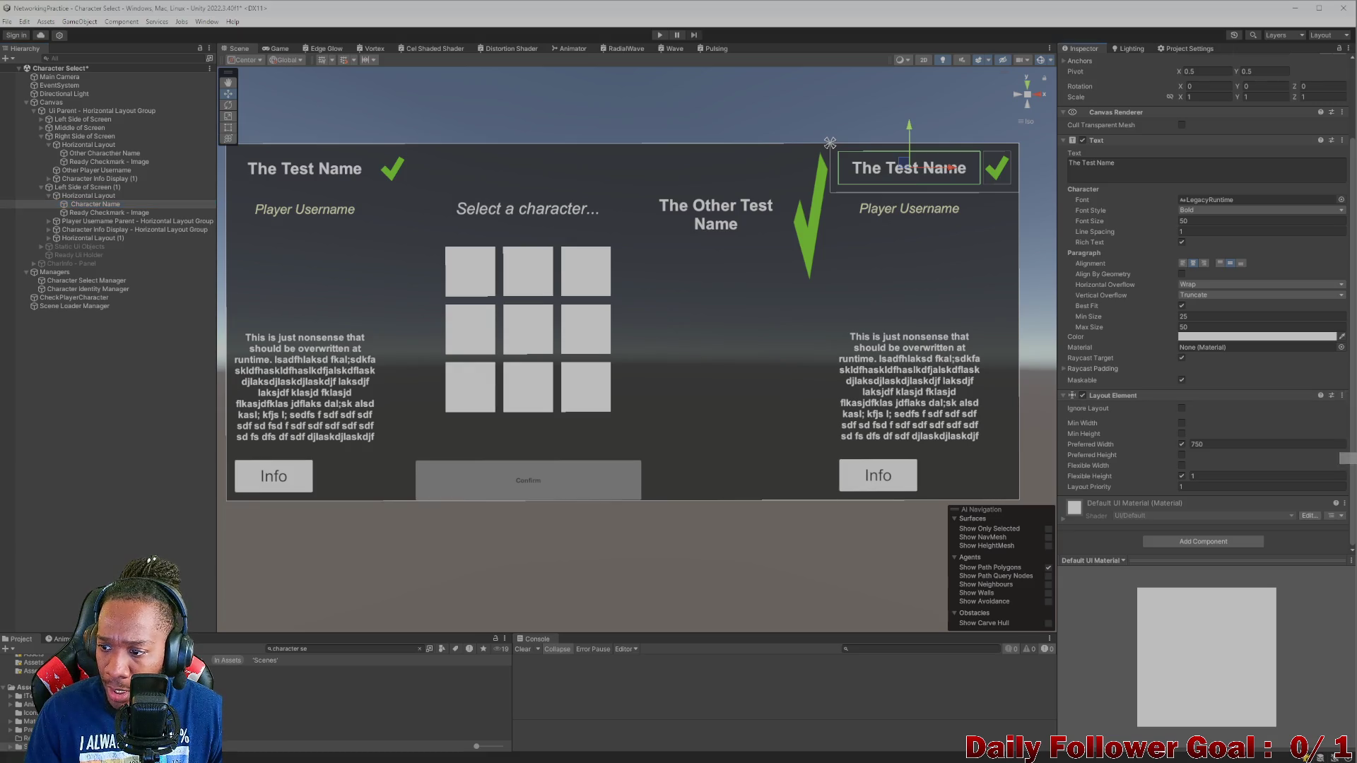
click(152, 153)
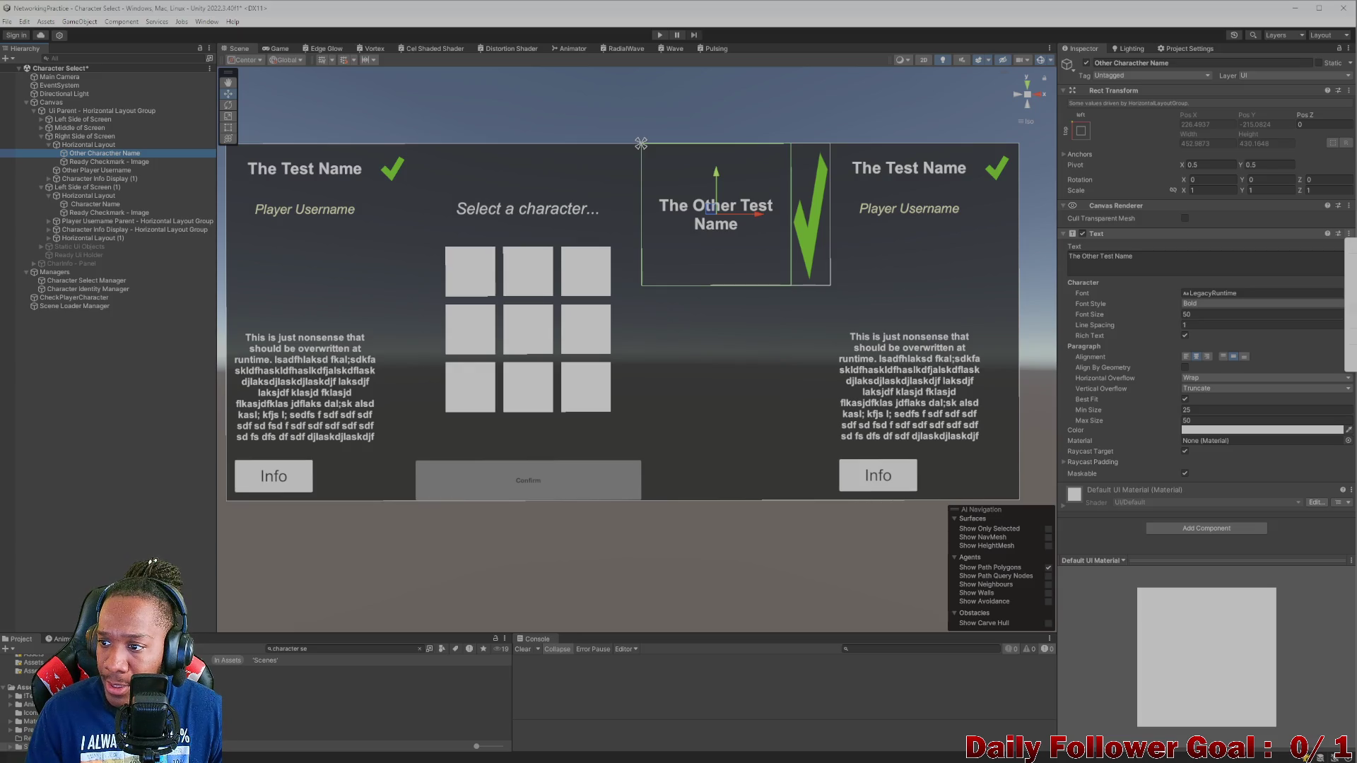
scroll(1235, 355, down, 2)
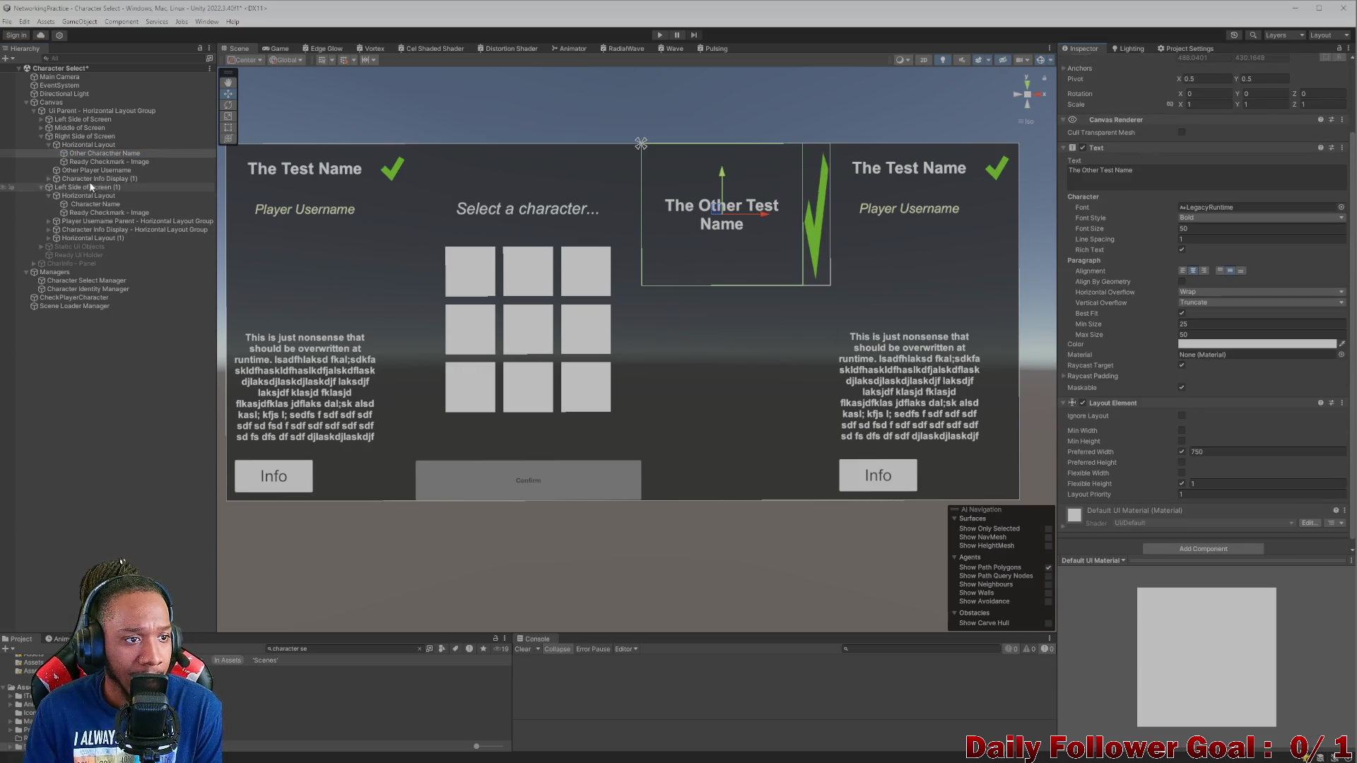
drag(100, 153, 99, 201)
- Delete the copied Character Name label from the right-end column and expand Player Username Parent
click(108, 204)
key(Delete)
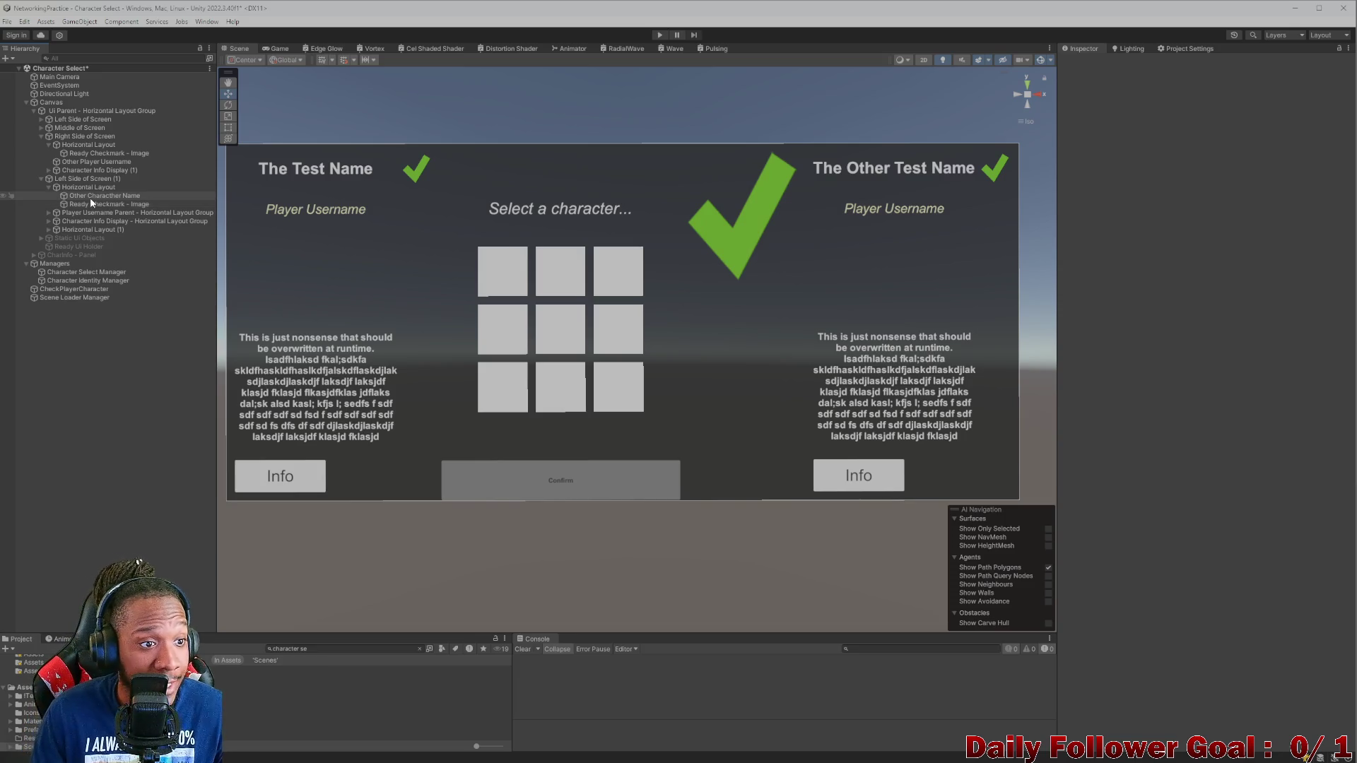
click(77, 162)
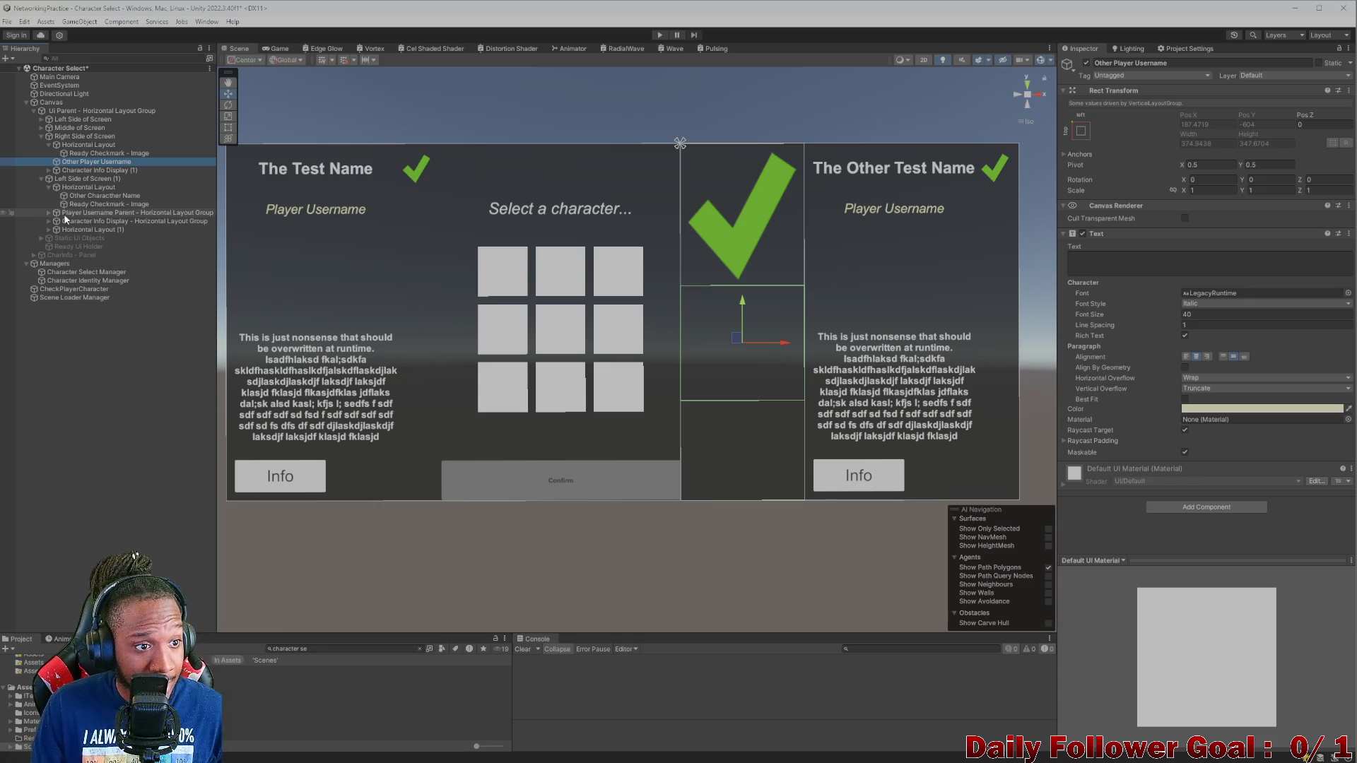
click(49, 187)
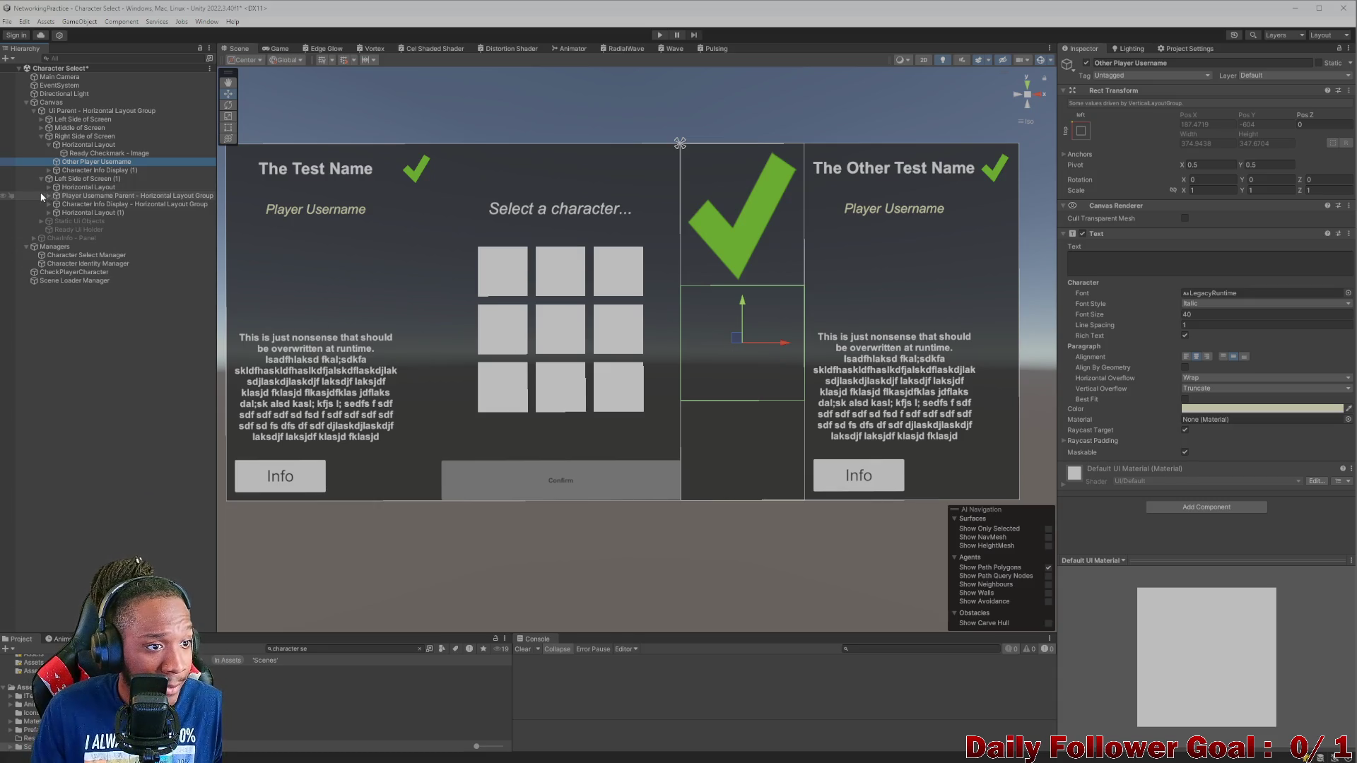
click(49, 196)
- Drag Other Player Username into the right-end column's Player Username Parent, beside Player Username
click(94, 204)
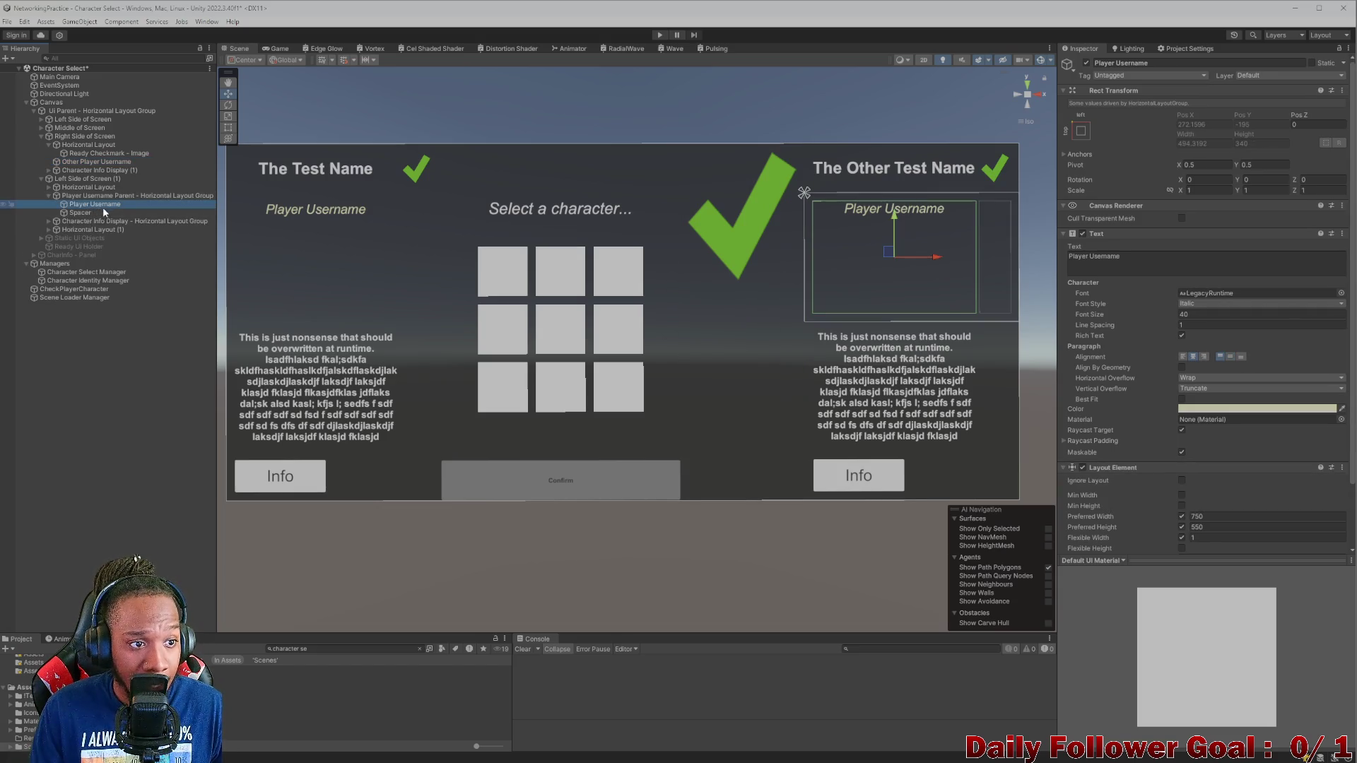
scroll(1284, 366, down, 2)
scroll(1274, 324, up, 2)
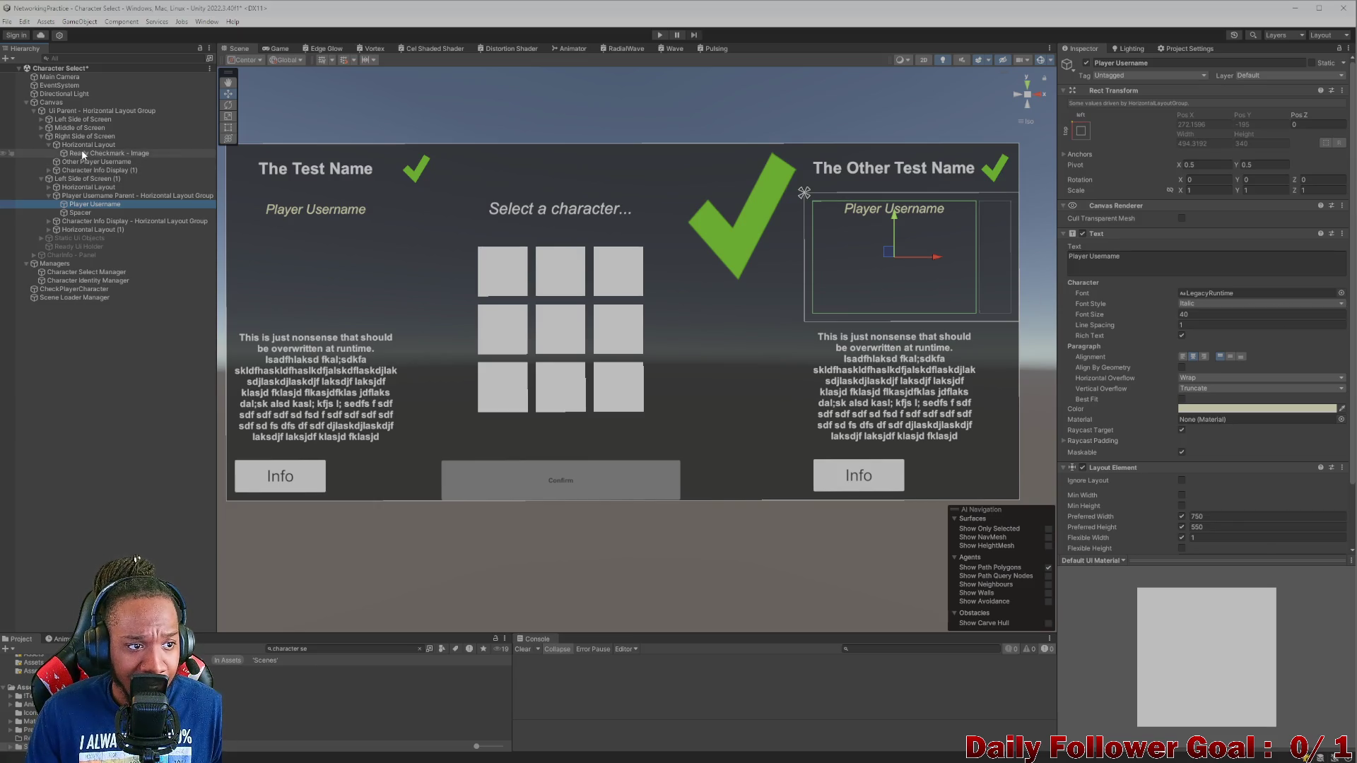
click(92, 207)
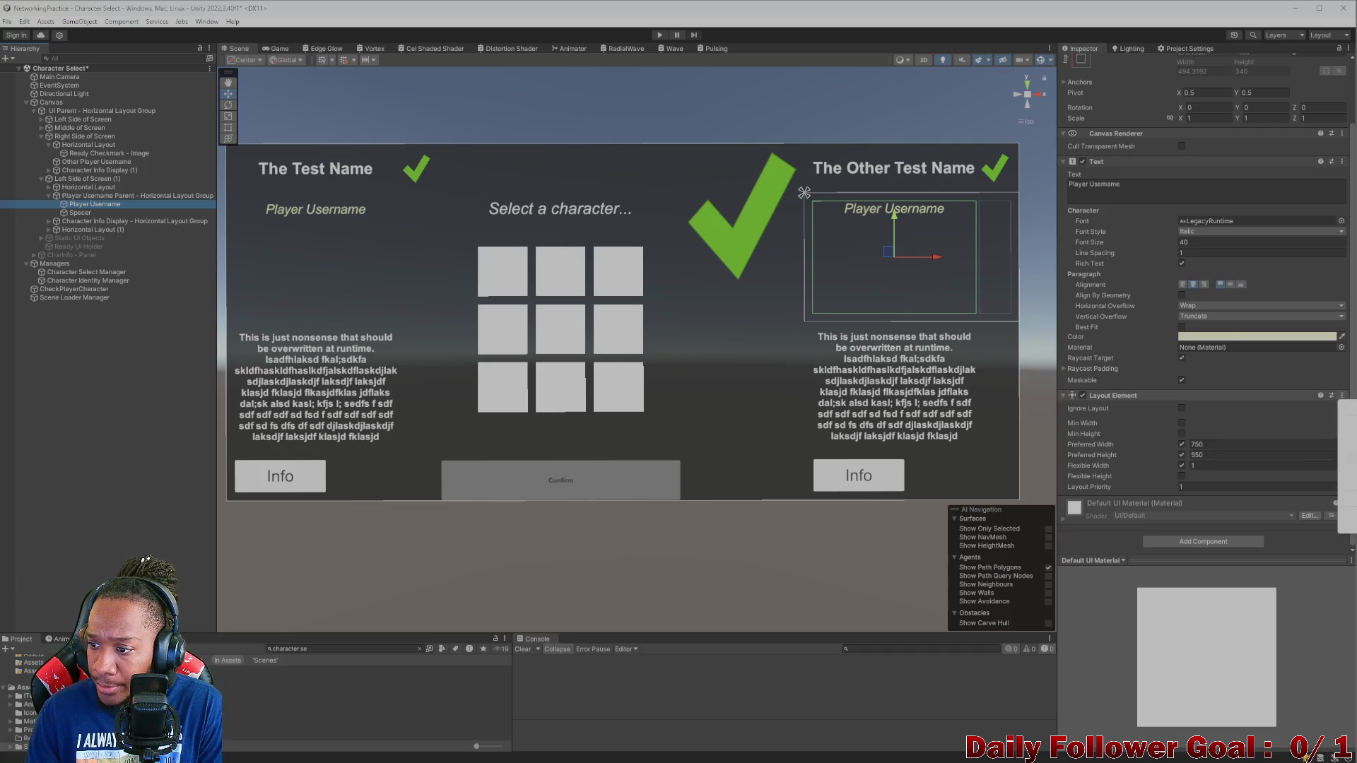
click(96, 154)
click(95, 161)
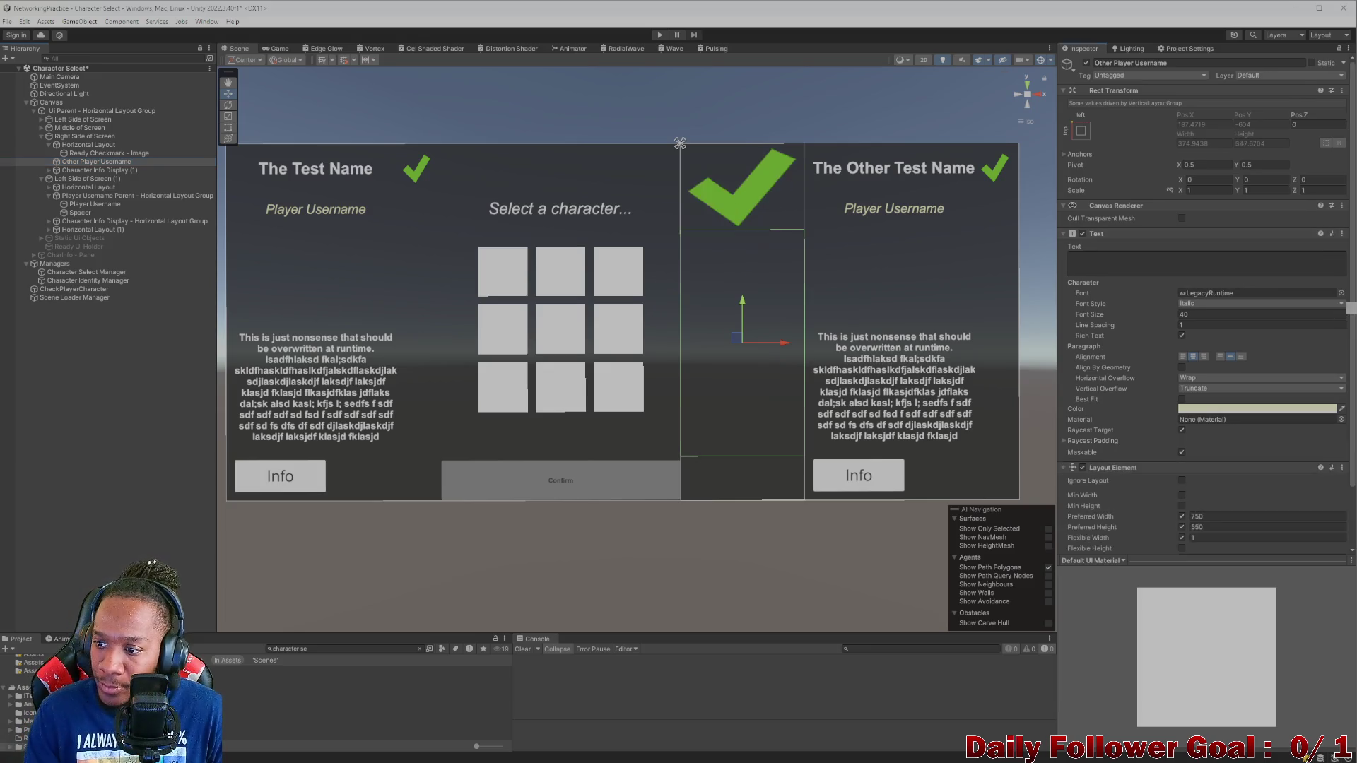
drag(75, 179, 94, 205)
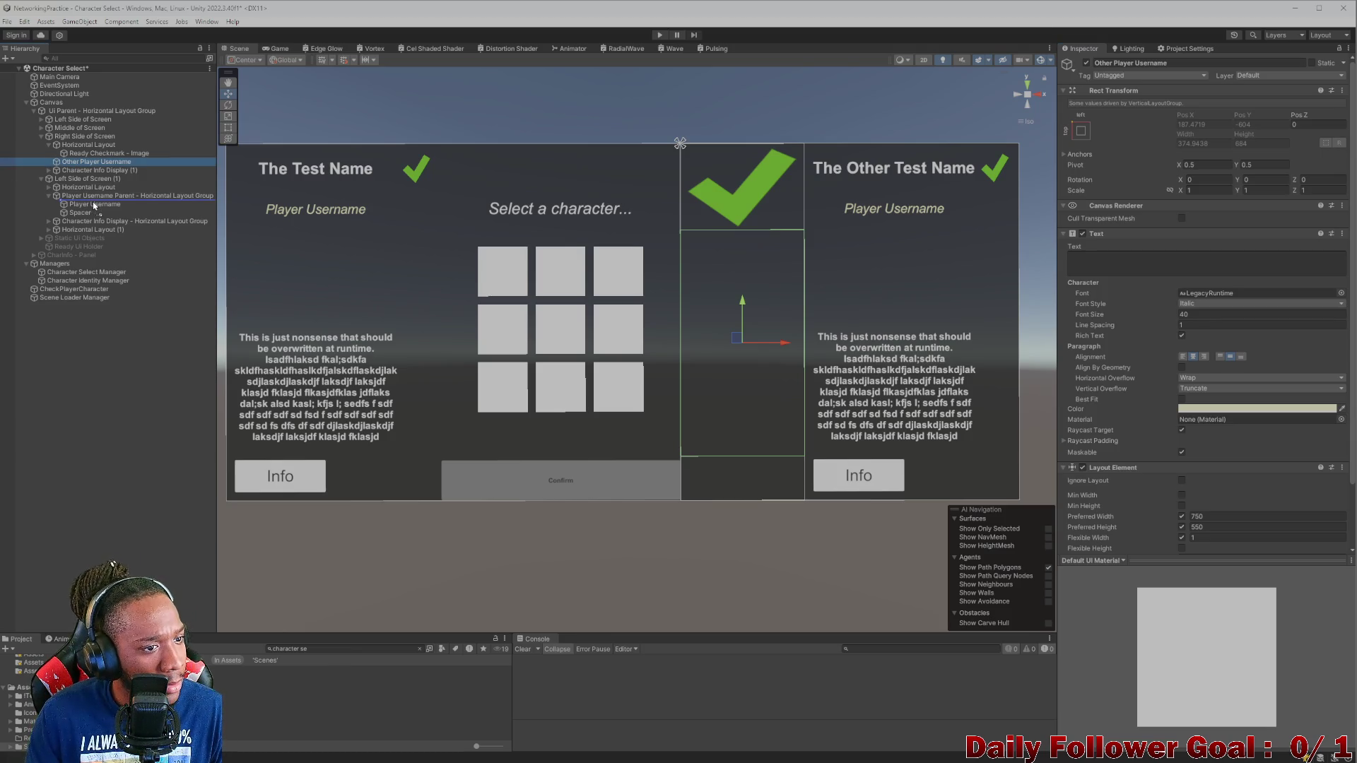
drag(94, 205, 94, 205)
click(92, 205)
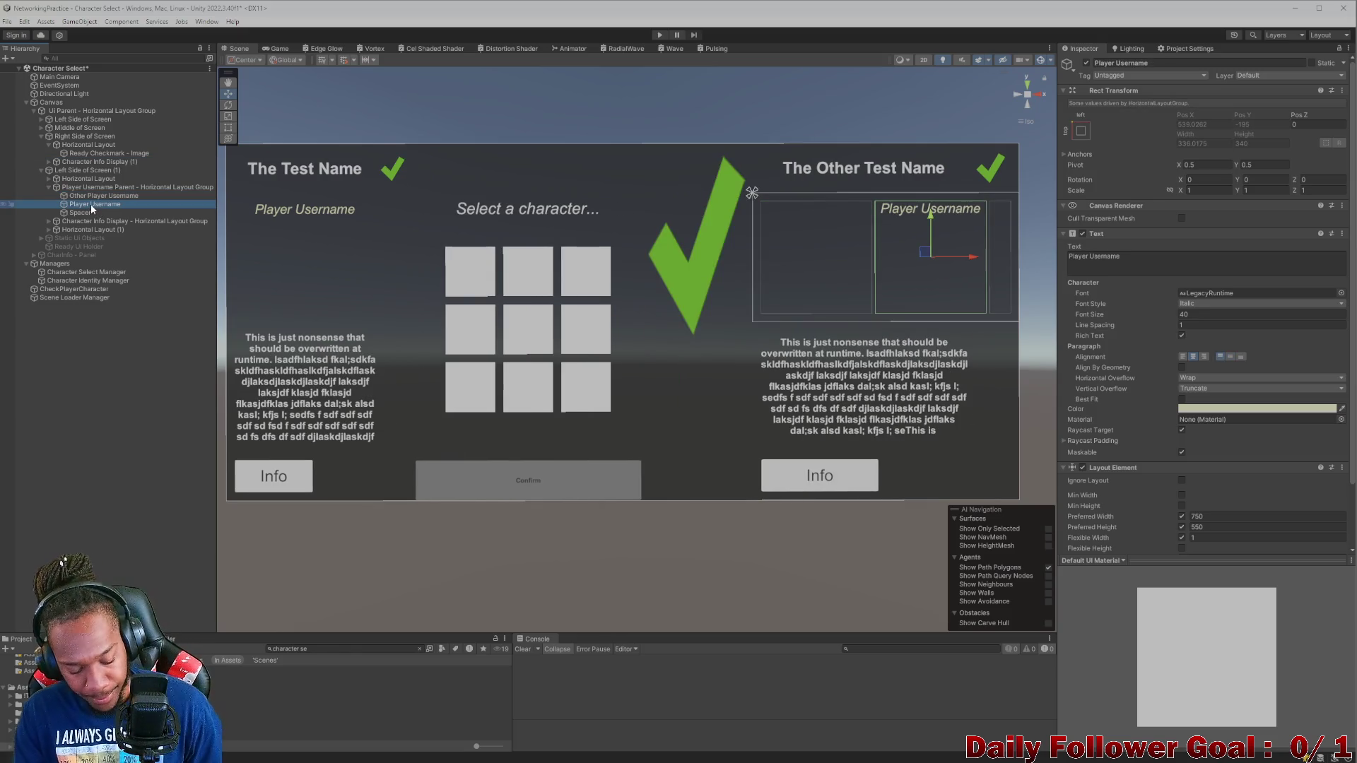
- Delete the duplicate Player Username, then make the other label read 'Other Player Username', top-aligned
key(Delete)
click(93, 198)
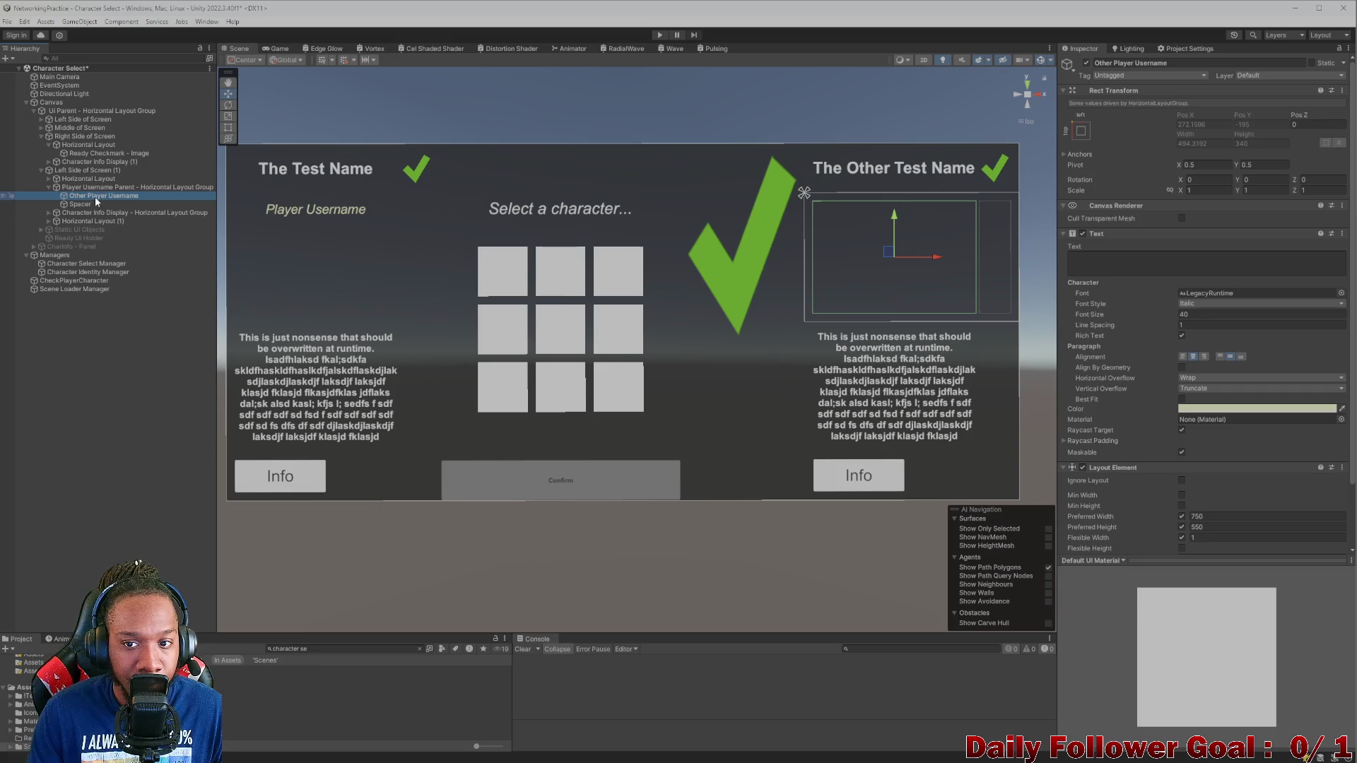
click(1162, 265)
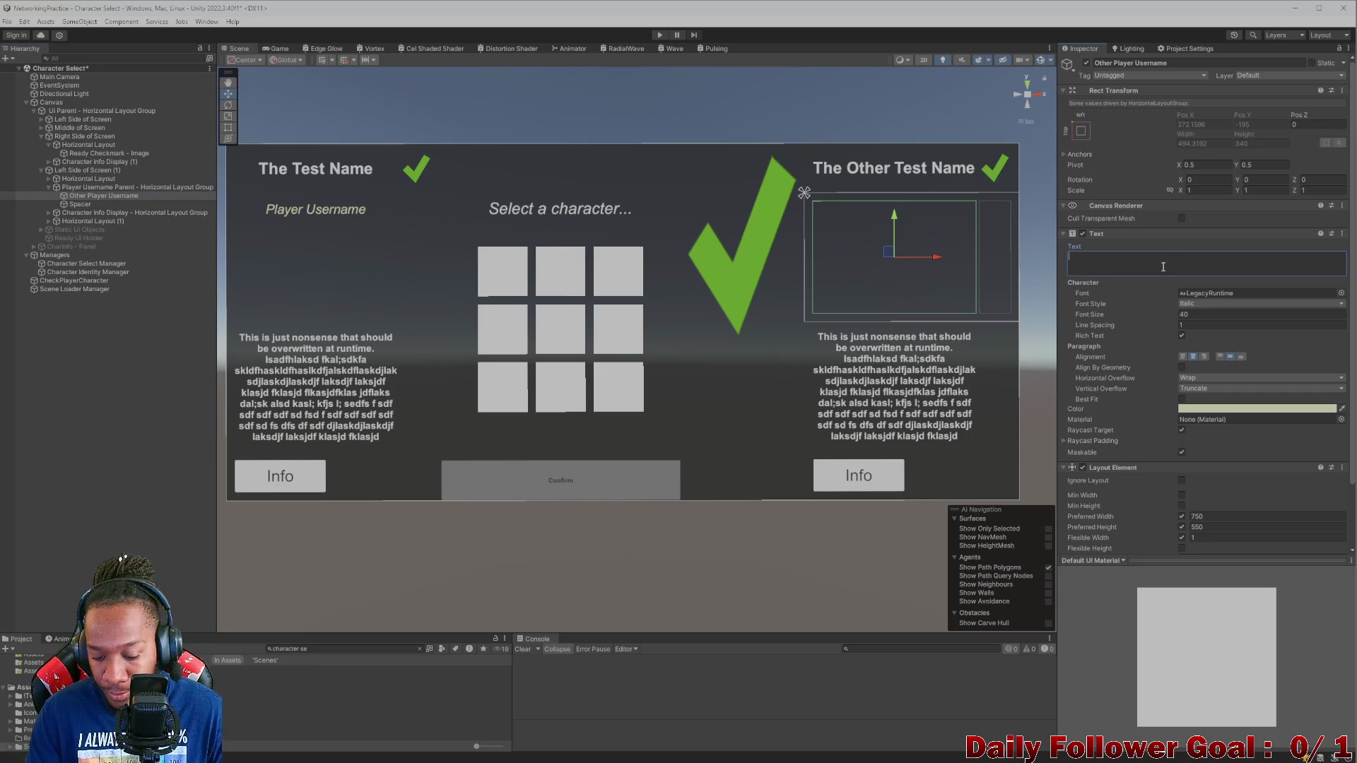
text(Other Player)
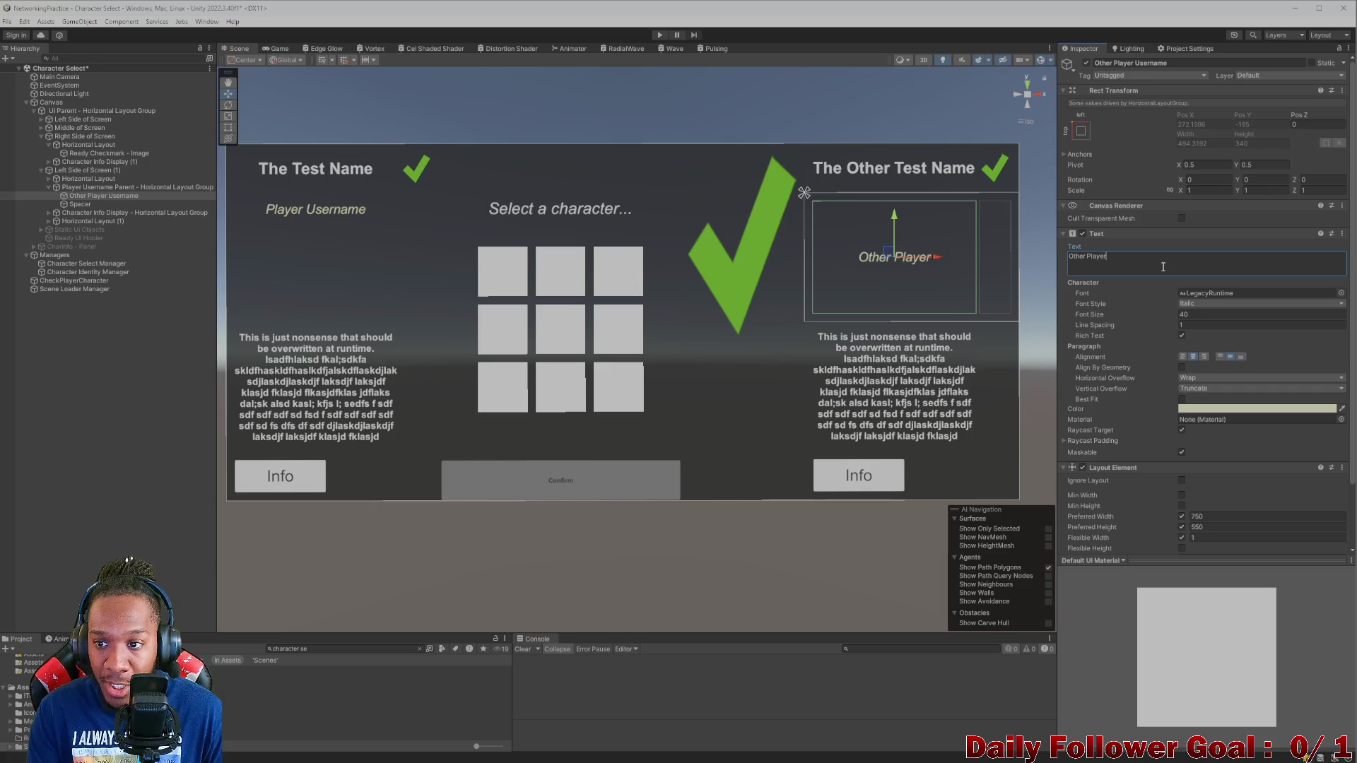
text( Userna)
key(BackSpace)
text(name)
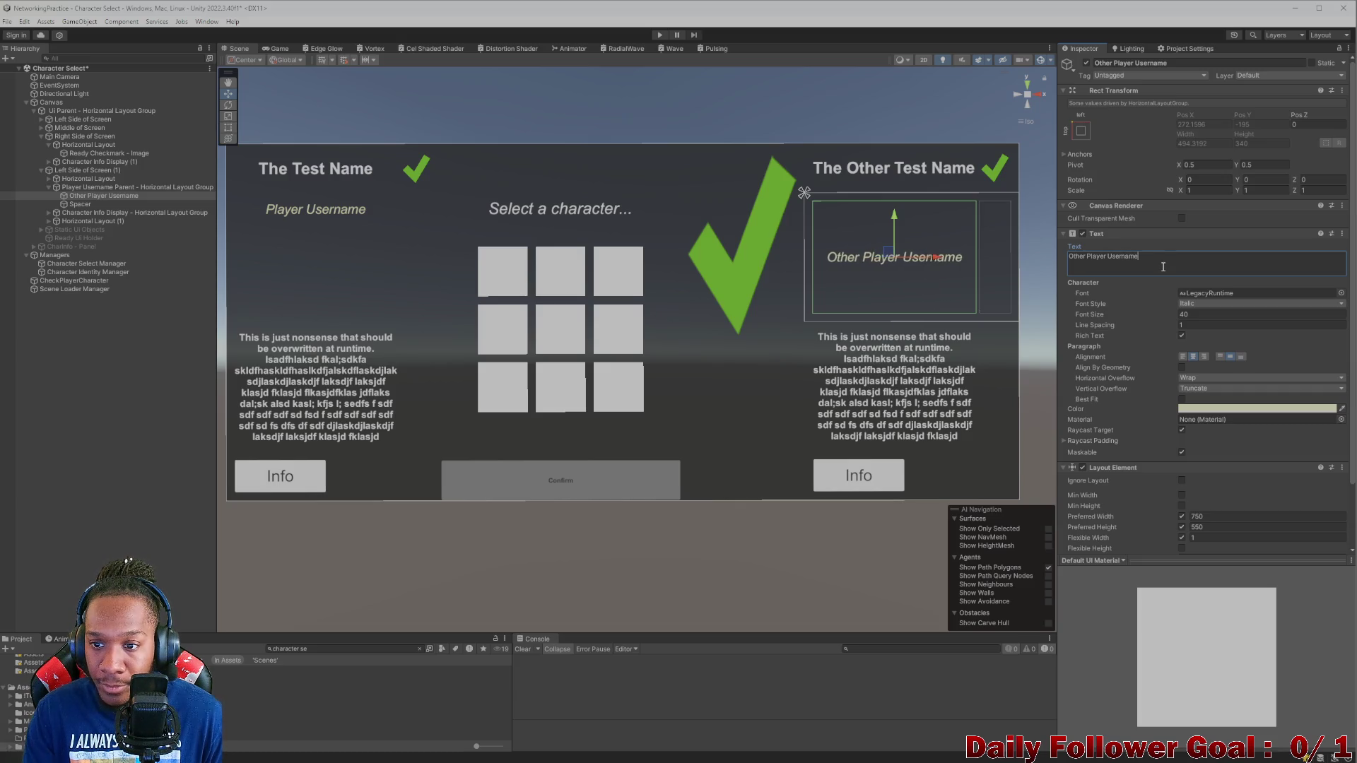
click(1218, 357)
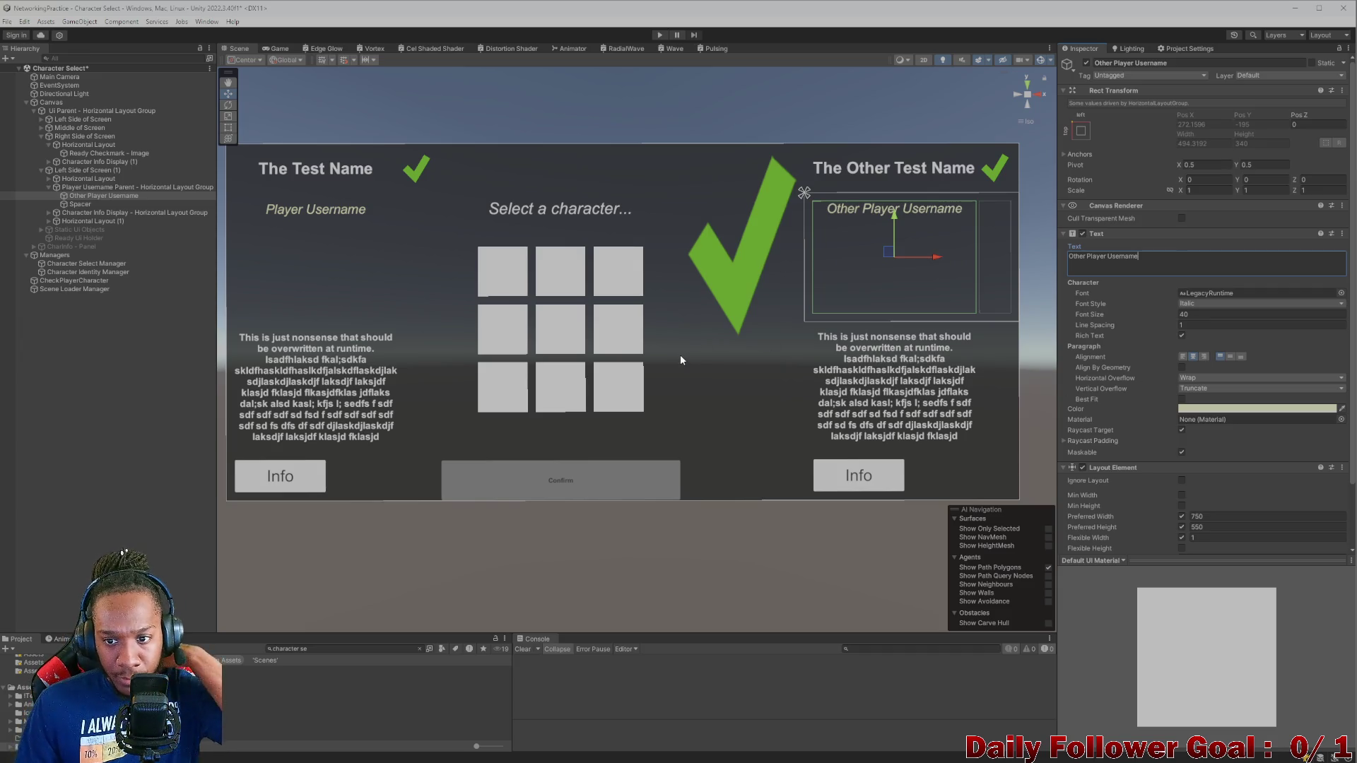
- Inspect the right column's Character Info Display children and the Info button in Horizontal Layout (1)
click(49, 188)
click(48, 196)
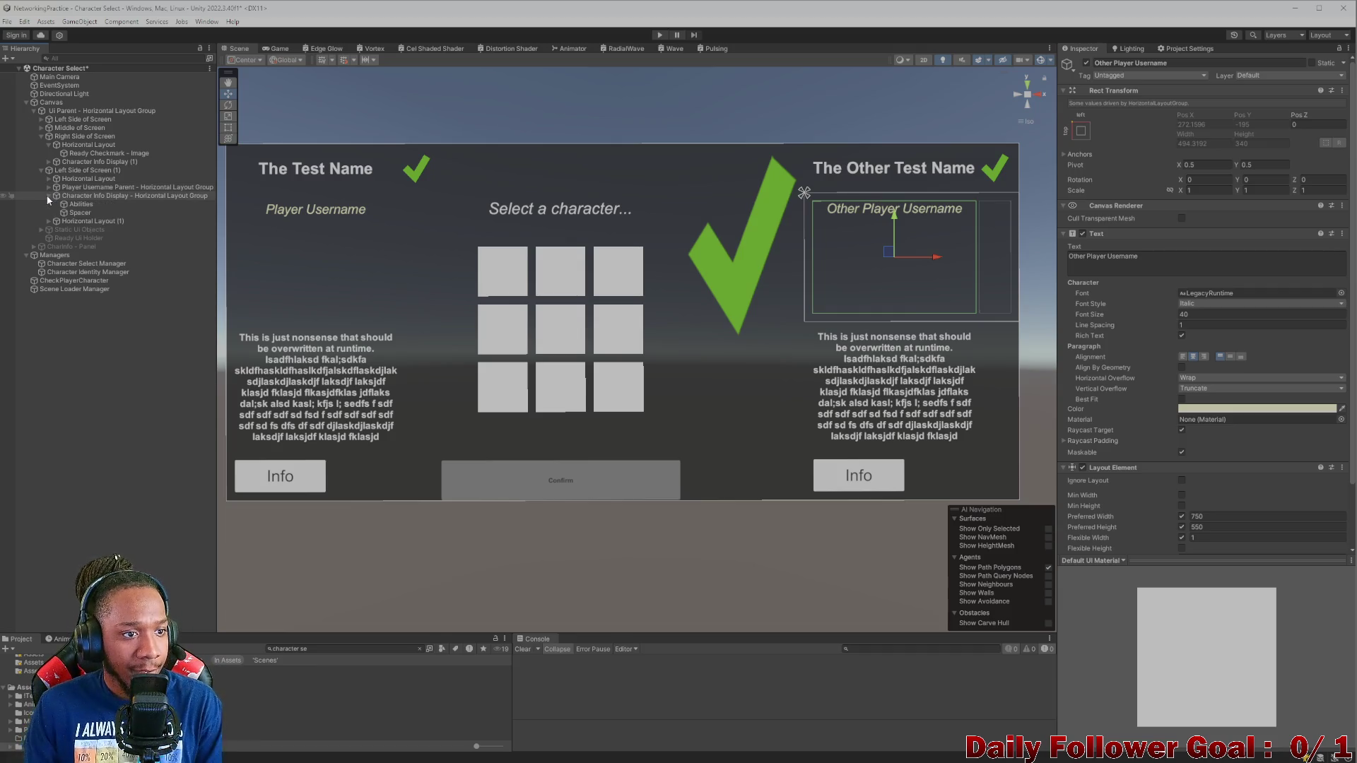
click(80, 205)
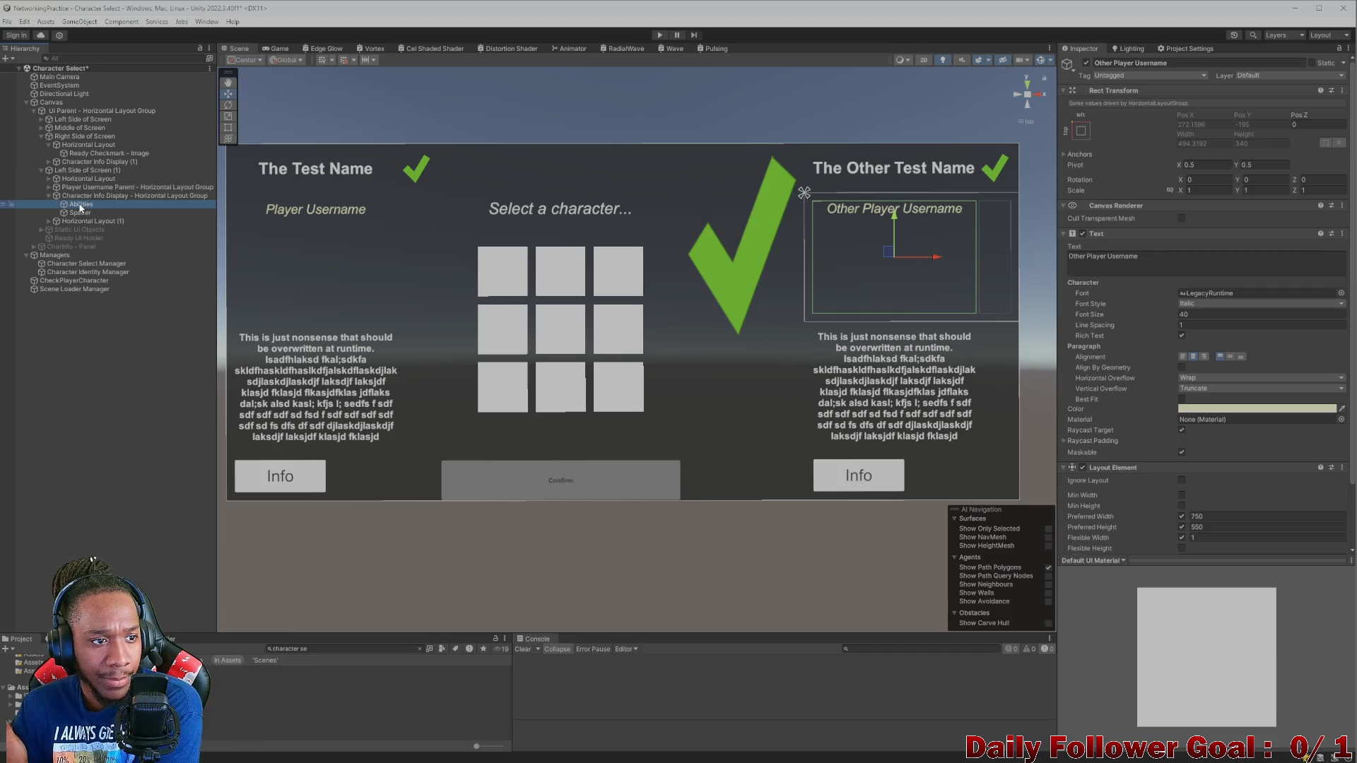
click(80, 213)
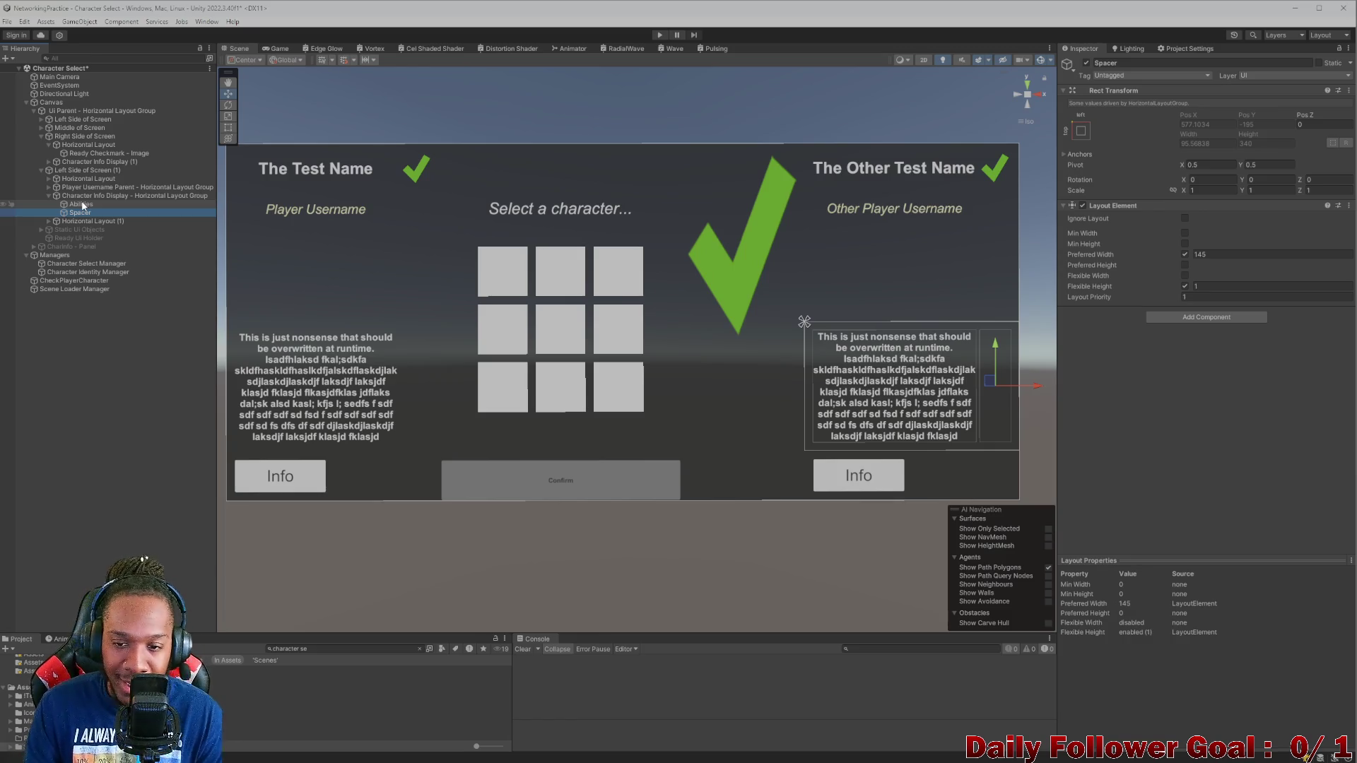
click(86, 197)
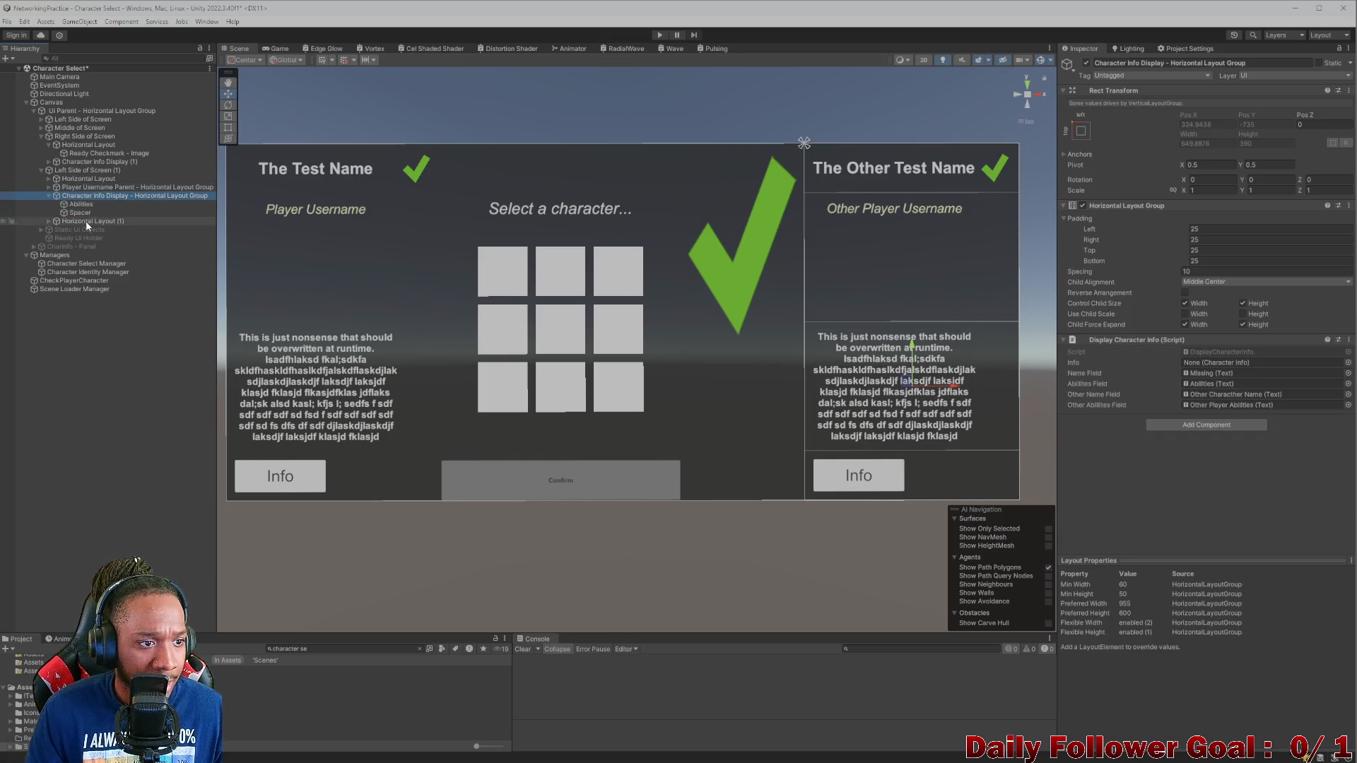
click(50, 223)
click(49, 221)
click(84, 230)
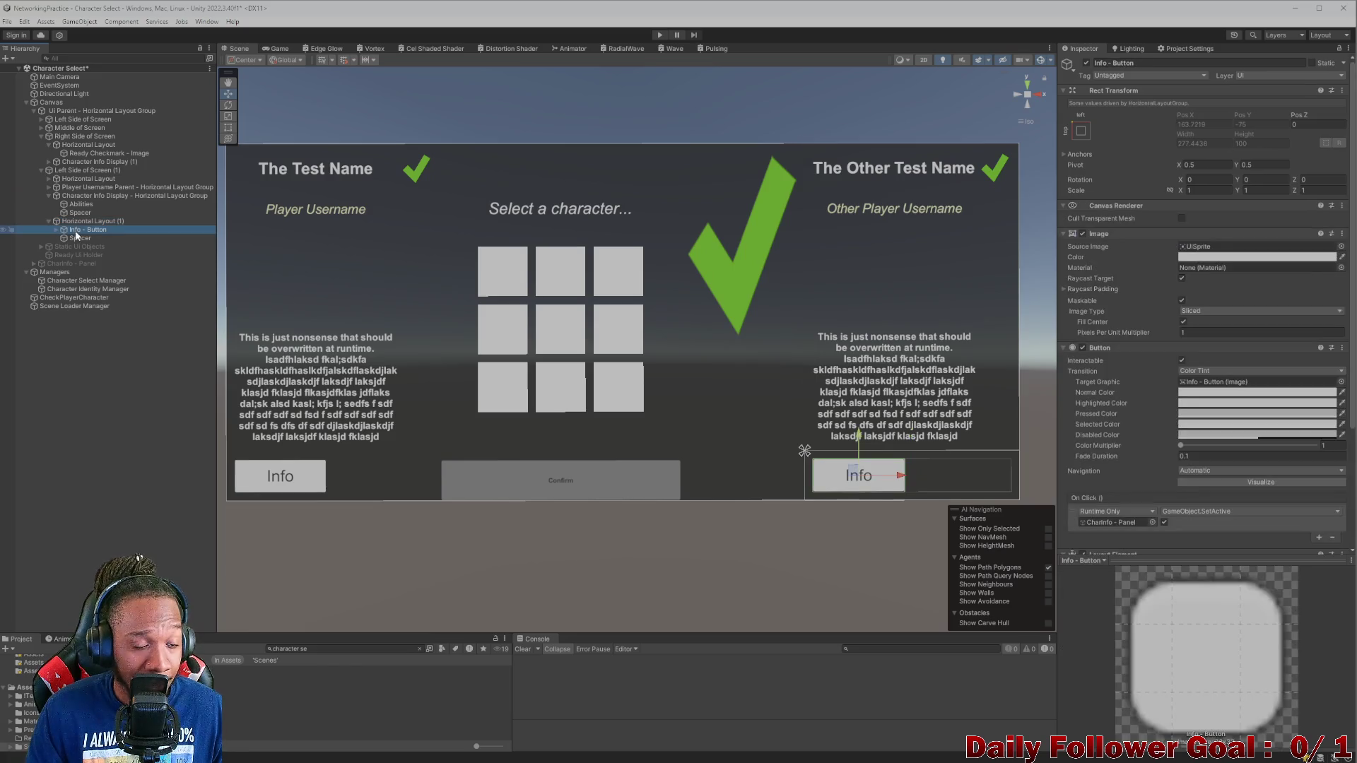
click(78, 238)
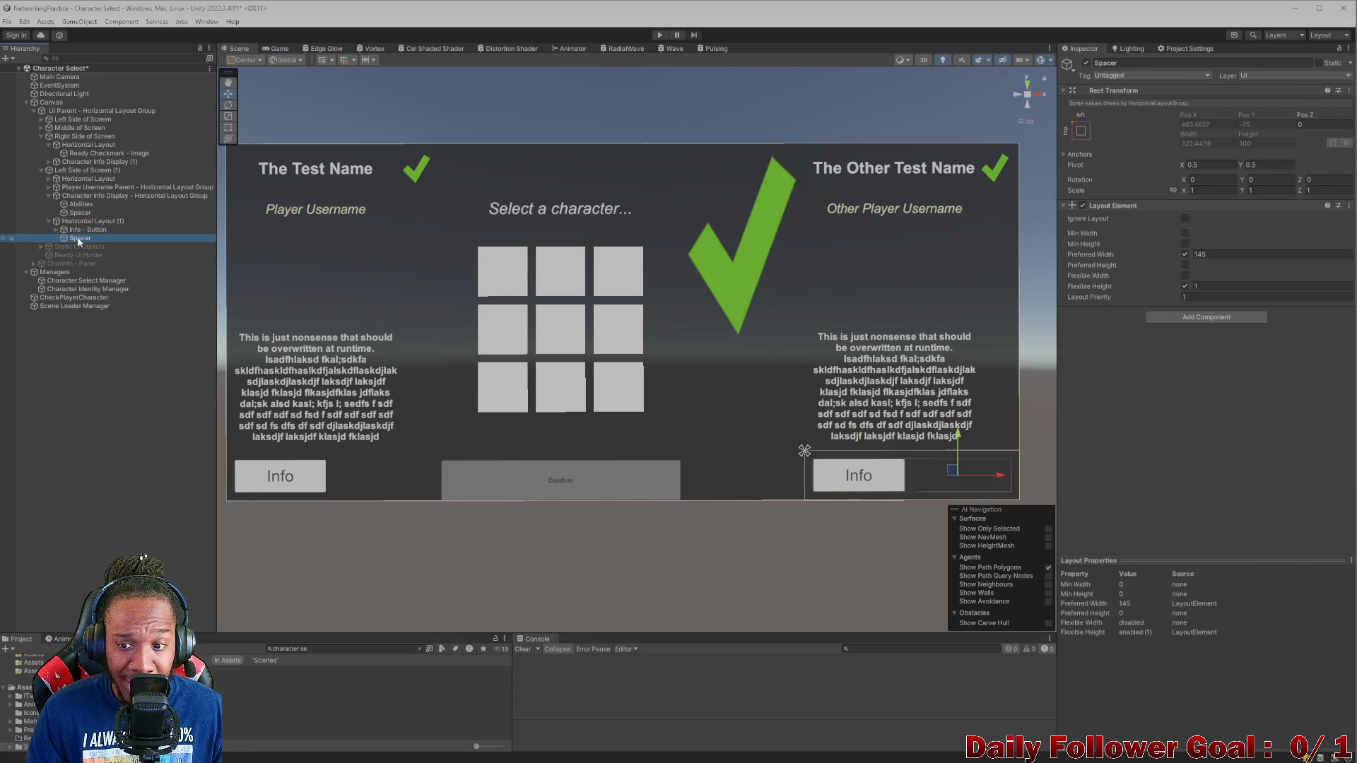
click(82, 232)
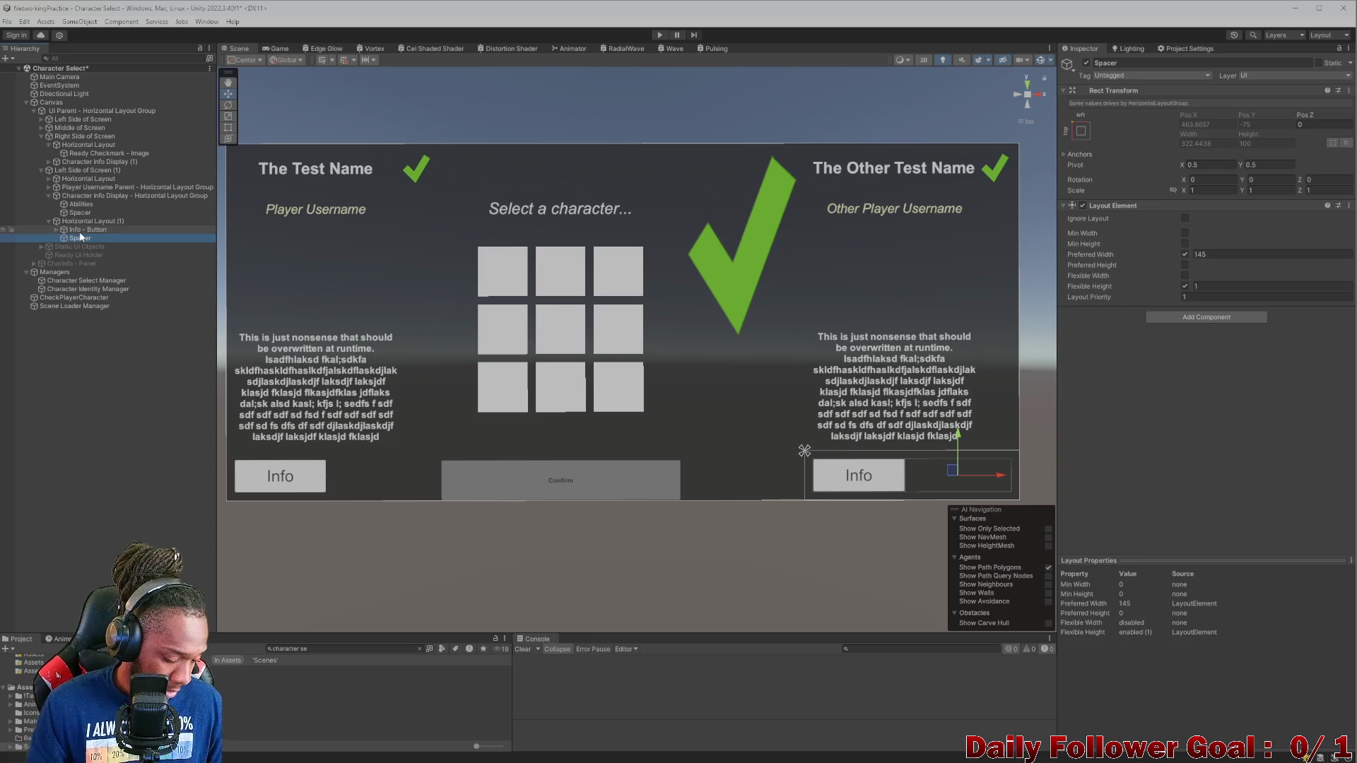
click(91, 194)
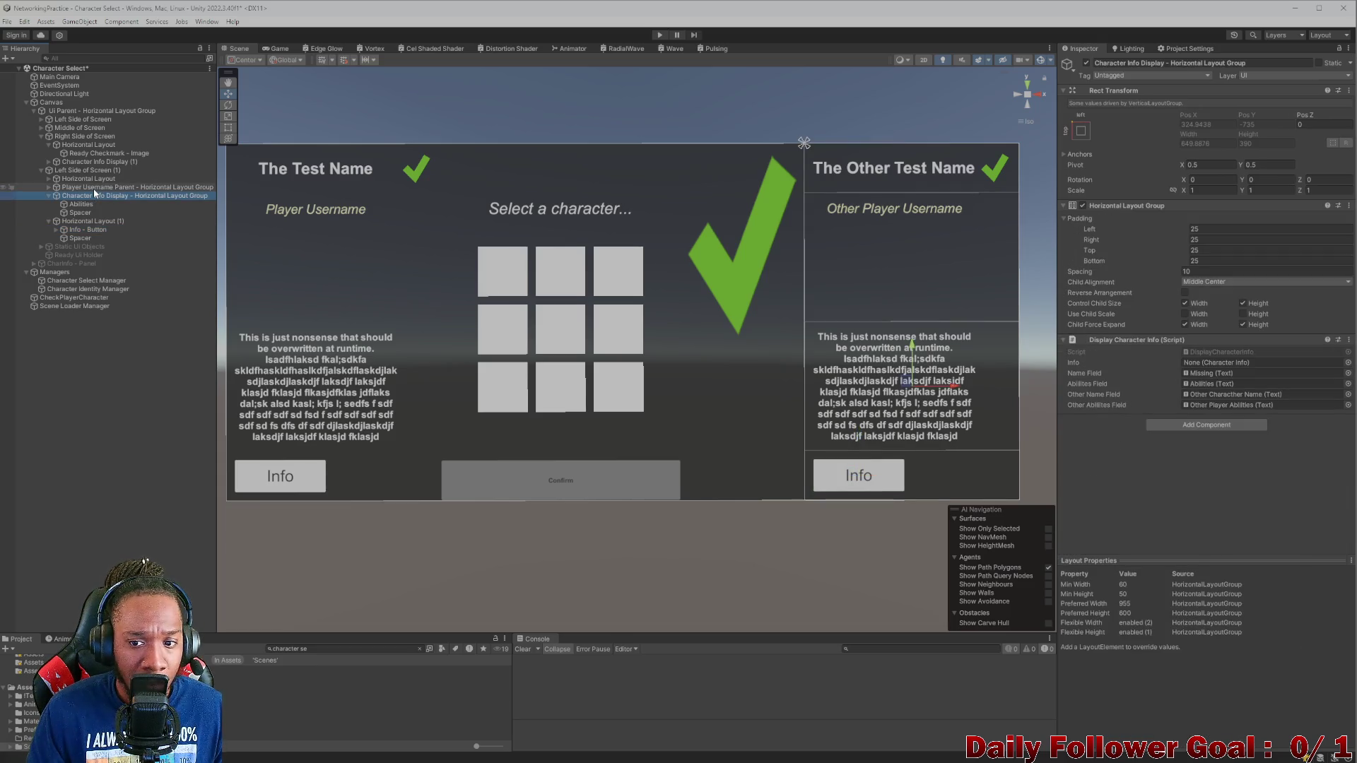
key(Down)
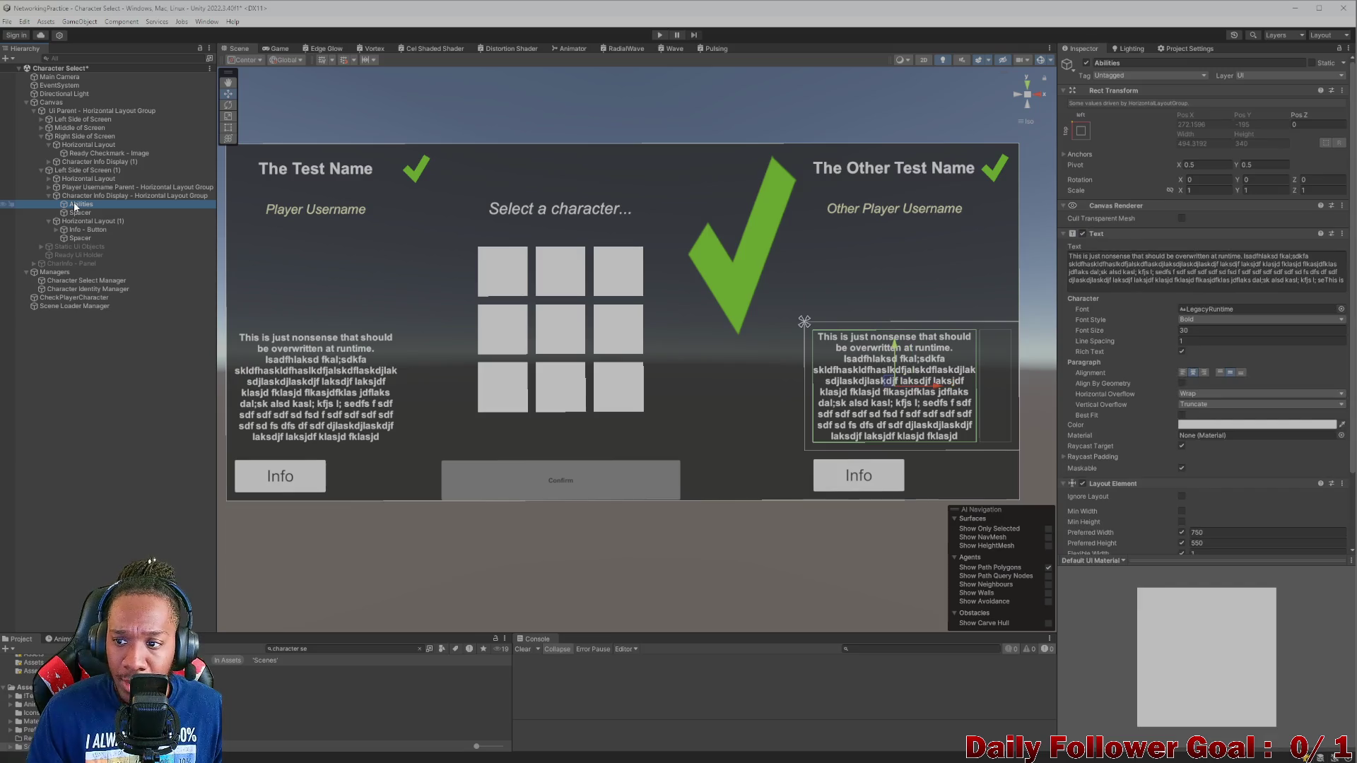
- Delete Character Info Display and Horizontal Layout (1) with the Info button from the right column
click(92, 187)
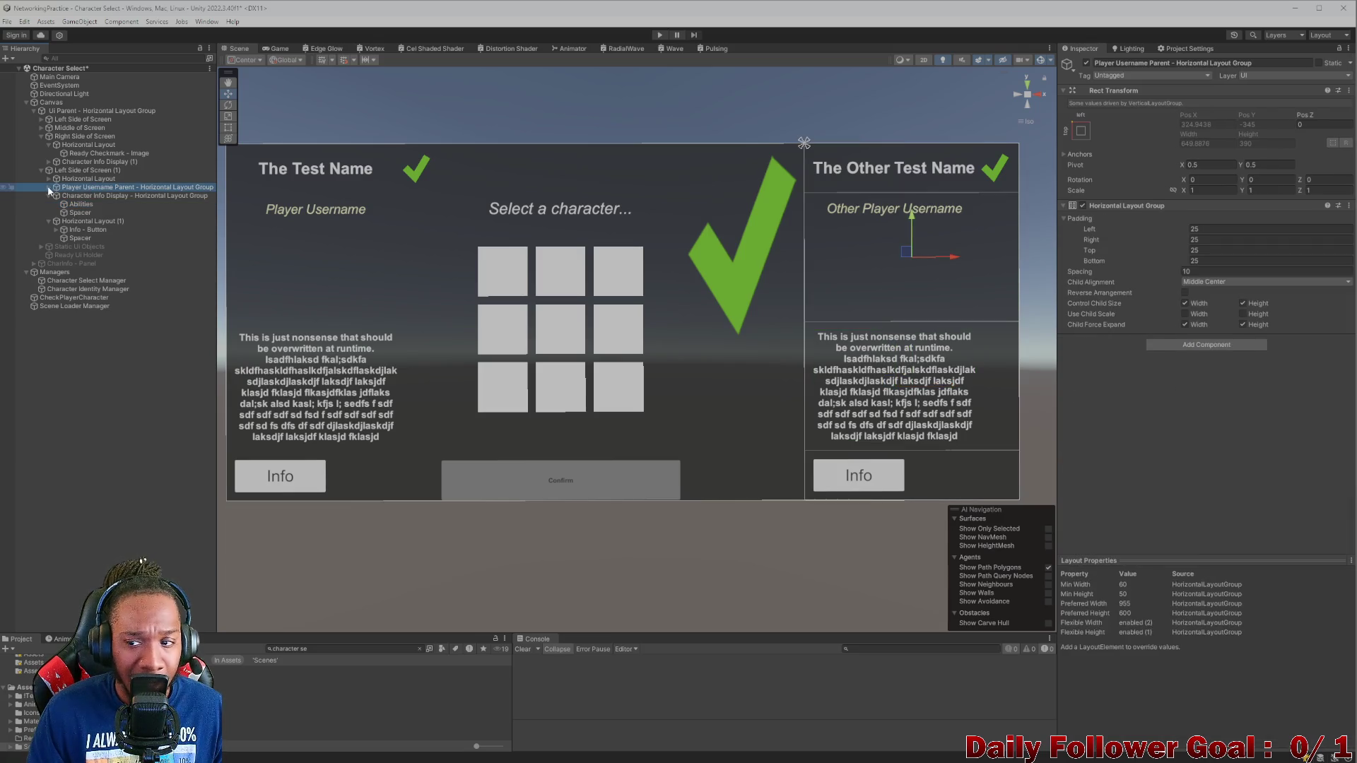
click(49, 187)
click(78, 196)
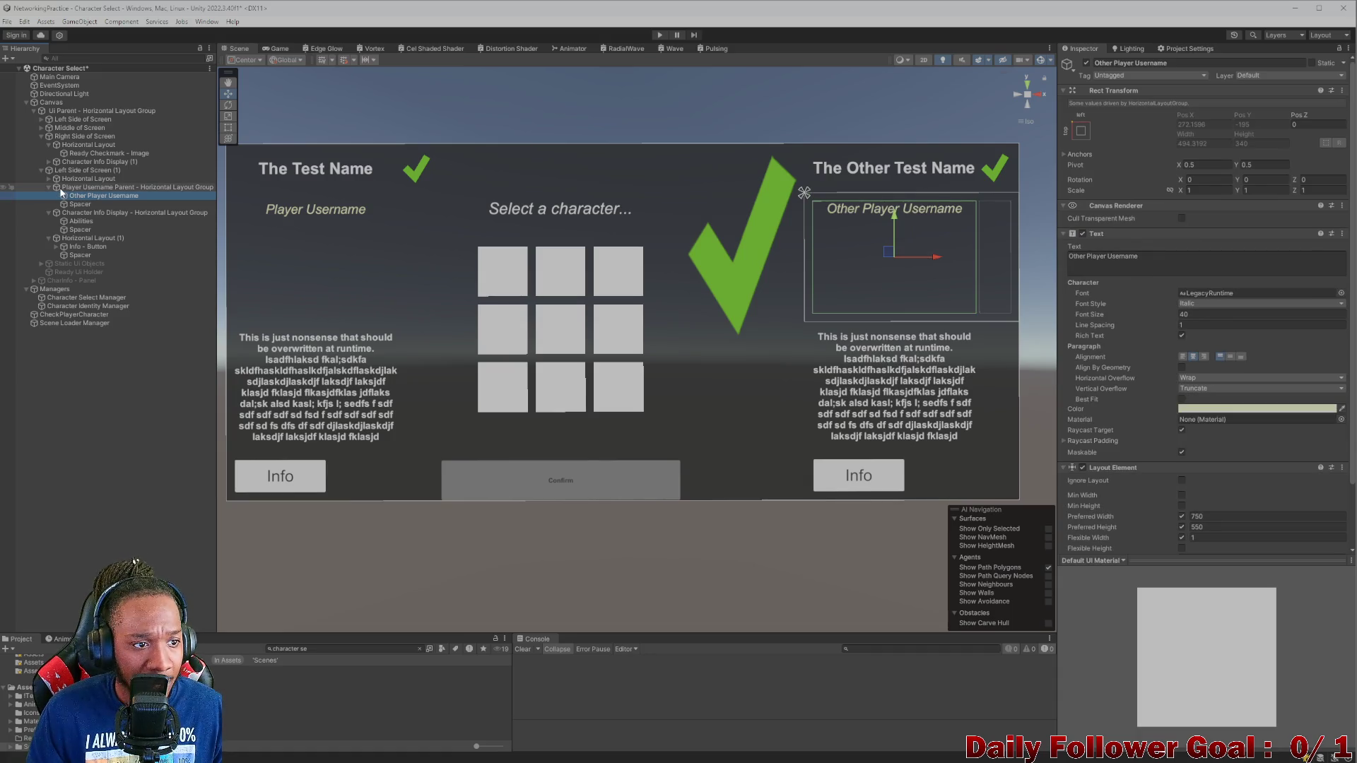
click(48, 187)
click(80, 196)
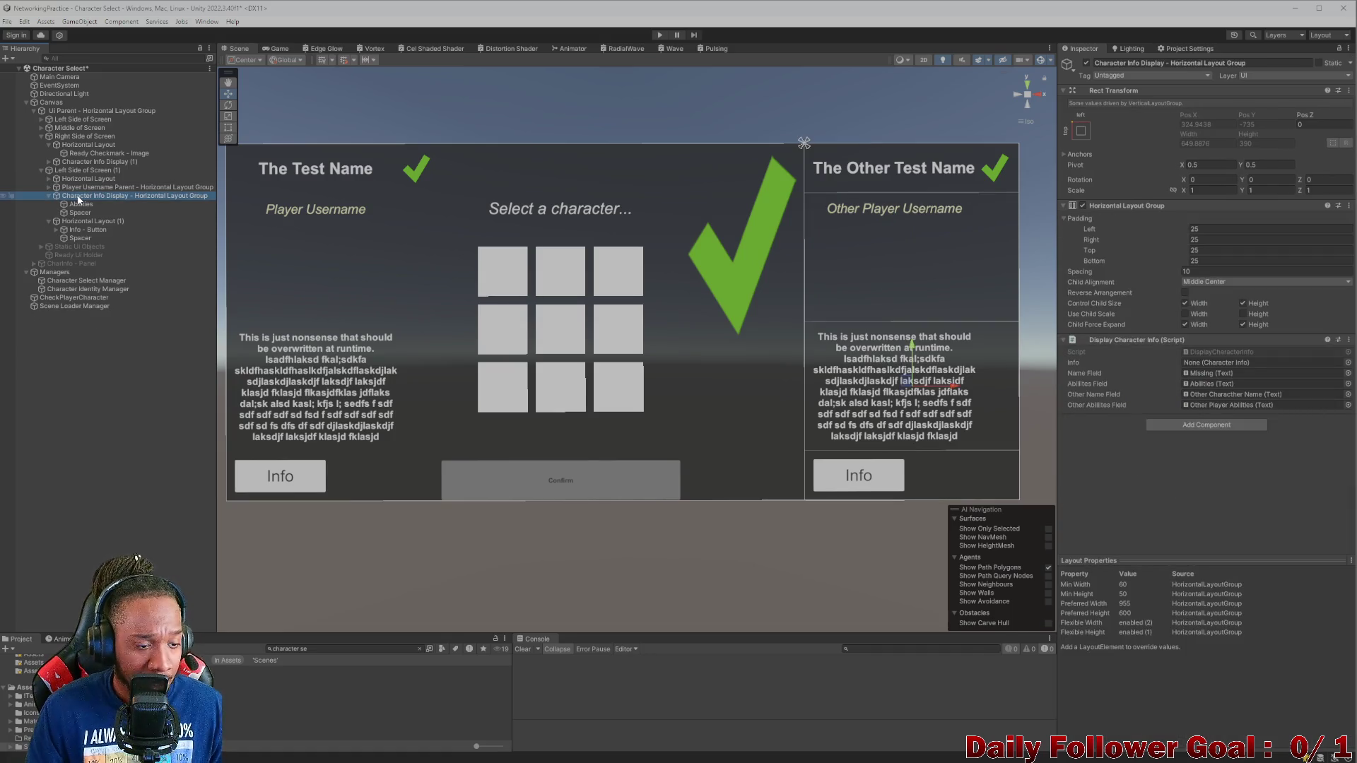
key(Delete)
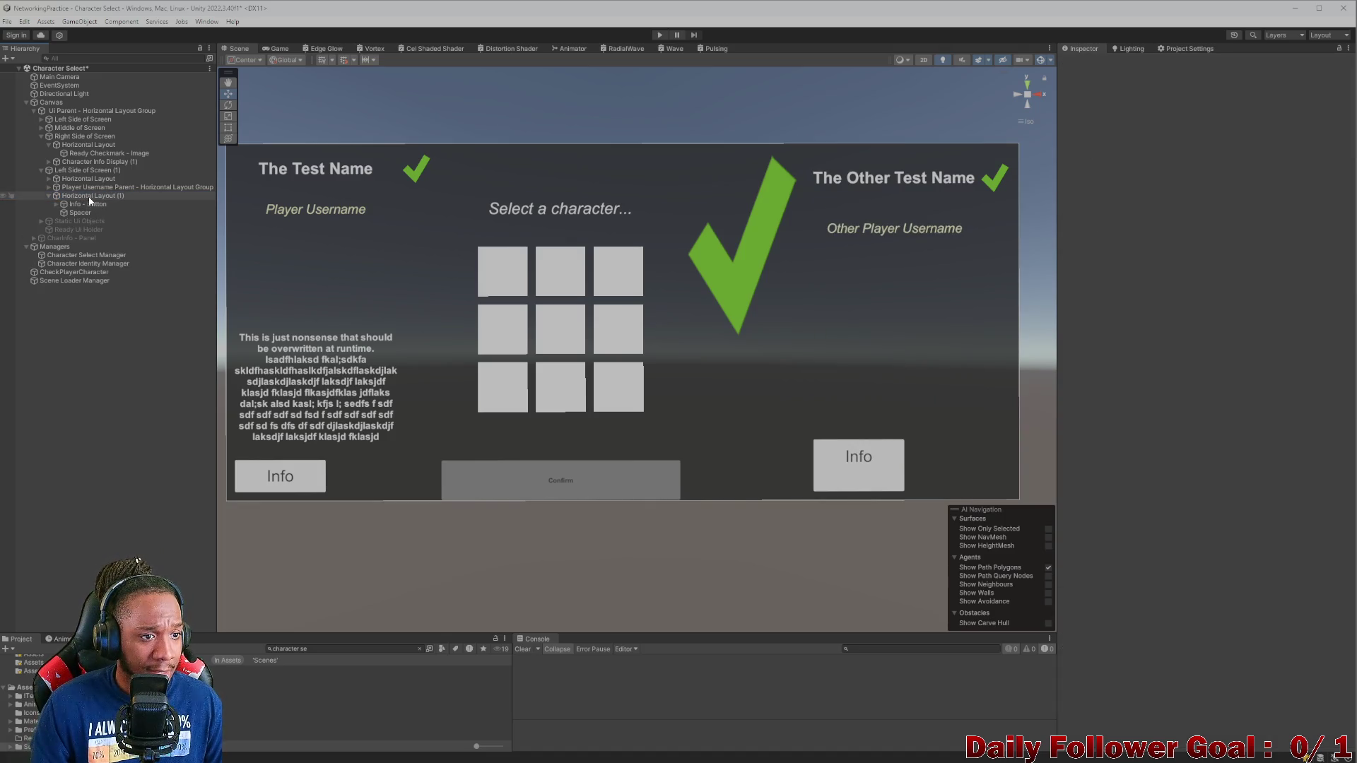
click(87, 196)
key(Delete)
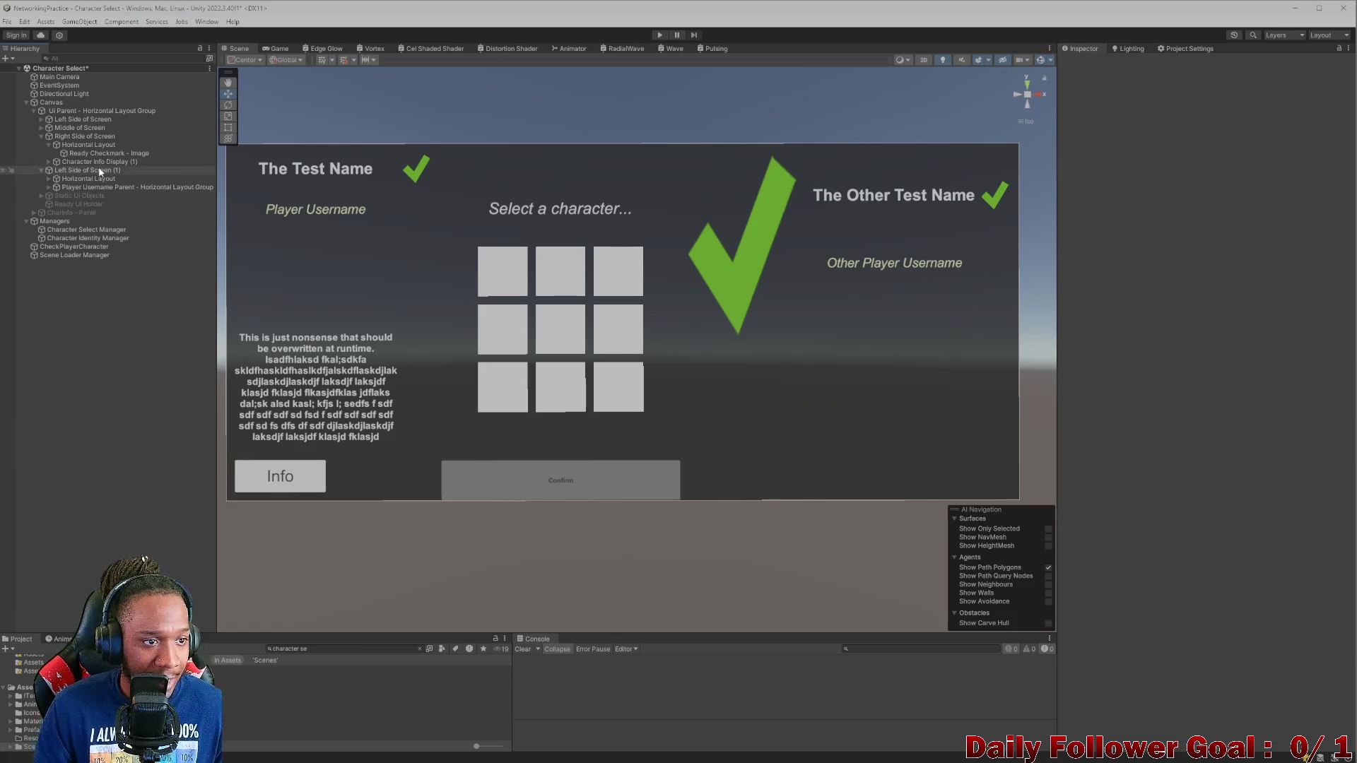
- Add an Info button under the right column object, then remove it again
click(102, 169)
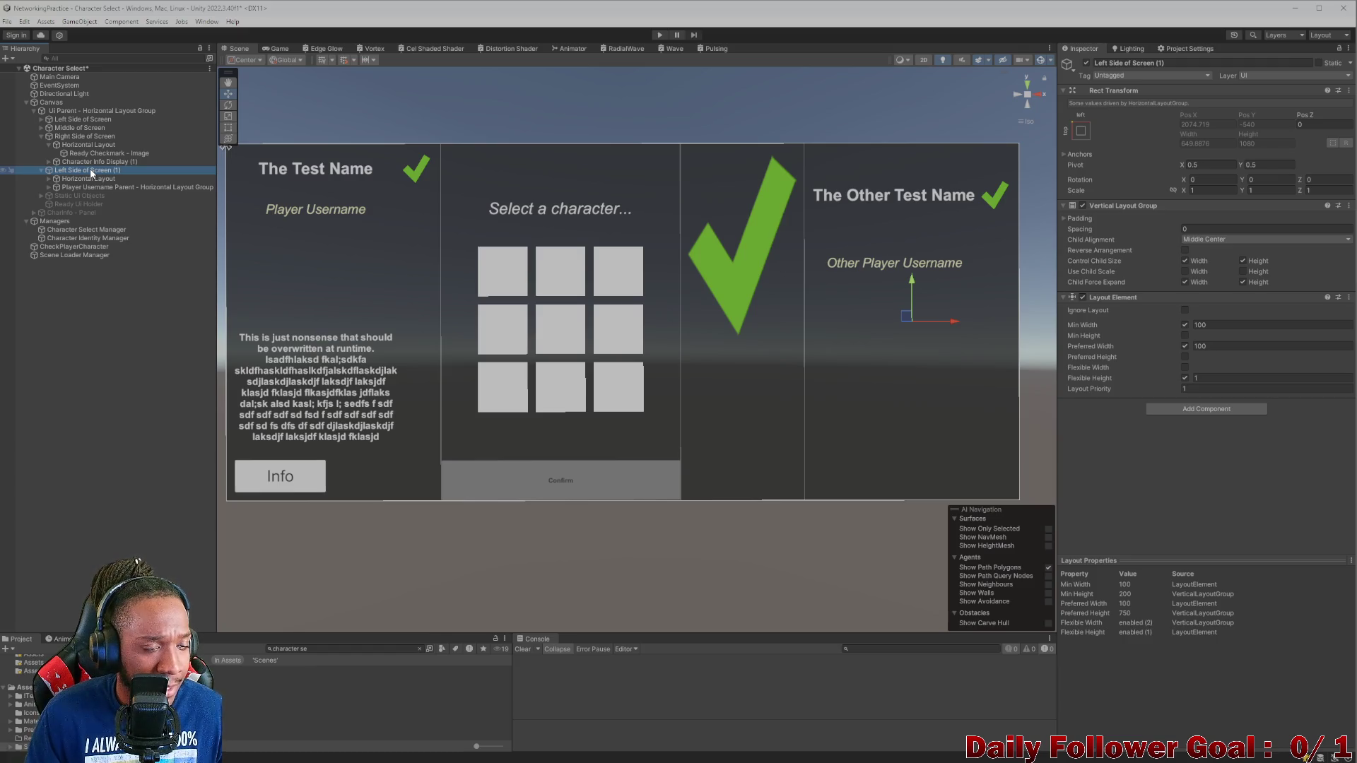
right_click(92, 173)
click(163, 202)
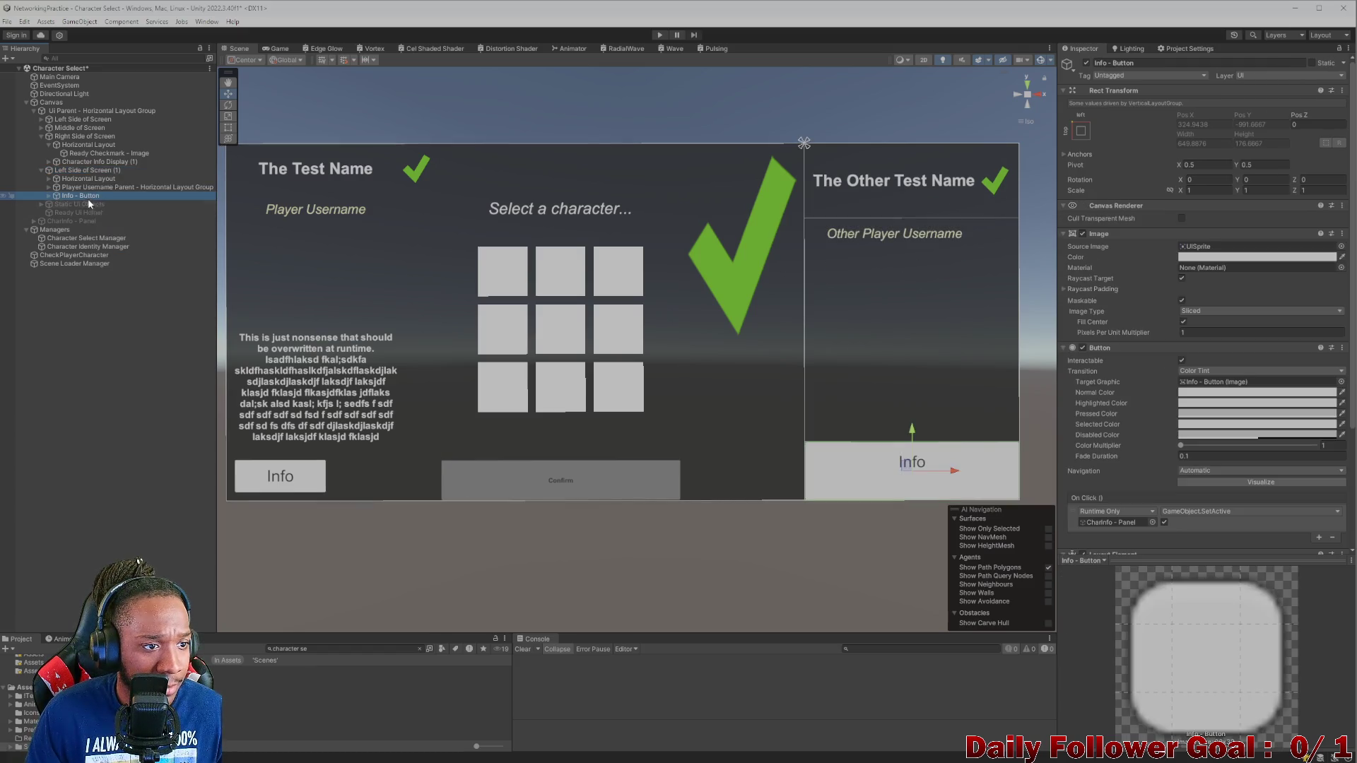
click(48, 195)
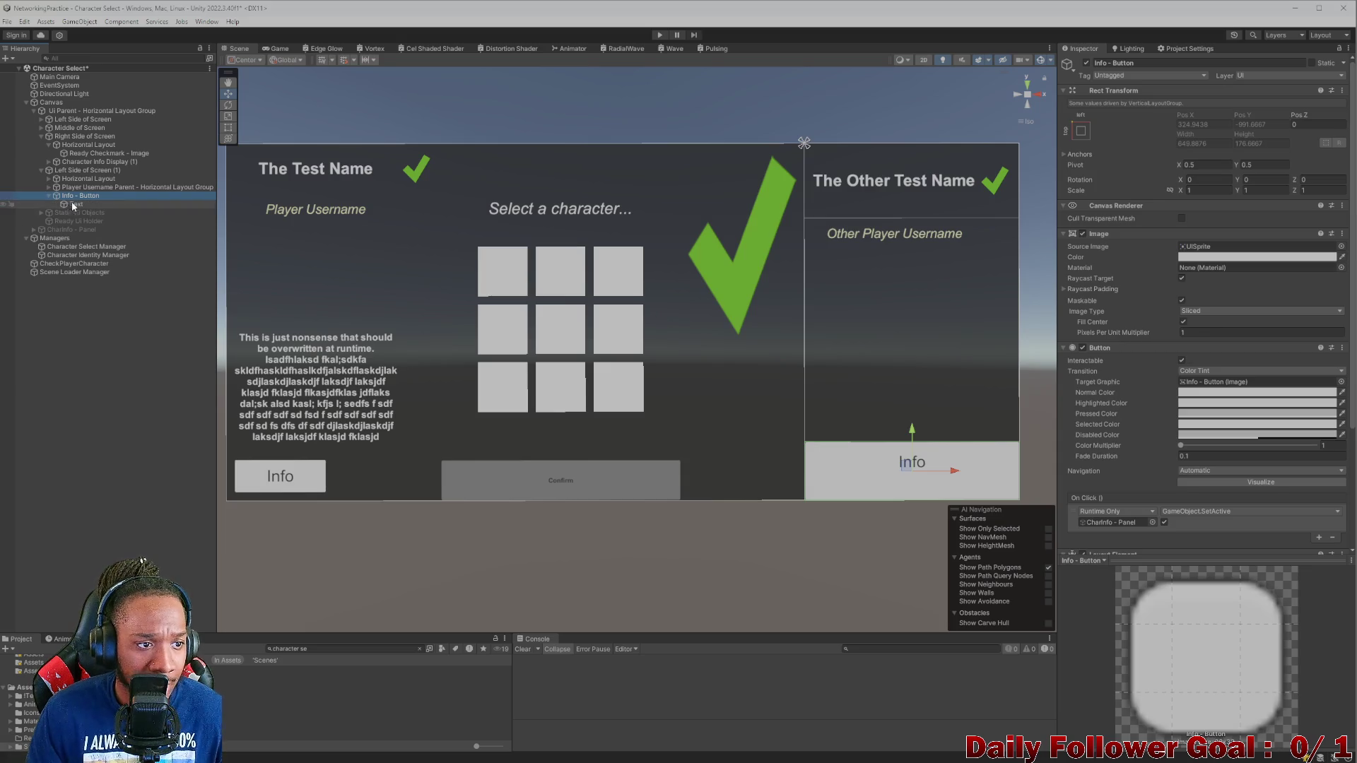
key(Delete)
right_click(82, 171)
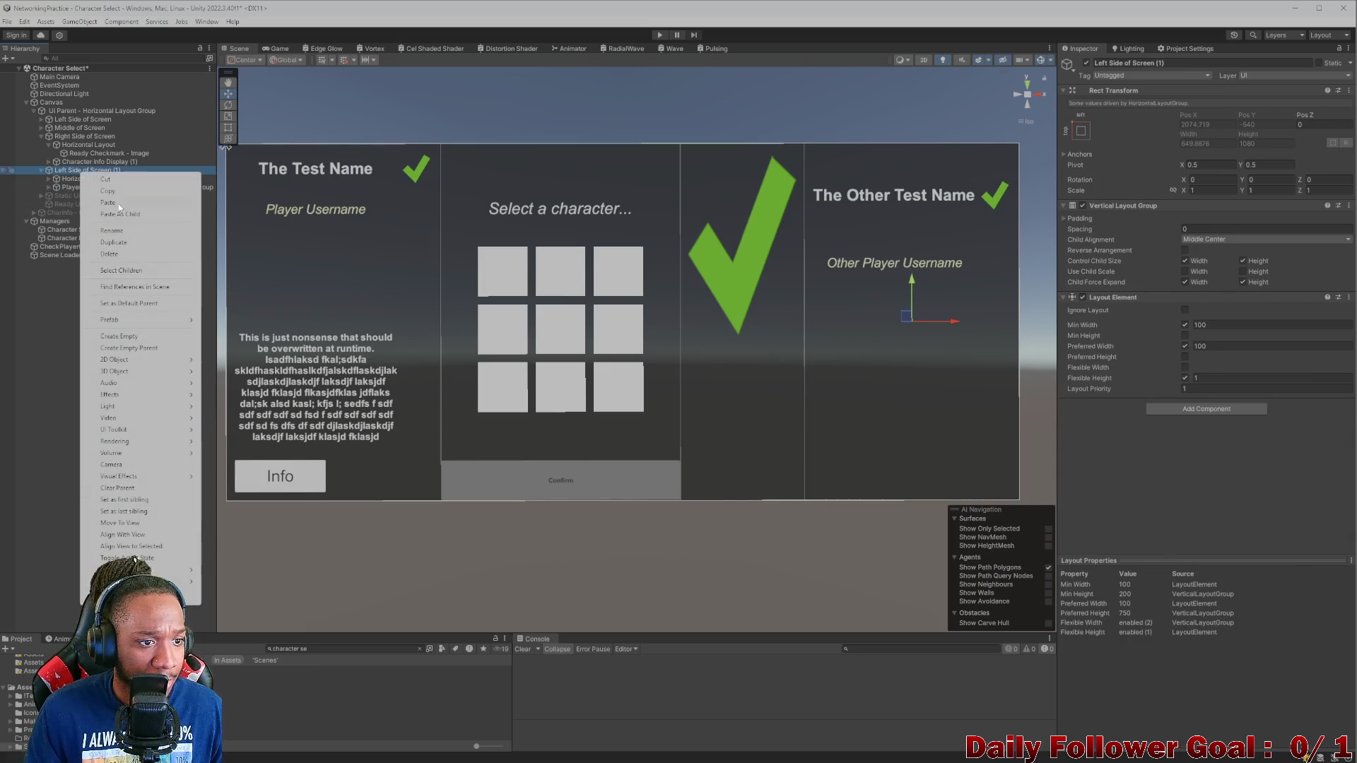
- Create an empty 'Spacer' with a Layout Element: flexible width and preferred height 350
click(141, 335)
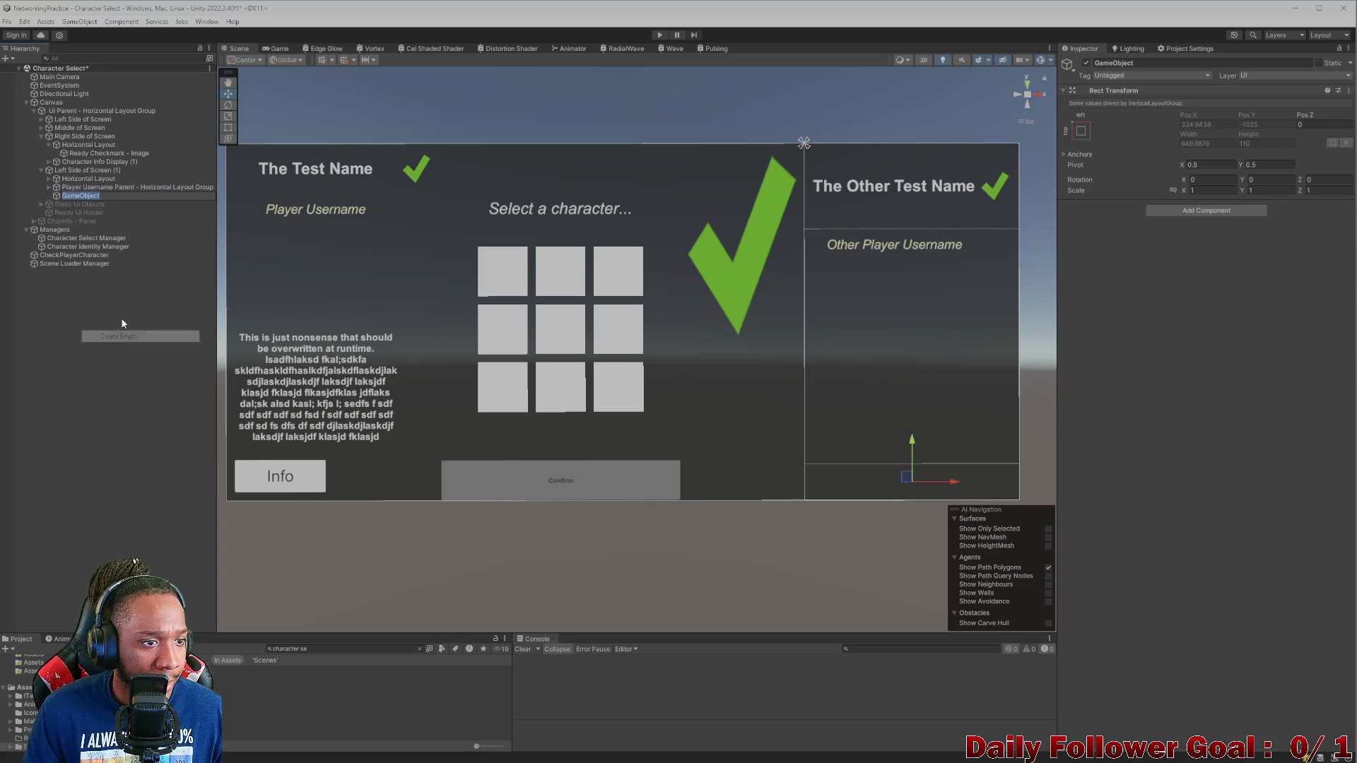
text(Spacer)
key(Return)
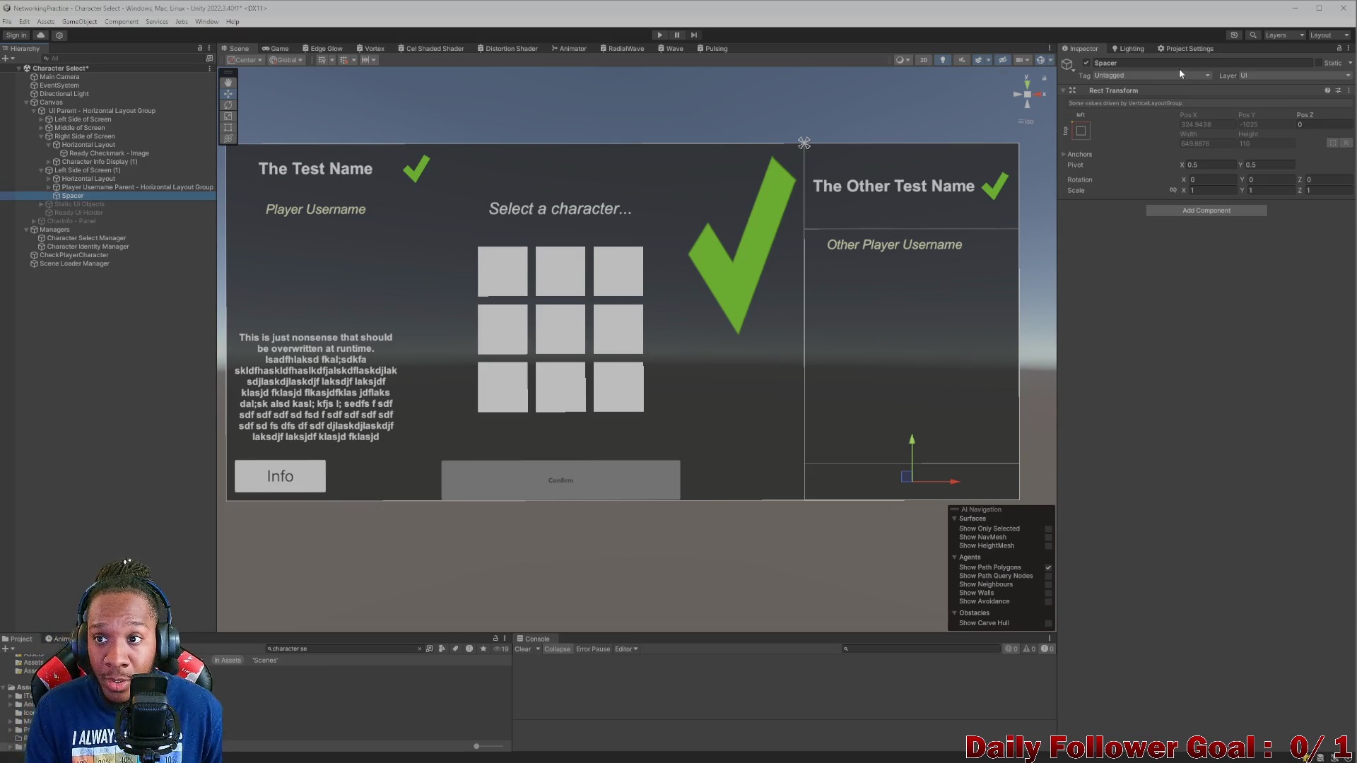
click(1207, 210)
key(Return)
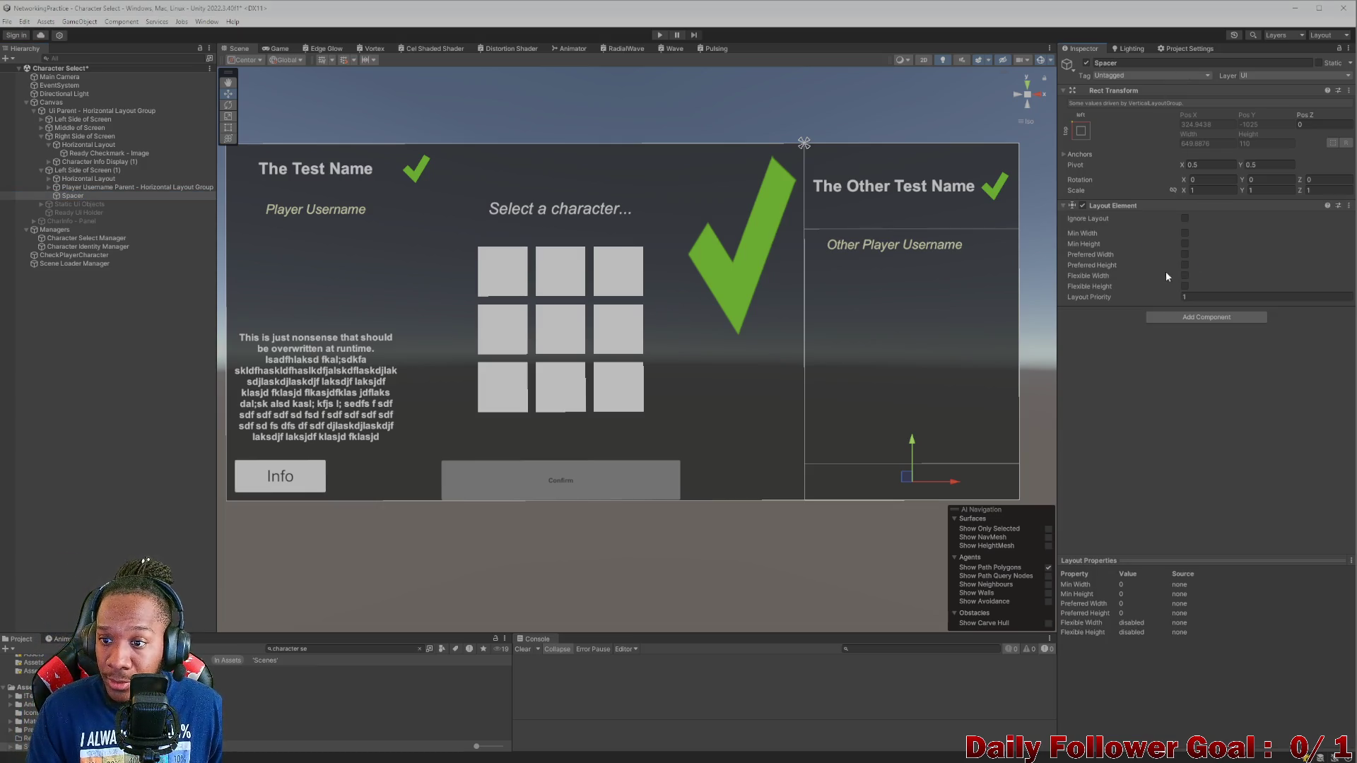
click(1184, 276)
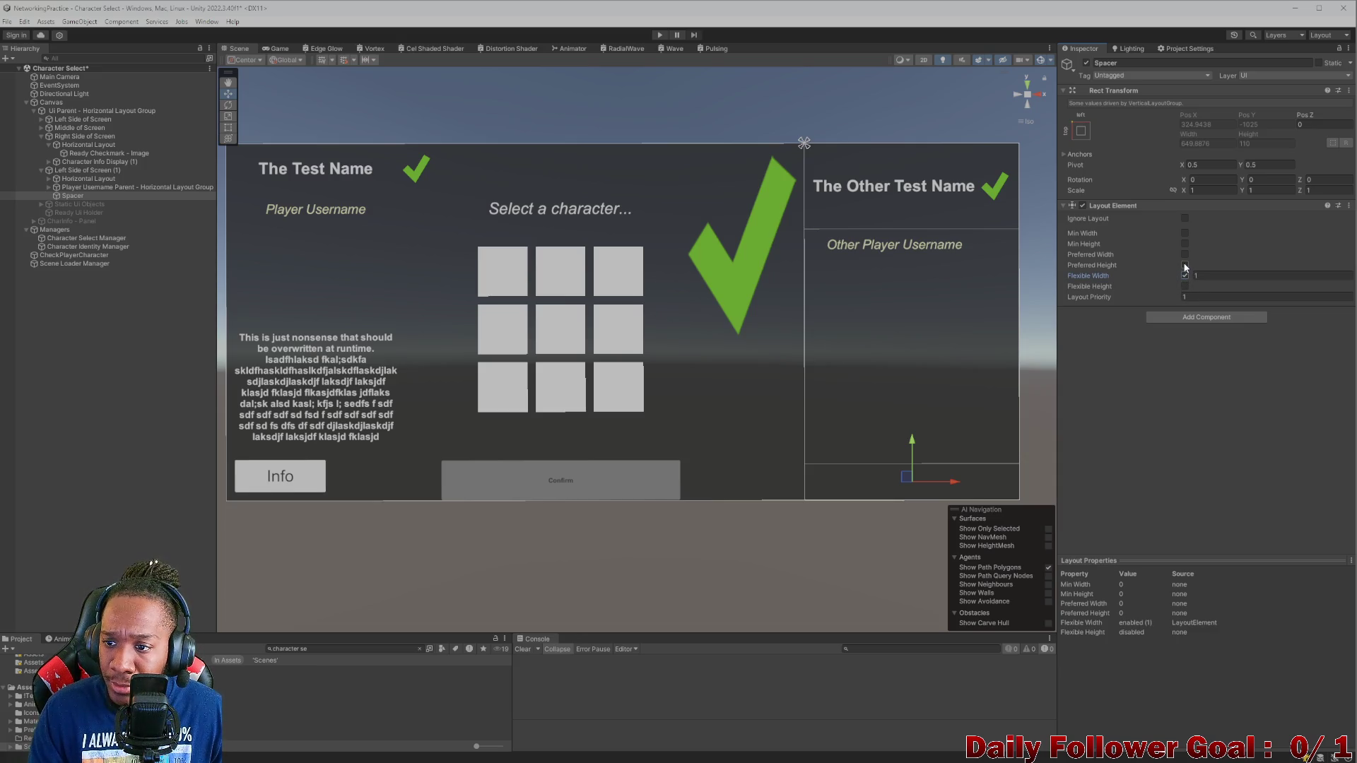
click(1185, 265)
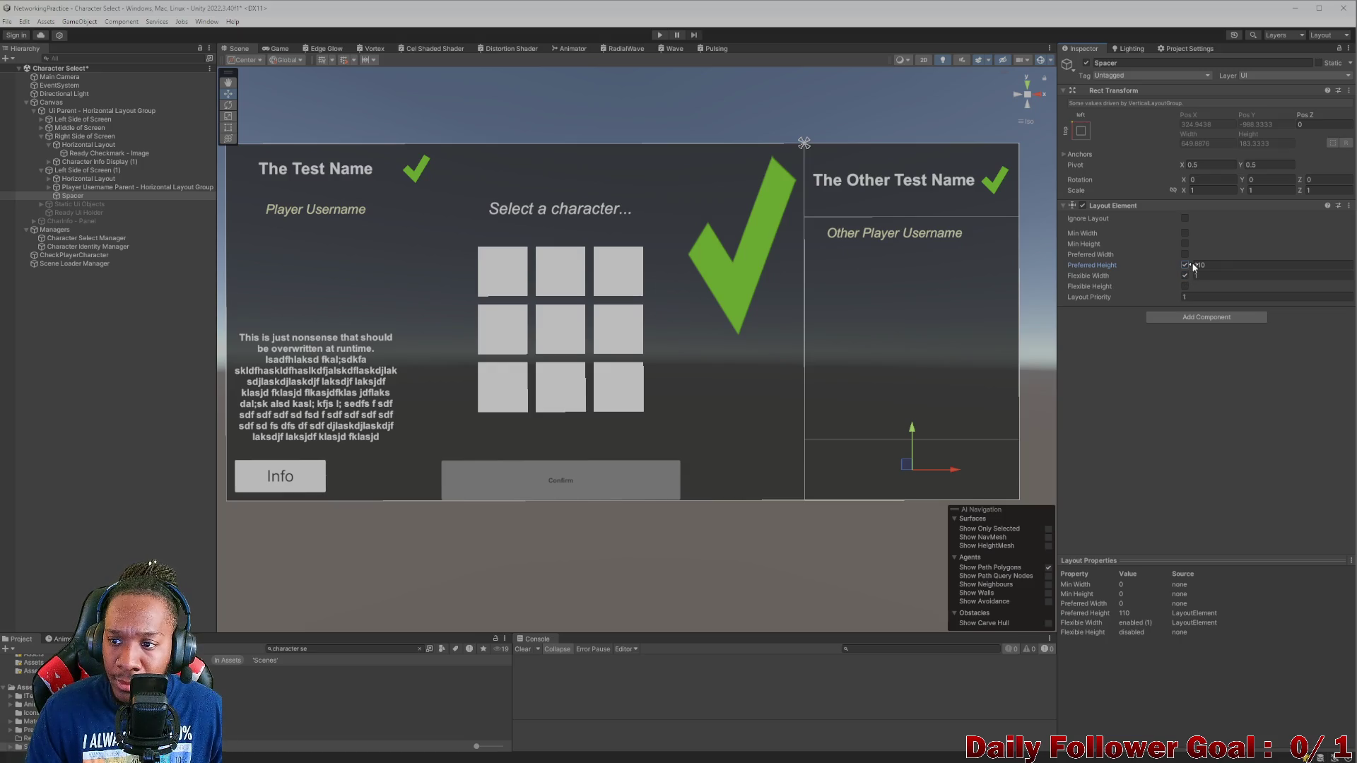
mouse_move(1193, 267)
mouse_down()
mouse_move(1329, 264)
mouse_move(624, 232)
mouse_move(679, 233)
mouse_move(502, 724)
mouse_move(515, 724)
mouse_move(3, 667)
mouse_up()
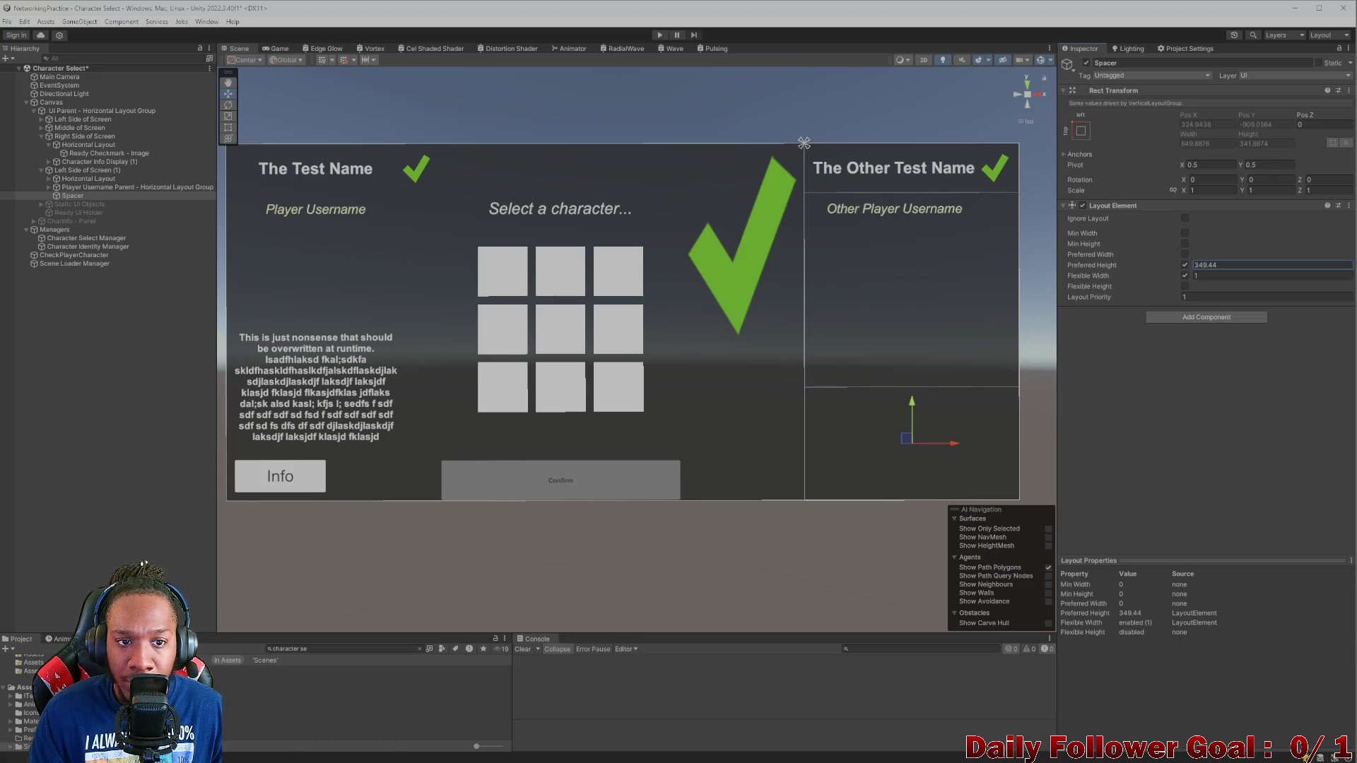
click(1248, 264)
key(BackSpace)
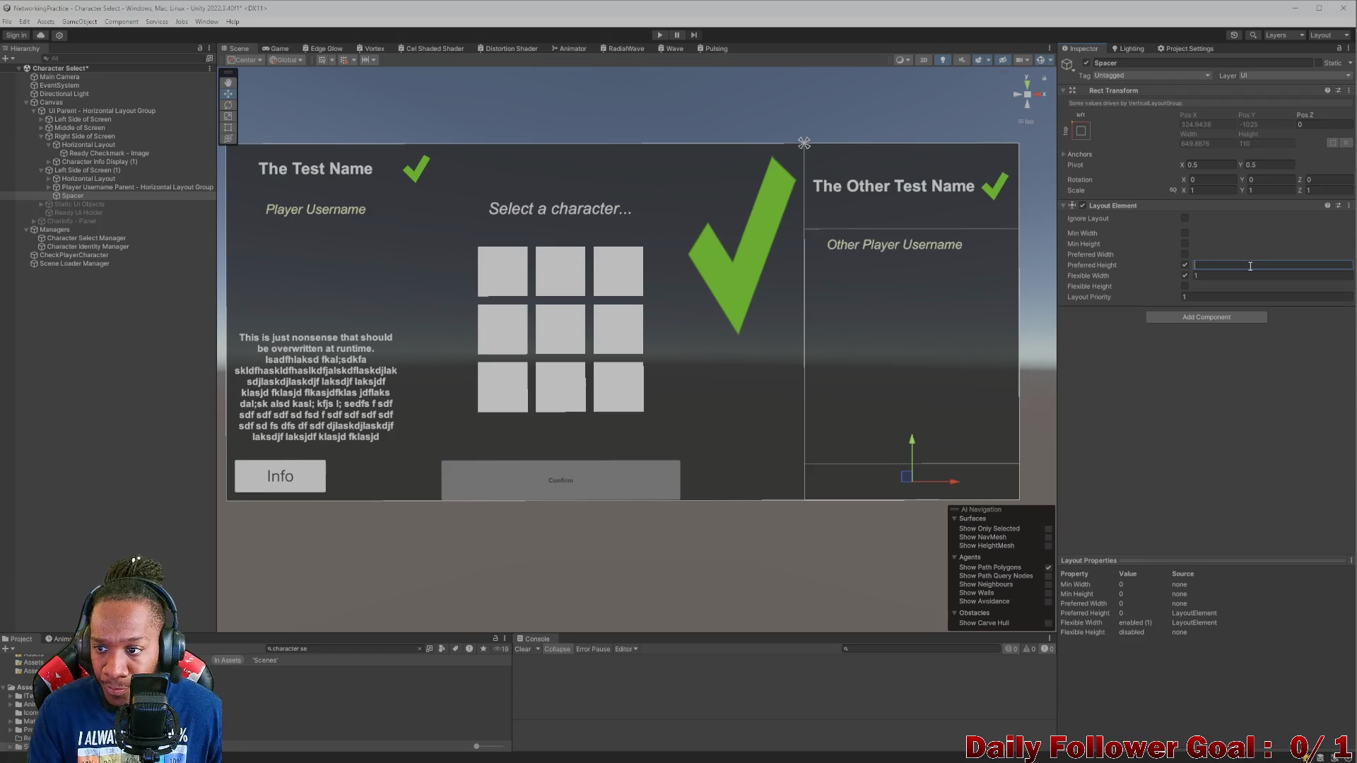
text(350)
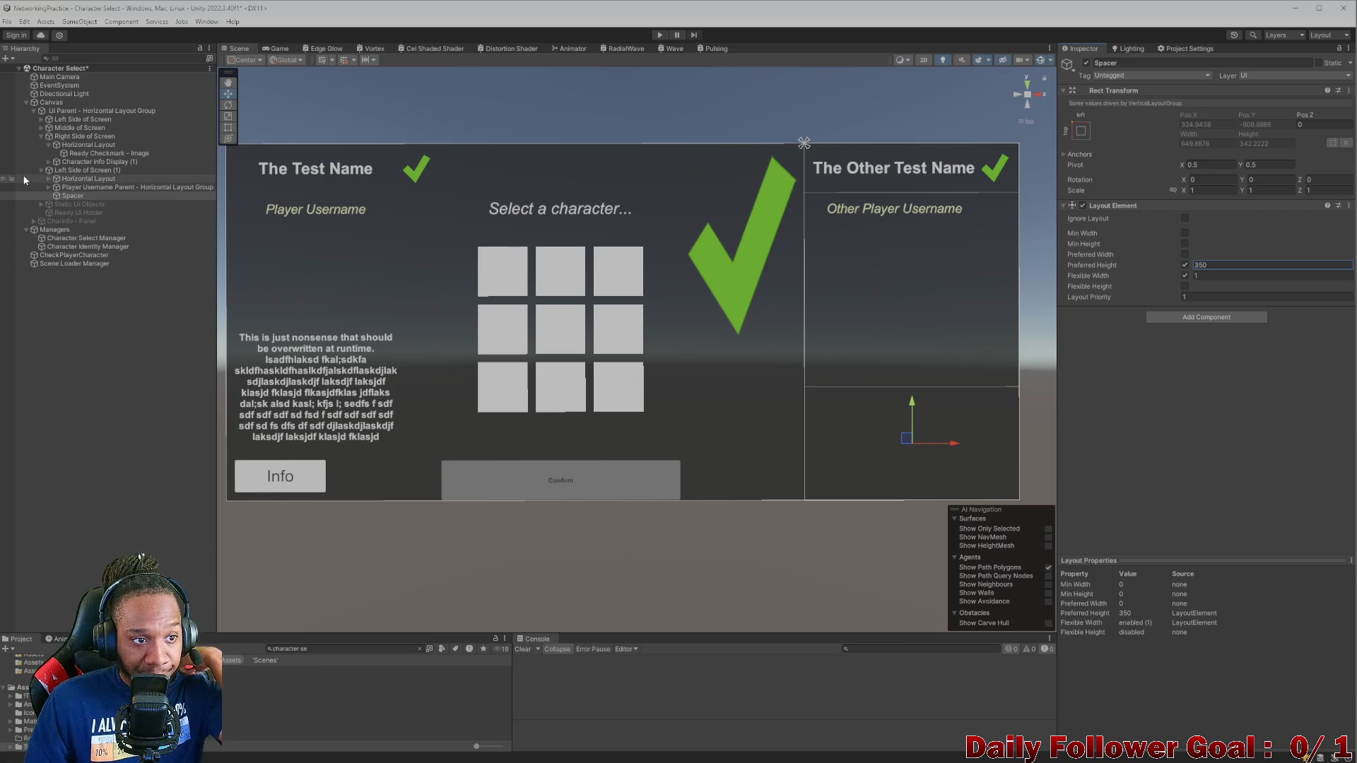
click(42, 171)
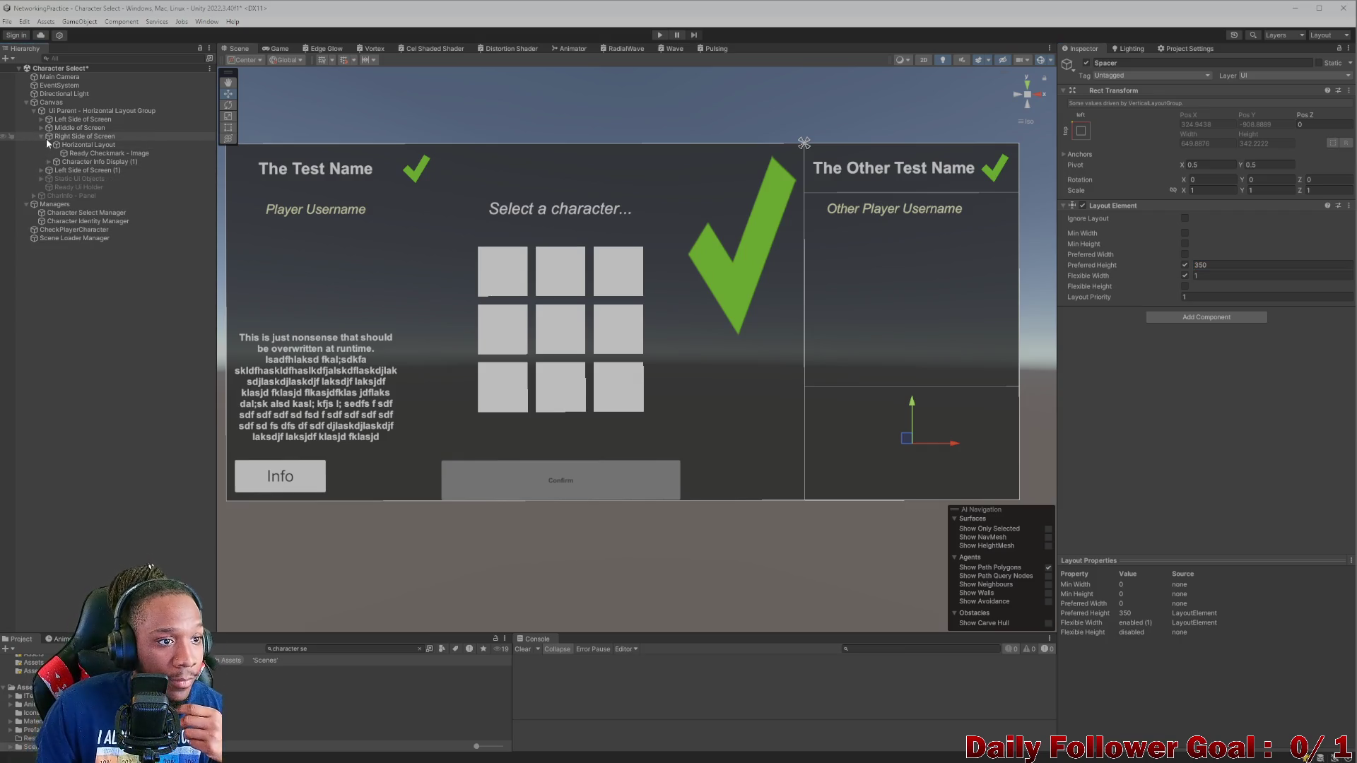
- Delete the old Right Side of Screen and rename Left Side of Screen (1) to 'Right Side of Screen'
click(47, 145)
click(40, 136)
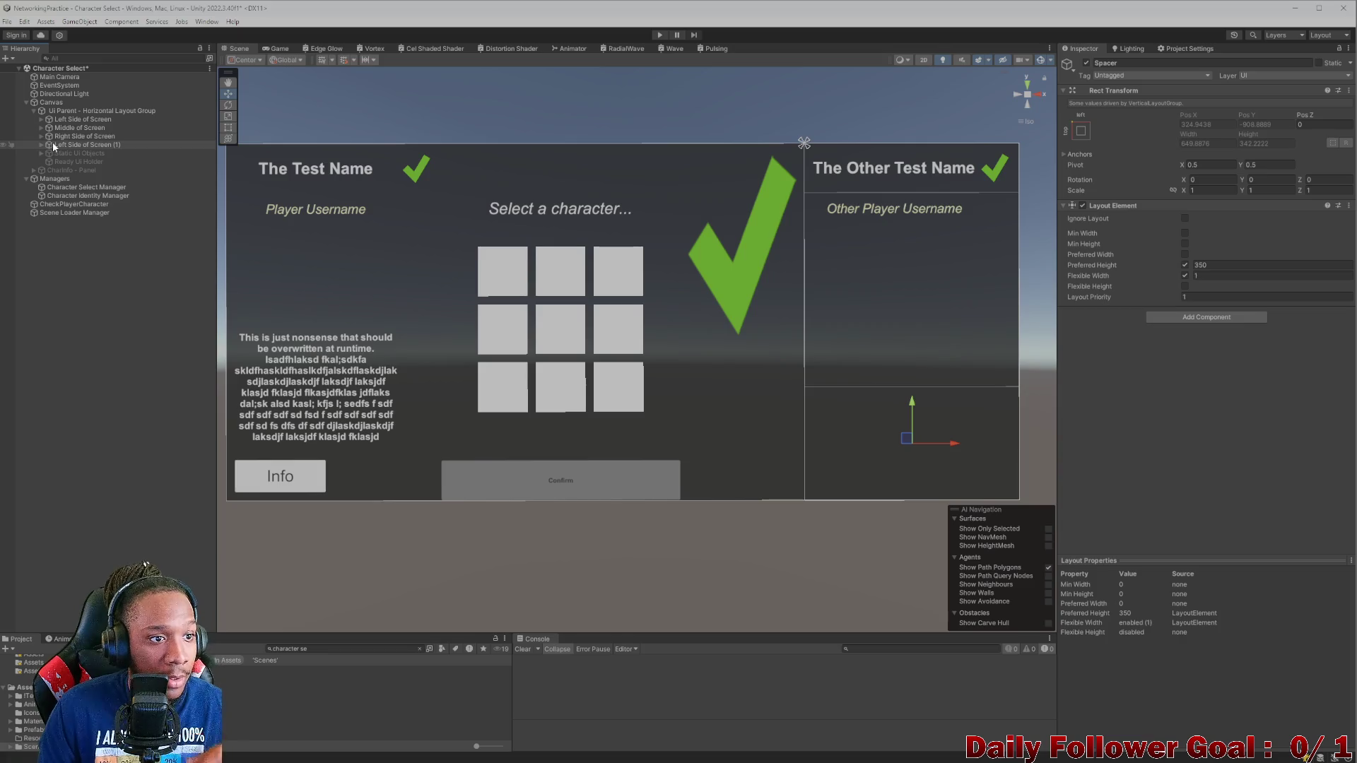
click(71, 137)
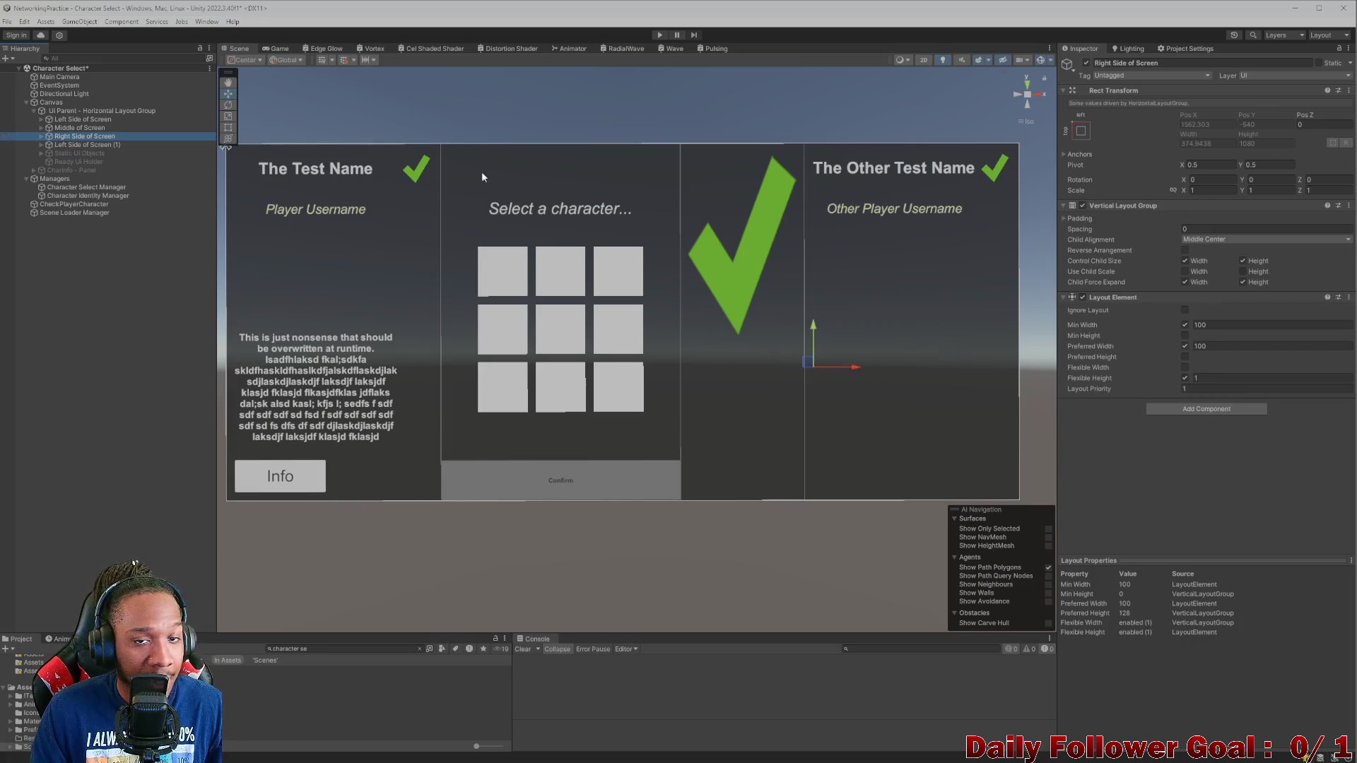
click(1208, 63)
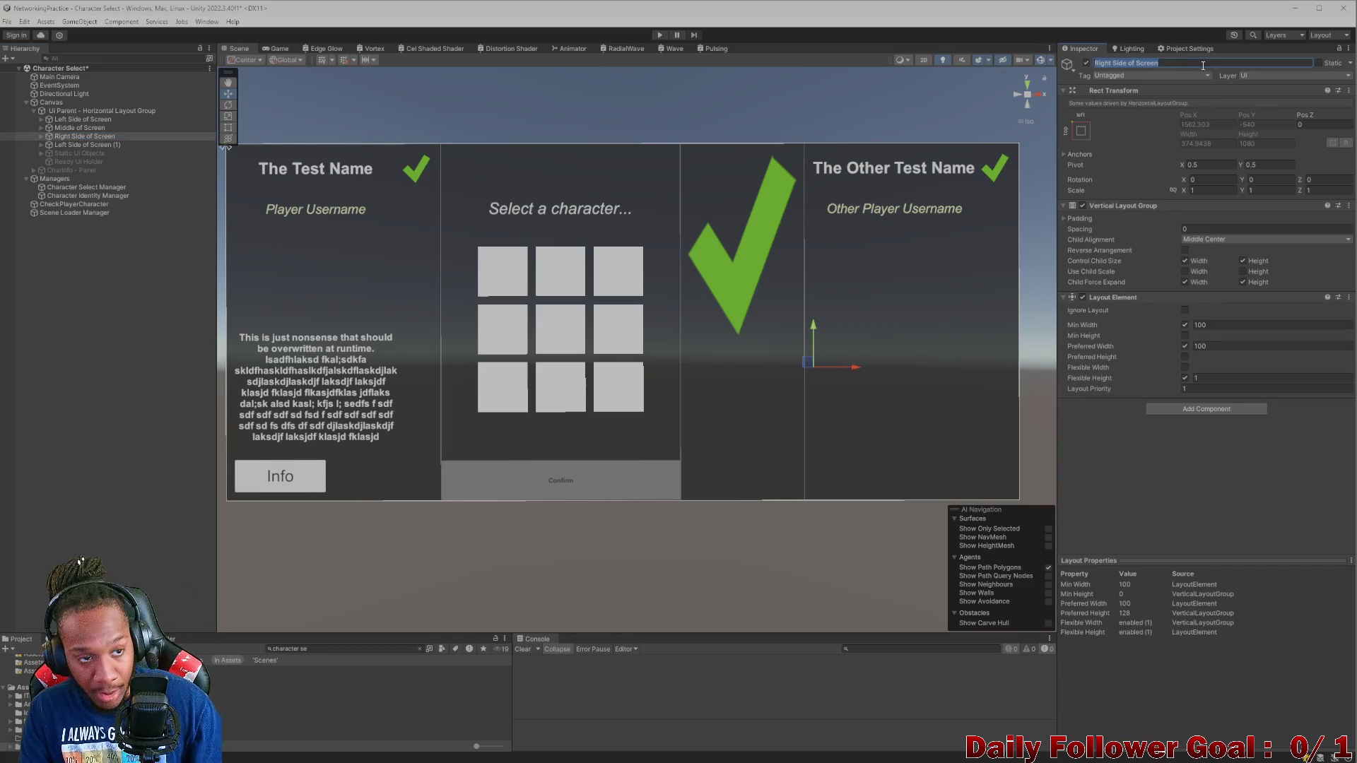
click(88, 144)
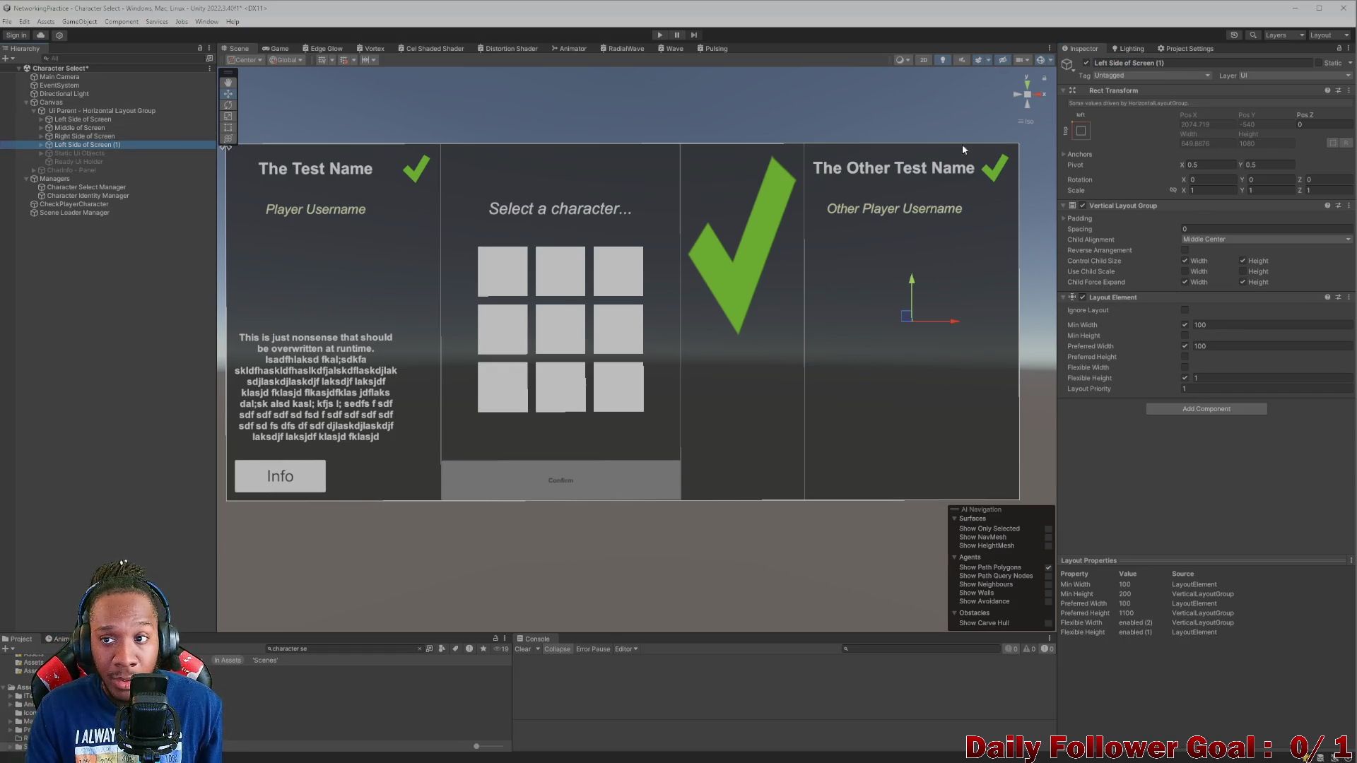
click(123, 137)
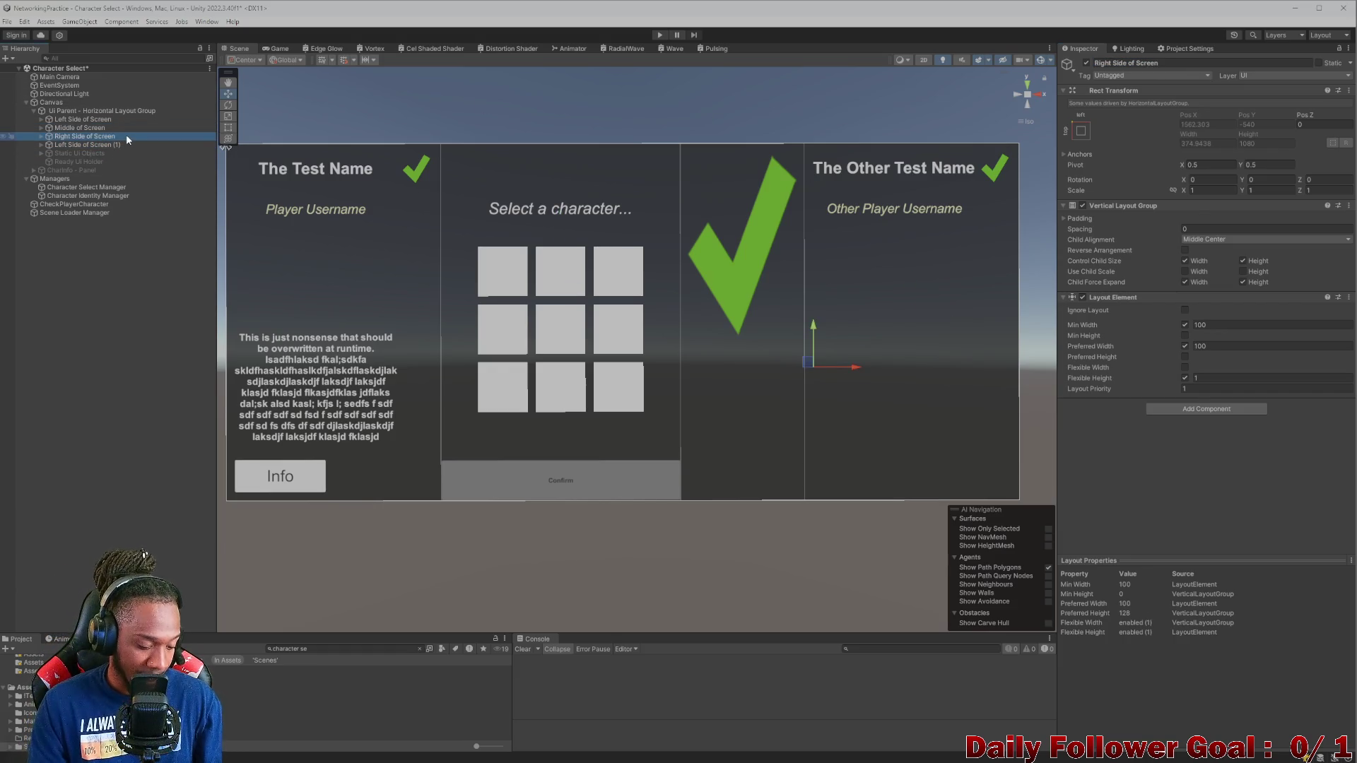
key(Delete)
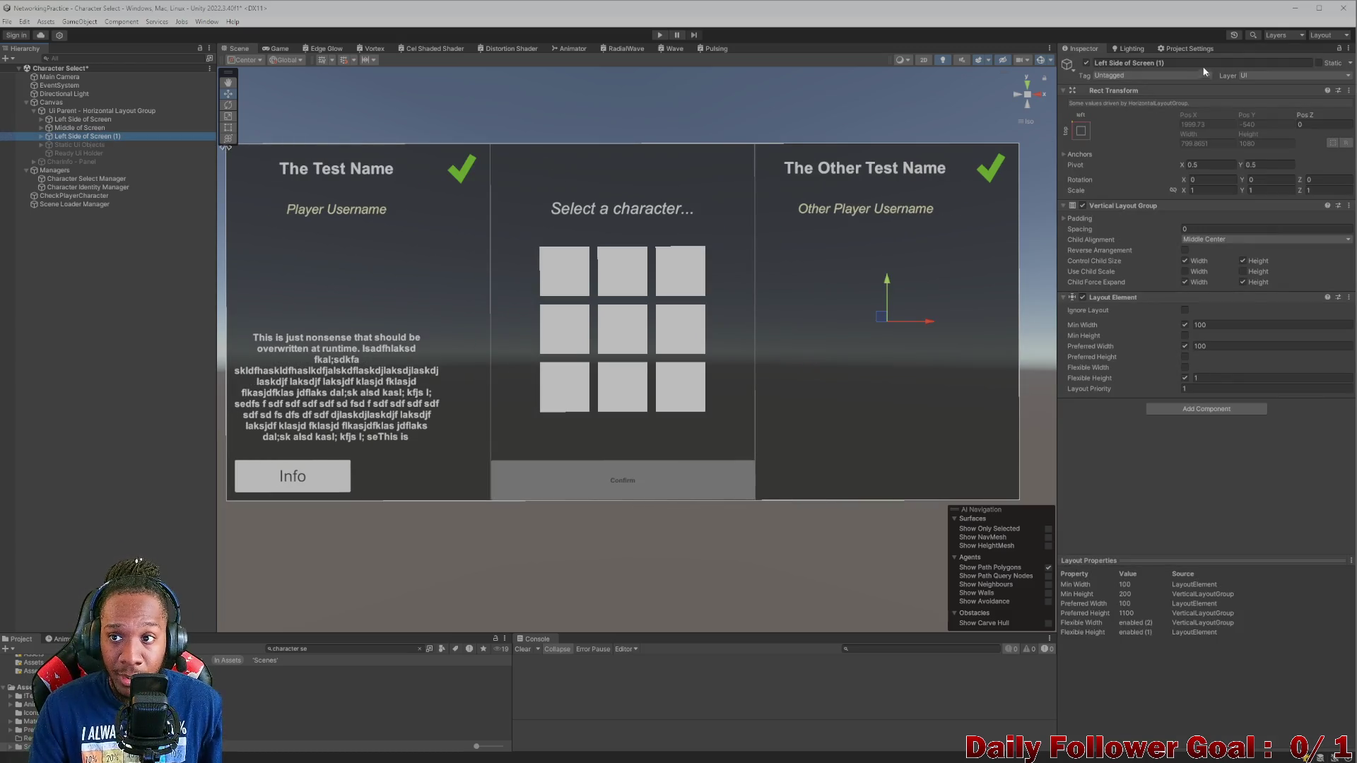
click(1214, 61)
text(Right Side of Screen)
key(Return)
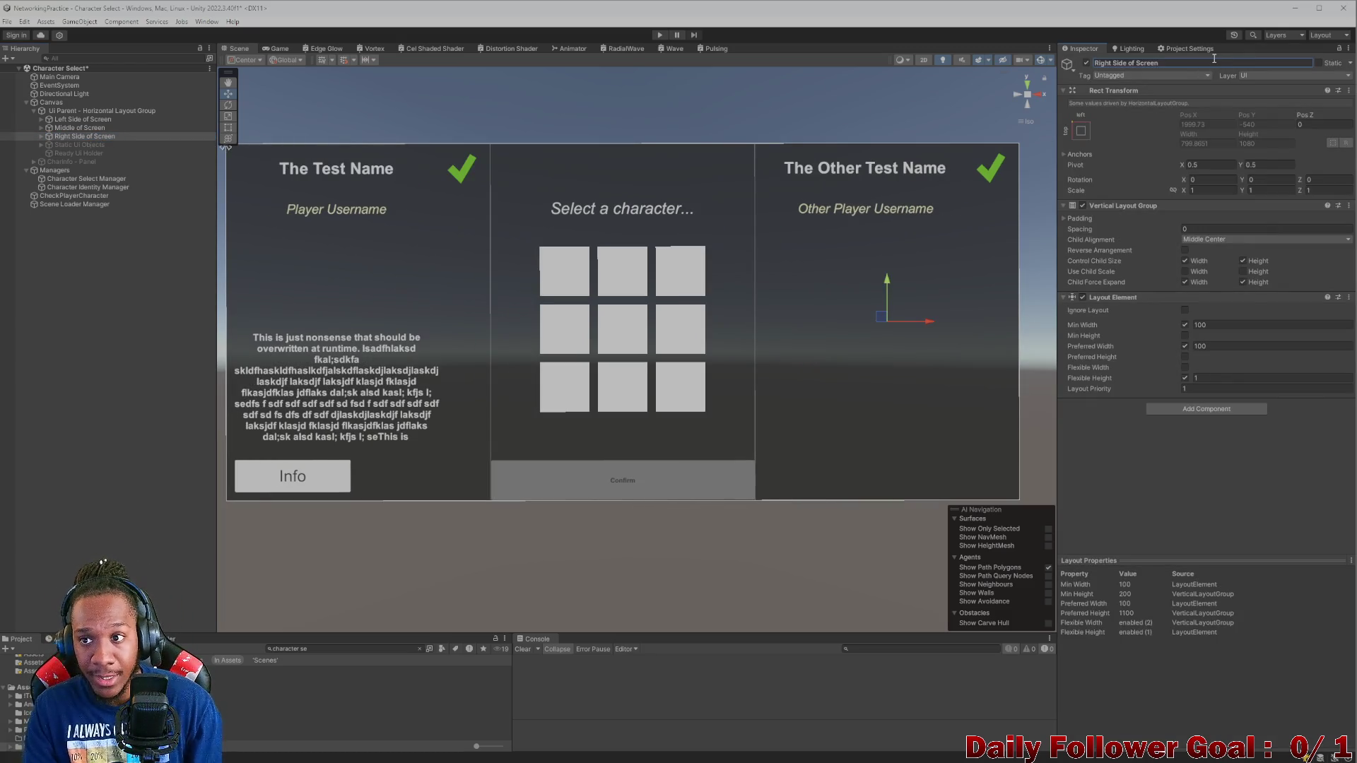
click(1135, 530)
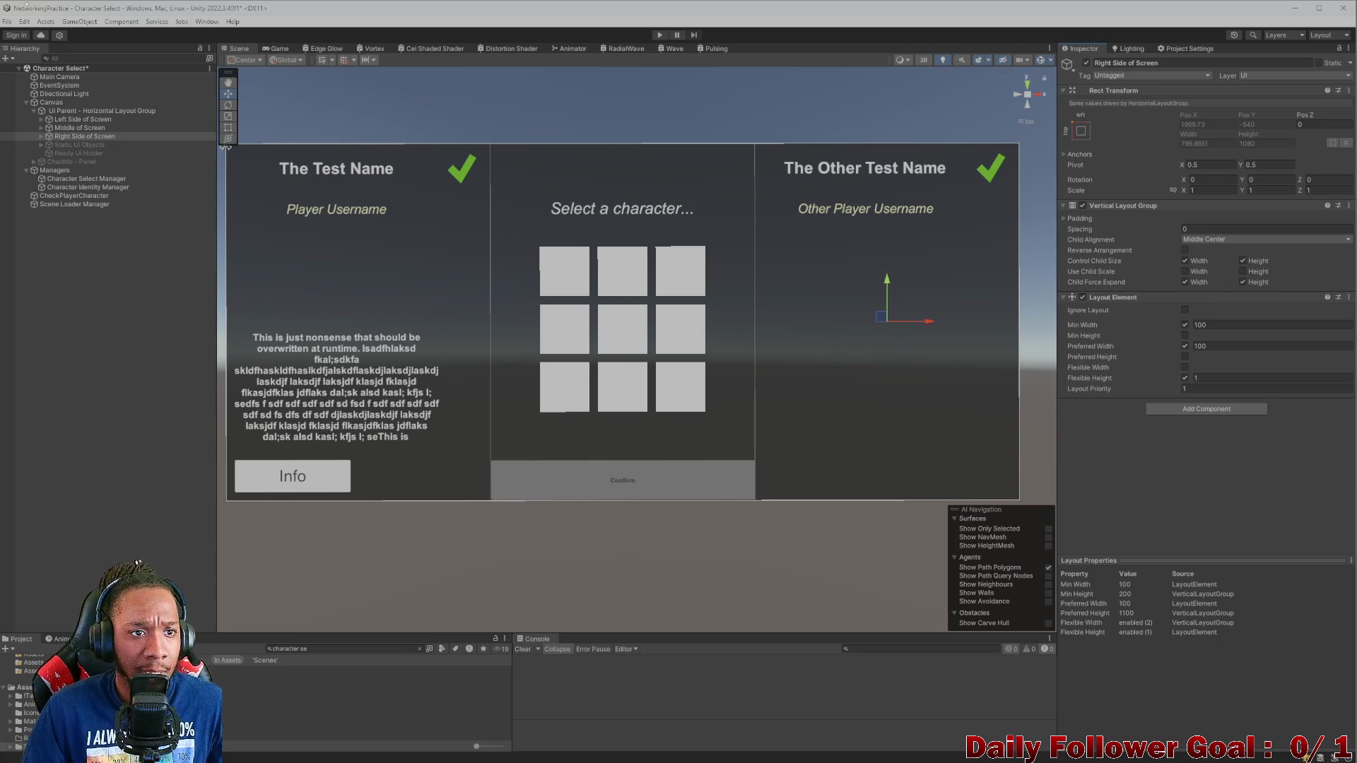
click(269, 48)
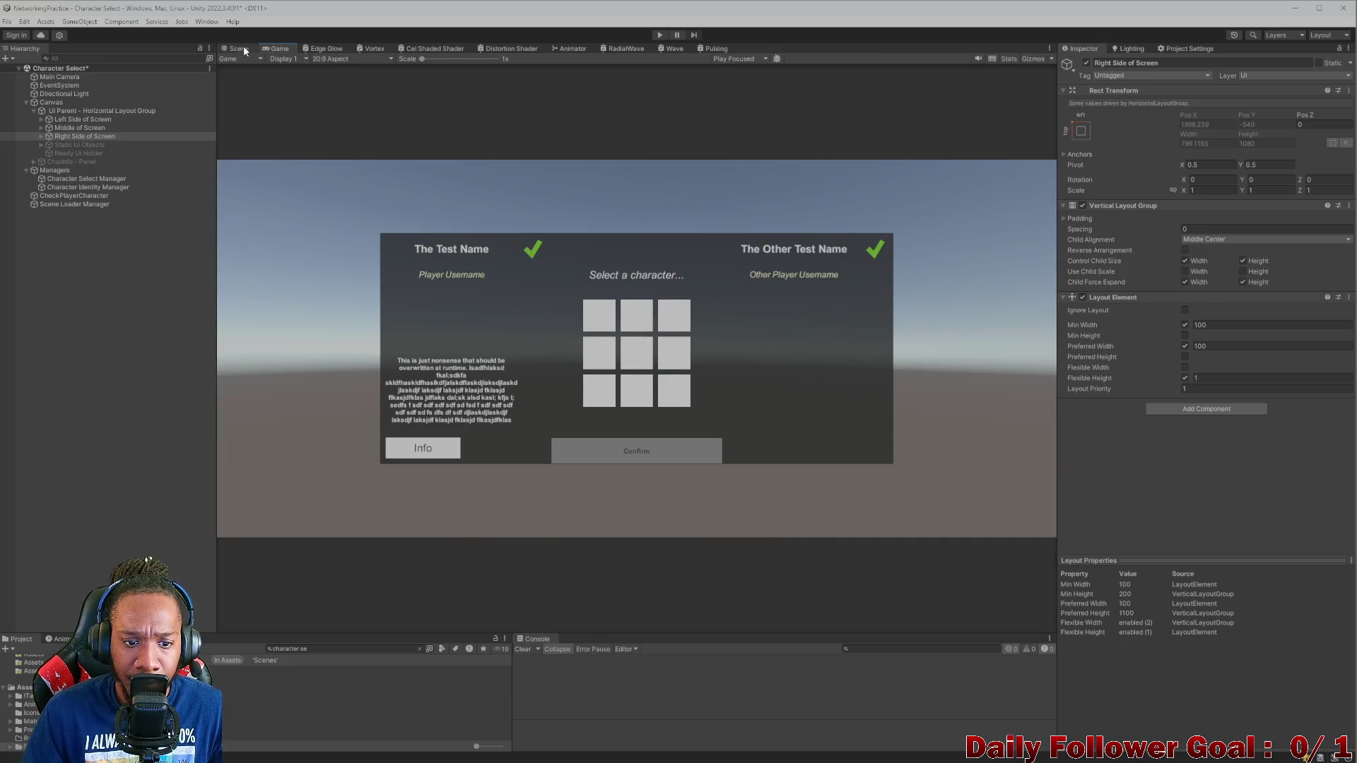
- Preview the character select screen at 4:3, 9:20 and 20:9, switching back and forth between them
click(237, 48)
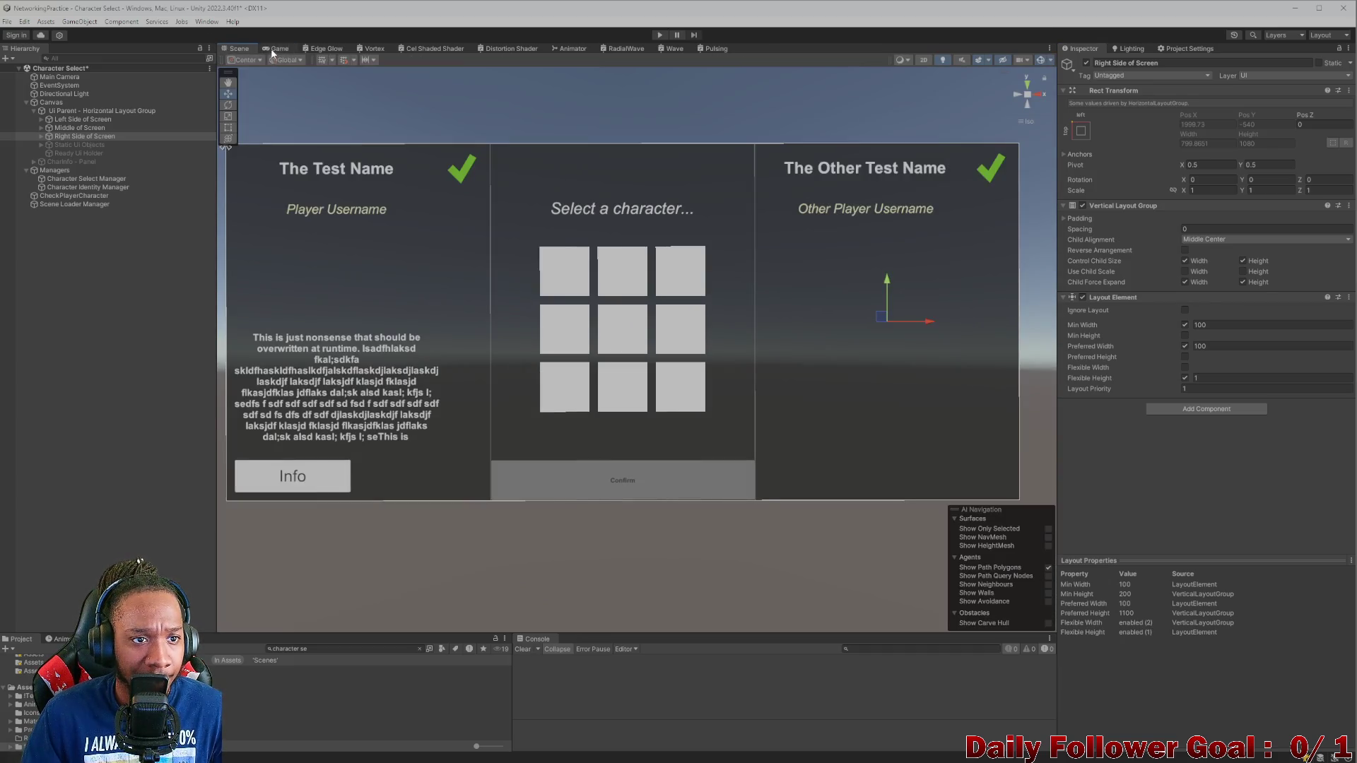
click(270, 49)
click(343, 60)
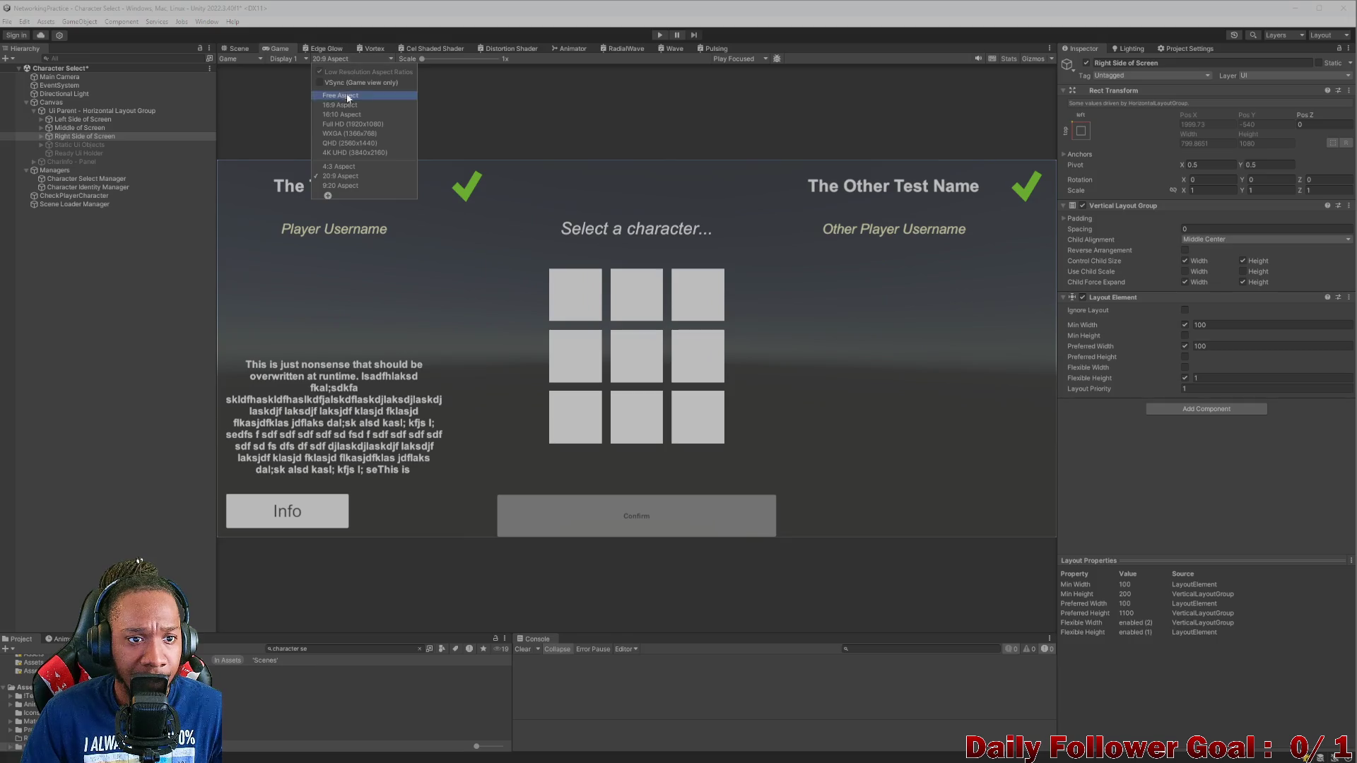
click(347, 171)
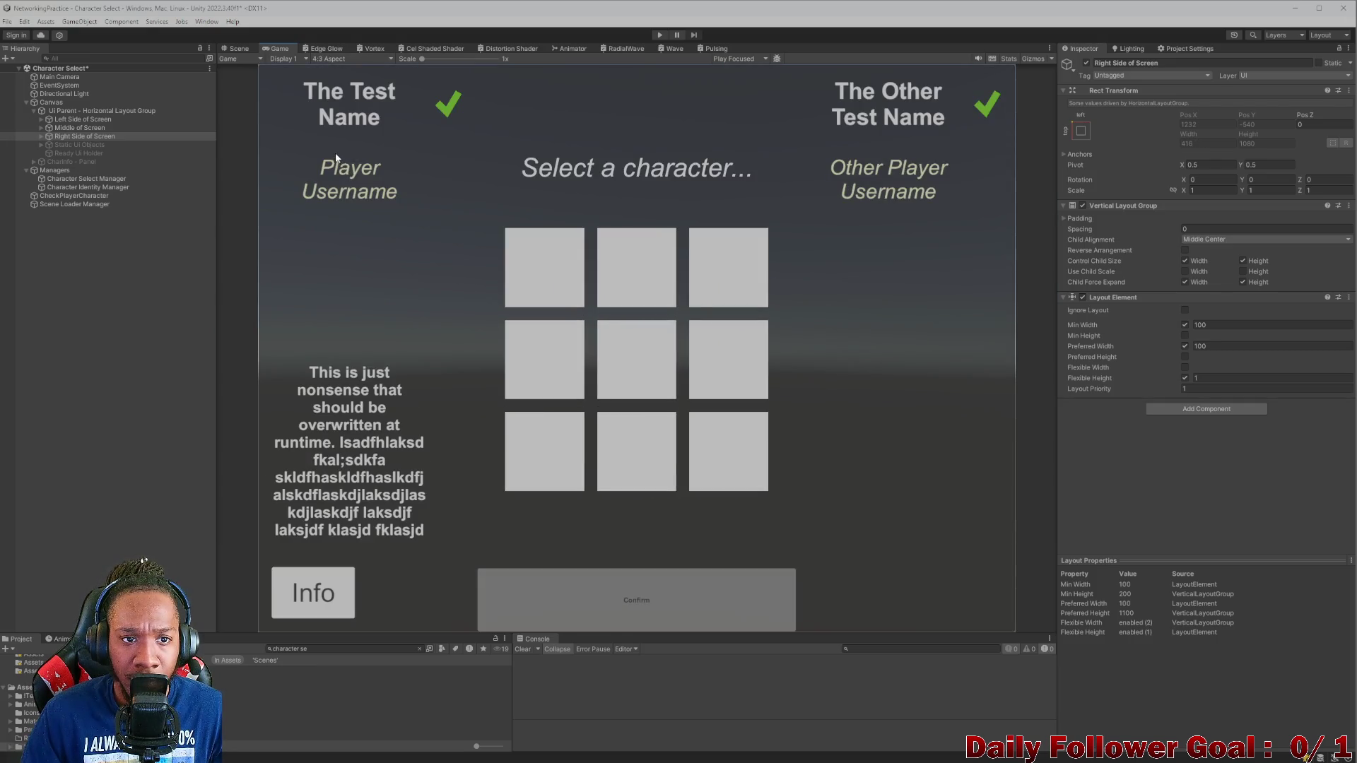
click(329, 58)
click(352, 187)
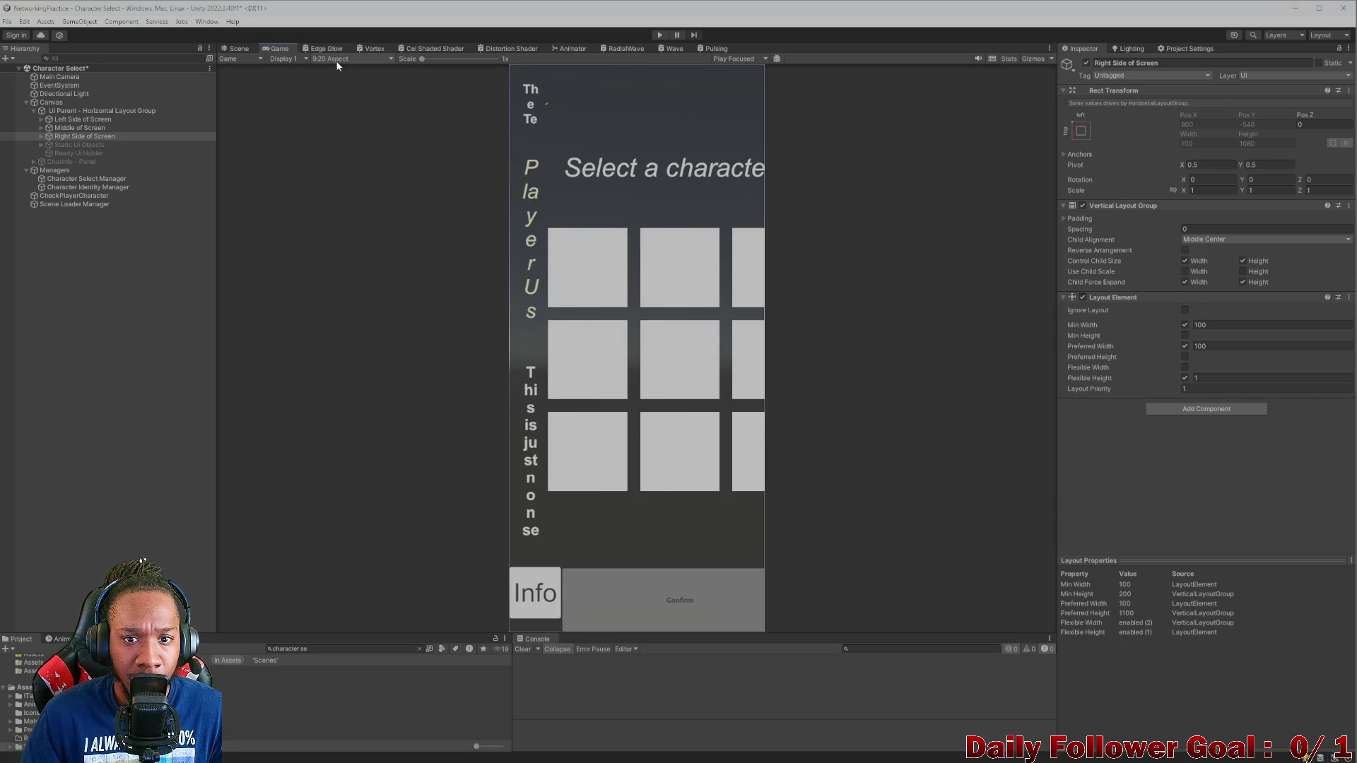
click(338, 58)
click(354, 176)
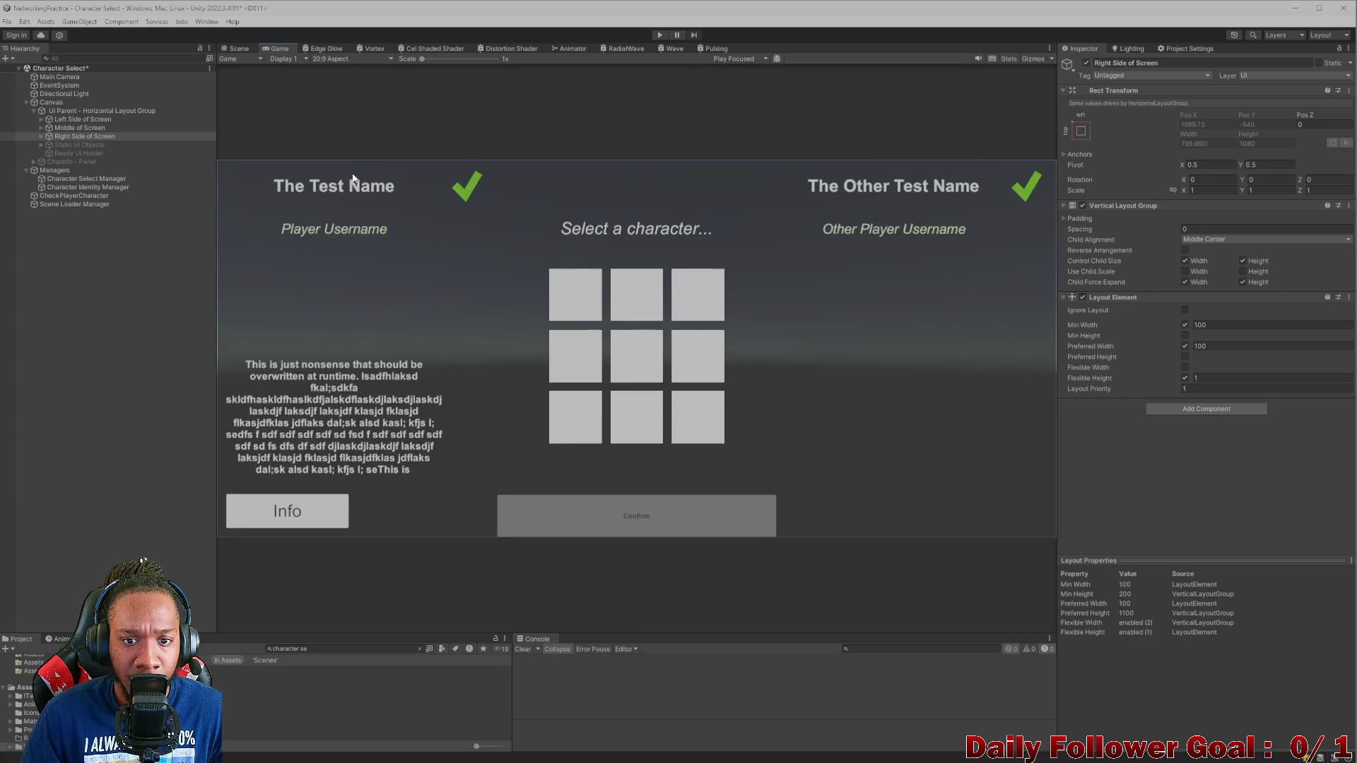
click(340, 59)
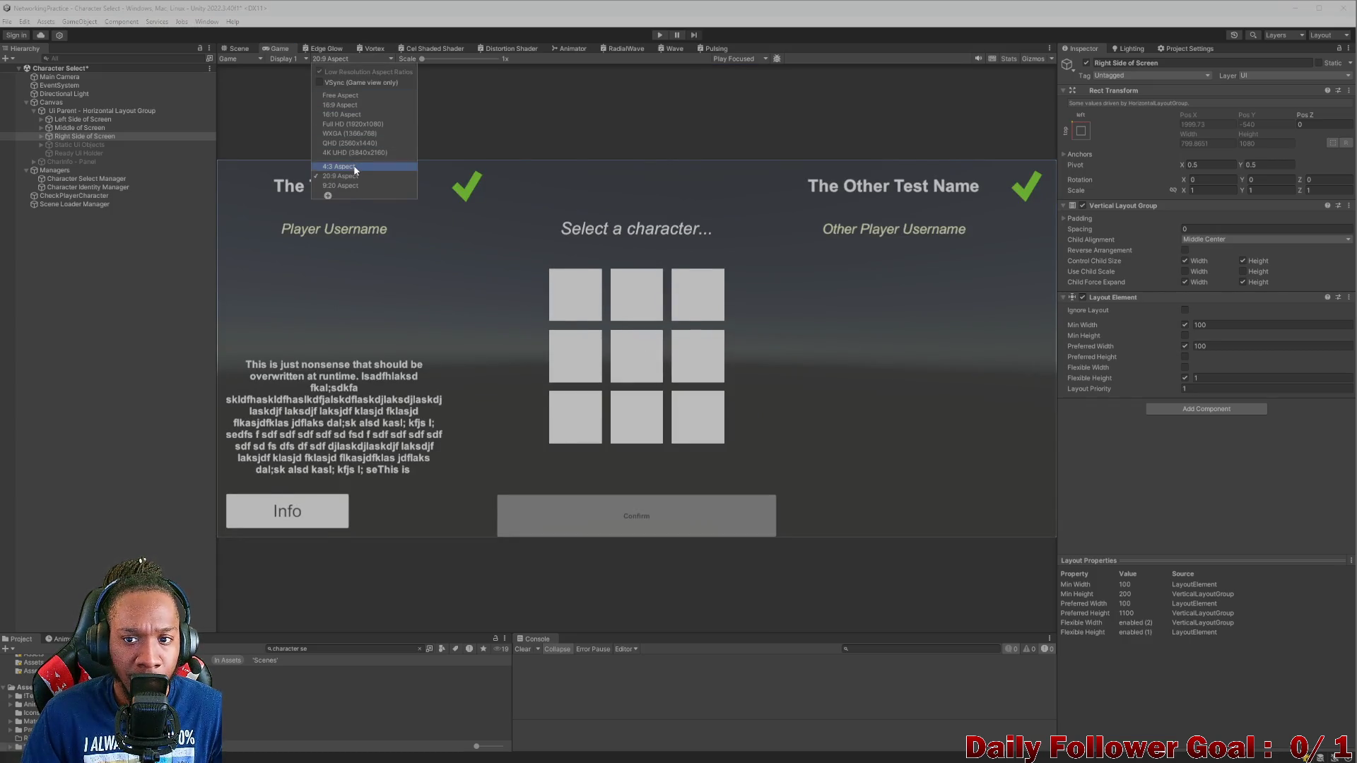
click(350, 167)
click(339, 59)
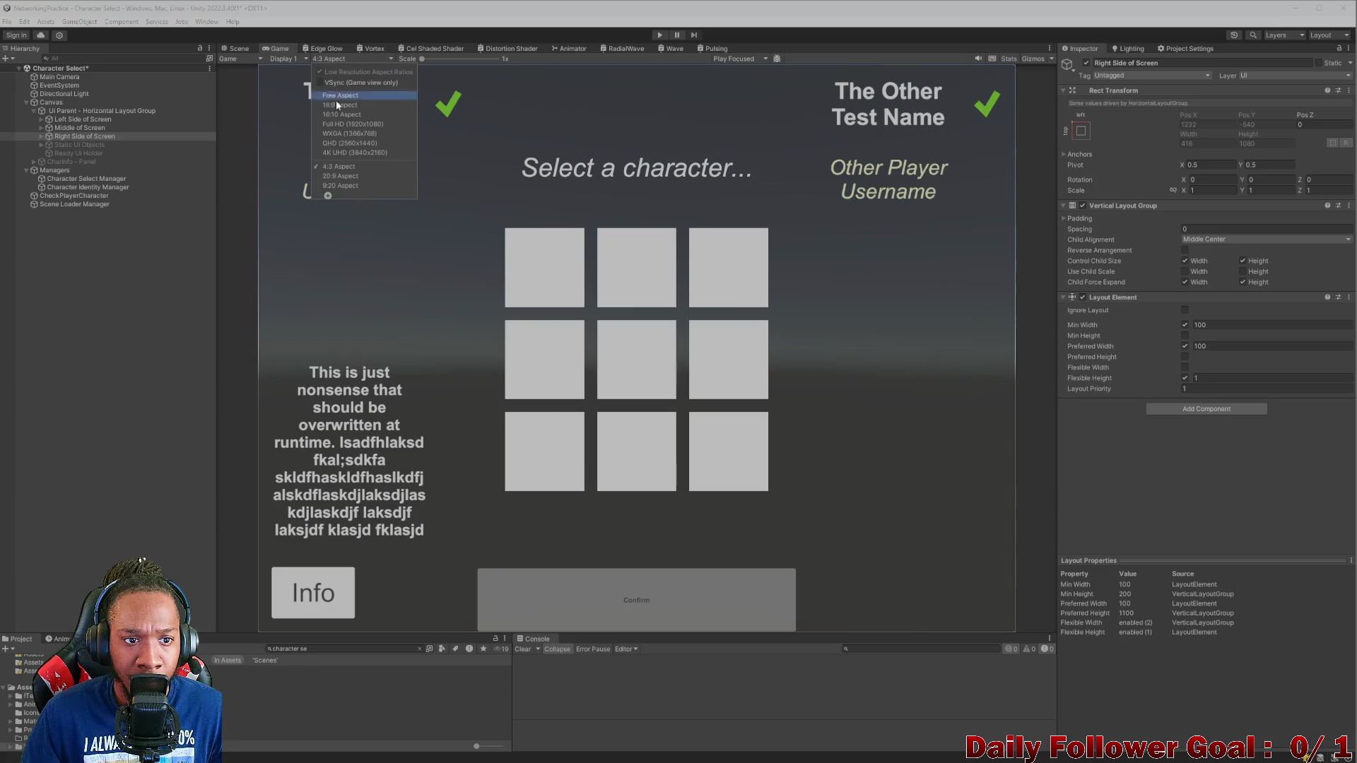
click(353, 176)
click(339, 59)
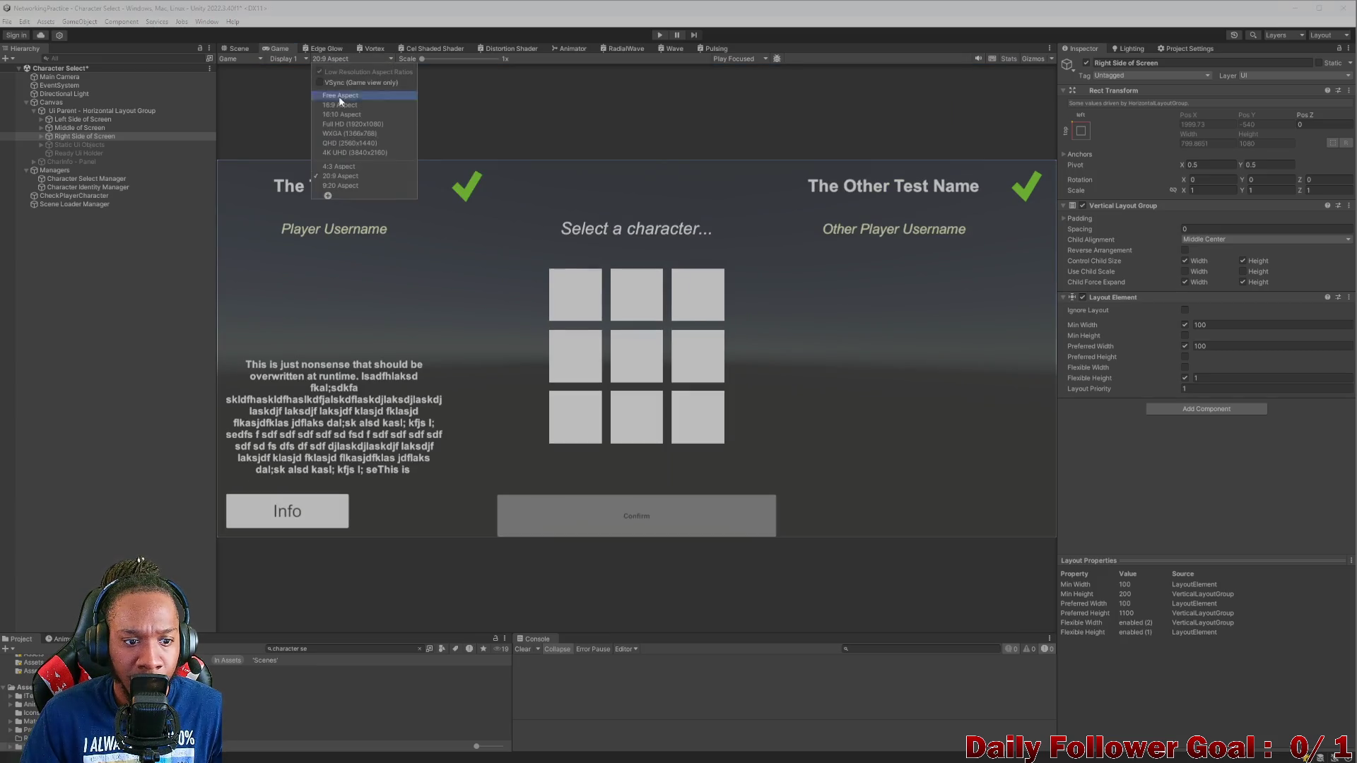
click(350, 166)
click(345, 58)
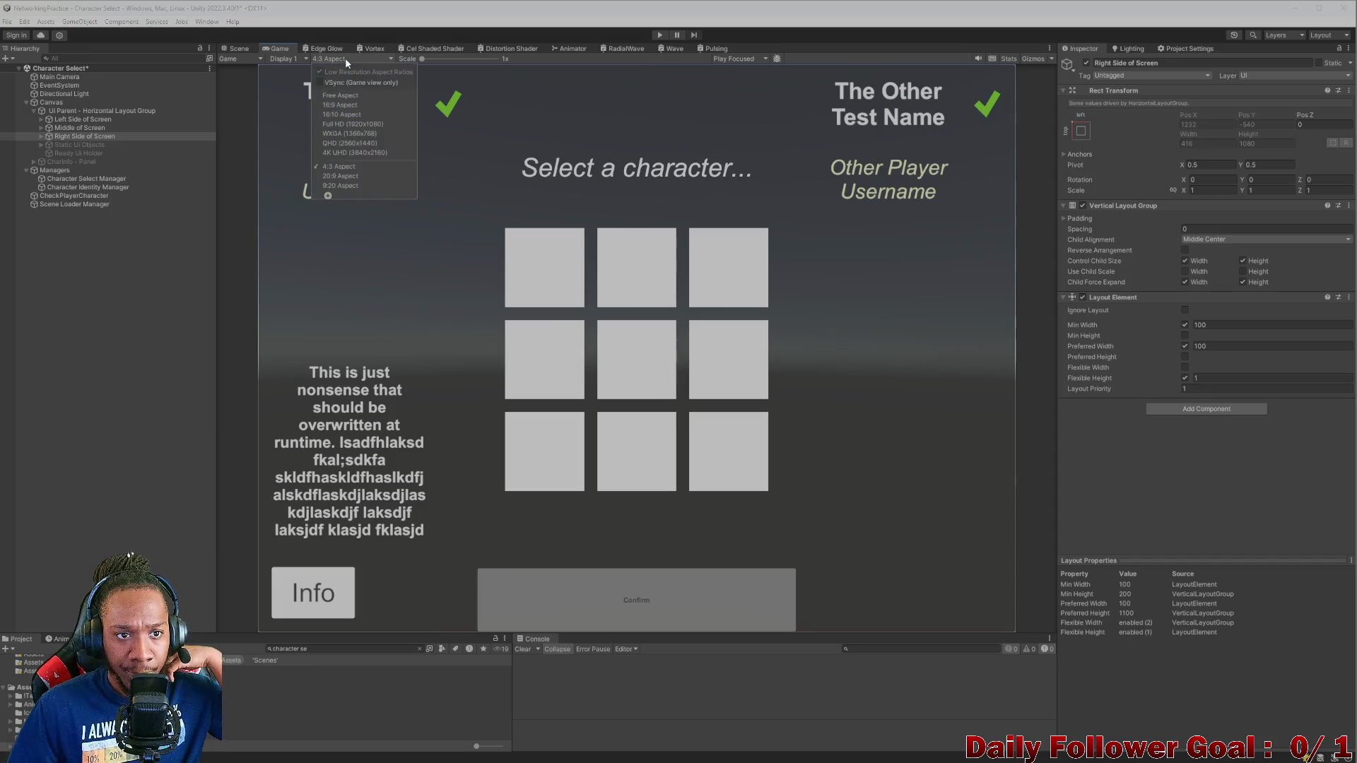
click(343, 177)
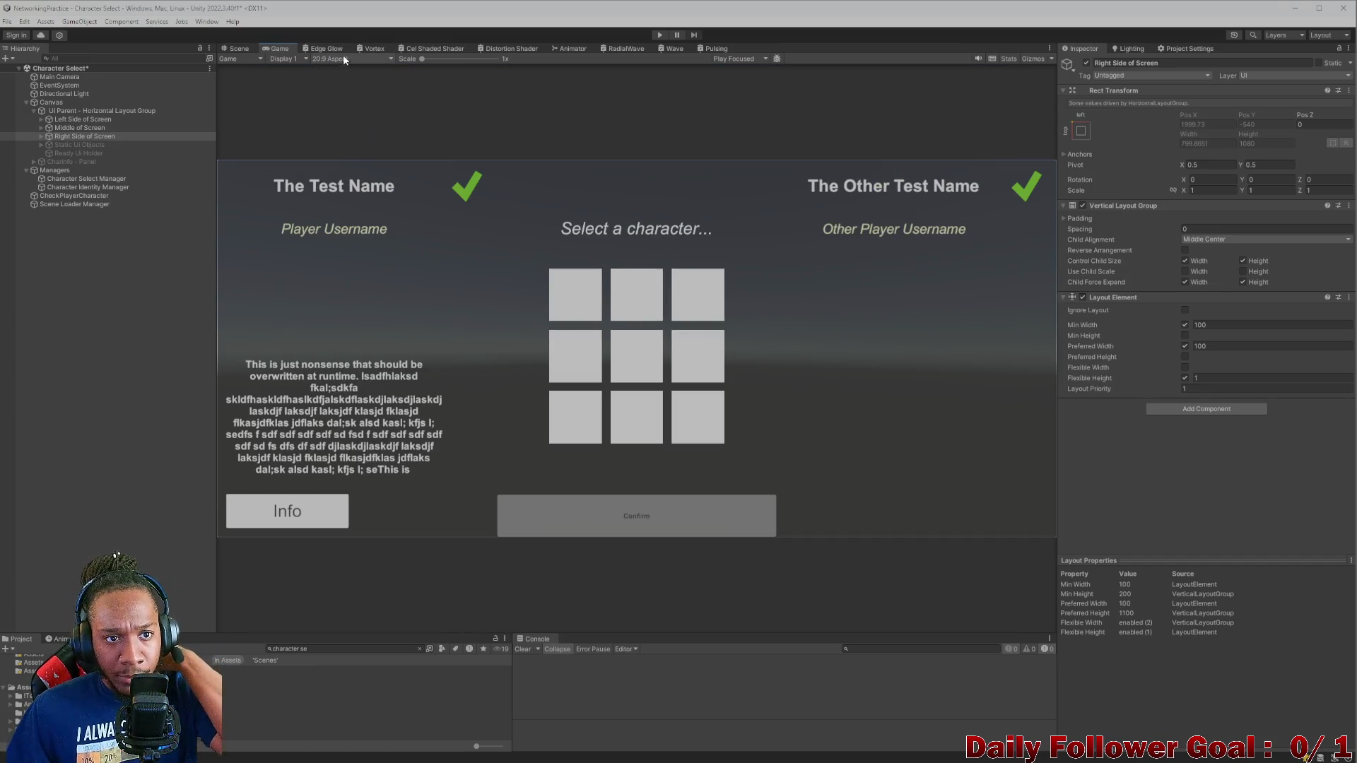
- Compare the game preview at 16:9 and 16:10, finishing on 16:9 with nothing selected
click(325, 48)
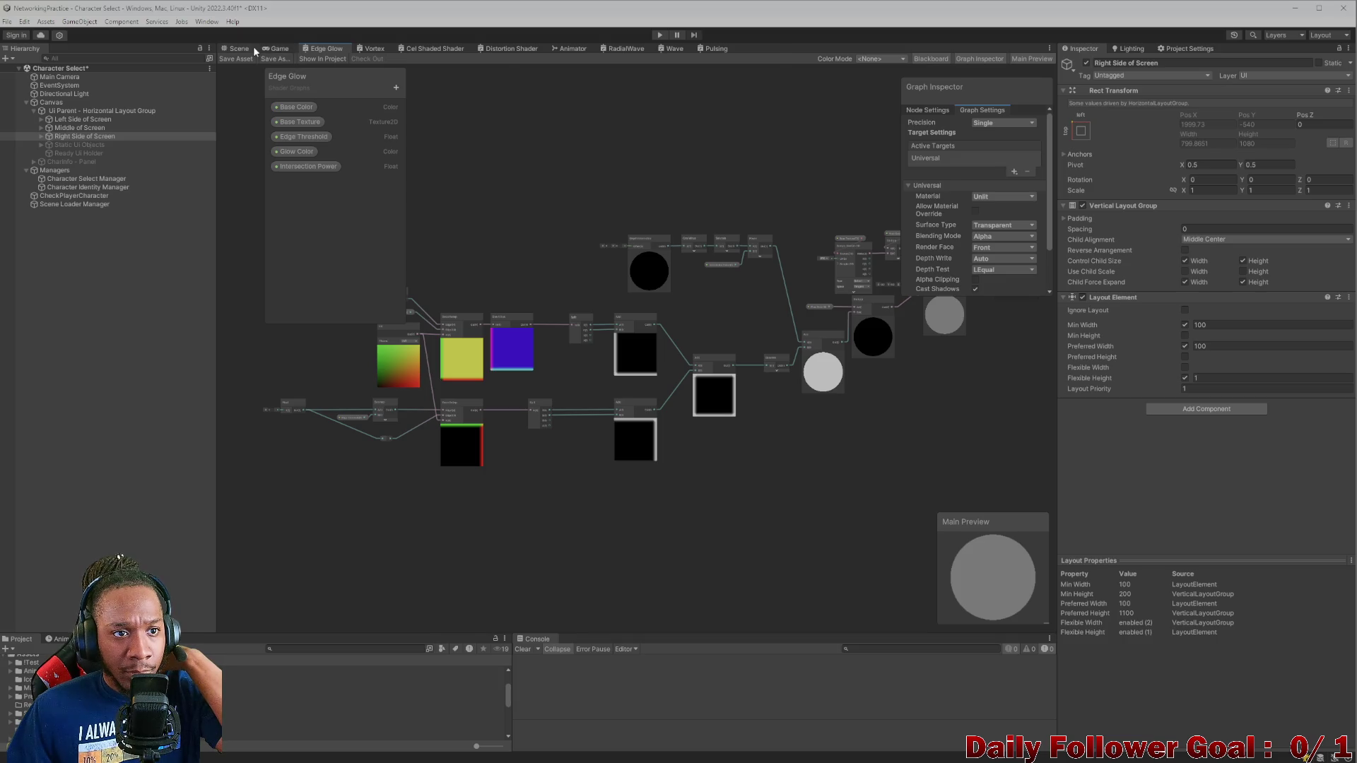
click(275, 48)
click(339, 58)
click(344, 113)
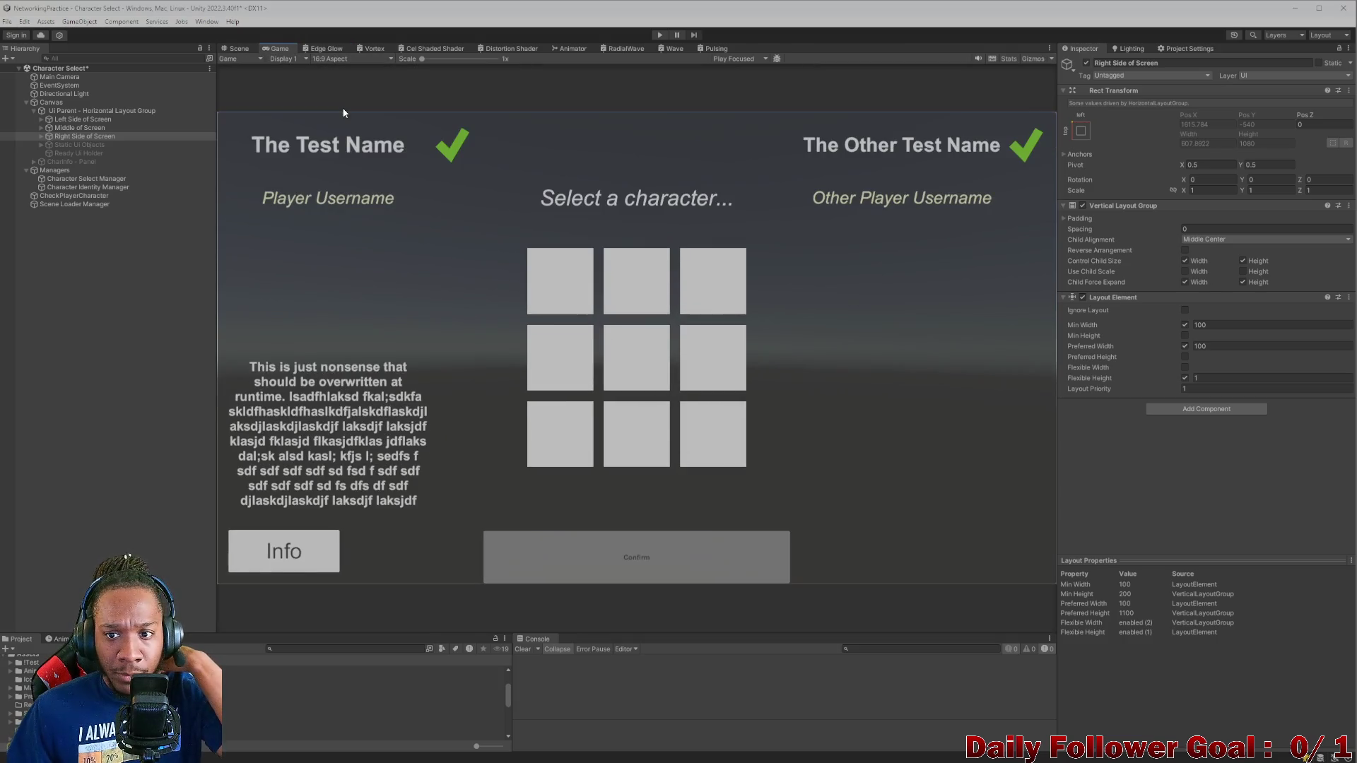
click(341, 58)
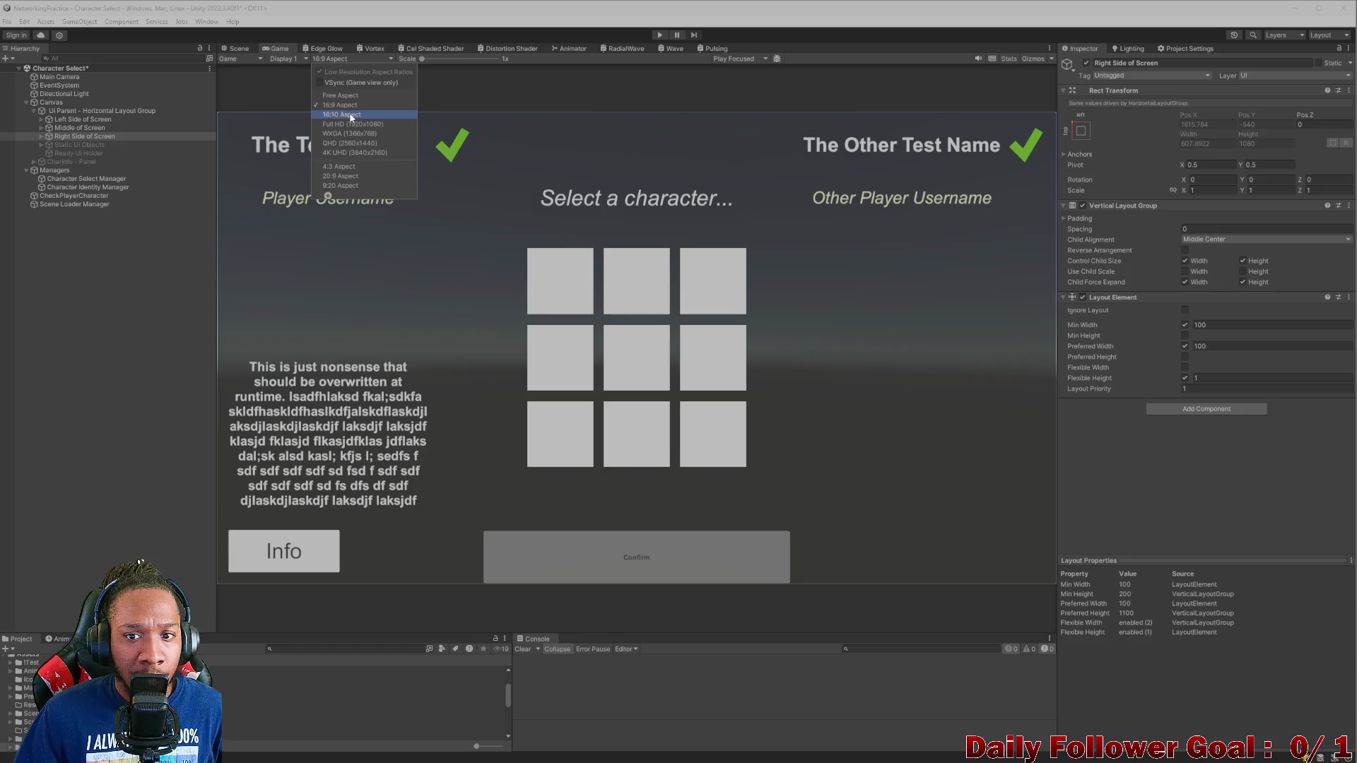
click(349, 114)
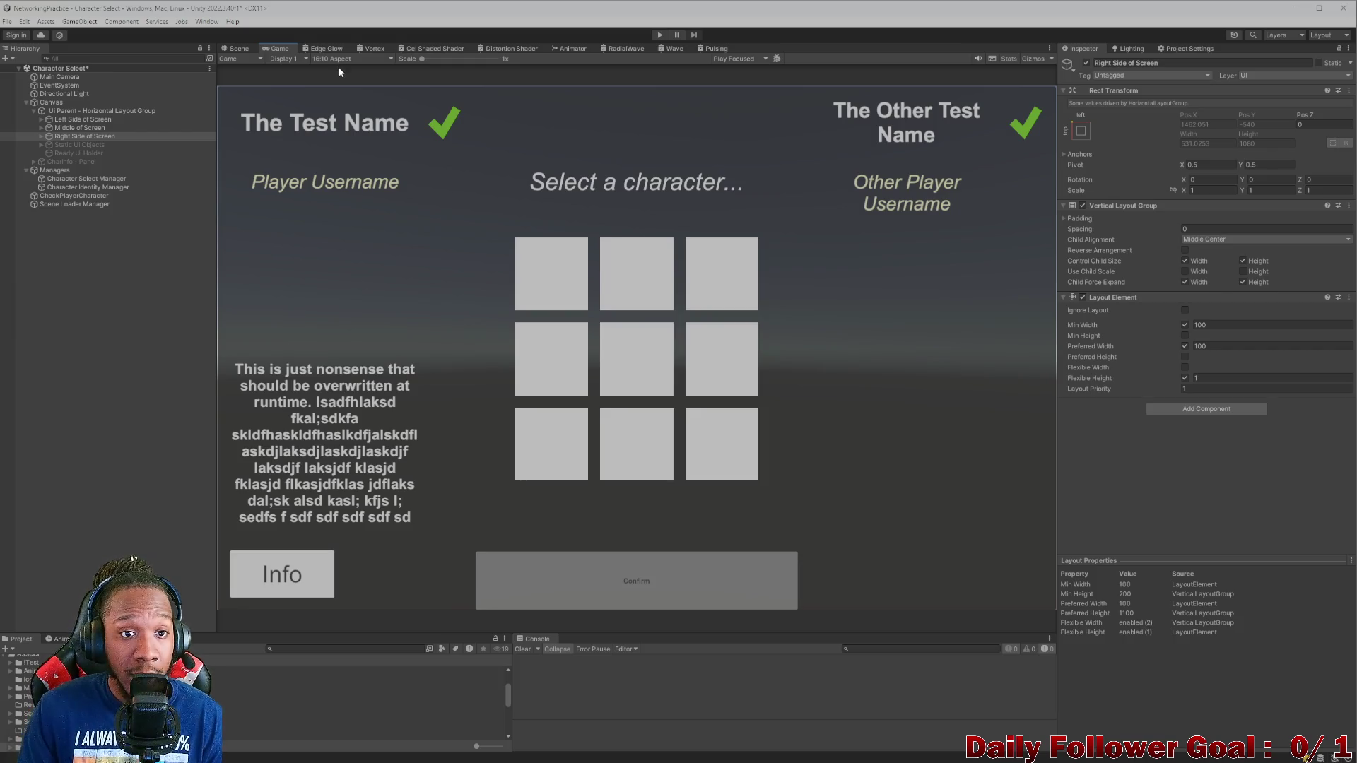
click(349, 60)
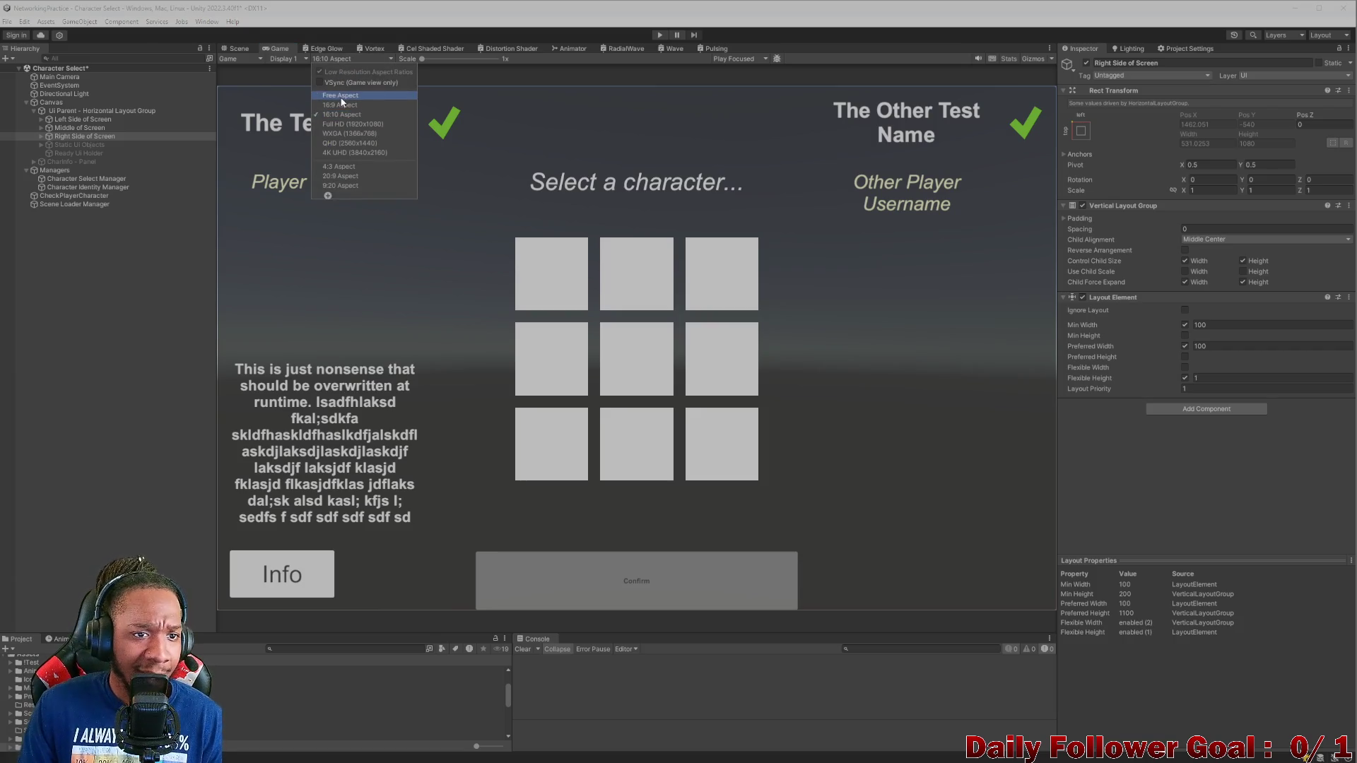
click(345, 106)
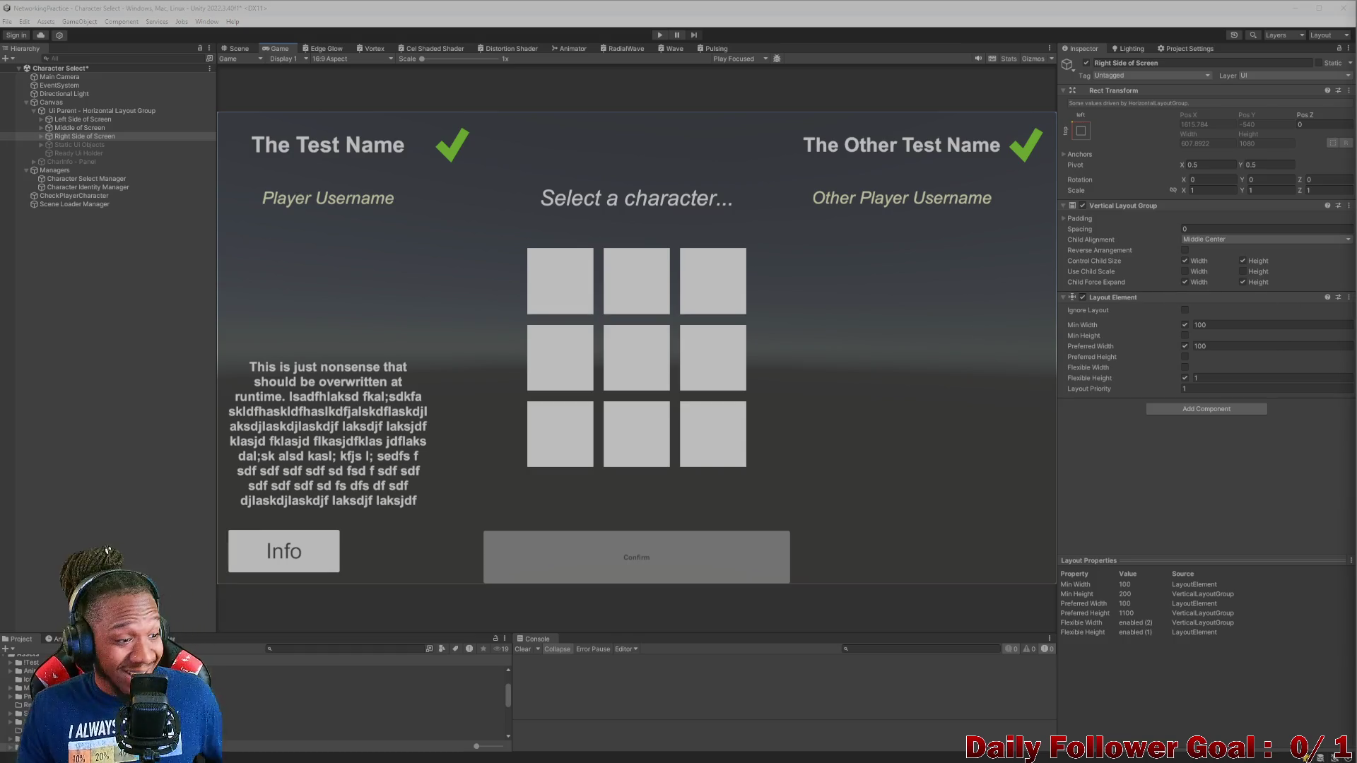
click(101, 333)
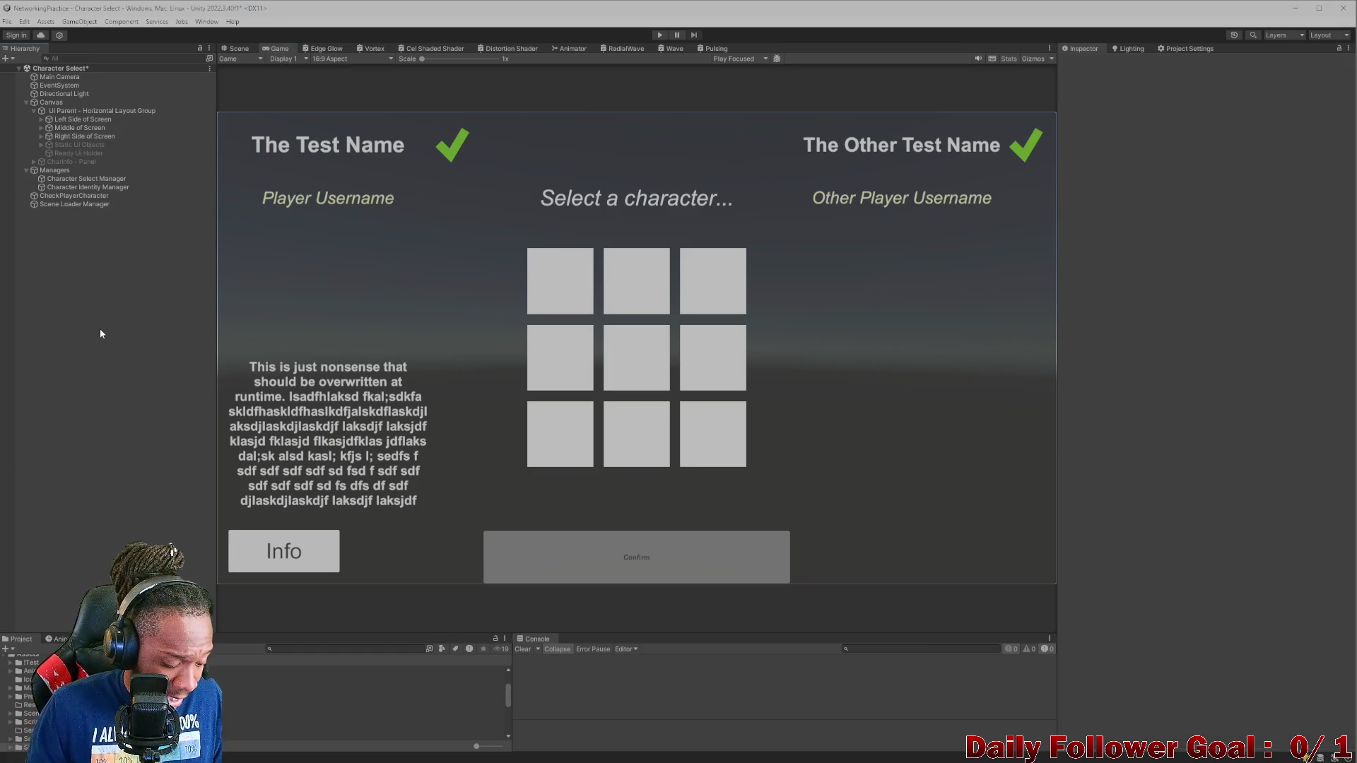